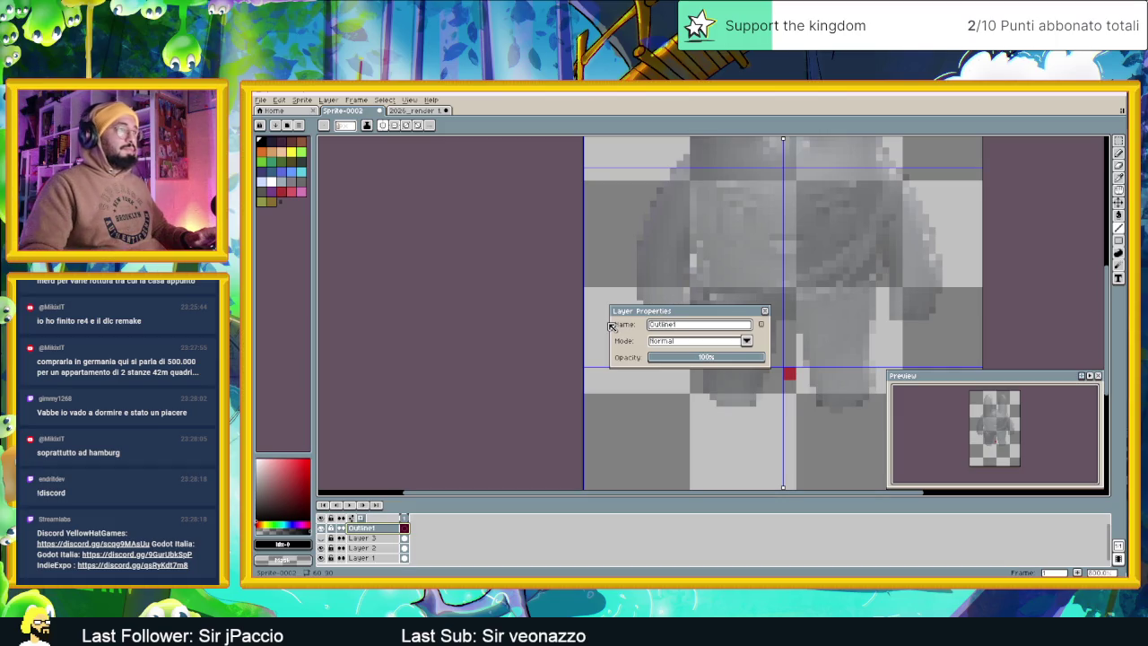
# Close Layer Properties and draw black Pencil strokes under both feet on Outline1
pyautogui.click(765, 310)
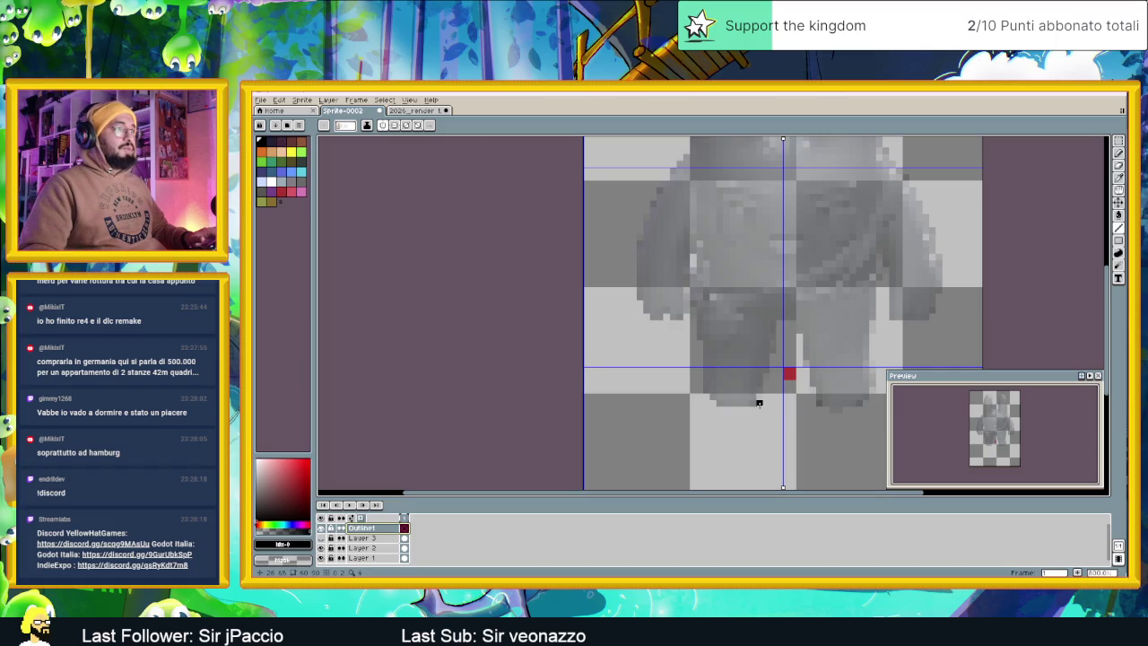
pyautogui.scroll(-1, 753, 405)
pyautogui.scroll(-1, 732, 394)
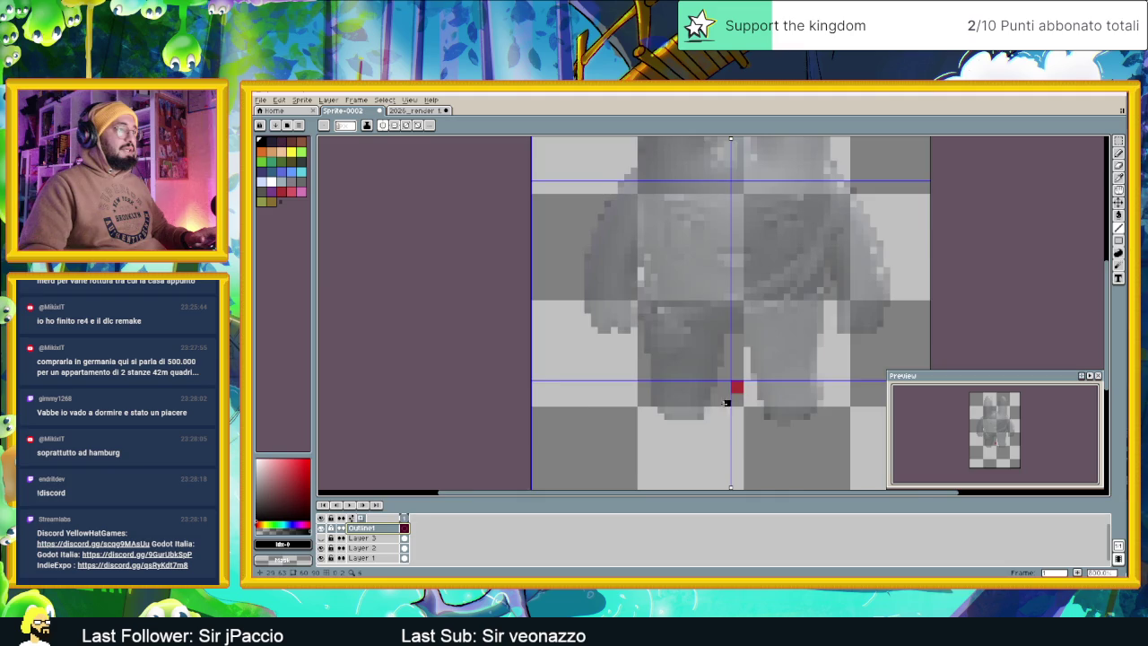
pyautogui.scroll(-2, 721, 405)
pyautogui.scroll(1, 720, 405)
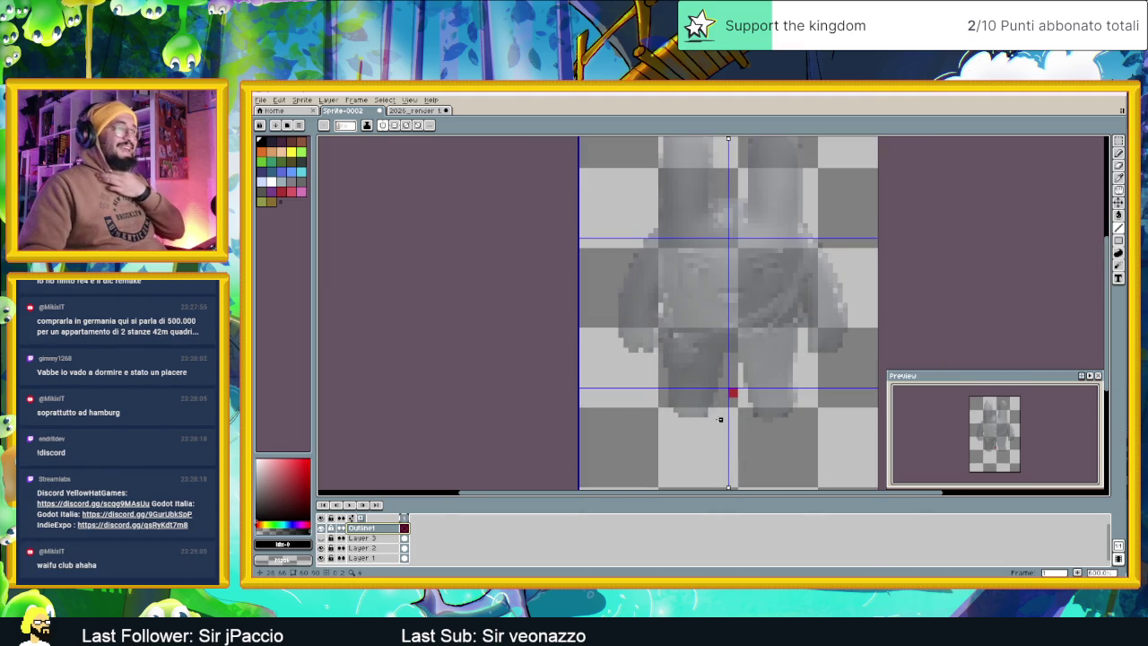
pyautogui.scroll(1, 710, 419)
pyautogui.moveTo(705, 419)
pyautogui.mouseDown()
pyautogui.moveTo(793, 419)
pyautogui.moveTo(668, 414)
pyautogui.mouseUp()
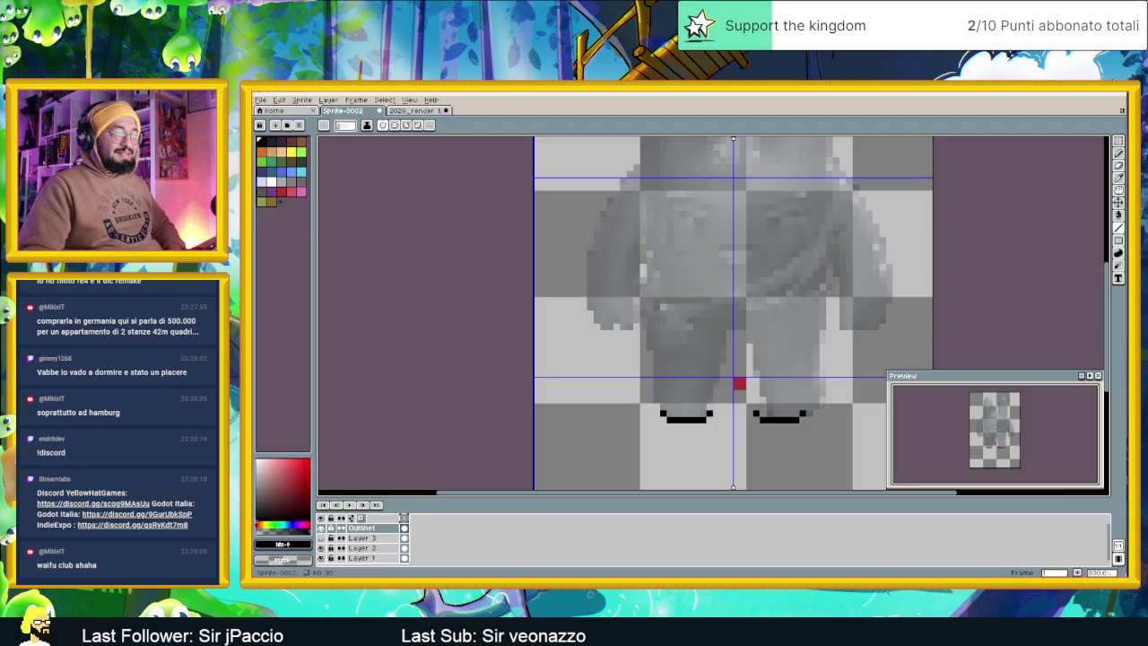
# Switch from Aseprite over to the Discord window
pyautogui.hotkey('alt', 'Tab')
pyautogui.press('super+Down')
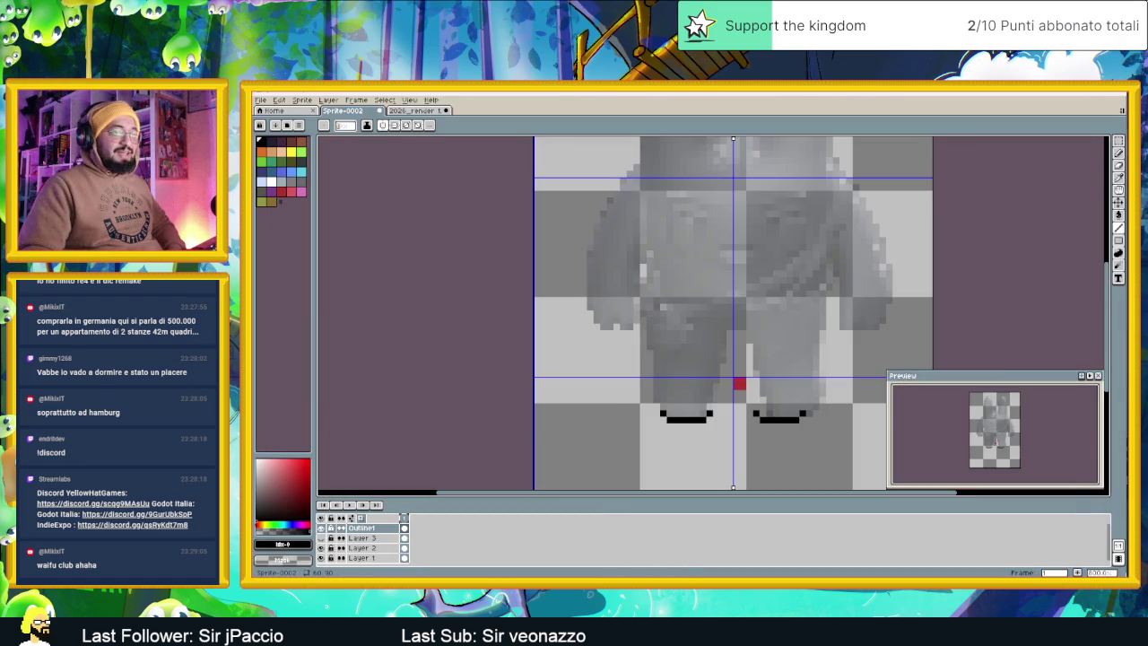
pyautogui.hotkey('alt', 'Tab')
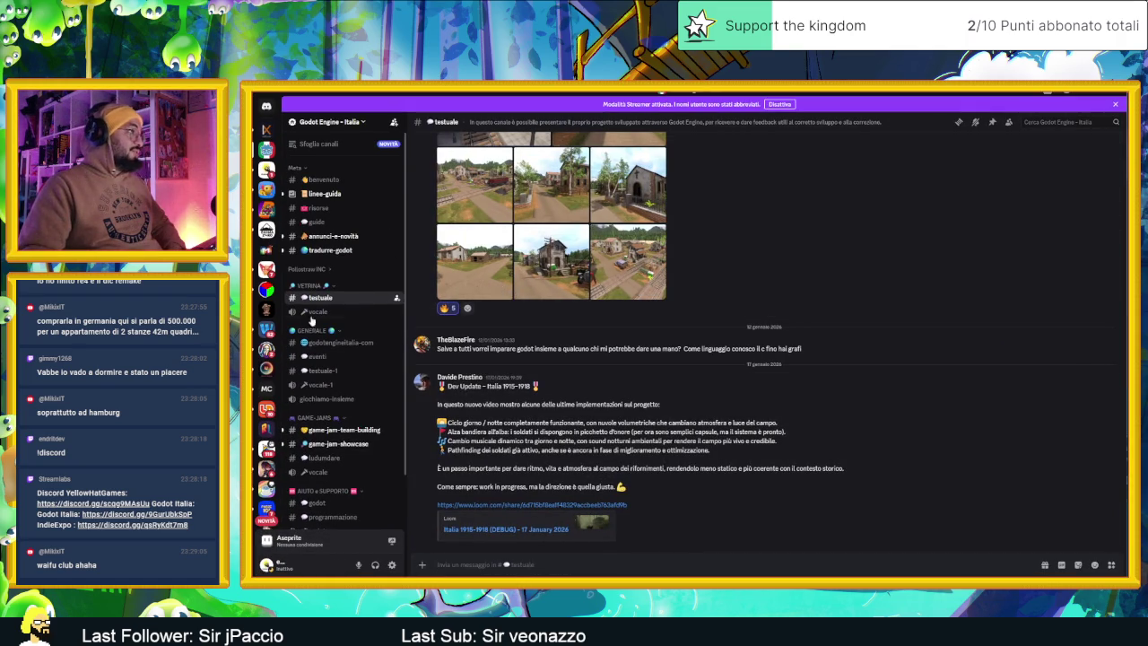
# Enlarge the two leaf-hatted characters concept image in Yellow Hat Games' slide-dungeon channel
pyautogui.click(272, 191)
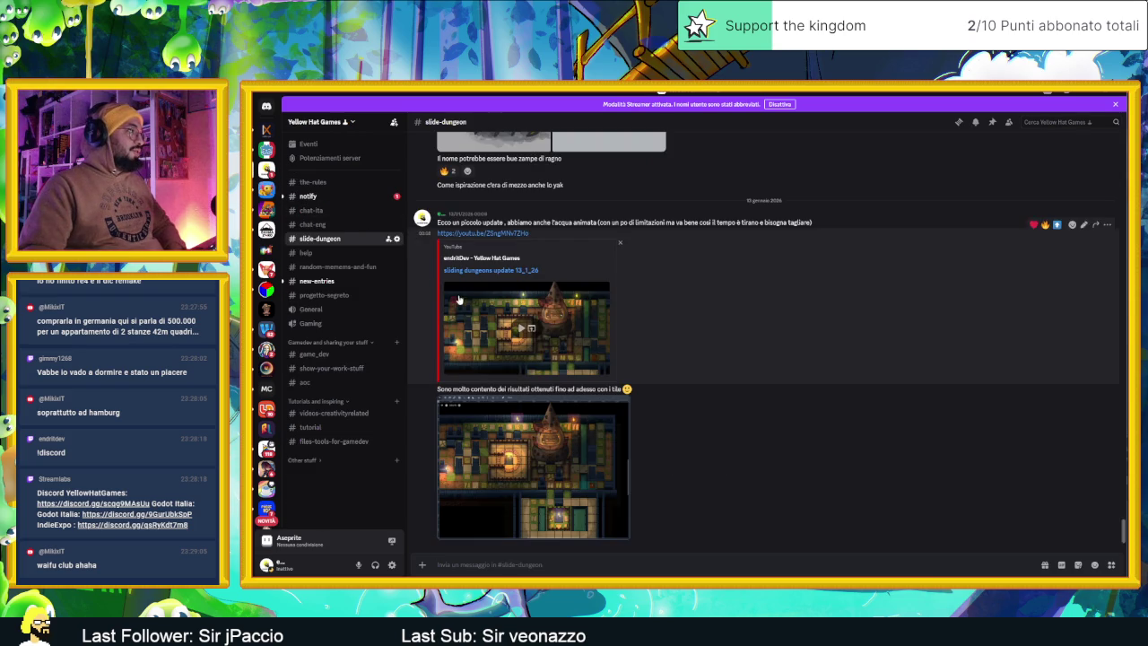
pyautogui.click(328, 227)
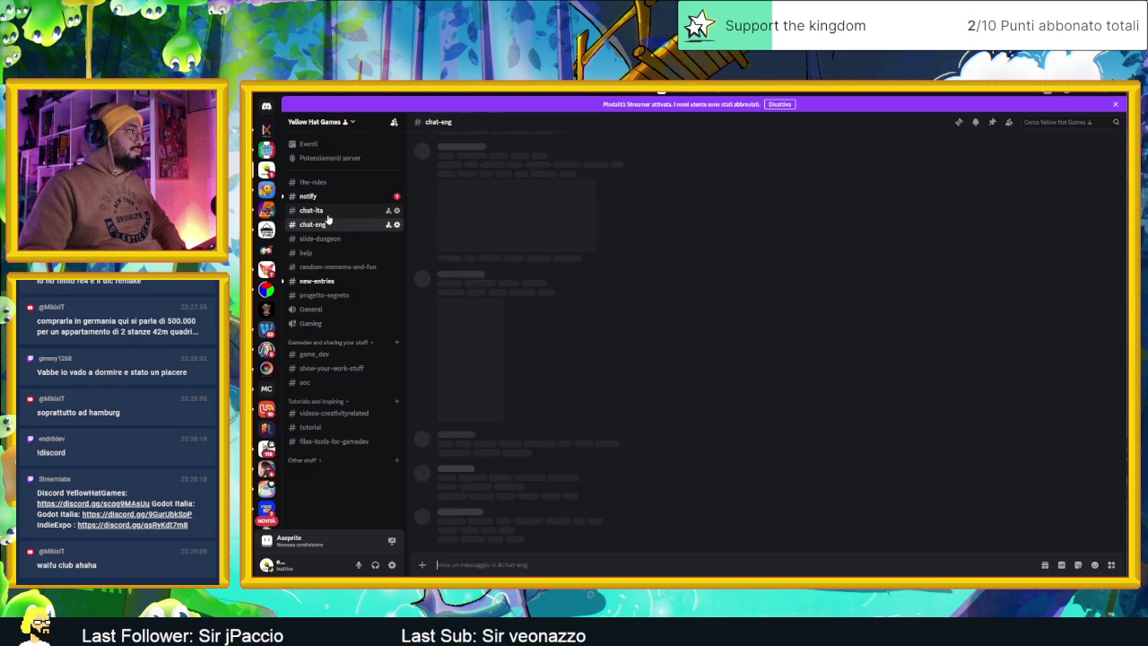
pyautogui.click(322, 238)
pyautogui.moveTo(610, 339)
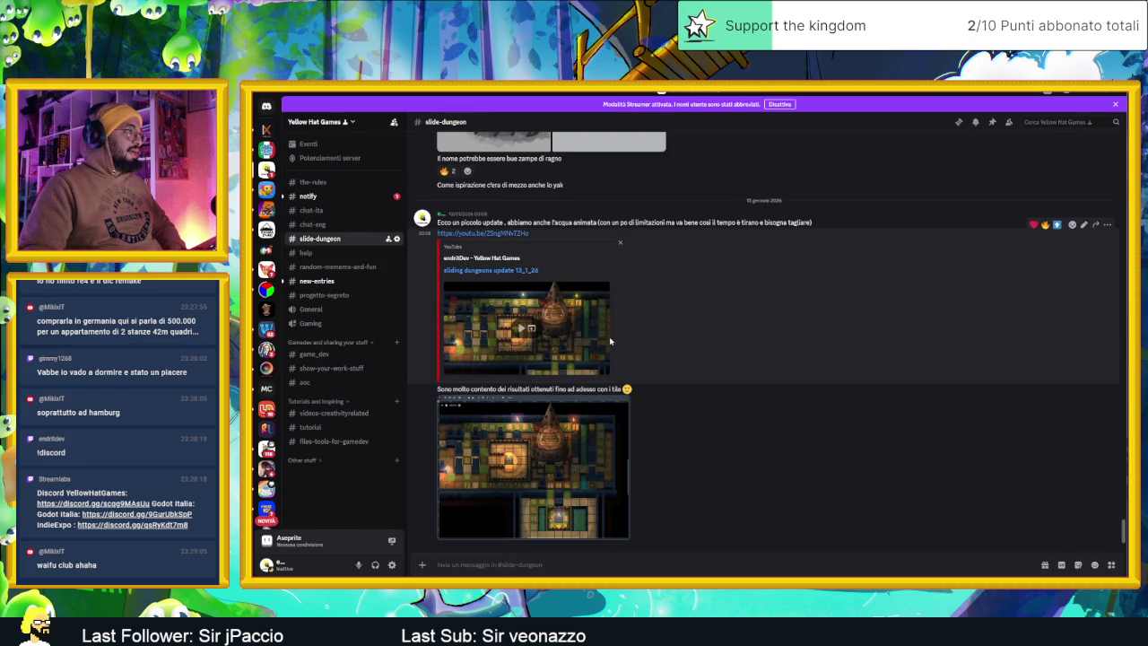
pyautogui.scroll(3, 589, 329)
pyautogui.scroll(2, 597, 349)
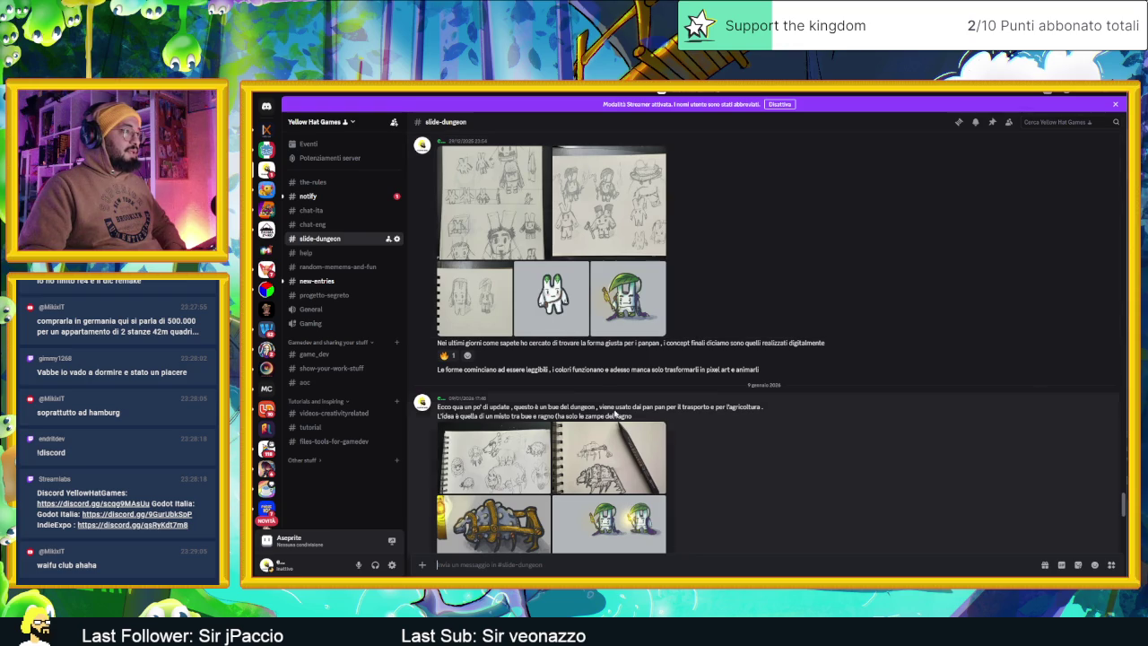
pyautogui.click(631, 514)
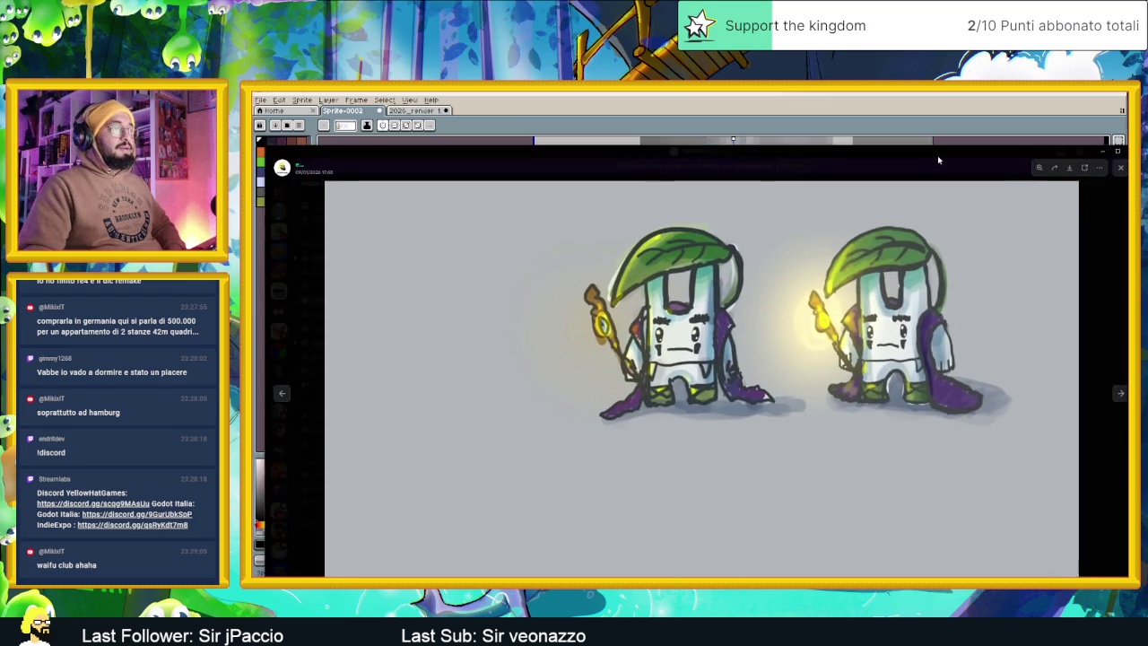
# Save the concept image to disk via Salva immagine, then leave Discord
pyautogui.rightClick(770, 357)
pyautogui.click(795, 380)
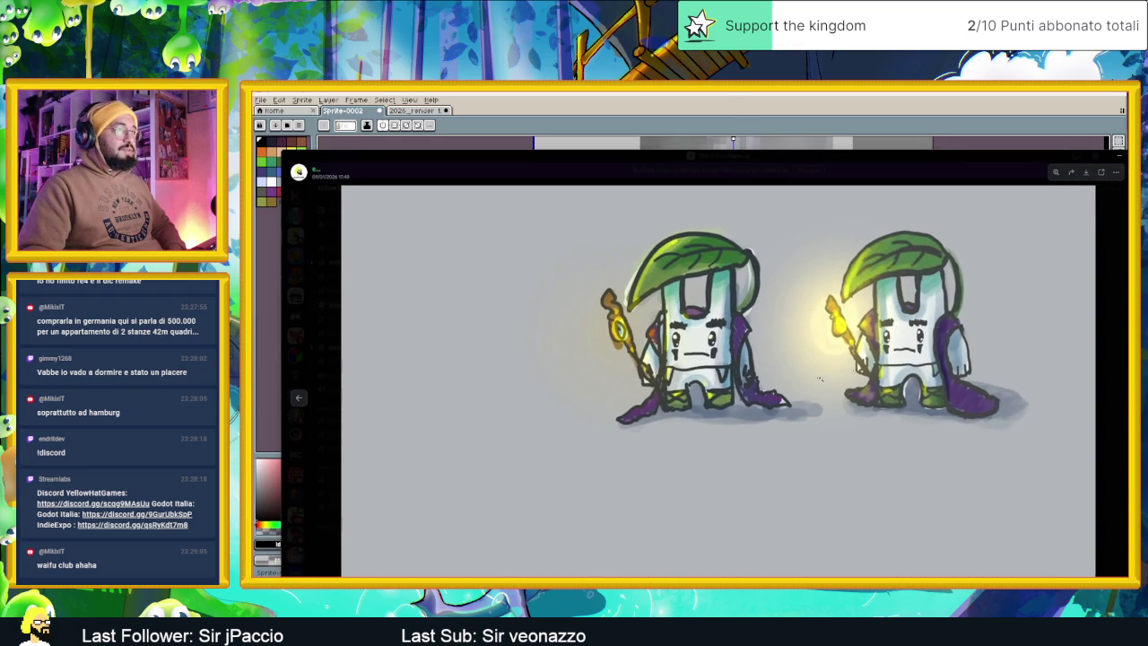
pyautogui.click(679, 366)
pyautogui.hotkey('alt', 'Tab')
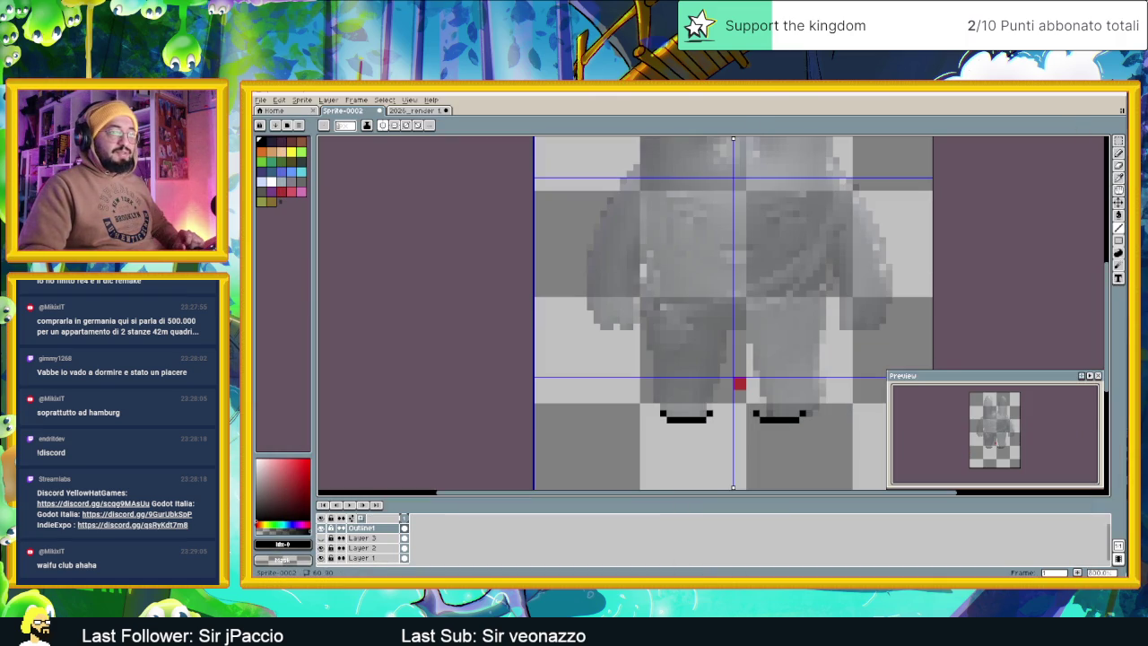
pyautogui.hotkey('alt', 'Tab')
# Search 'pure ref' in a new tab and open the official pureref.com site
pyautogui.hotkey('ctrl', 't')
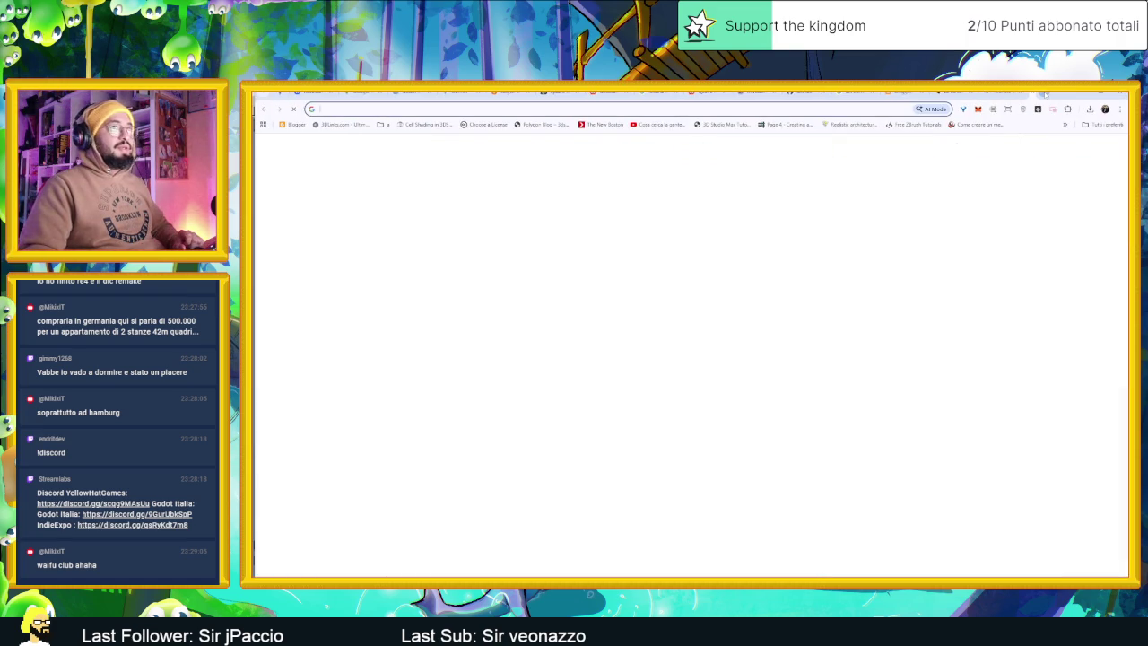
pyautogui.write('ure ref')
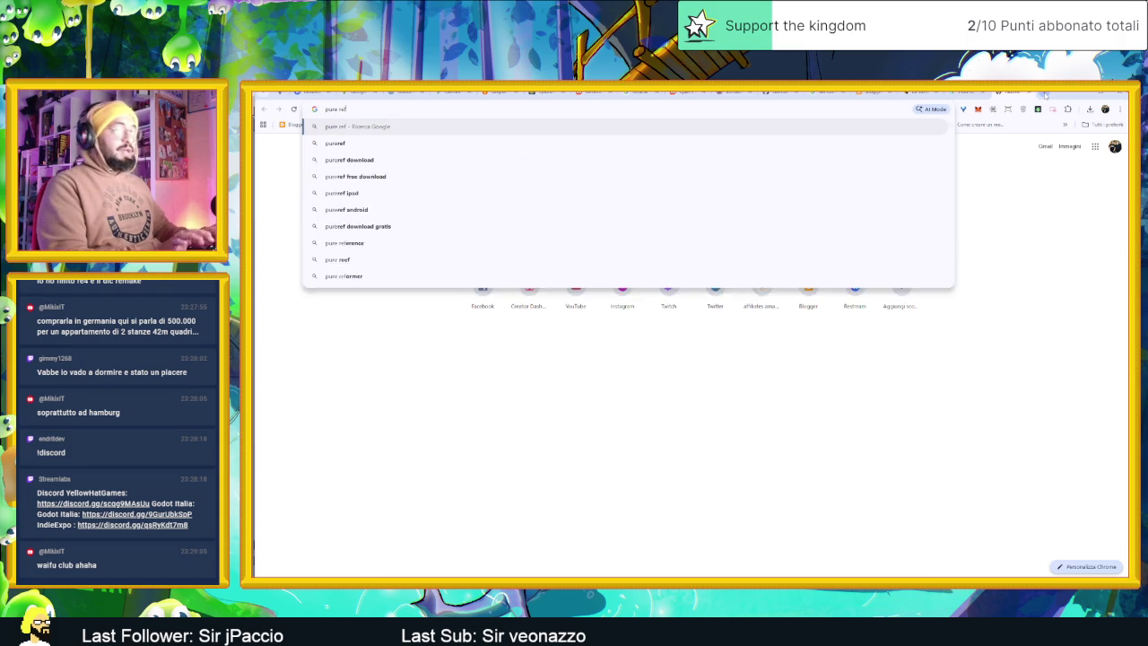
pyautogui.press('Return')
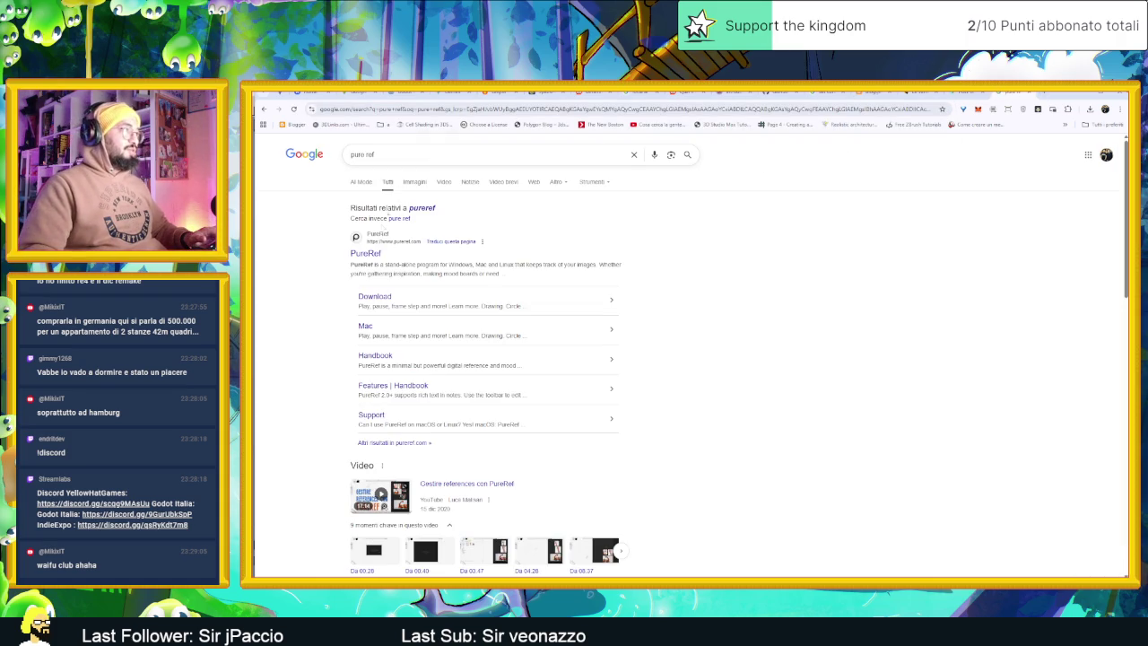
pyautogui.click(366, 254)
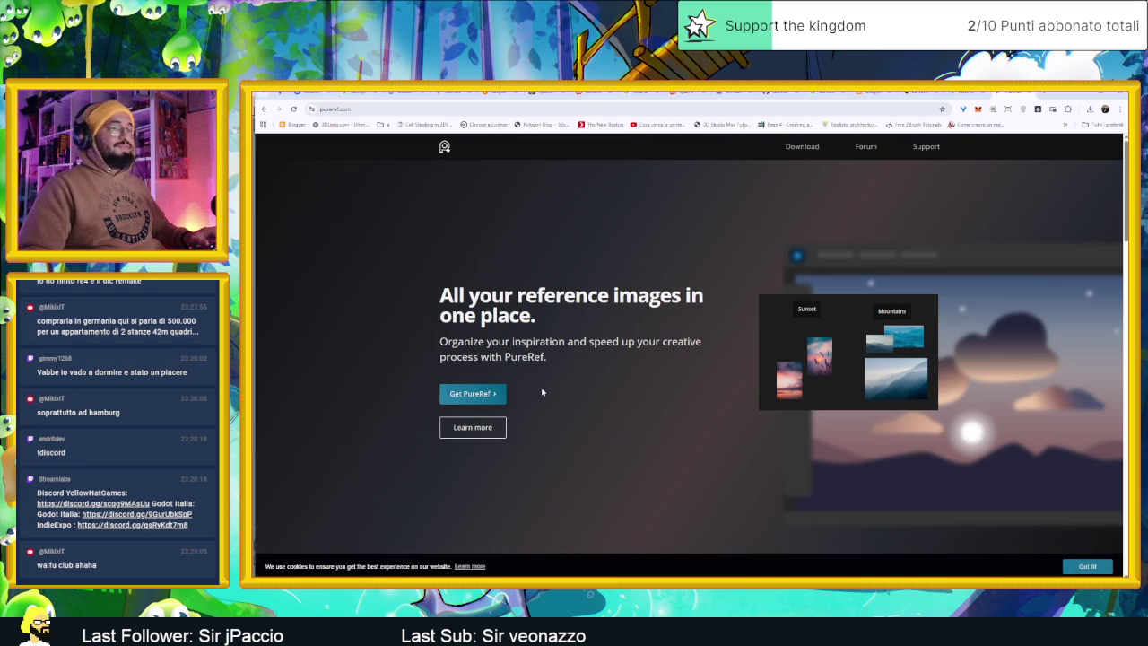
pyautogui.click(1087, 566)
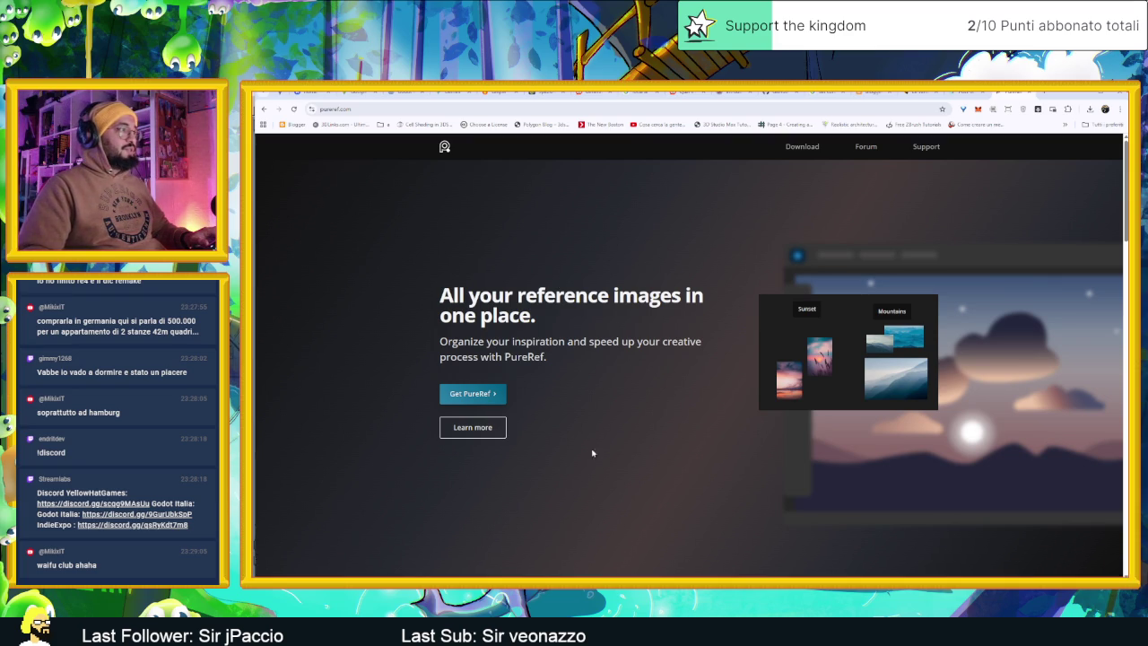
# On the PureRef download page, set the custom contribution amount to 0
pyautogui.click(468, 398)
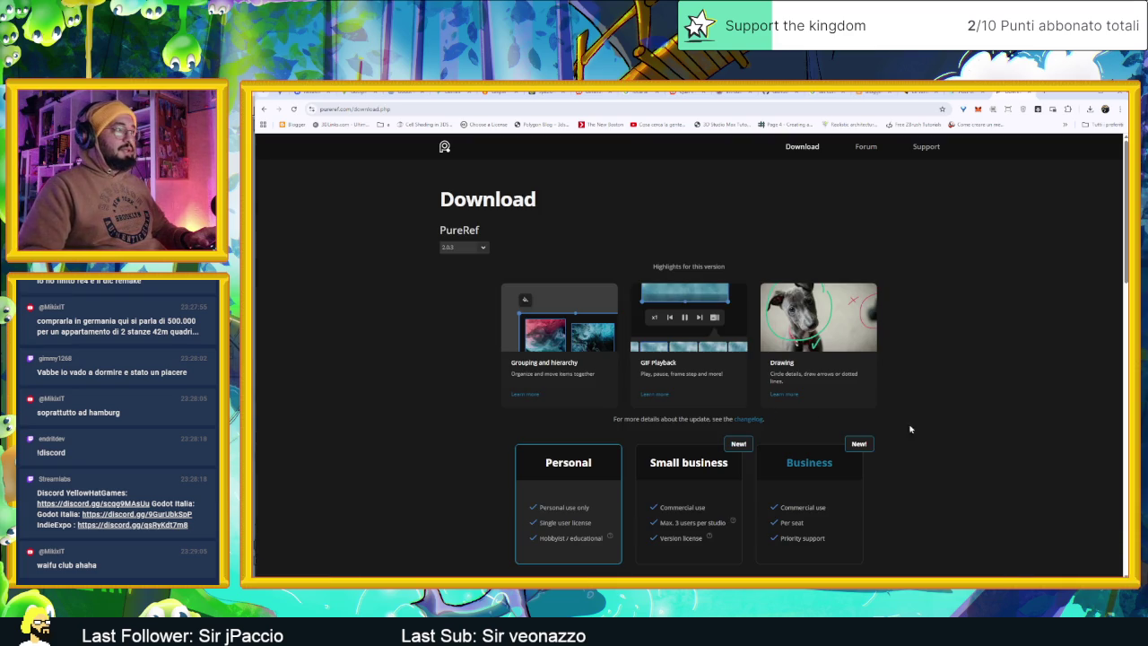
pyautogui.scroll(-2, 935, 435)
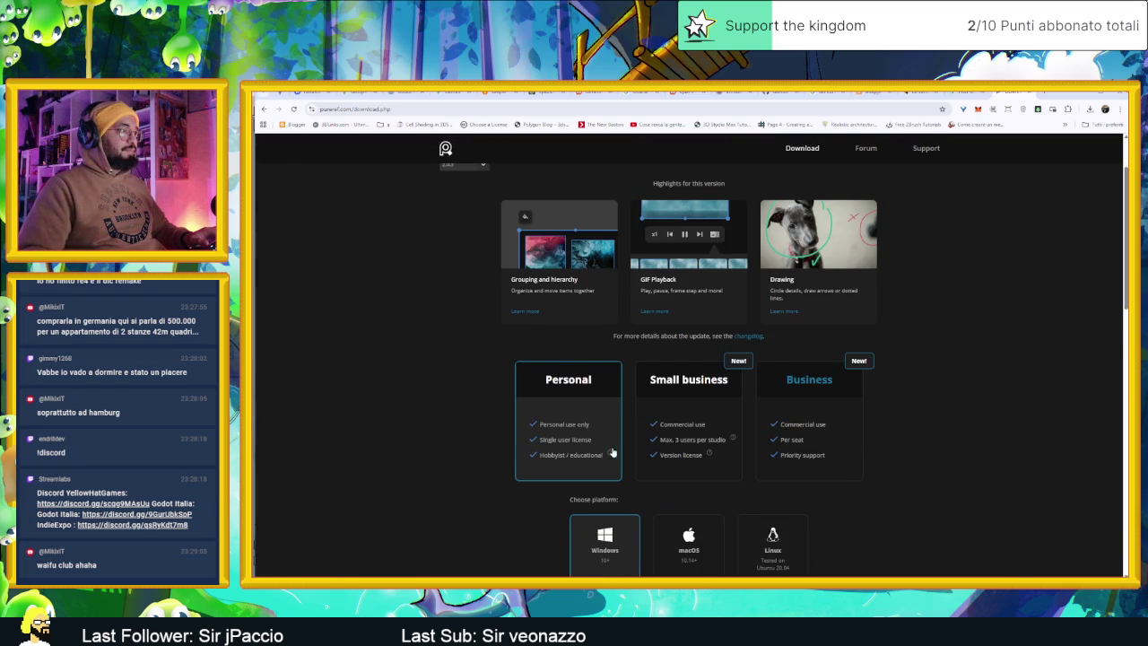
pyautogui.scroll(-3, 601, 449)
pyautogui.scroll(-3, 606, 435)
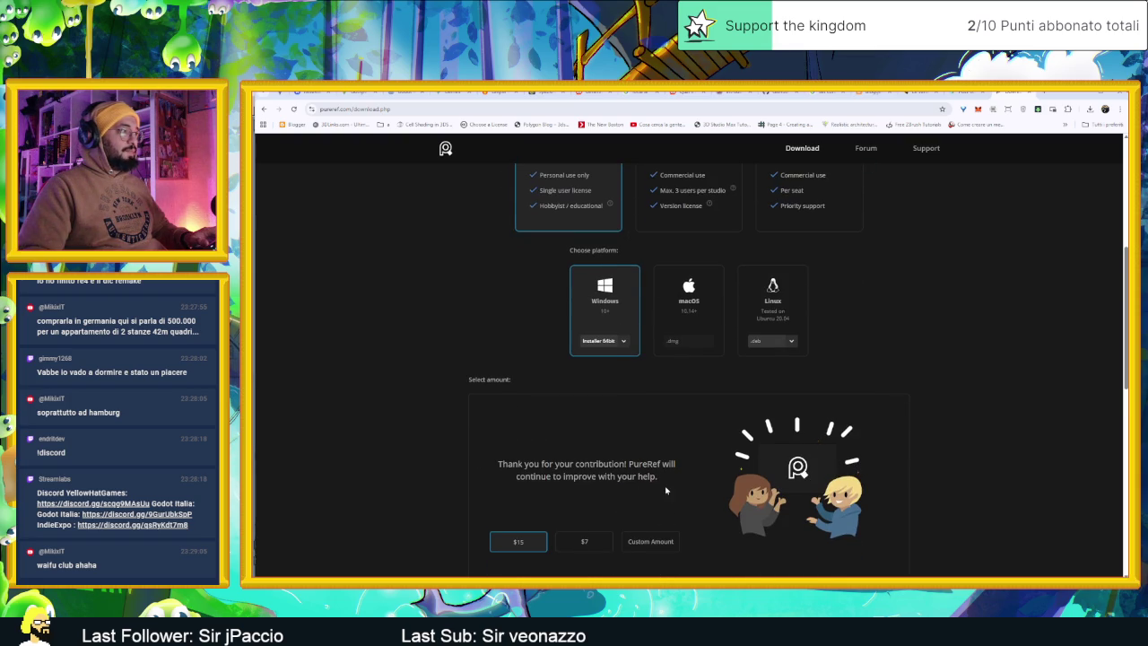
pyautogui.scroll(-3, 667, 492)
pyautogui.click(650, 417)
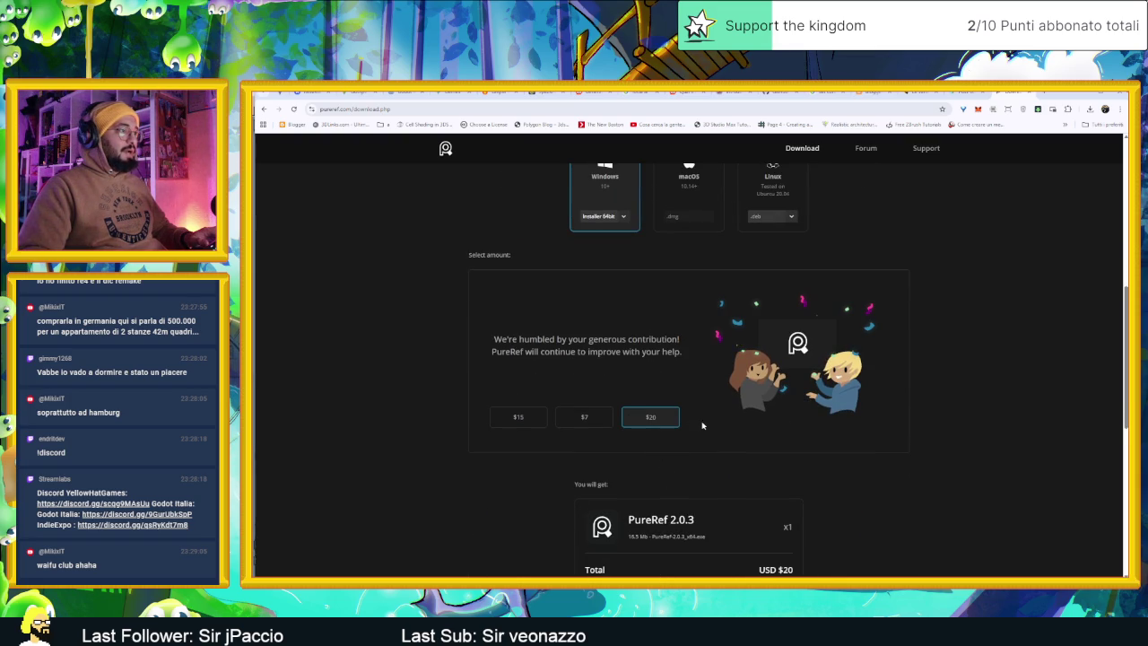
pyautogui.write('0')
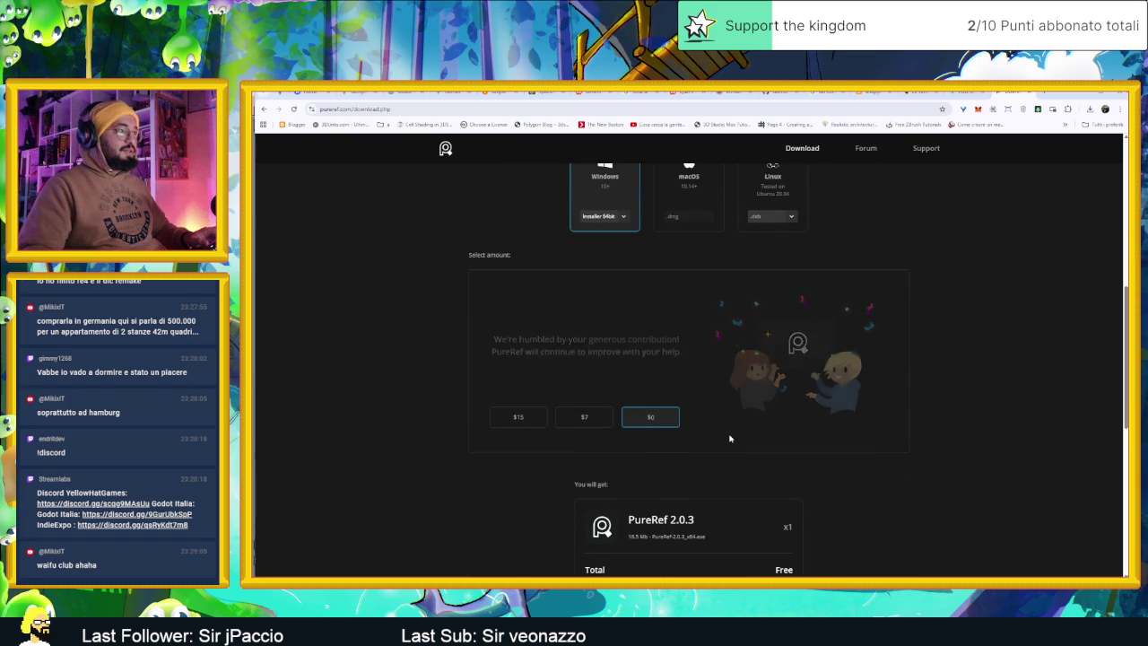
# Download the free PureRef-2.0.3_x64.exe installer and run it from recent downloads
pyautogui.scroll(-3, 718, 437)
pyautogui.click(689, 473)
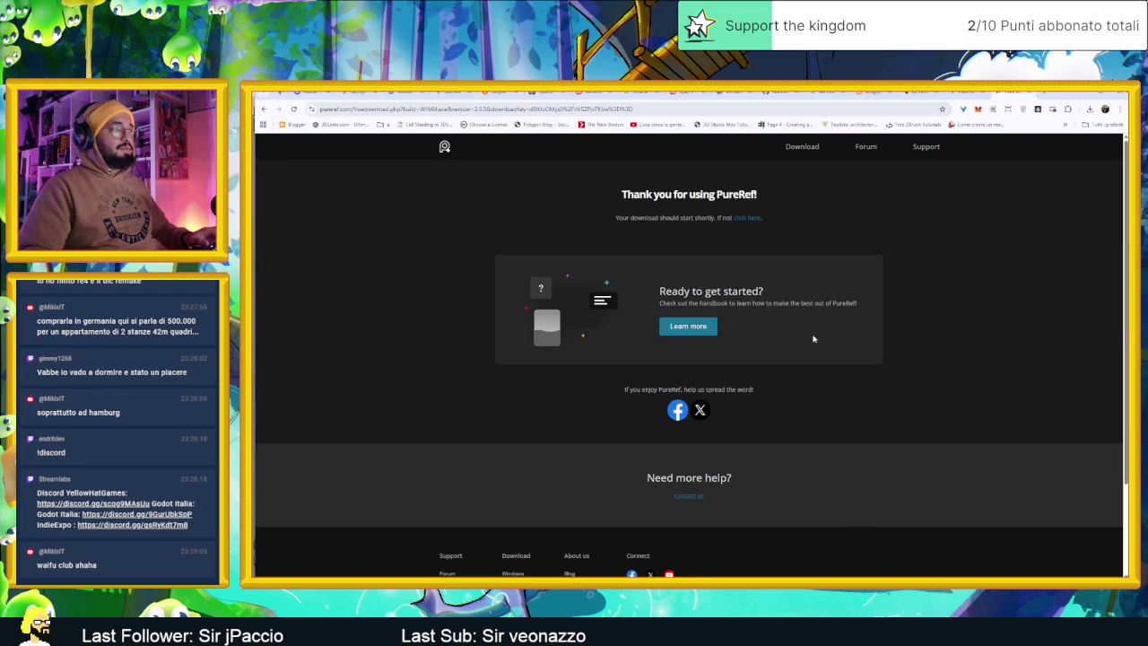
pyautogui.click(1090, 108)
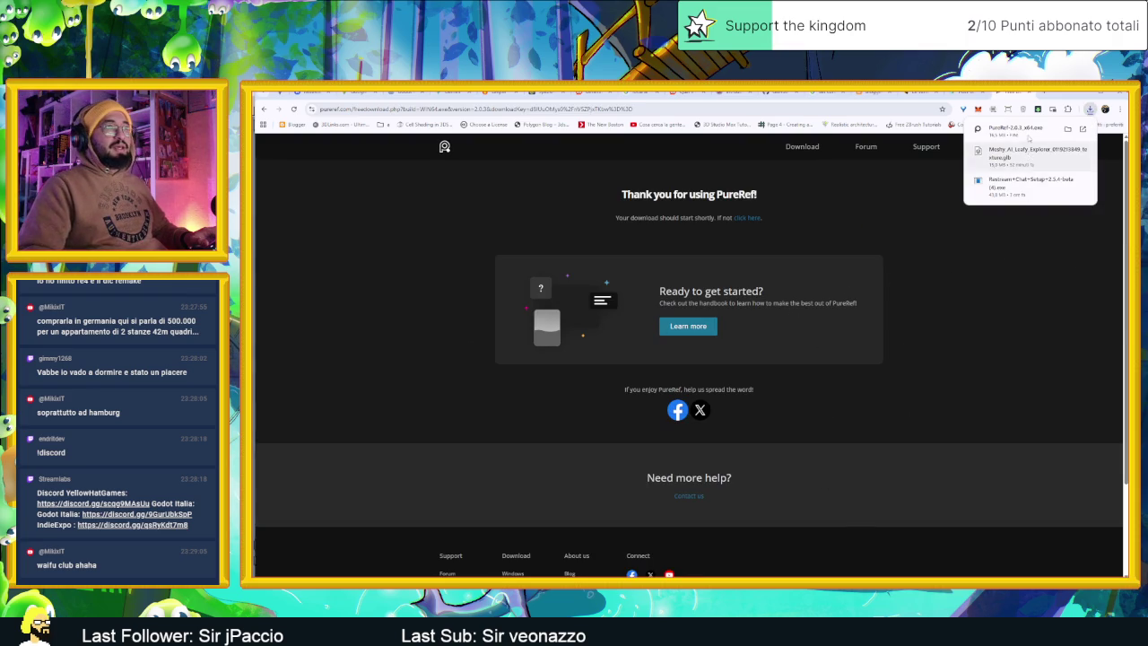
pyautogui.click(1030, 134)
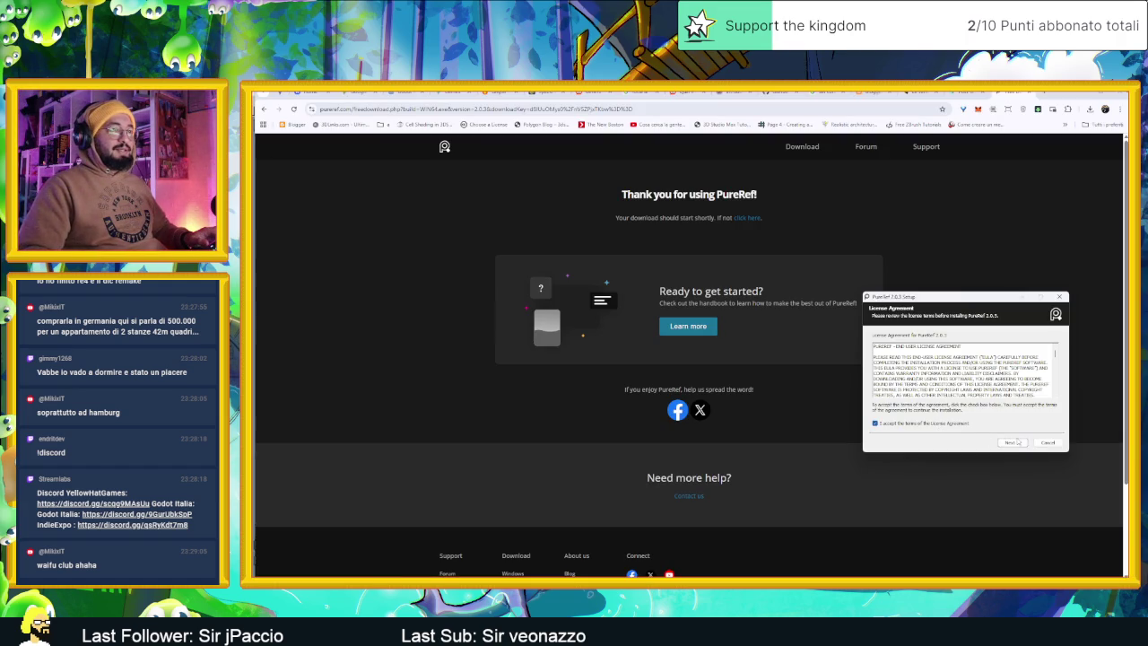
# Install PureRef with default folder and components, and decline usage-data sharing
pyautogui.click(1014, 442)
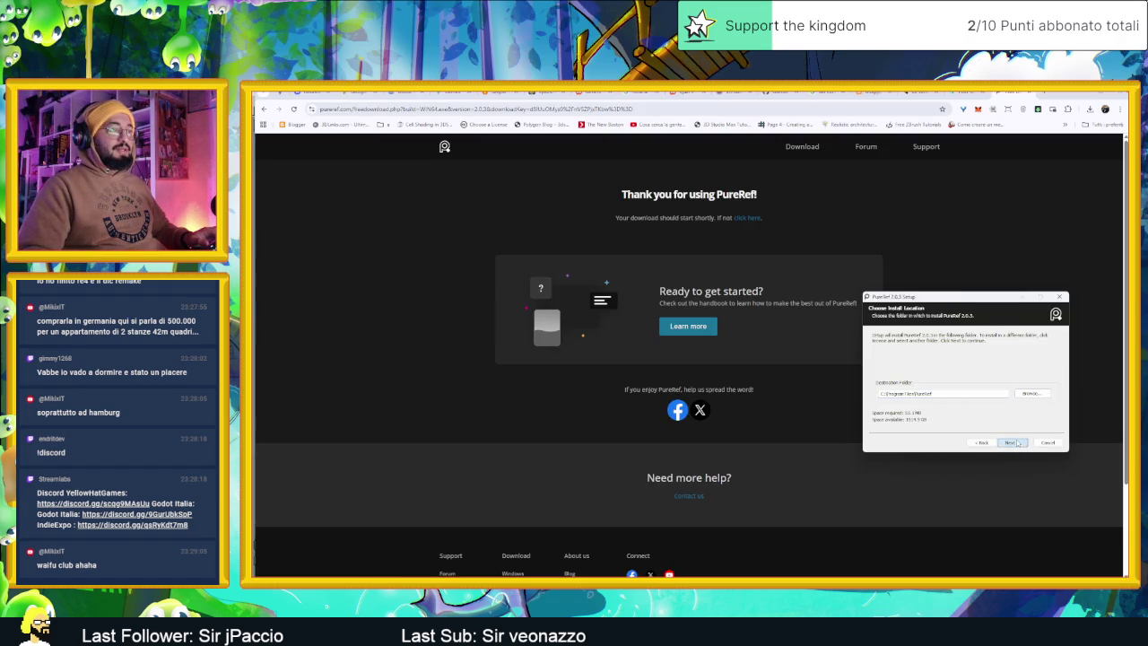
pyautogui.click(1014, 442)
pyautogui.click(1016, 442)
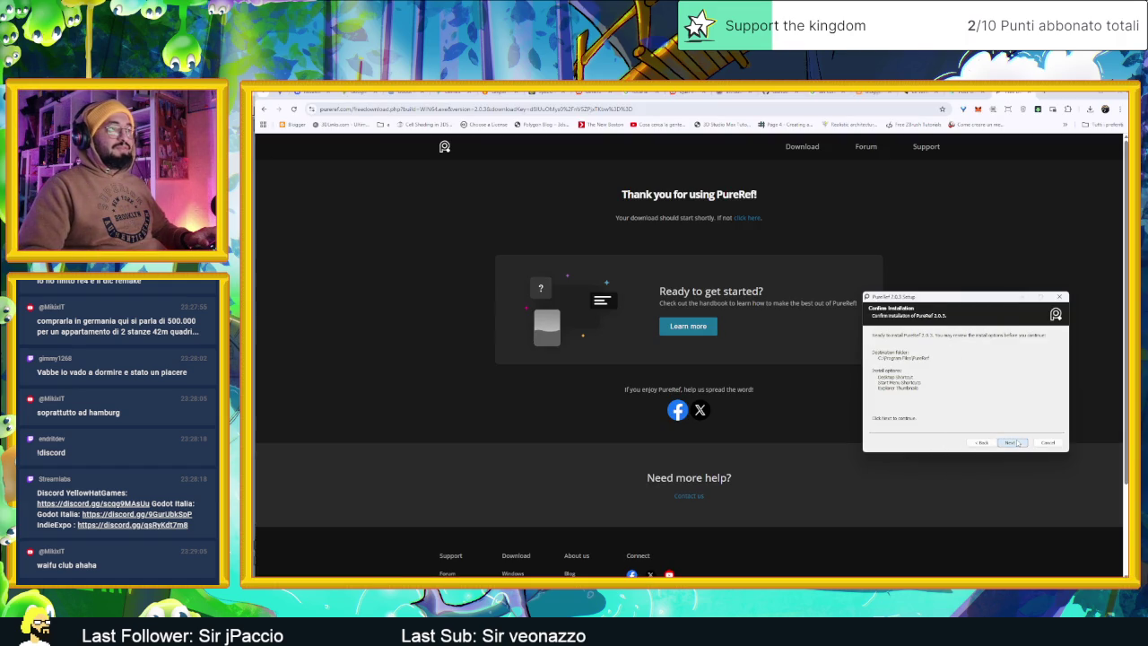
pyautogui.click(1014, 442)
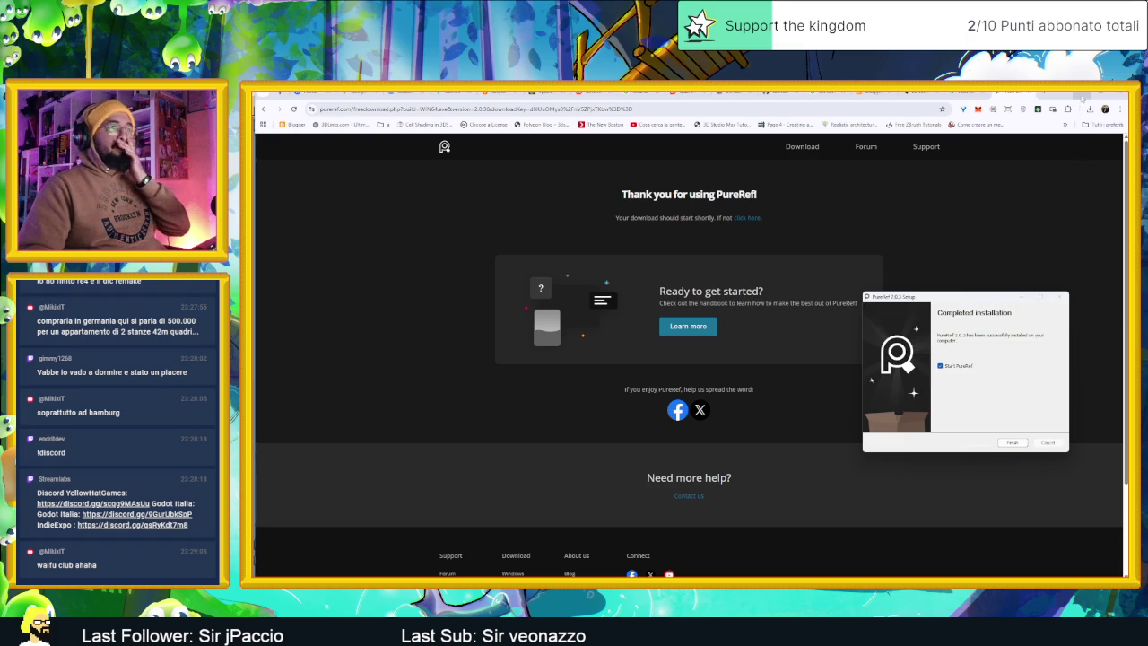
pyautogui.click(1014, 443)
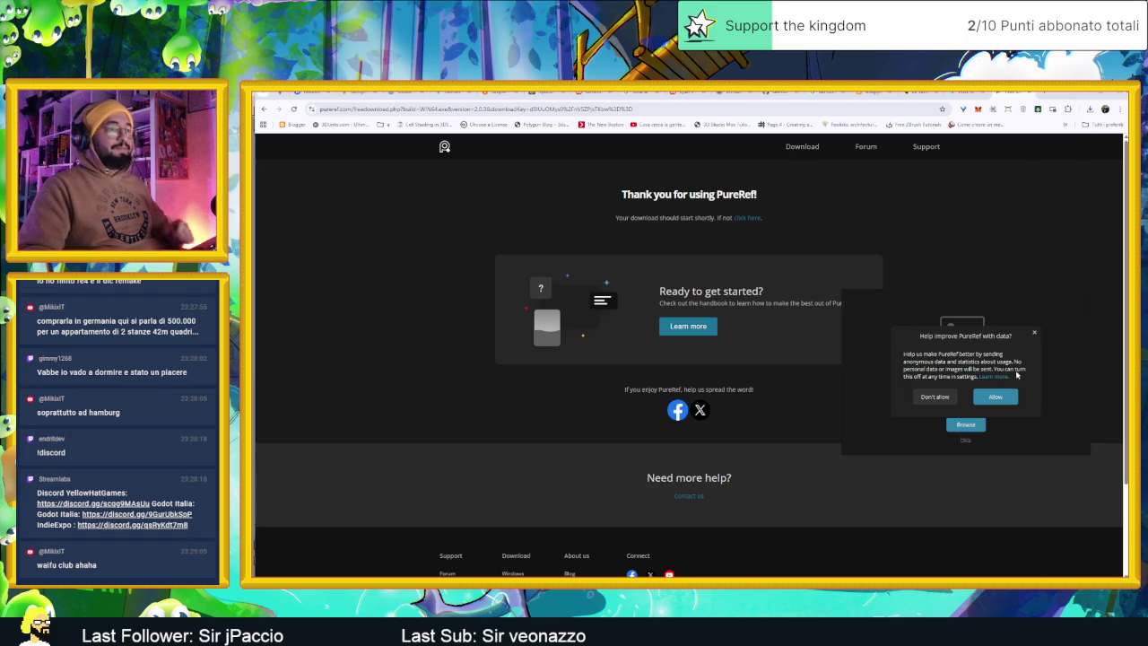
pyautogui.click(935, 397)
pyautogui.hotkey('alt', 'Tab')
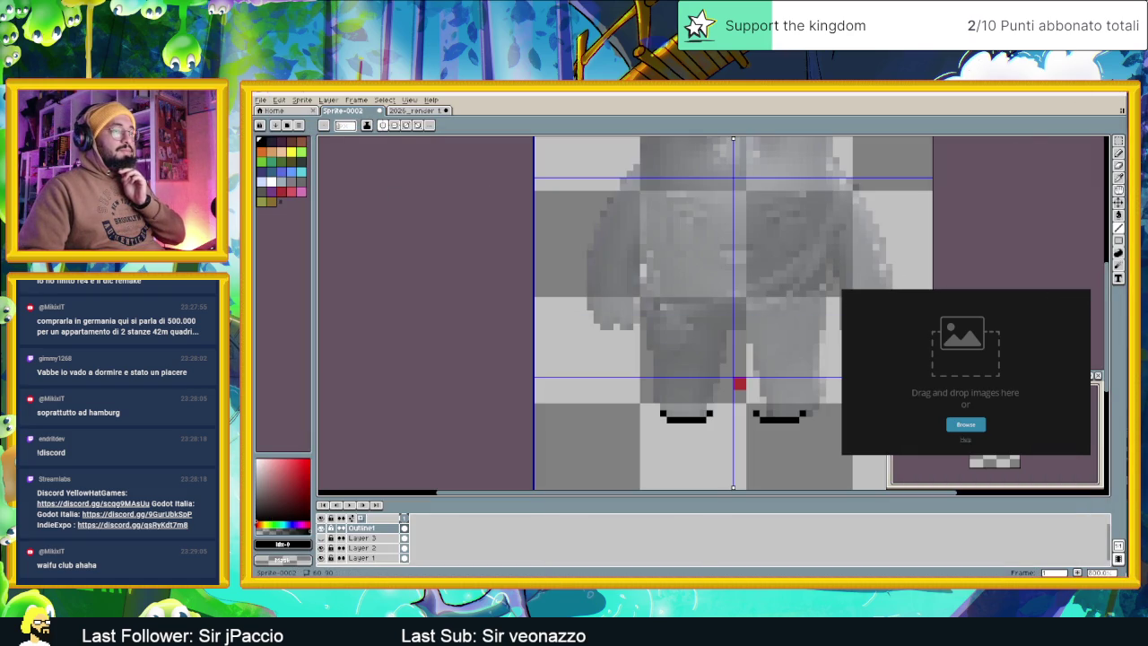
# Search 'computer' in the Start menu and launch System Information
pyautogui.press('super')
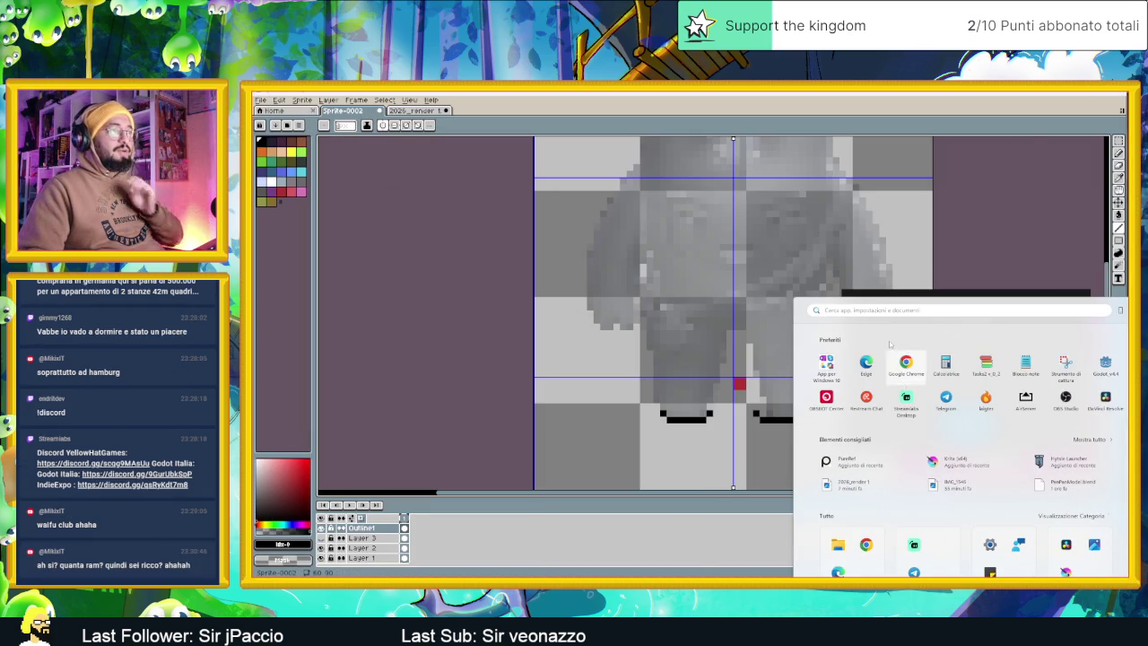
pyautogui.write('c')
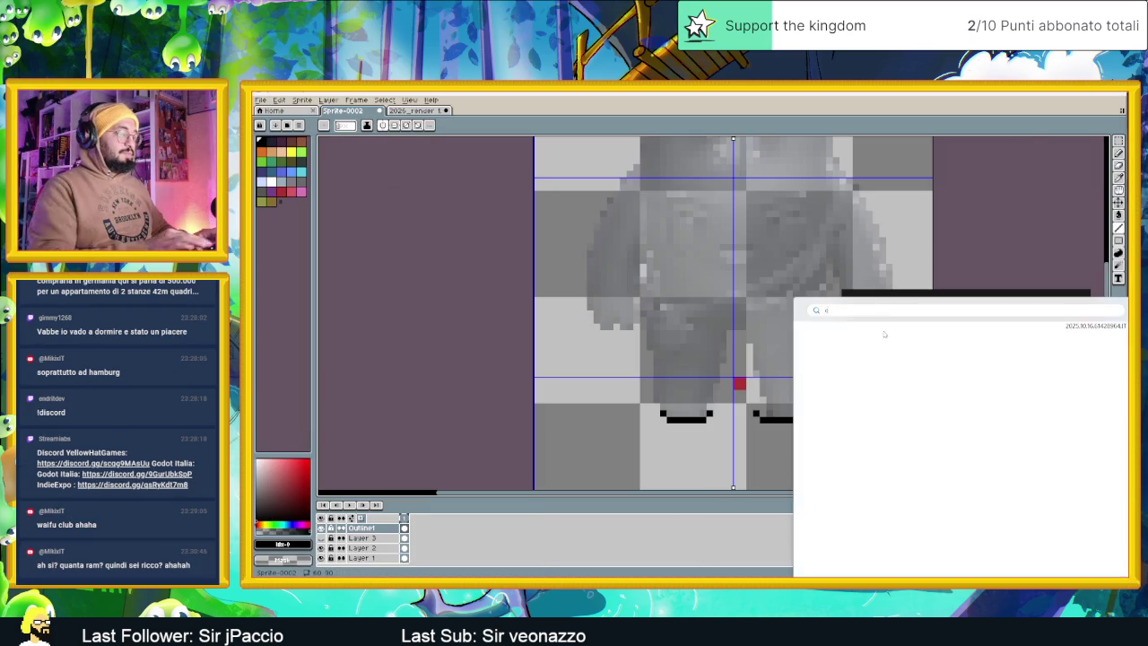
pyautogui.write('omputer')
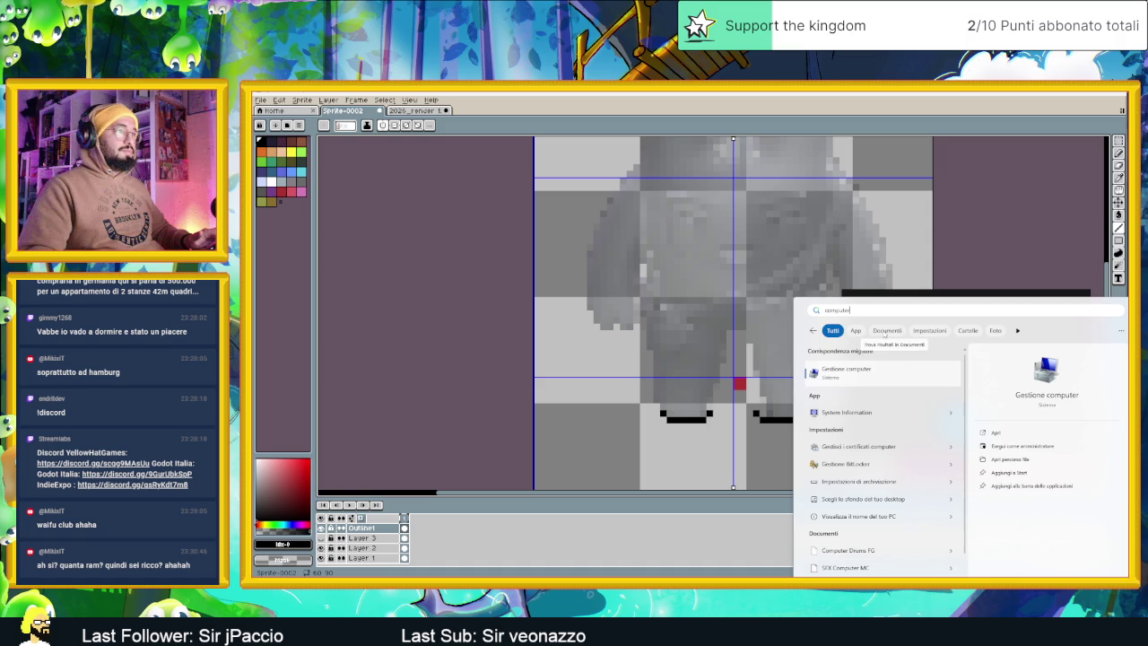
pyautogui.click(869, 411)
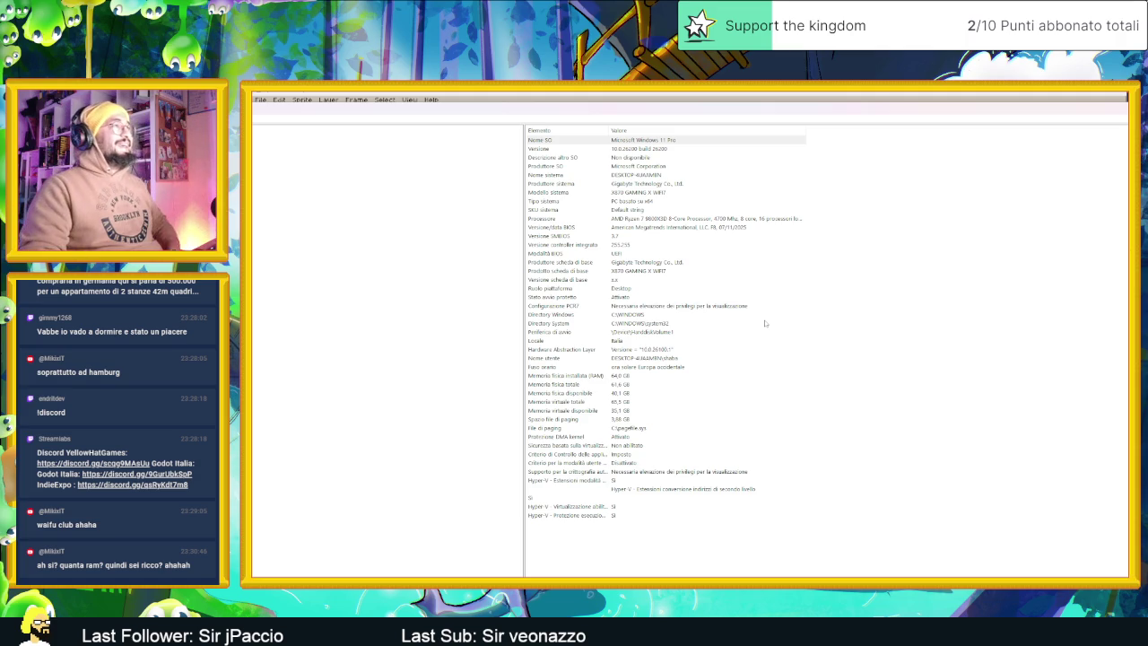
# Check the 'Modello sistema' entry, then leave System Information for the sprite
pyautogui.click(628, 192)
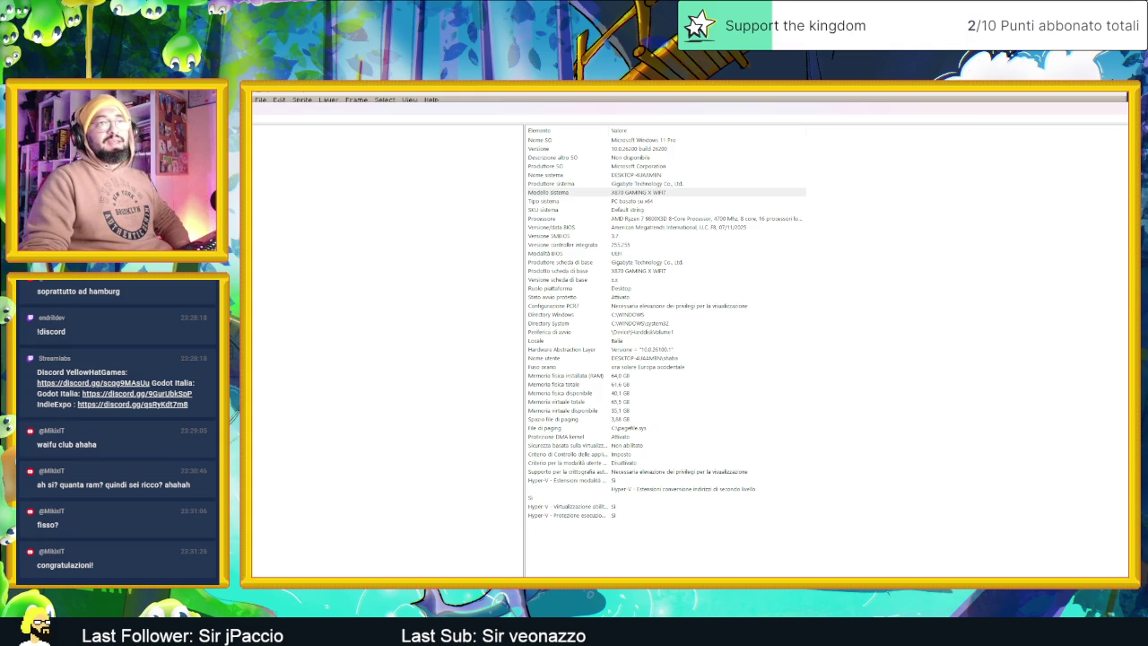
pyautogui.hotkey('alt', 'Tab')
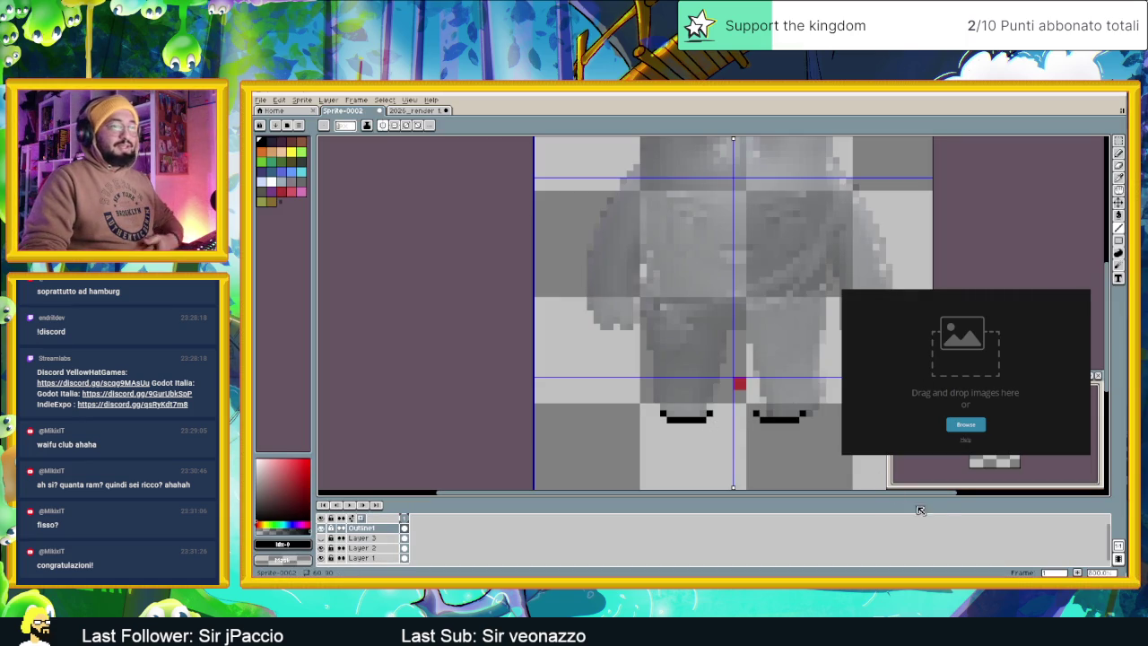
# Open the Download folder in File Explorer with large icon view
pyautogui.hotkey('alt', 'Tab')
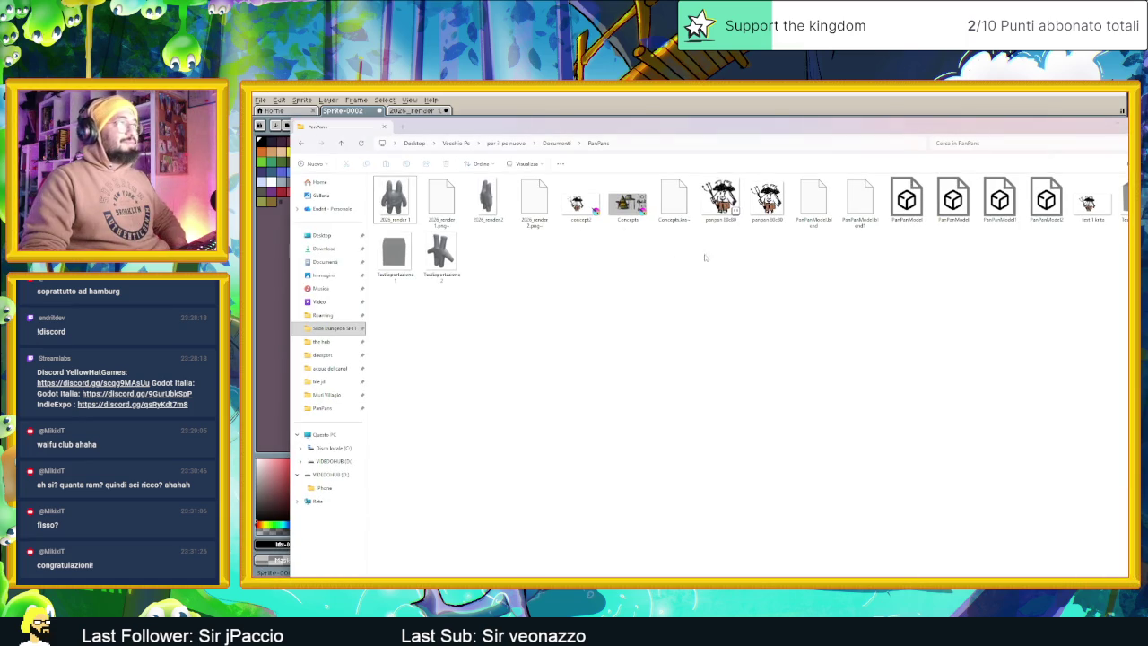
pyautogui.rightClick(938, 572)
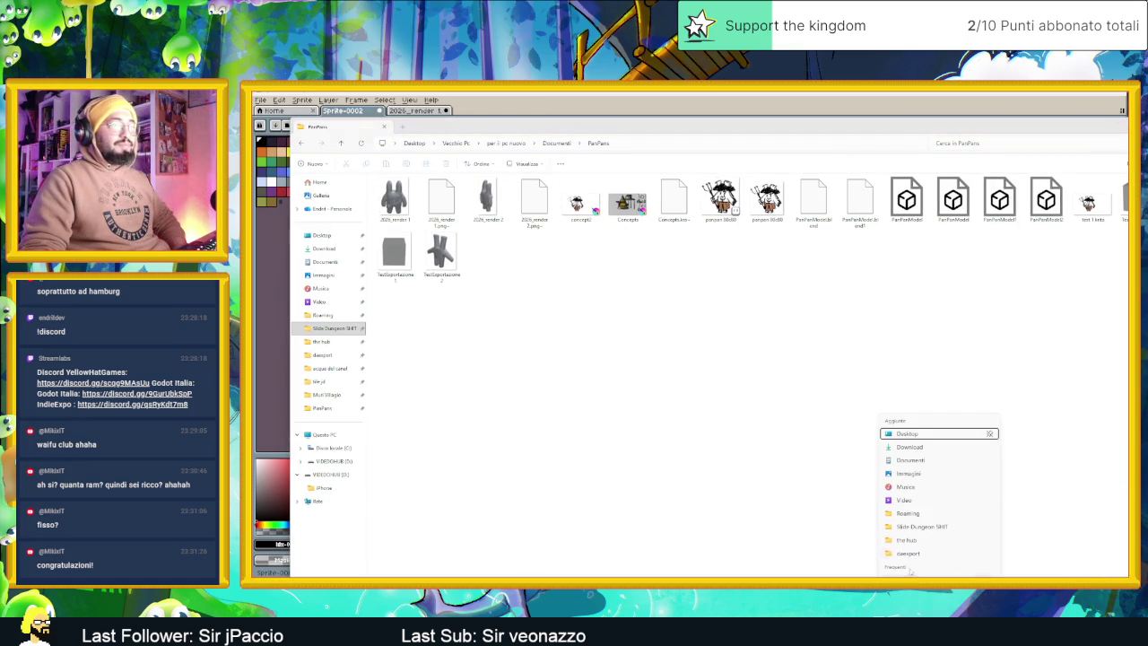
pyautogui.click(923, 453)
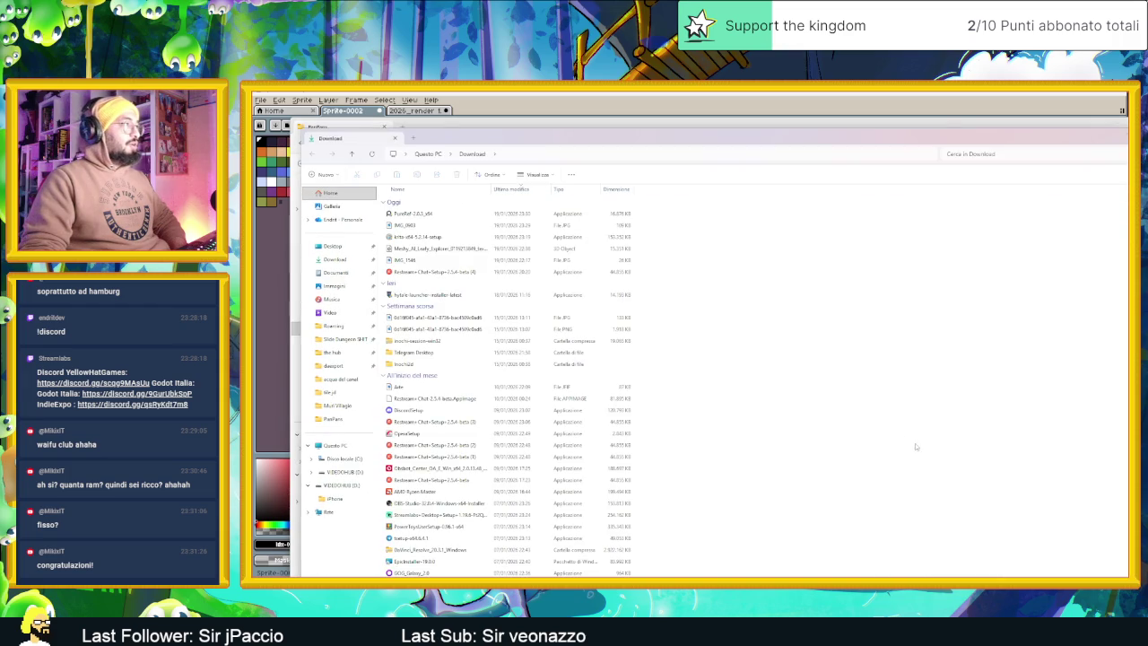
pyautogui.hotkey('ctrl', 'shift', '2')
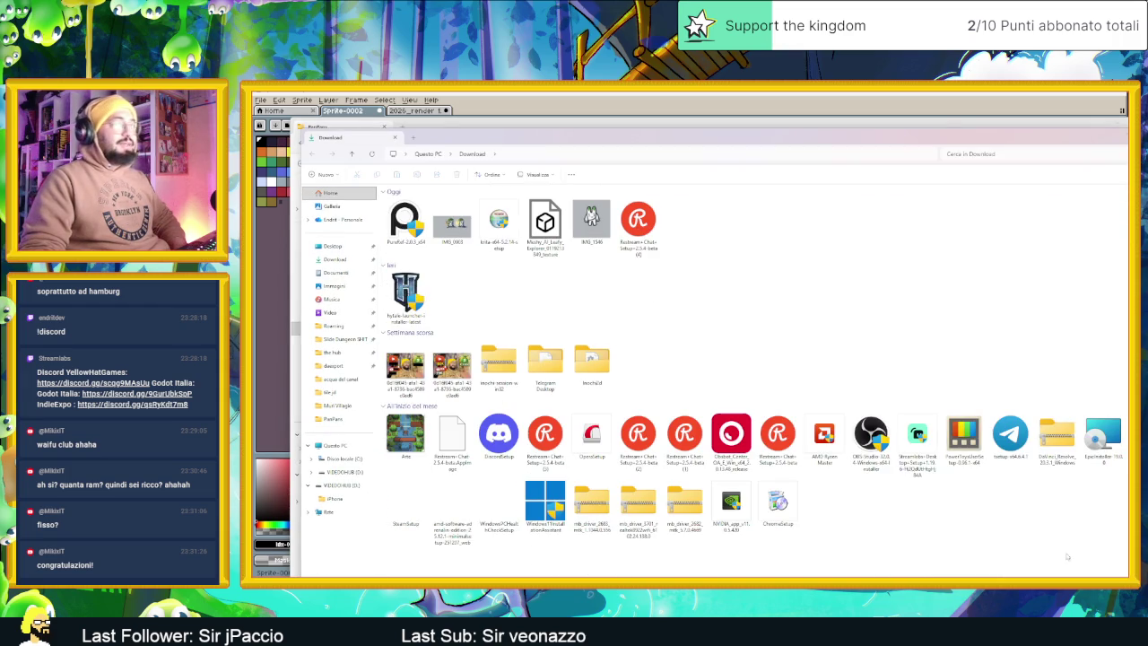
# Pick the IMG_0603 concept image and paste it into PureRef's board
pyautogui.click(453, 222)
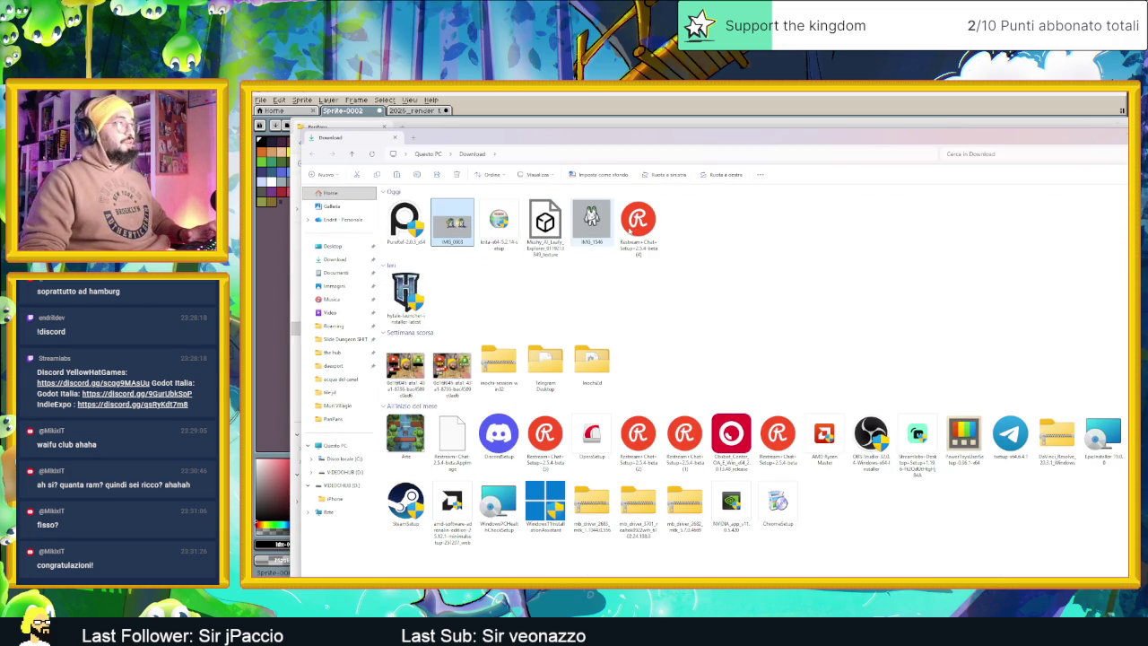
pyautogui.click(934, 231)
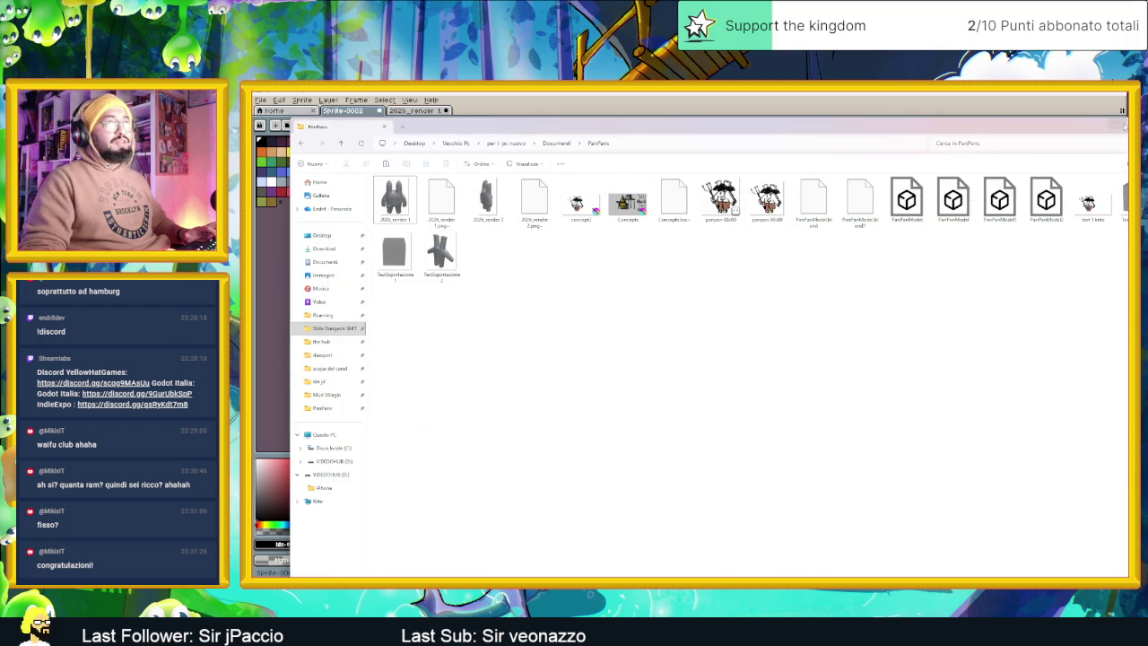
pyautogui.hotkey('alt', 'Tab')
pyautogui.hotkey('ctrl', 'v')
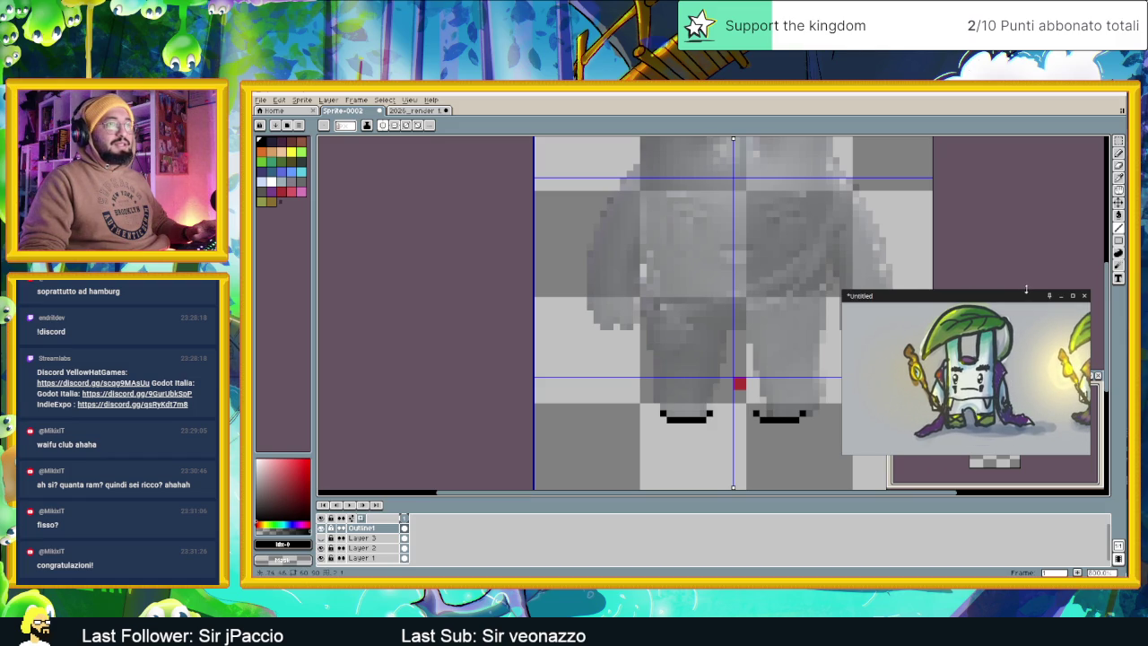
# Park the PureRef reference at top-right and erase the raised foot corner pixels
pyautogui.moveTo(1020, 255)
pyautogui.mouseDown()
pyautogui.moveTo(1119, 191)
pyautogui.moveTo(1147, 142)
pyautogui.mouseUp()
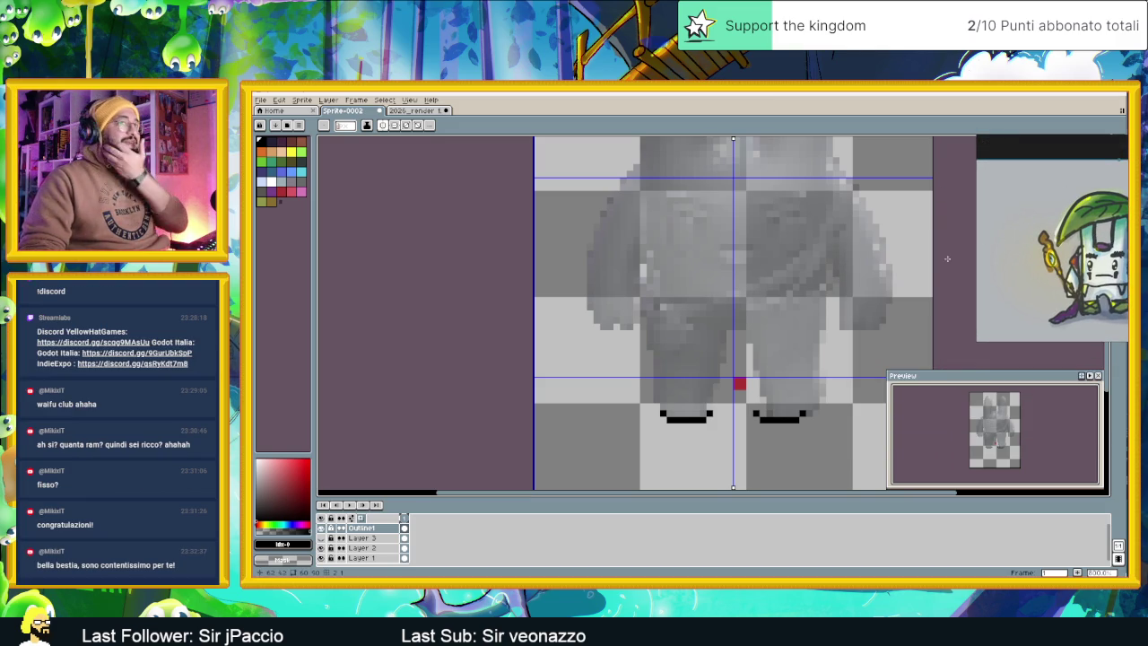
pyautogui.moveTo(848, 339); pyautogui.dragTo(743, 323)
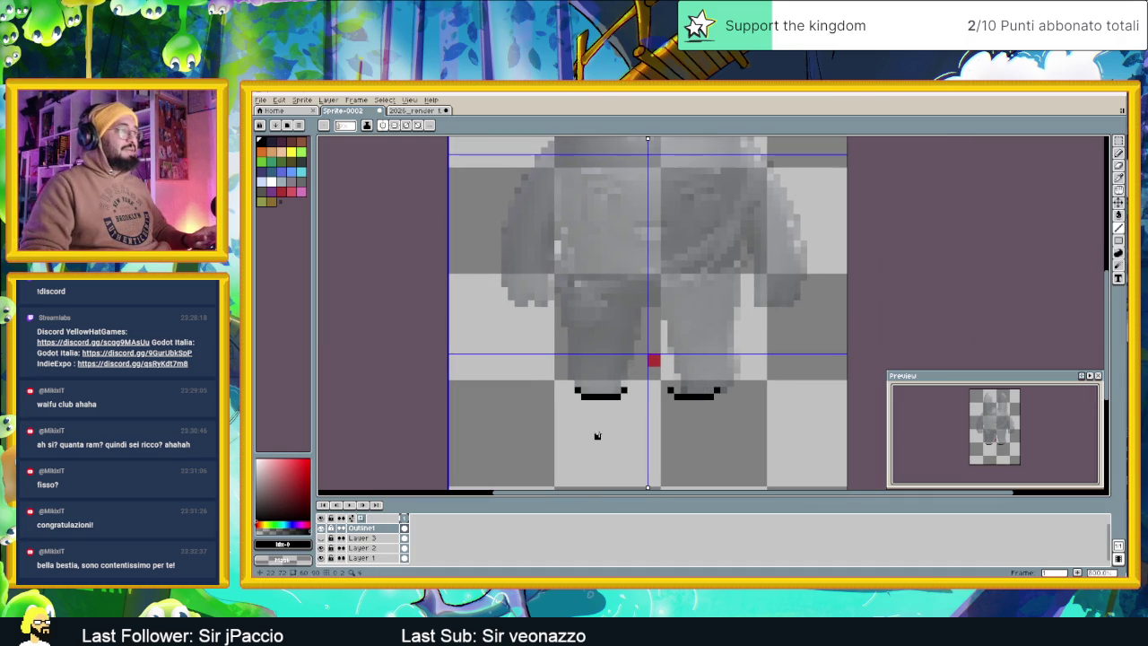
pyautogui.click(623, 390)
pyautogui.click(579, 390)
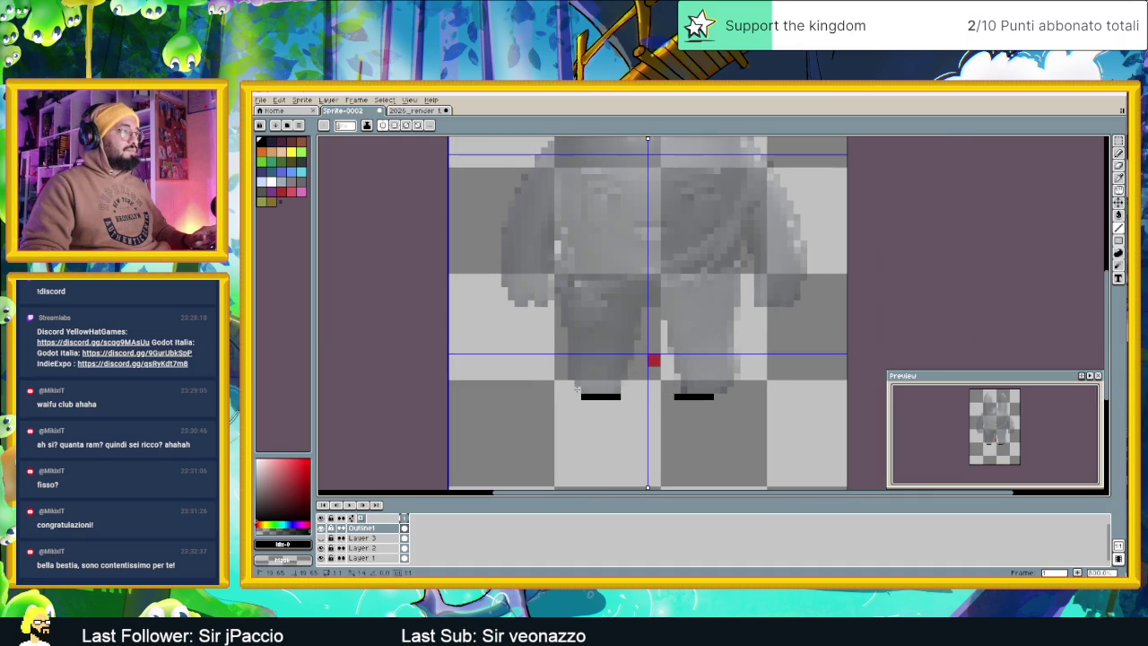
# Trim the outer end pixel off each black foot bar
pyautogui.click(571, 396)
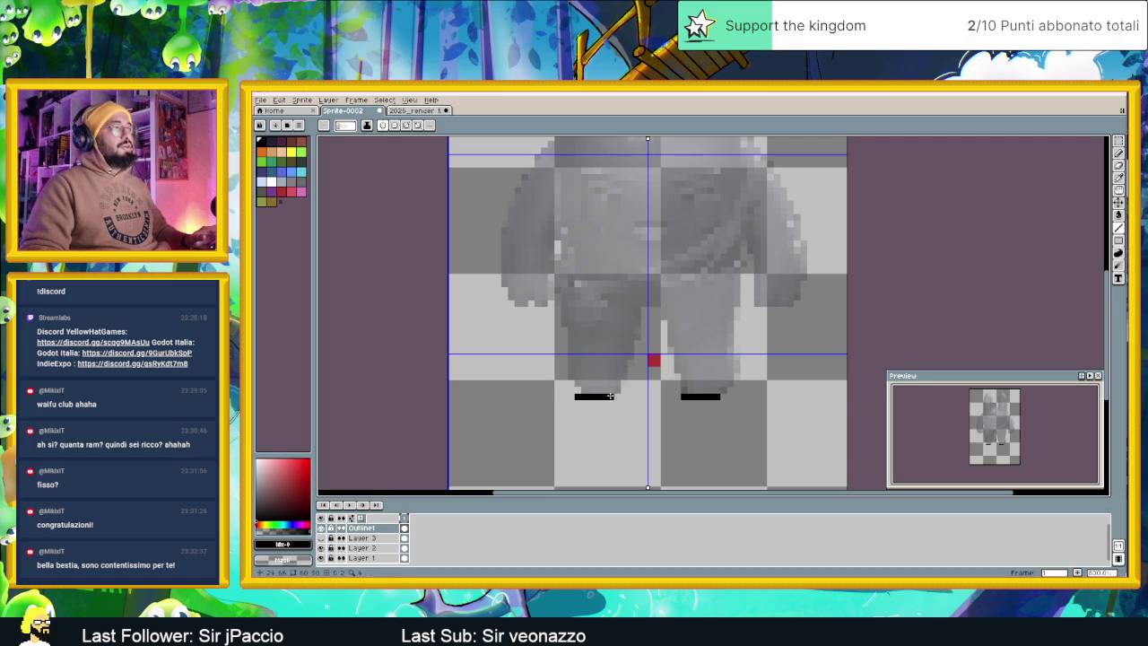
pyautogui.click(618, 389)
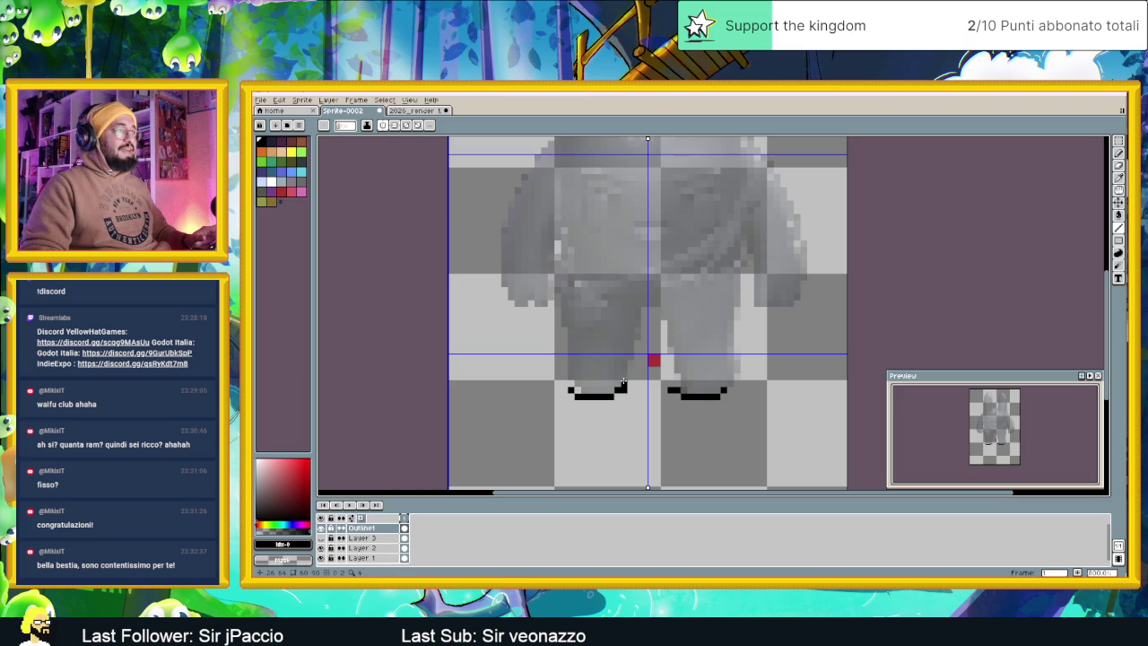
pyautogui.hotkey('ctrl', 'z')
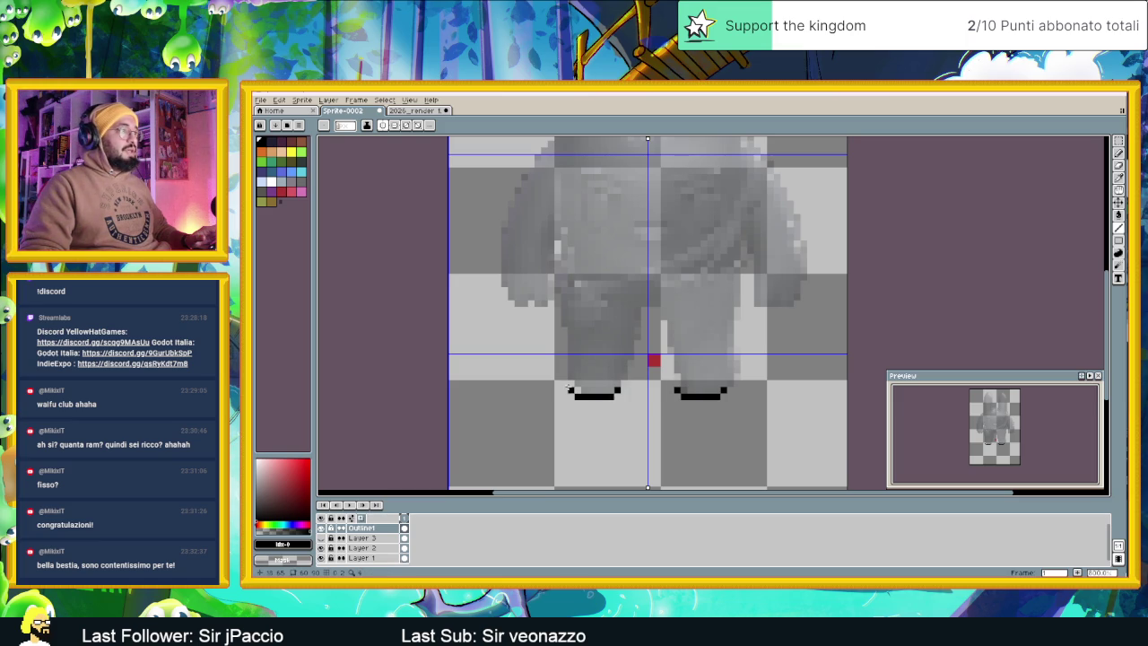
pyautogui.click(567, 387)
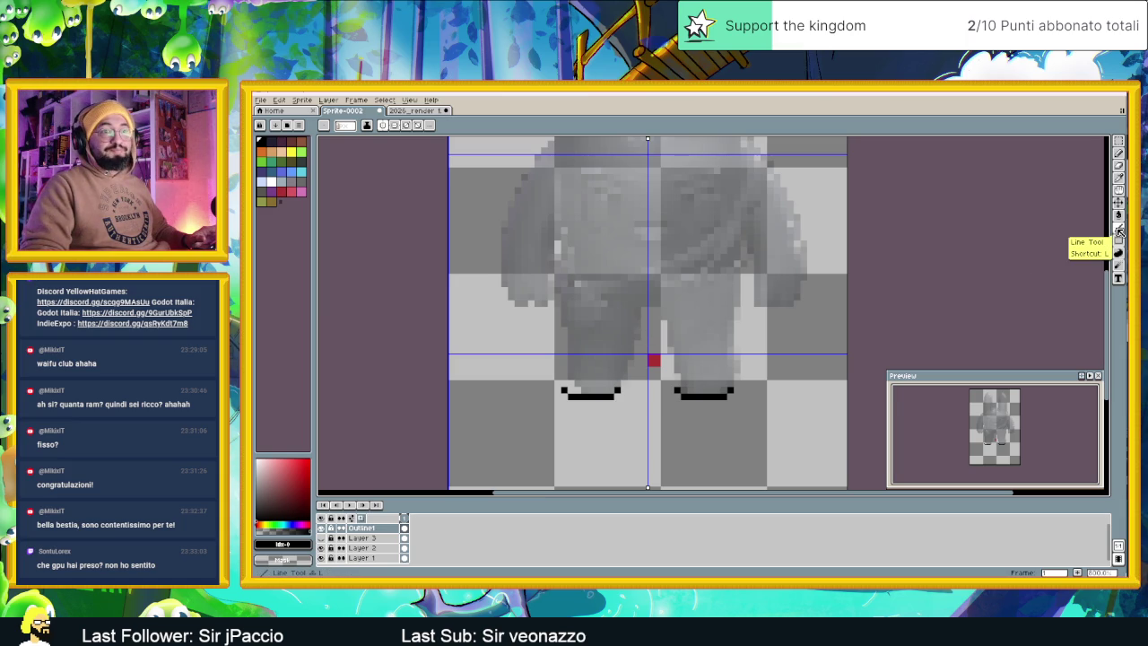
# Draw Line Tool outlines for the inner leg arch and both outer leg sides
pyautogui.click(1118, 232)
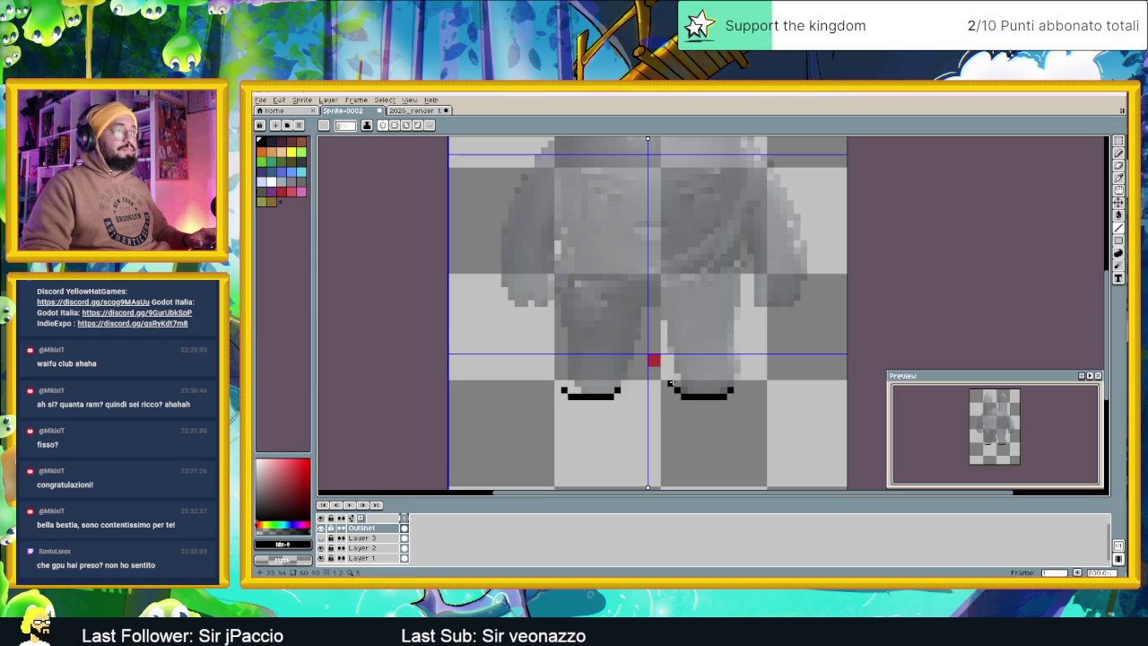
pyautogui.moveTo(676, 385); pyautogui.dragTo(664, 310)
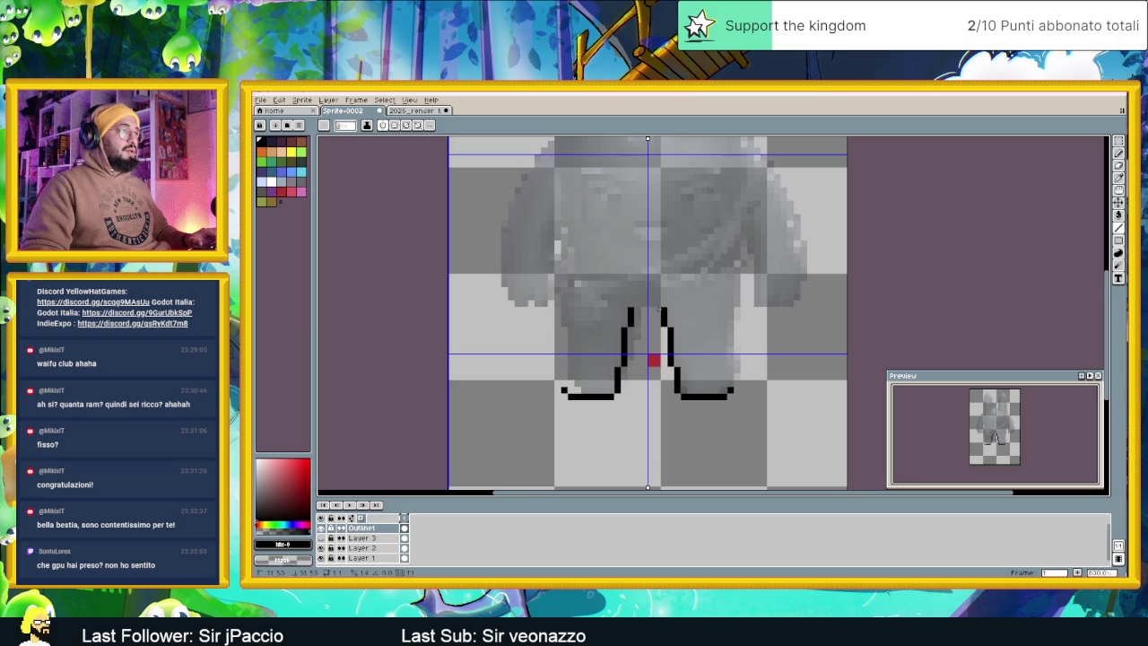
pyautogui.moveTo(658, 309); pyautogui.dragTo(650, 309)
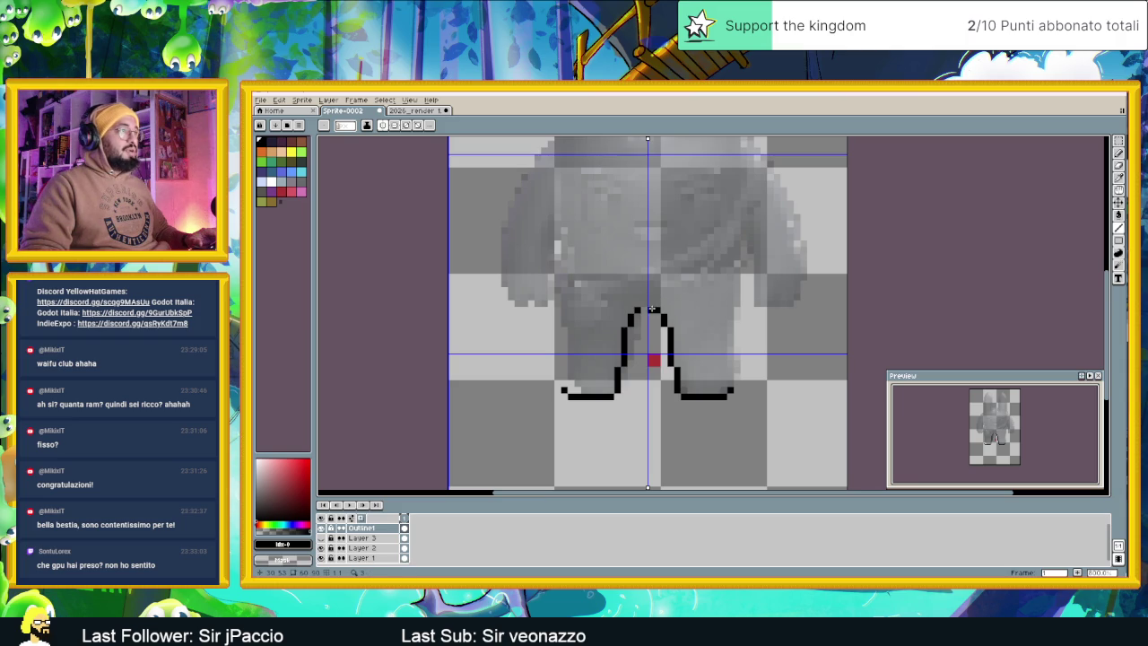
pyautogui.moveTo(732, 386); pyautogui.dragTo(737, 278)
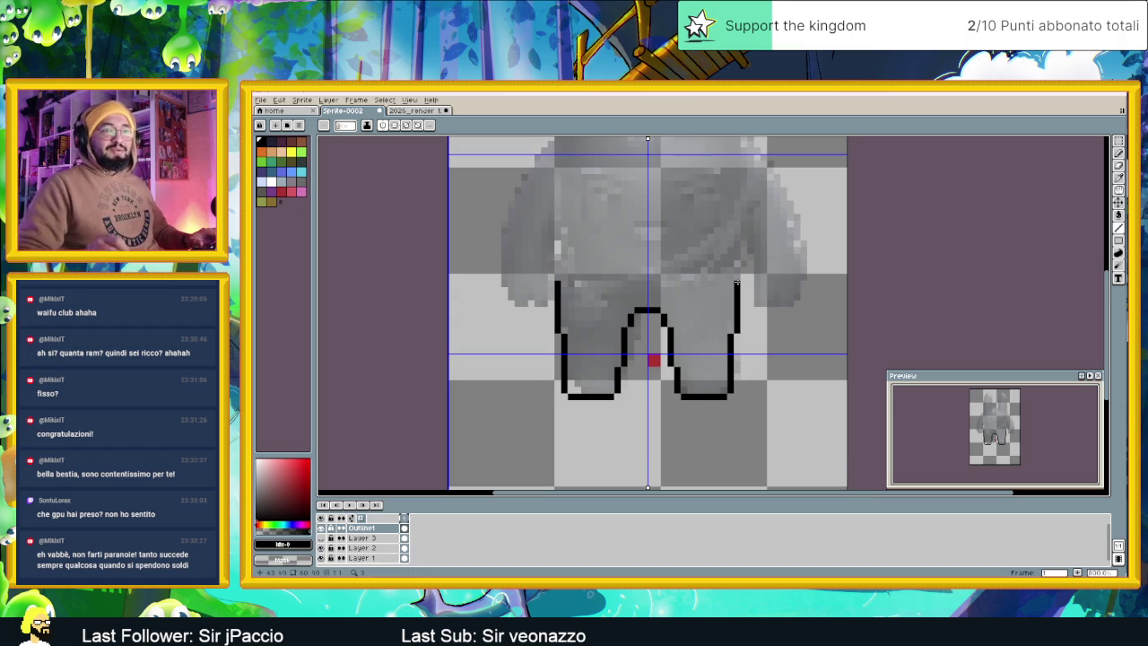
pyautogui.scroll(1, 768, 269)
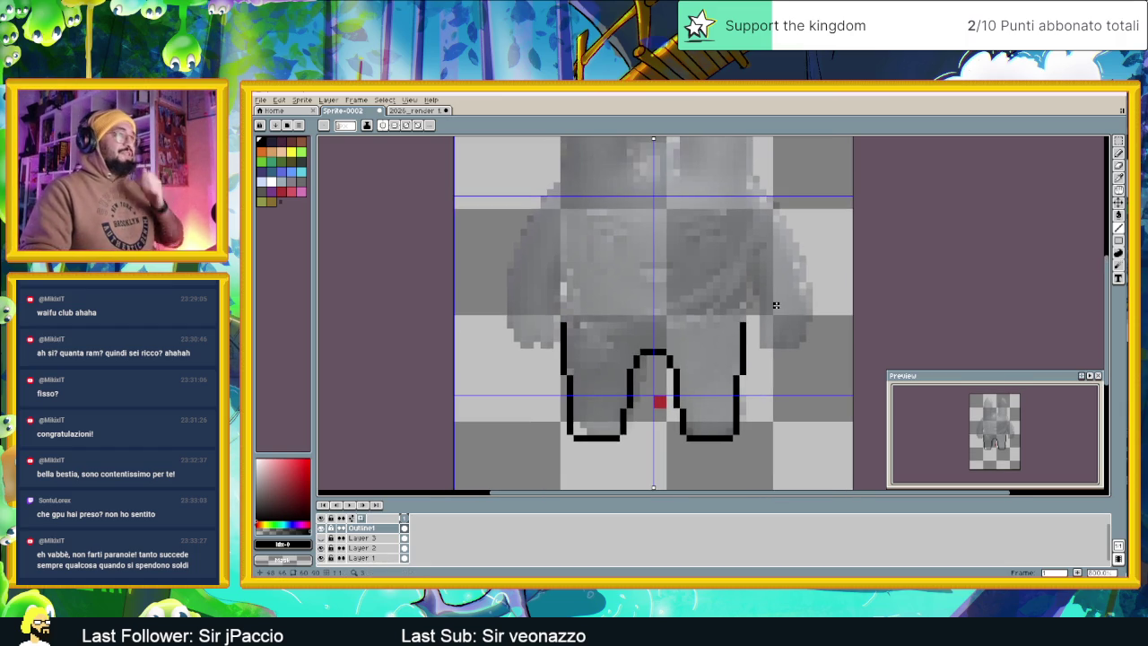
# Reshape the leg bottom edges and extend both outer outlines straight up to the ears
pyautogui.scroll(-1, 775, 305)
pyautogui.scroll(-1, 754, 309)
pyautogui.scroll(1, 731, 311)
pyautogui.scroll(1, 718, 312)
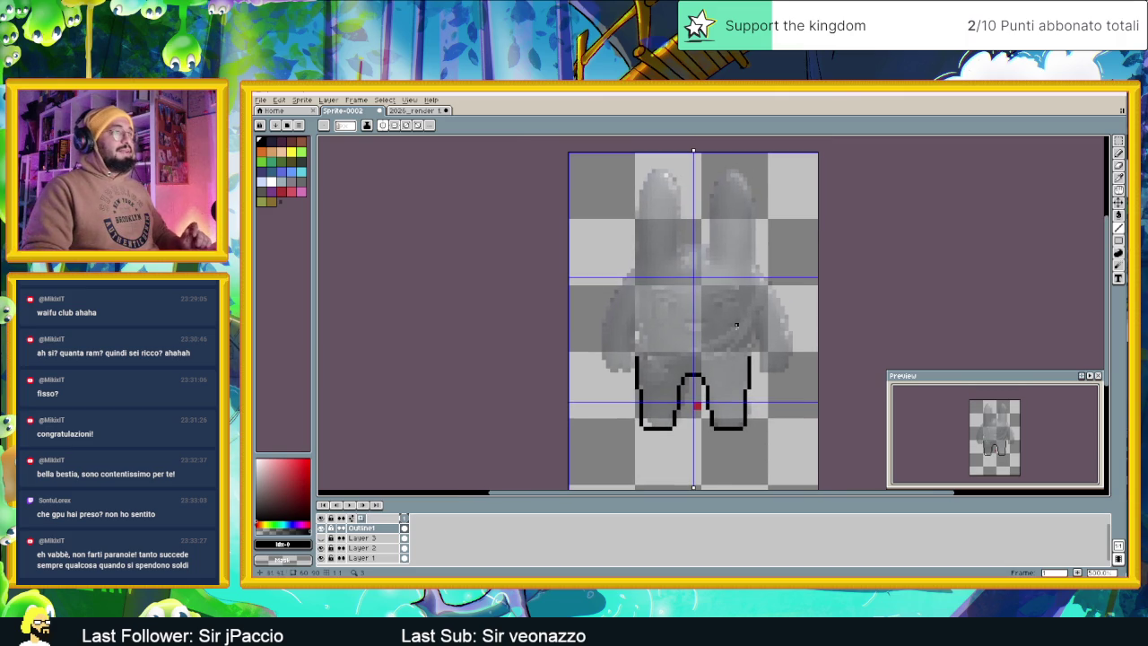
pyautogui.scroll(1, 671, 272)
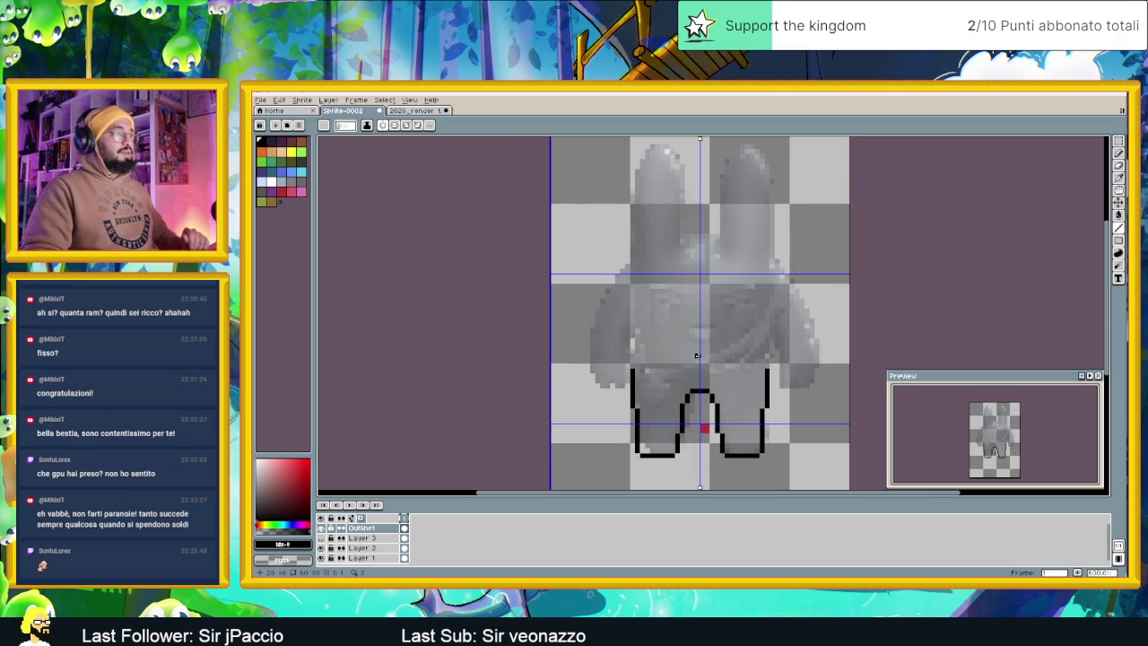
pyautogui.scroll(1, 657, 451)
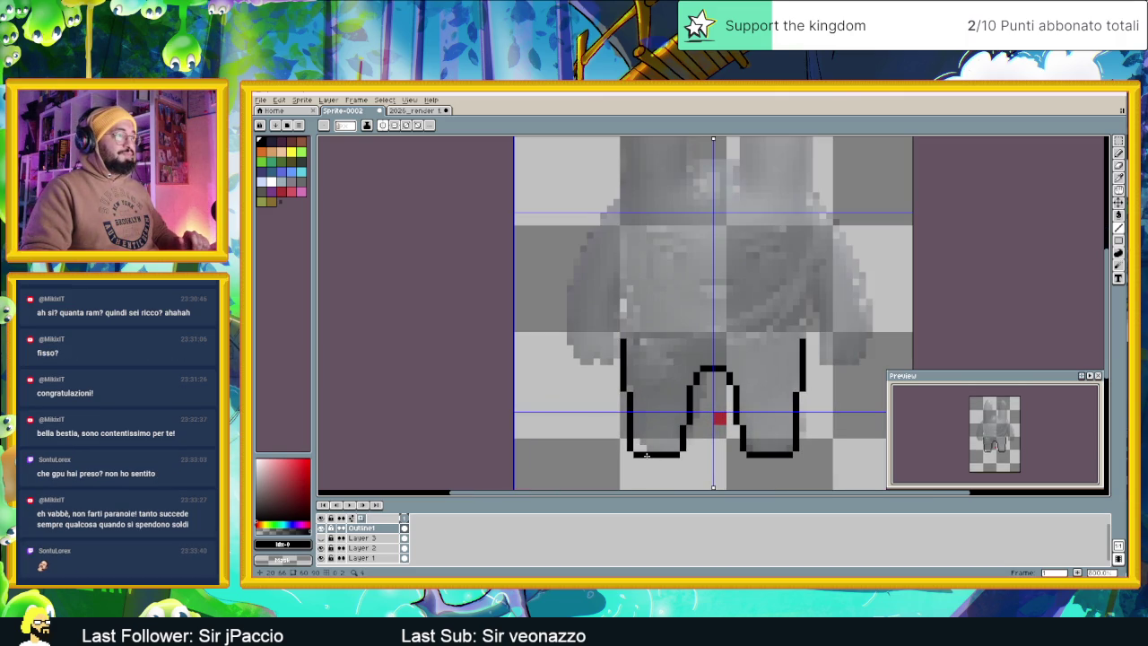
pyautogui.moveTo(643, 455)
pyautogui.mouseDown()
pyautogui.moveTo(675, 454)
pyautogui.moveTo(642, 459)
pyautogui.mouseUp()
pyautogui.scroll(-1, 703, 468)
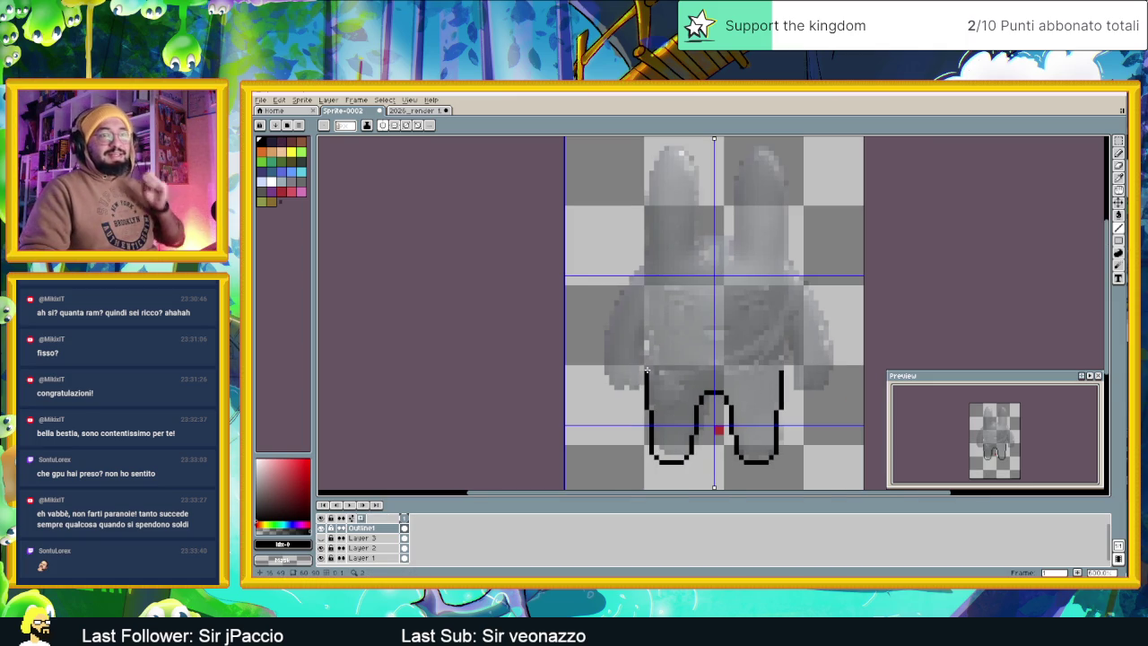
pyautogui.moveTo(646, 370)
pyautogui.mouseDown()
pyautogui.moveTo(646, 265)
pyautogui.moveTo(642, 388)
pyautogui.moveTo(647, 165)
pyautogui.mouseUp()
# Draw stepped, rounded black outline caps over the tops of both ears
pyautogui.scroll(1, 646, 164)
pyautogui.scroll(1, 639, 179)
pyautogui.scroll(1, 628, 212)
pyautogui.click(620, 212)
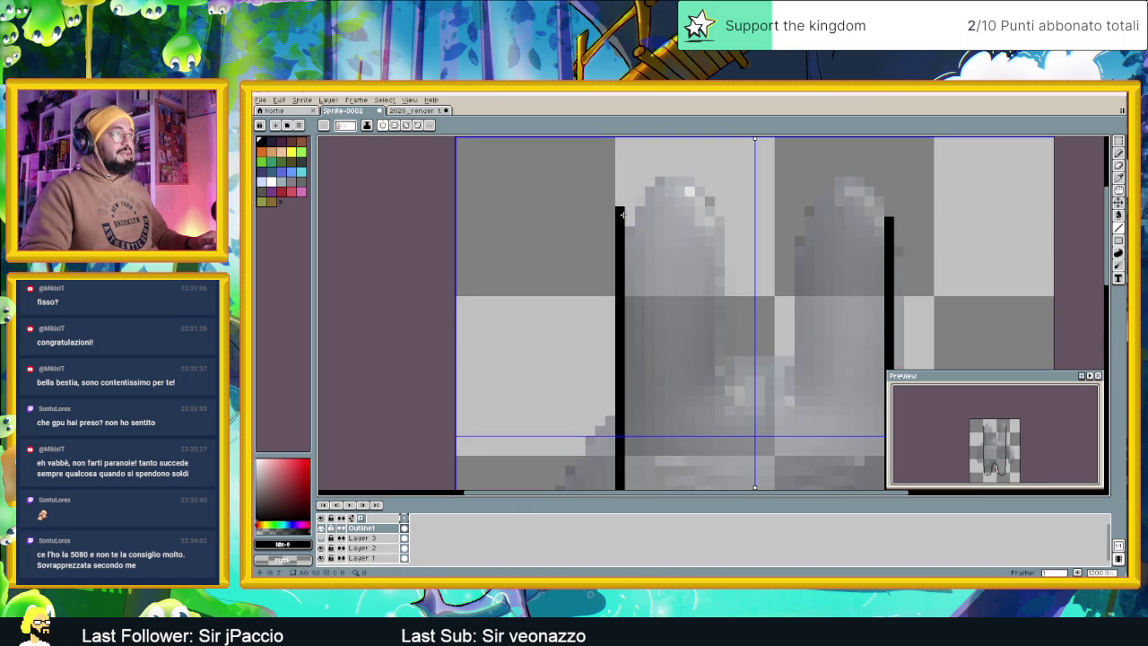
pyautogui.click(621, 219)
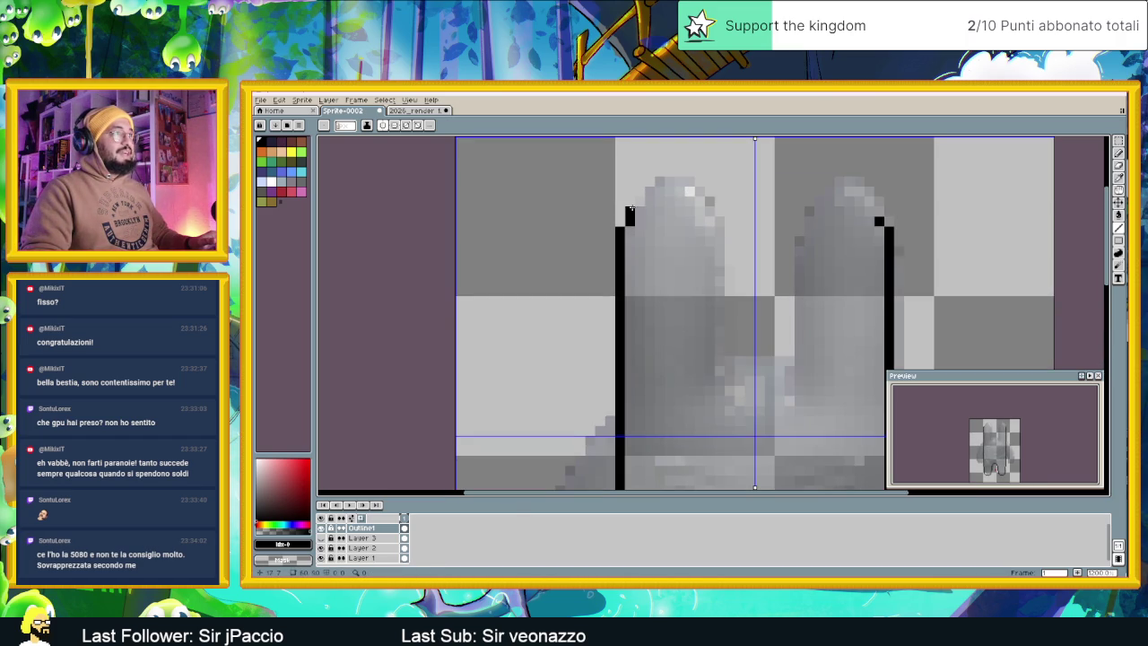
pyautogui.click(637, 201)
pyautogui.moveTo(648, 182); pyautogui.dragTo(699, 191)
pyautogui.click(659, 171)
pyautogui.click(699, 193)
pyautogui.click(709, 214)
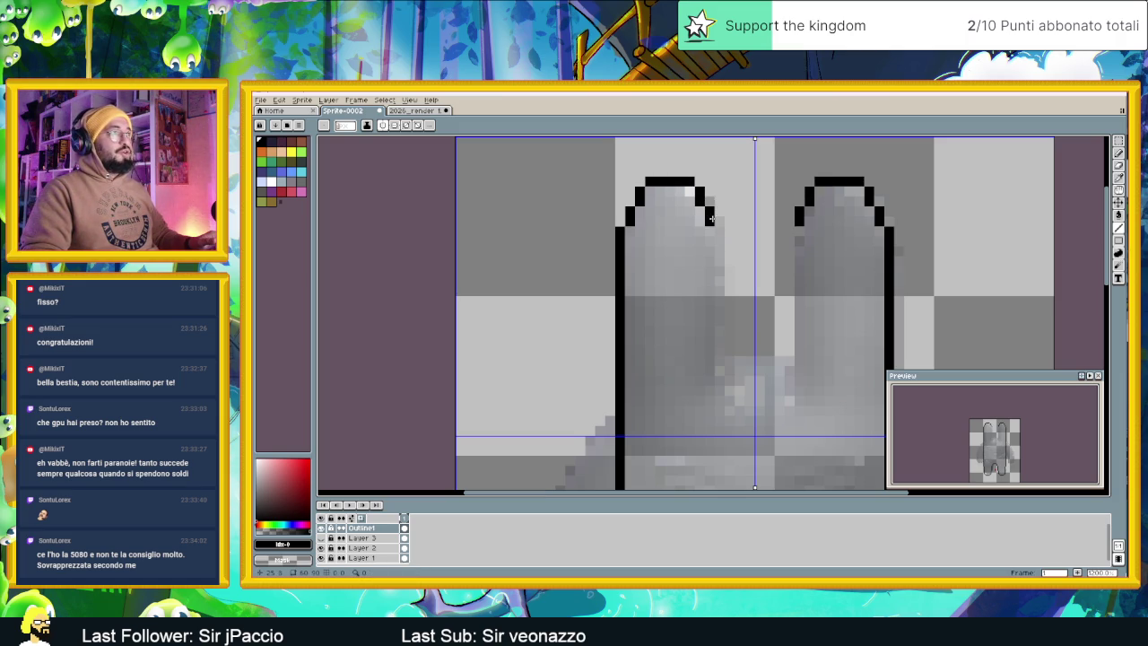
pyautogui.moveTo(718, 230)
pyautogui.mouseDown()
pyautogui.moveTo(718, 357)
pyautogui.moveTo(755, 370)
pyautogui.mouseUp()
pyautogui.click(720, 362)
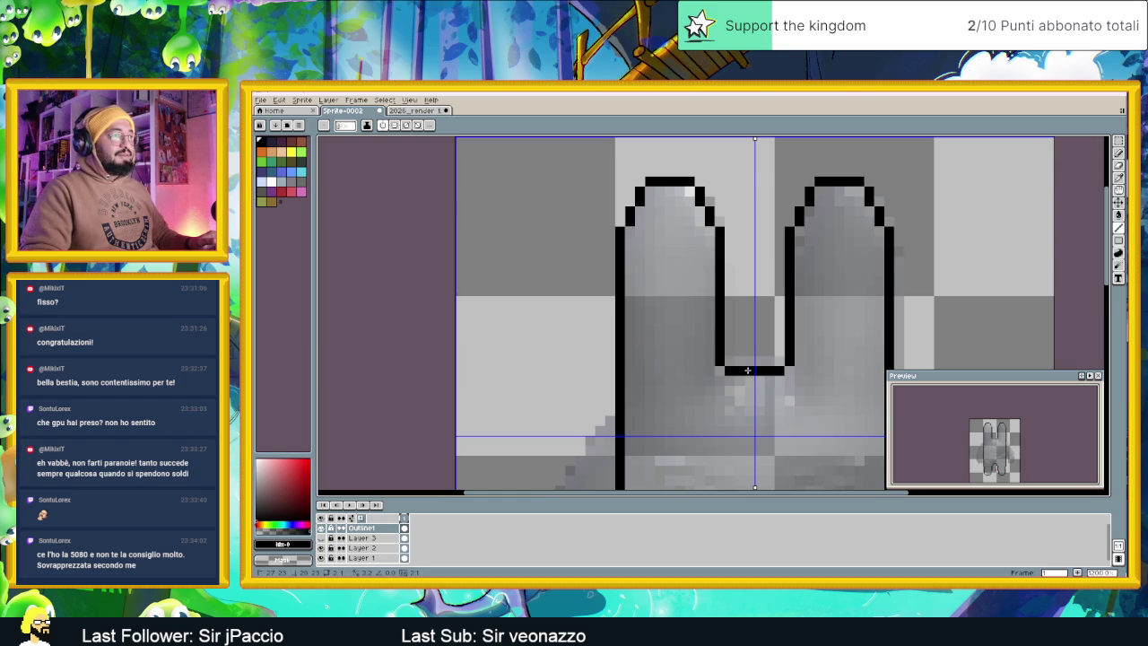
# Replace the flat notch line with corner pixels that round the dip between the ears
pyautogui.scroll(-2, 754, 369)
pyautogui.scroll(1, 755, 368)
pyautogui.scroll(1, 754, 368)
pyautogui.hotkey('ctrl', 'z')
pyautogui.click(739, 354)
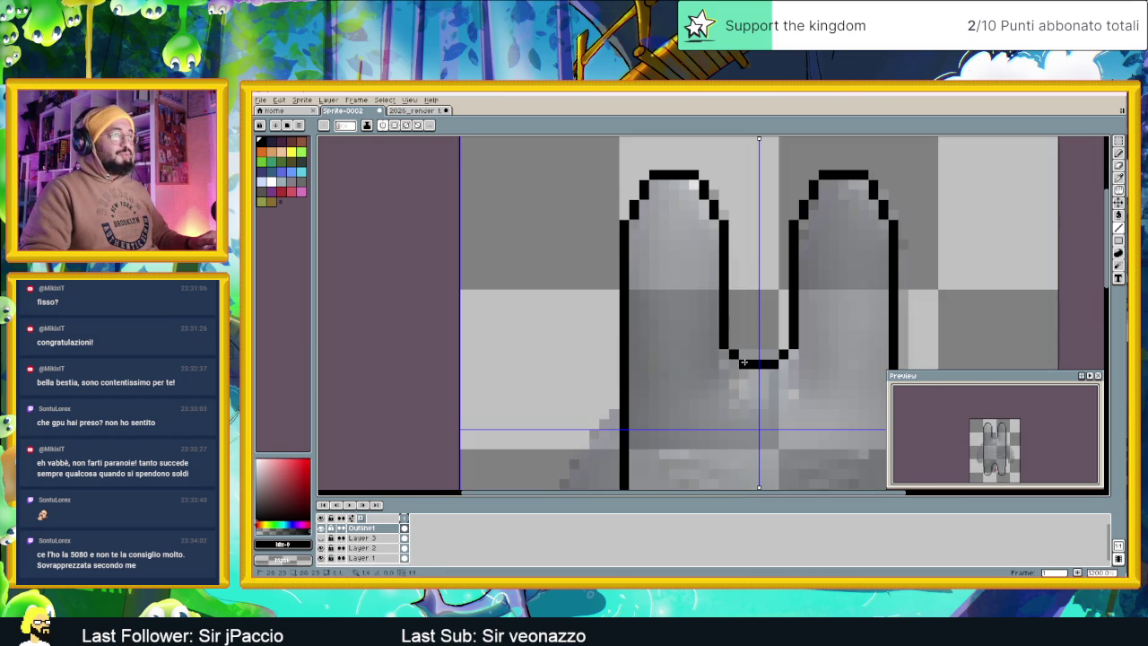
pyautogui.scroll(-3, 808, 377)
pyautogui.moveTo(820, 416); pyautogui.dragTo(776, 379)
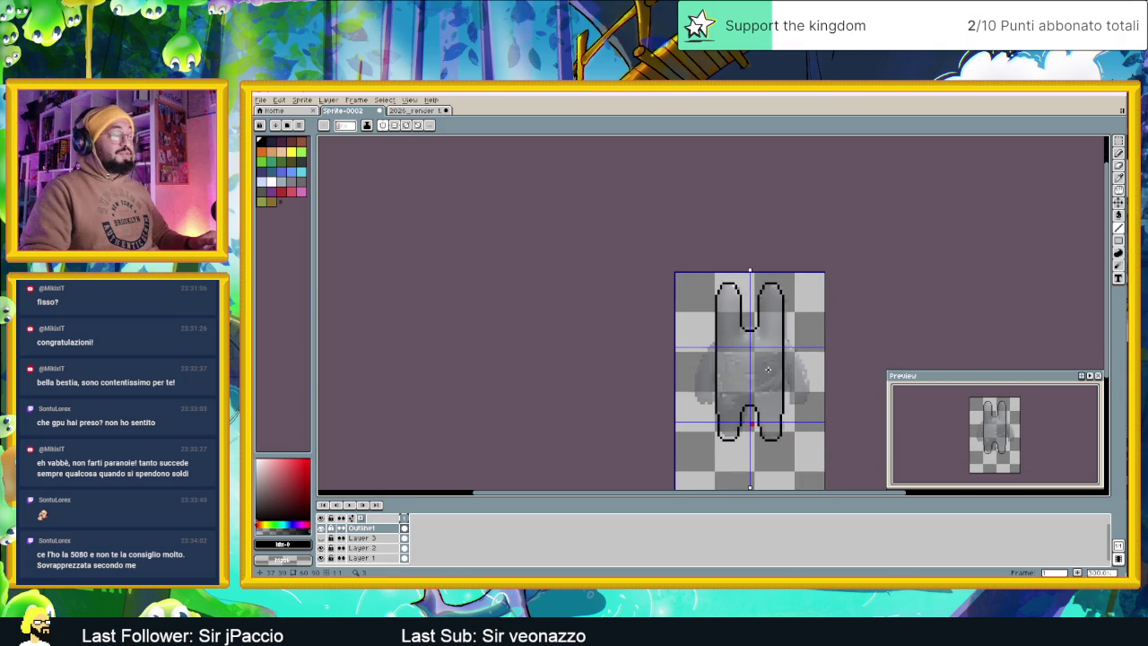
pyautogui.scroll(1, 768, 368)
pyautogui.scroll(-1, 764, 369)
# Inspect the outline at several zoom levels, then bring up Layer 2's Layer Properties dialog
pyautogui.moveTo(763, 366); pyautogui.dragTo(748, 363)
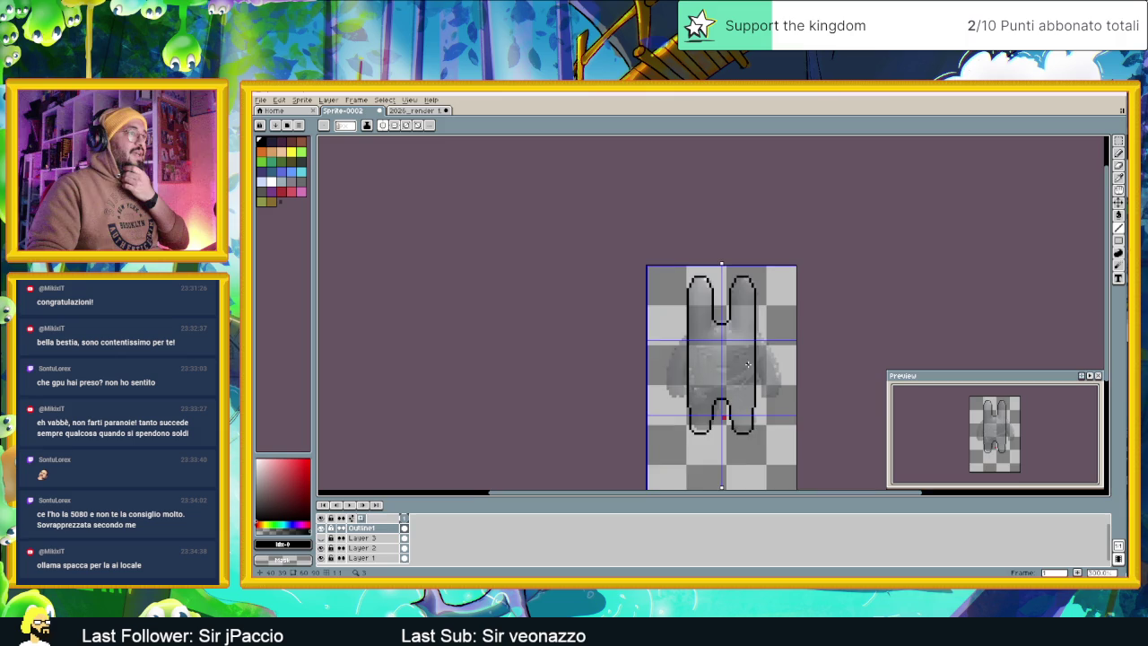
pyautogui.scroll(2, 747, 363)
pyautogui.scroll(-1, 745, 372)
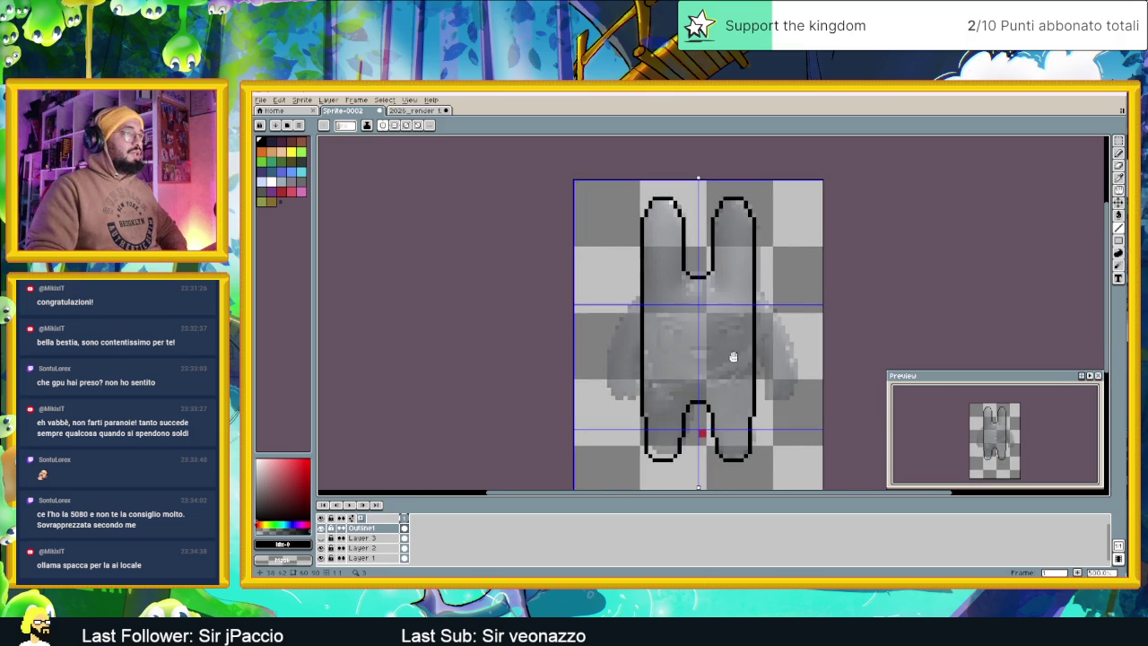
pyautogui.scroll(2, 738, 311)
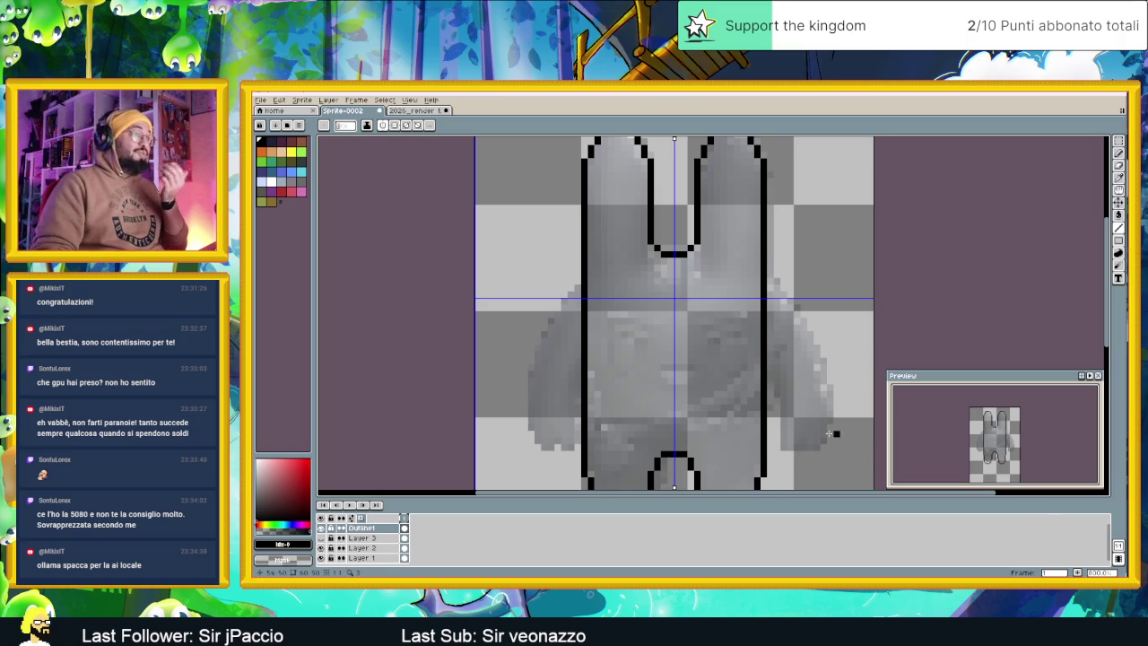
pyautogui.scroll(-1, 803, 400)
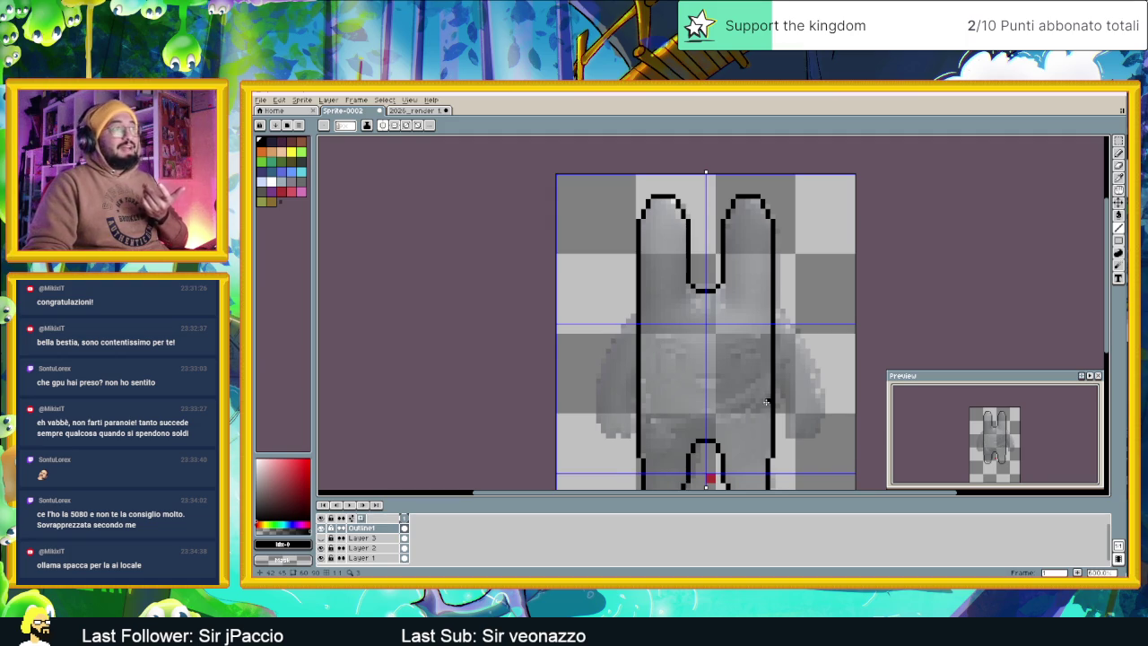
pyautogui.scroll(-1, 767, 400)
pyautogui.scroll(-1, 764, 402)
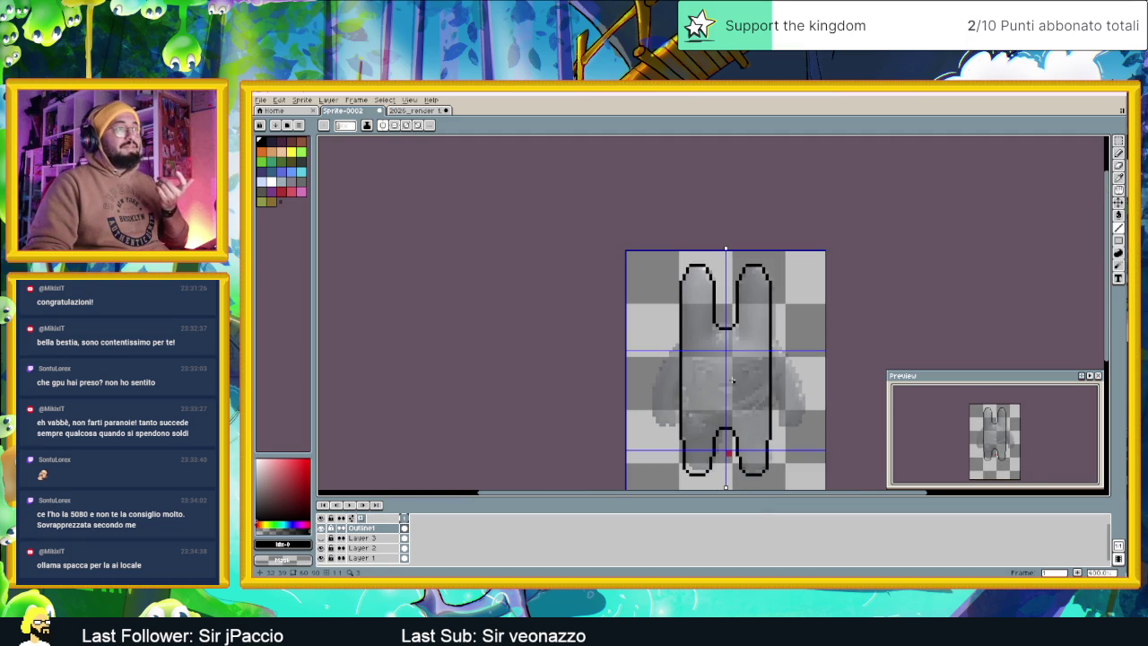
pyautogui.doubleClick(362, 547)
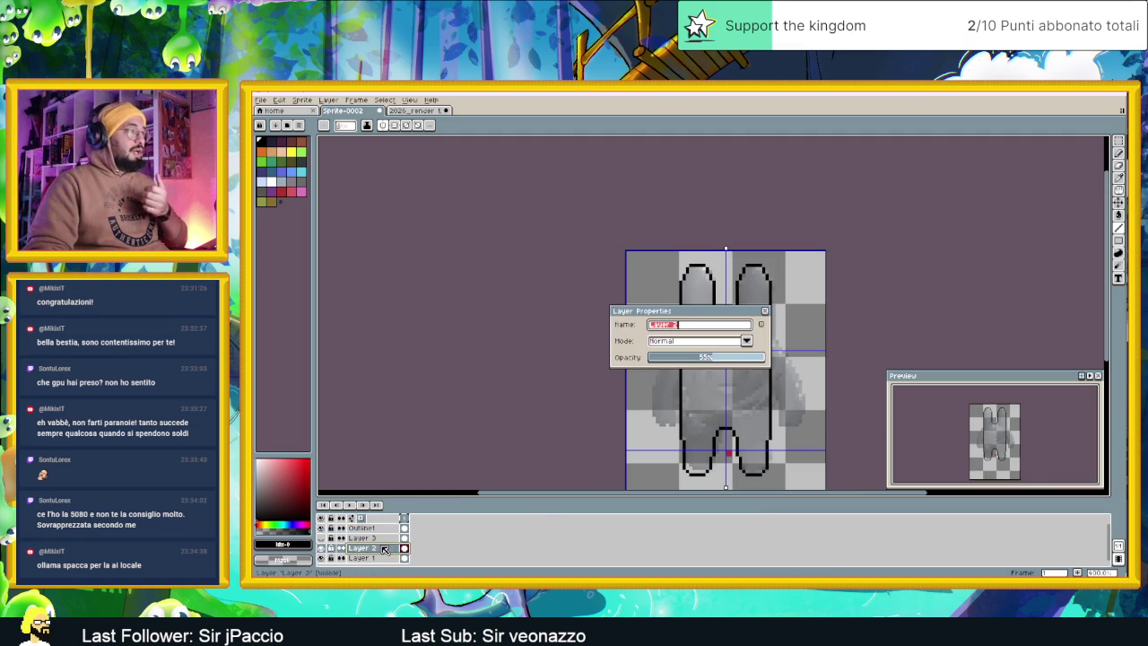
# Set Layer 2's opacity to 67%, close its properties, and switch to the browser
pyautogui.moveTo(716, 358); pyautogui.dragTo(729, 359)
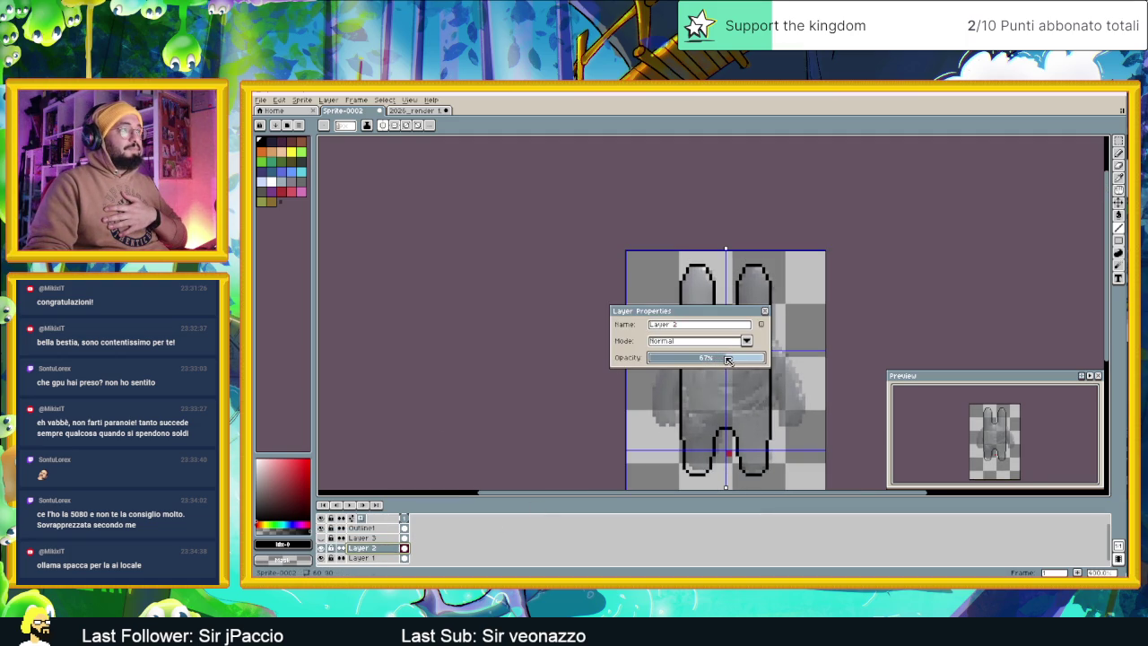
pyautogui.click(766, 312)
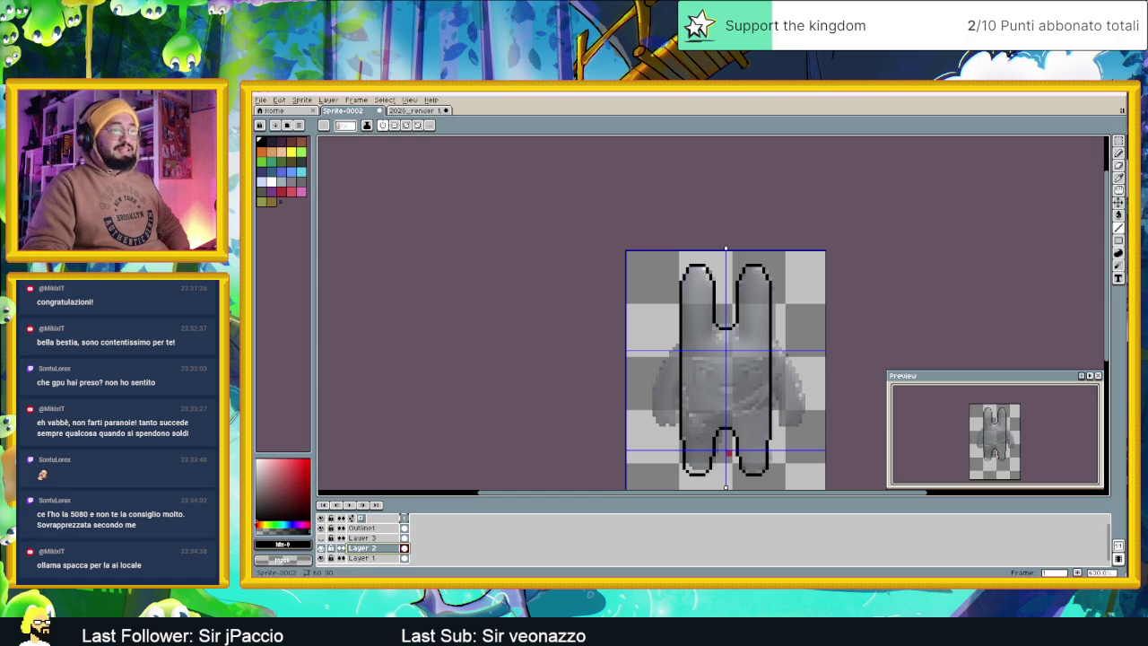
pyautogui.hotkey('alt', 'Tab')
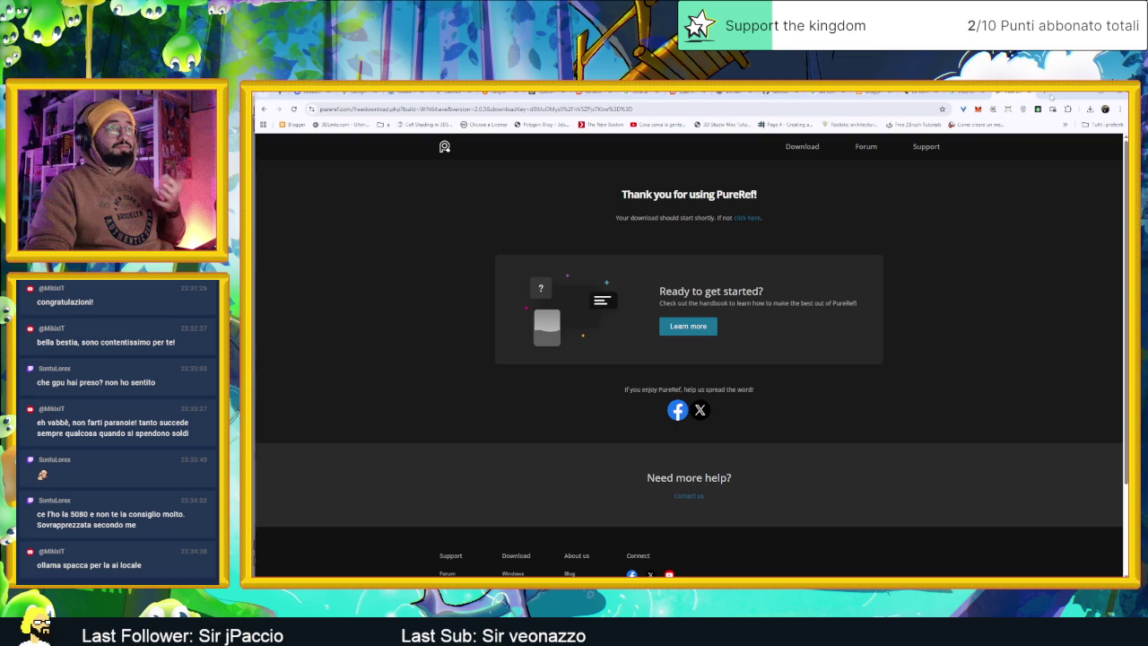
# Search 'ollama ai local' in a new tab and go to the Ollama website
pyautogui.click(1045, 94)
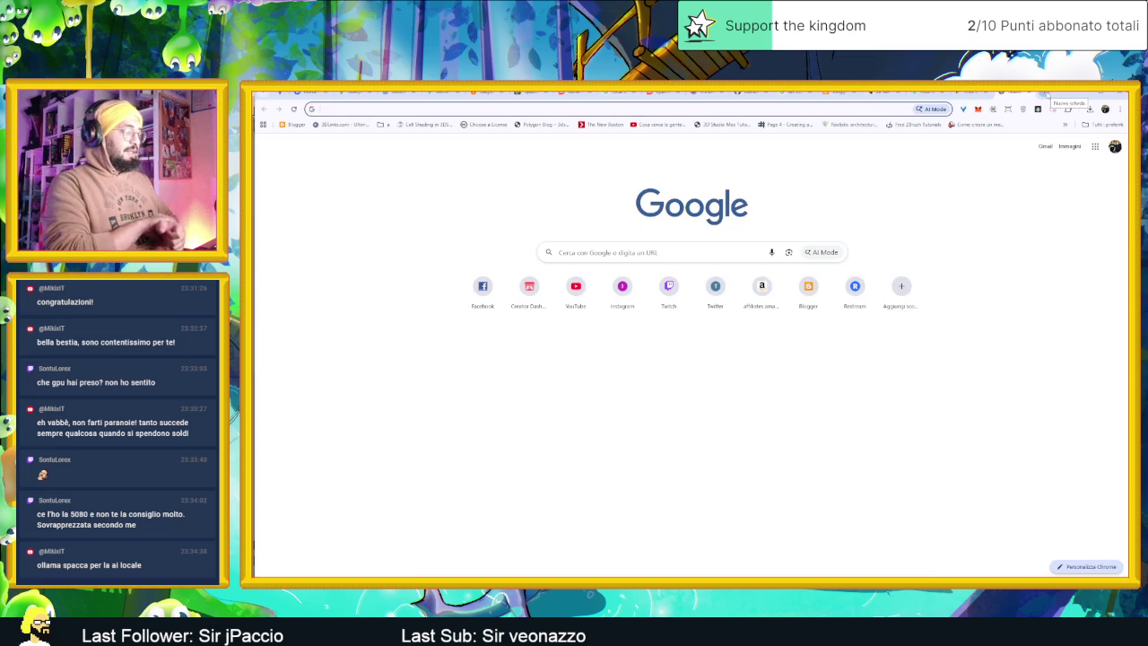
pyautogui.write('ollama ')
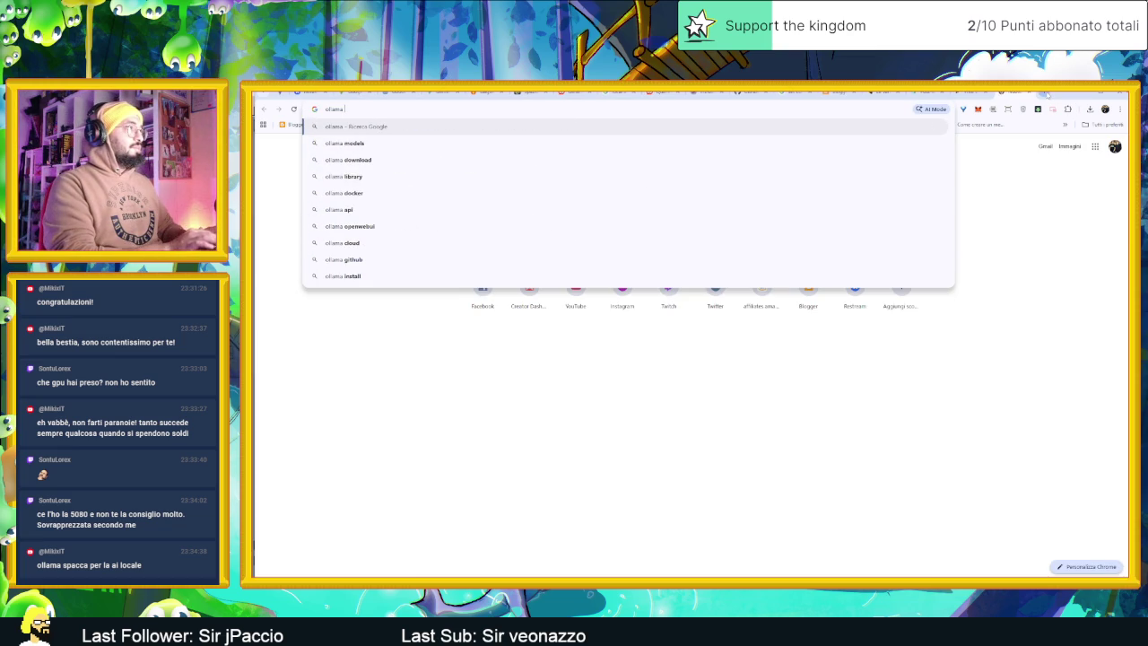
pyautogui.write('ai local')
pyautogui.press('Return')
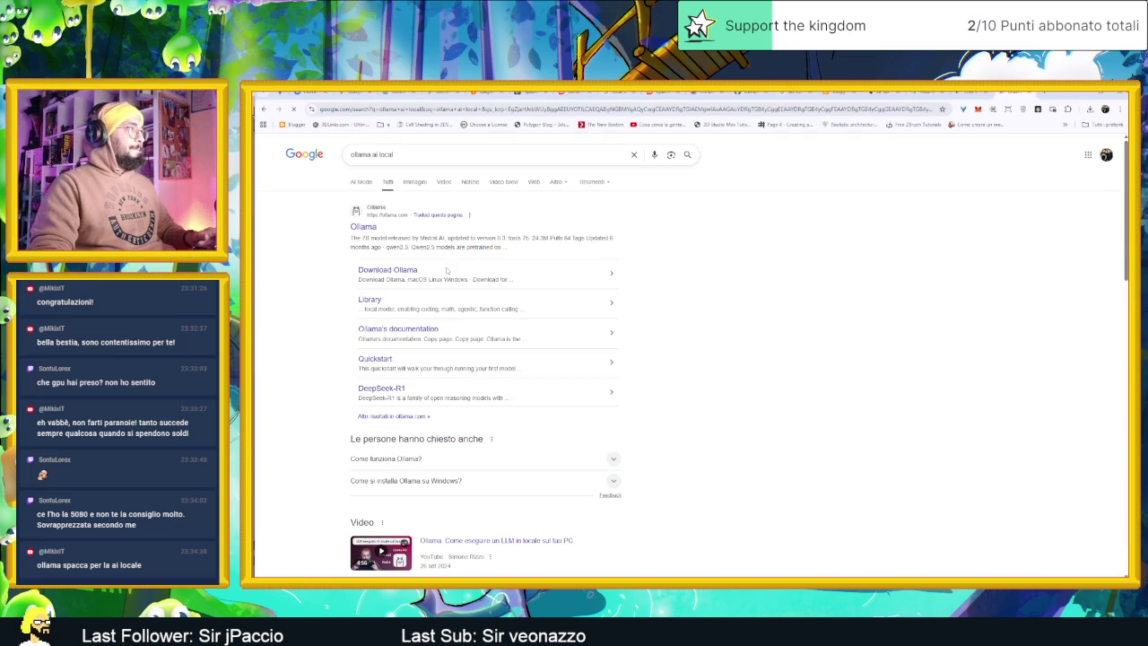
pyautogui.click(358, 228)
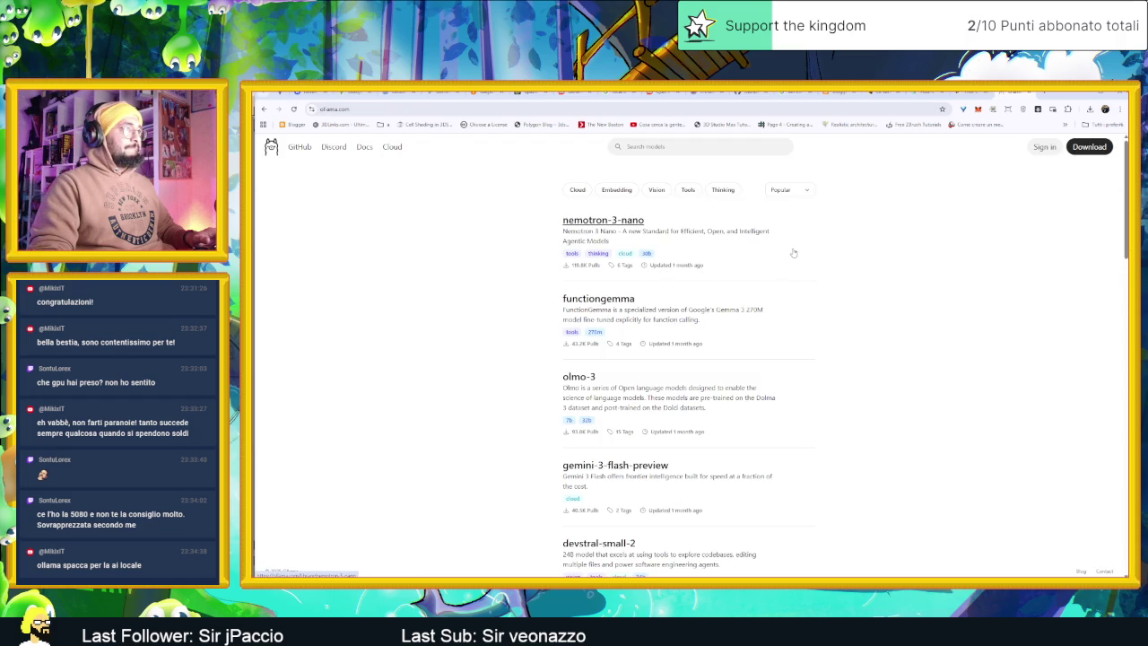
# Scroll through the ollama.com model list, then return to the sprite in Aseprite
pyautogui.scroll(-2, 794, 259)
pyautogui.scroll(-2, 830, 306)
pyautogui.scroll(-2, 852, 332)
pyautogui.scroll(-1, 877, 356)
pyautogui.scroll(-2, 877, 358)
pyautogui.scroll(-2, 878, 358)
pyautogui.scroll(-3, 877, 358)
pyautogui.scroll(-3, 878, 358)
pyautogui.scroll(-2, 877, 358)
pyautogui.scroll(-1, 877, 358)
pyautogui.scroll(-3, 877, 358)
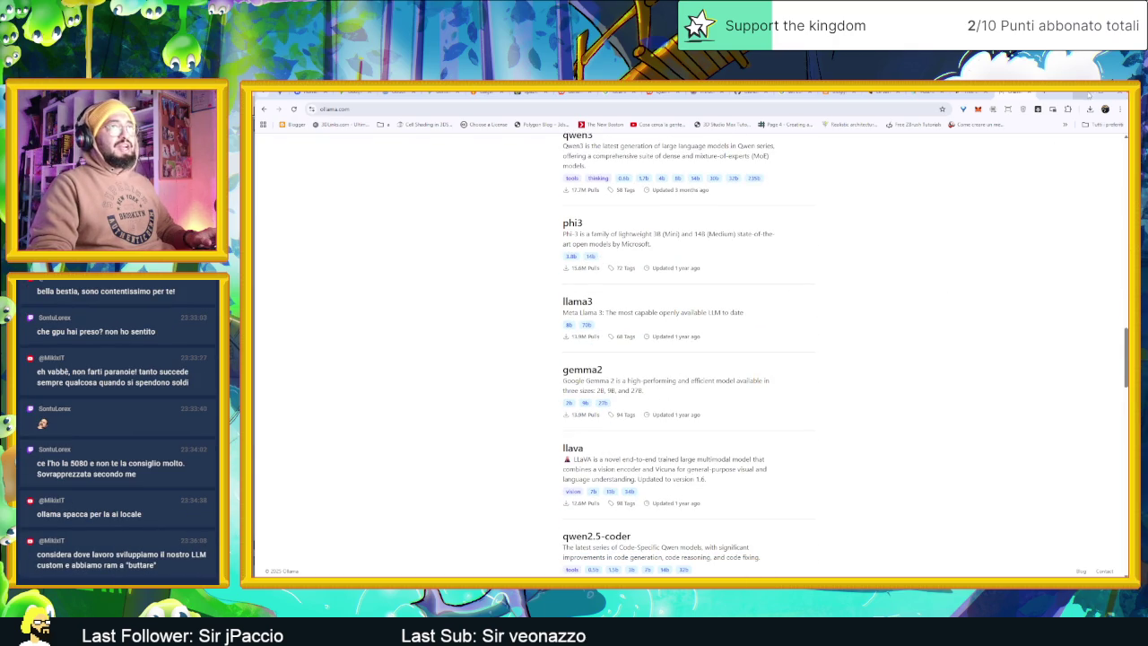
pyautogui.hotkey('alt', 'Tab')
pyautogui.scroll(1, 709, 359)
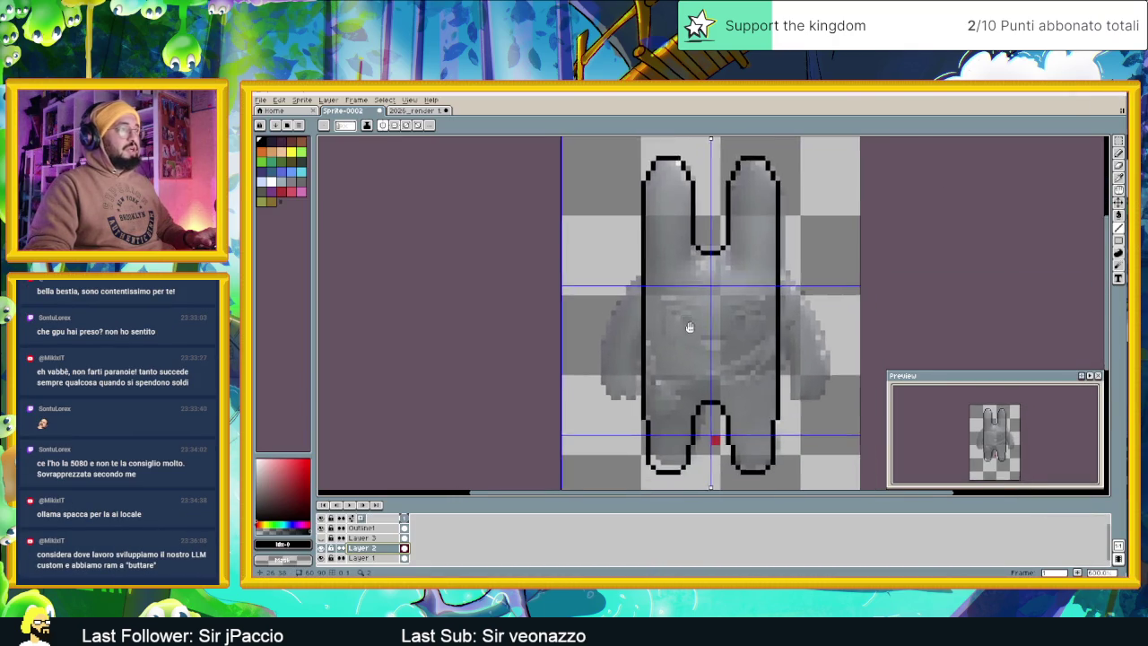
# Zoom around the sprite's traced outline, then return to Chrome's ollama.com model list
pyautogui.scroll(1, 649, 286)
pyautogui.scroll(1, 648, 286)
pyautogui.scroll(-1, 638, 257)
pyautogui.scroll(-1, 635, 258)
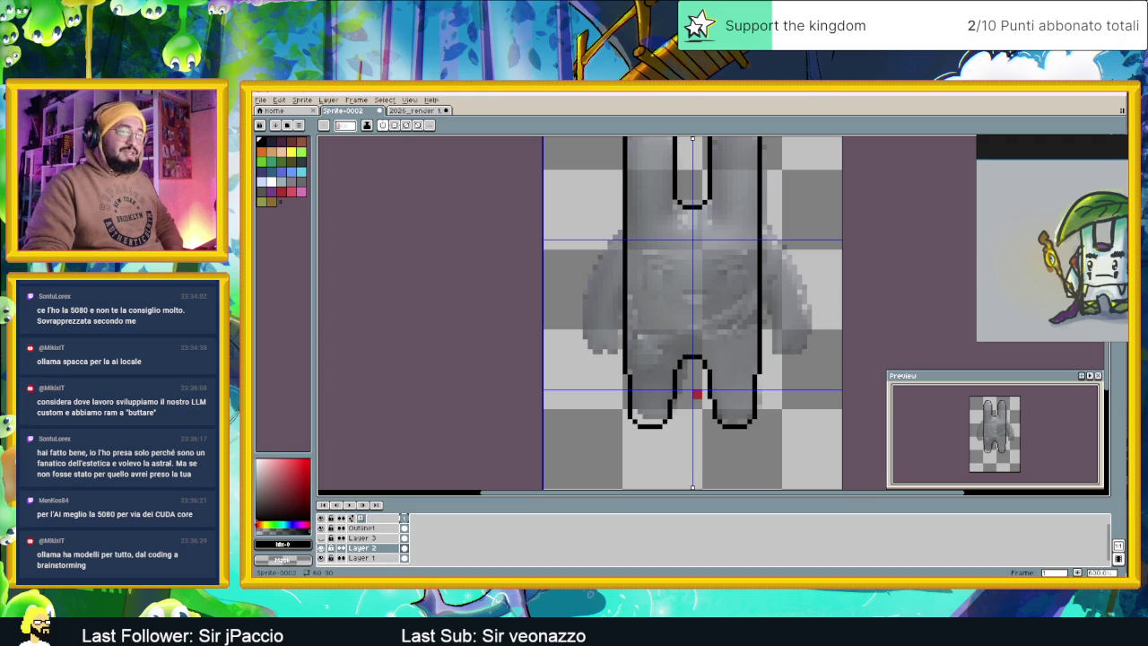
pyautogui.hotkey('alt', 'Tab')
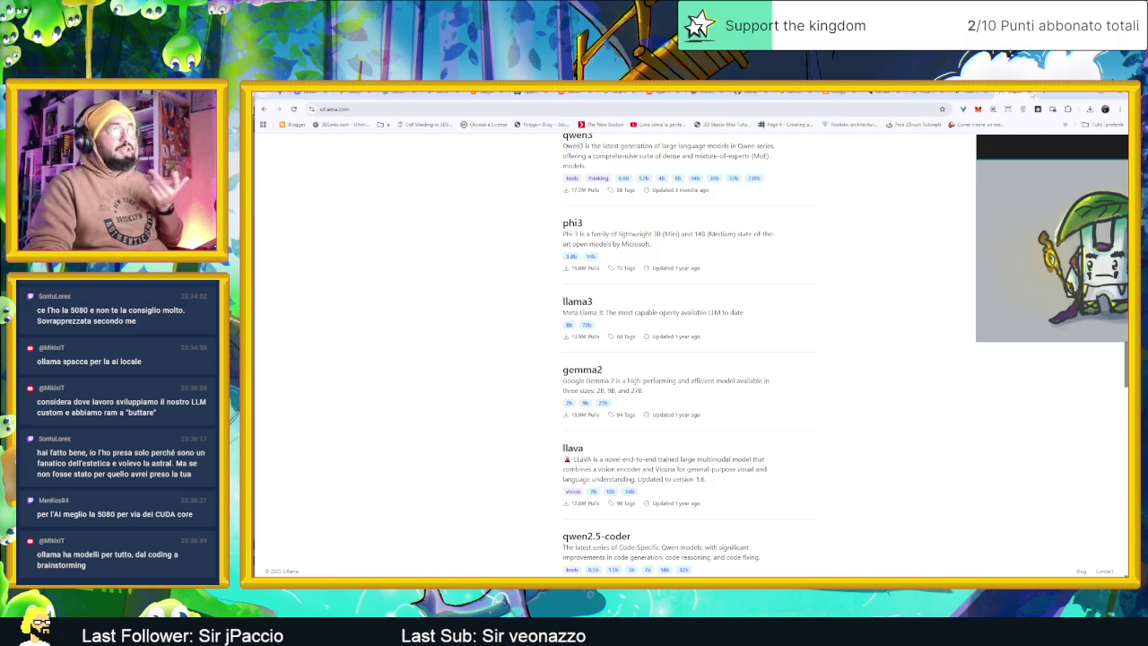
# Search Google in a new tab for '5070 ti vs 5080 ai performance'
pyautogui.hotkey('ctrl', 't')
pyautogui.click(608, 246)
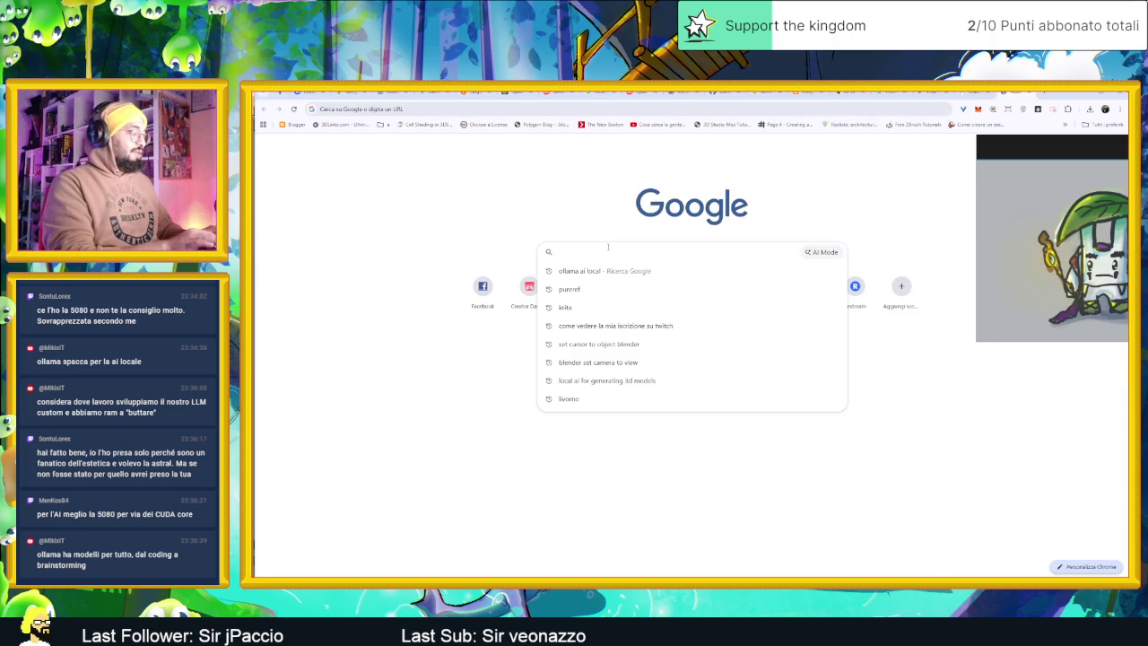
pyautogui.write('50')
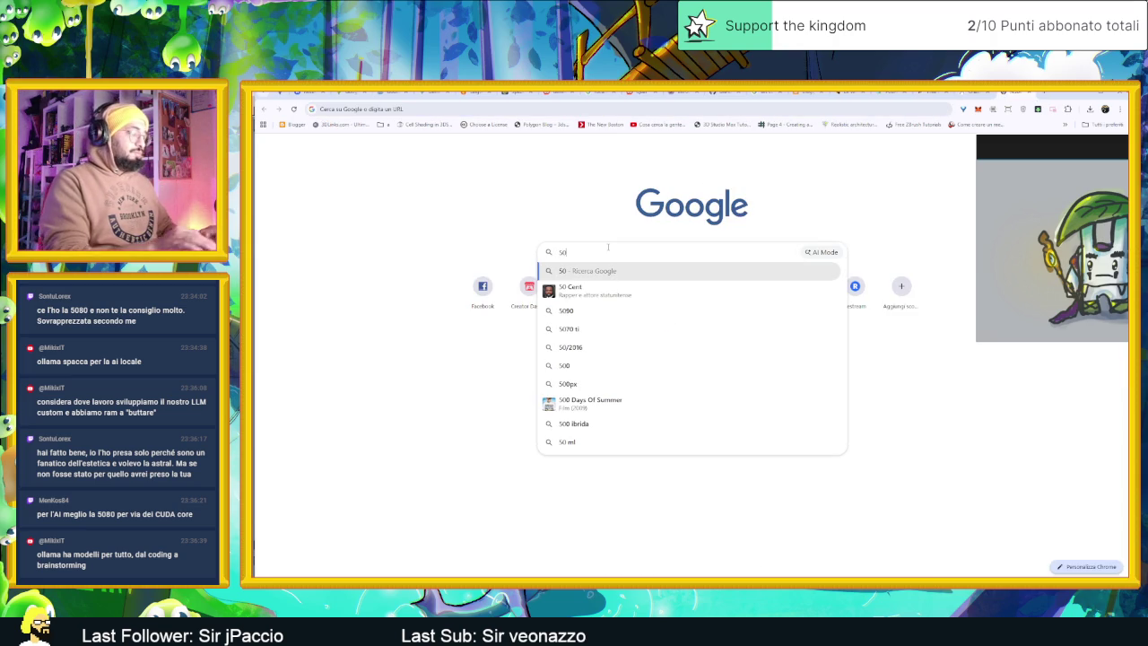
pyautogui.write('70 ti vs 50')
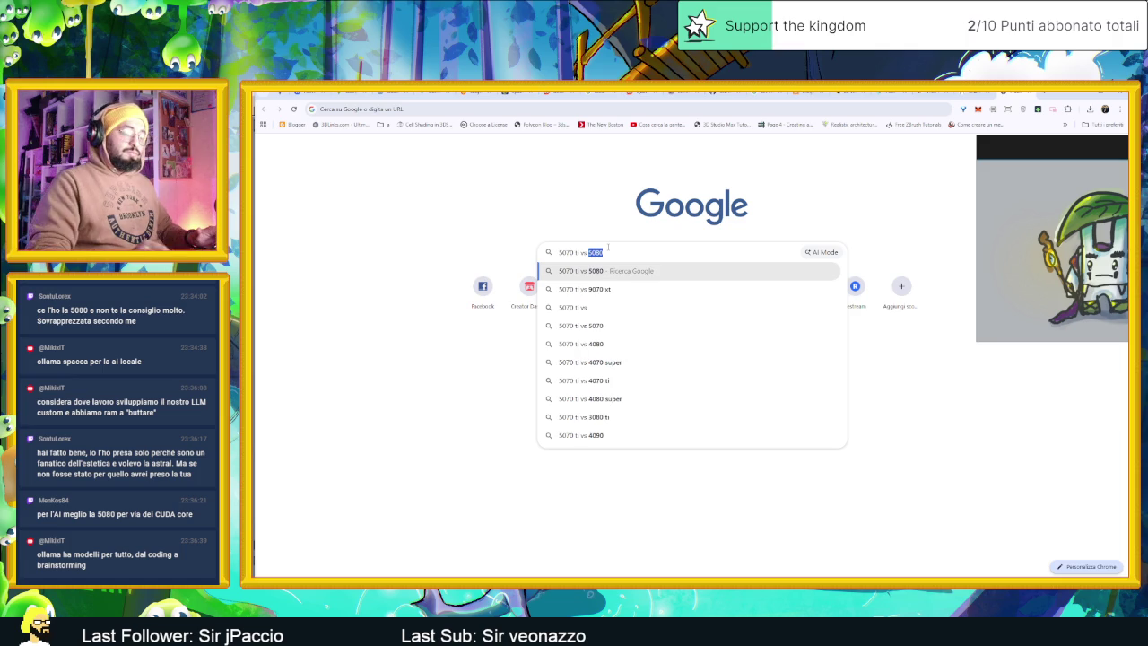
pyautogui.write('80 ')
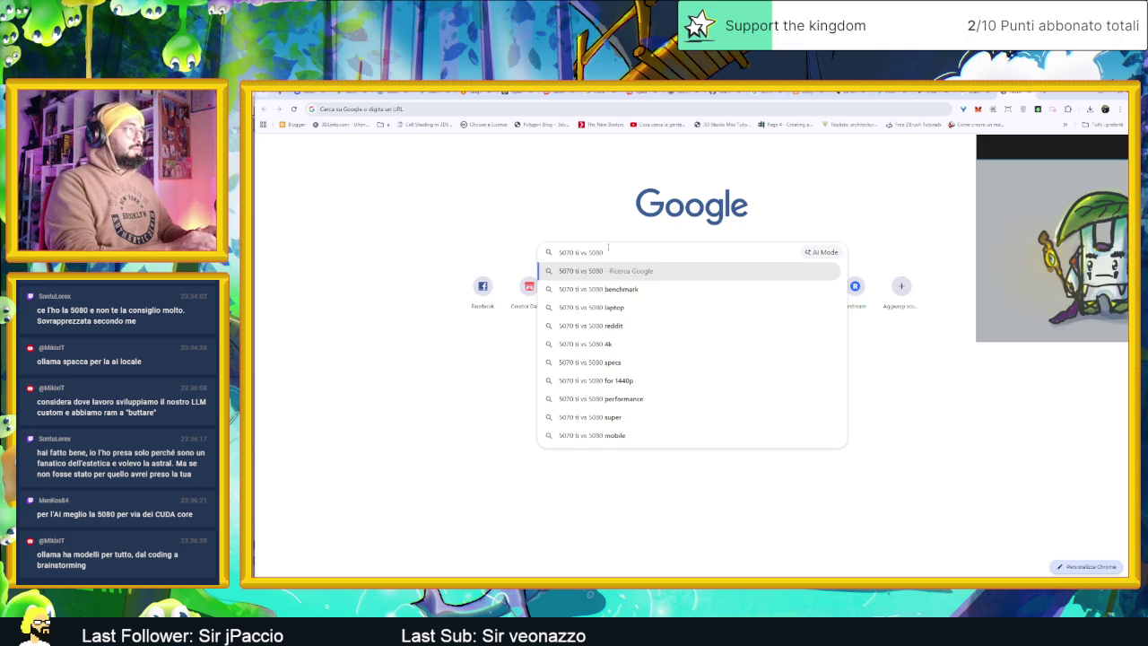
pyautogui.write('ai')
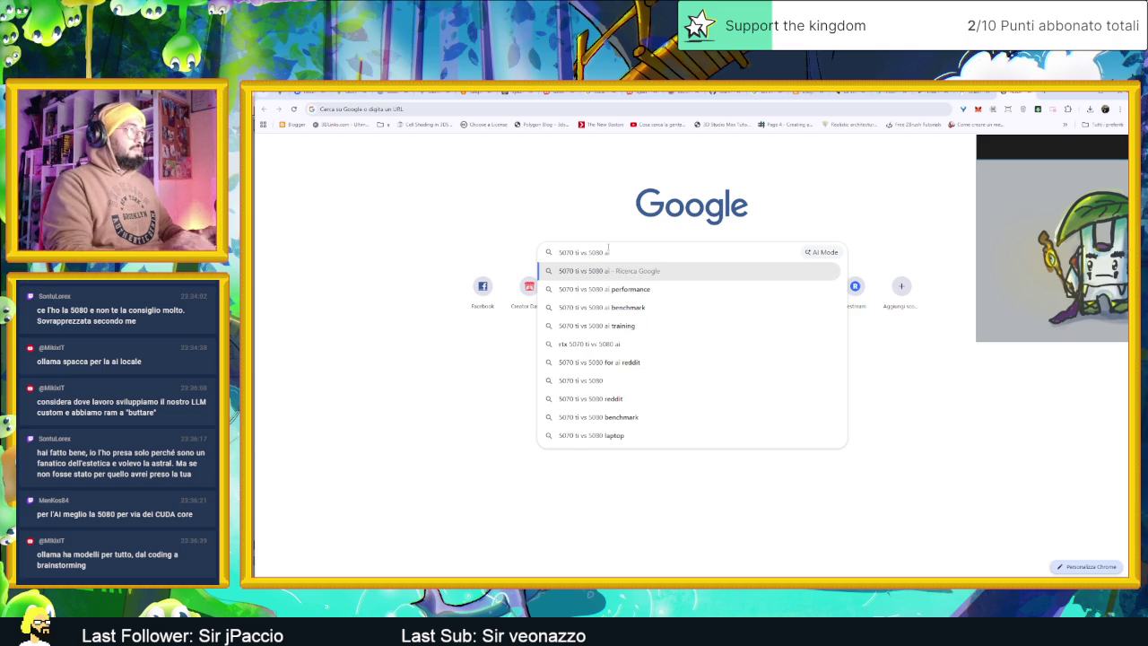
pyautogui.press('Down')
pyautogui.press('Return')
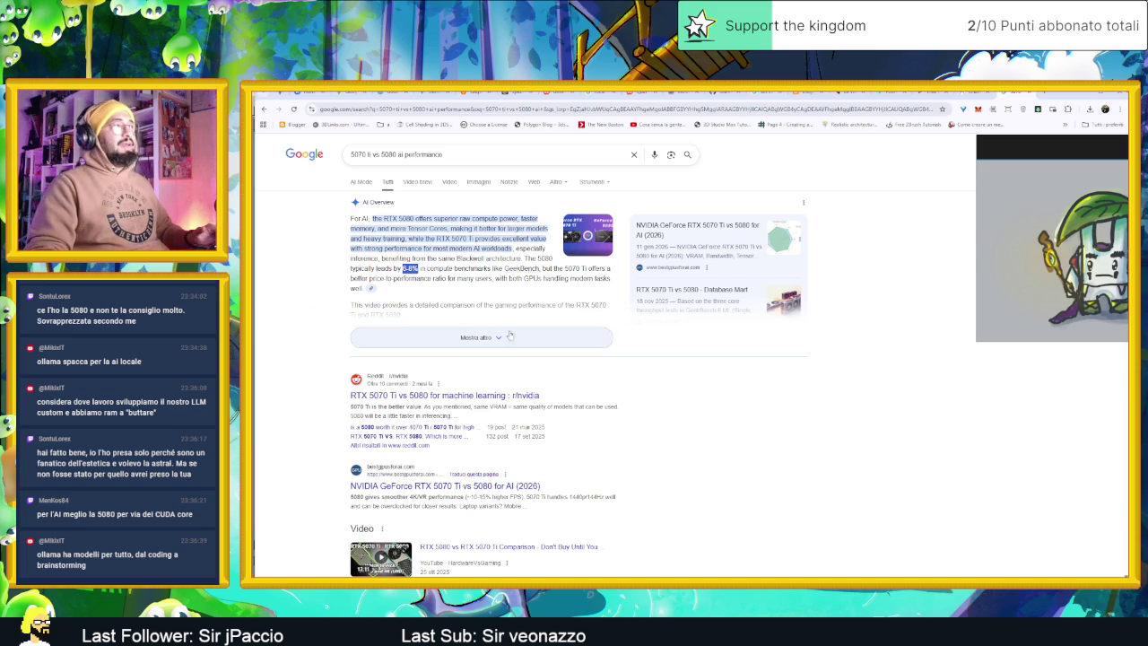
pyautogui.click(500, 335)
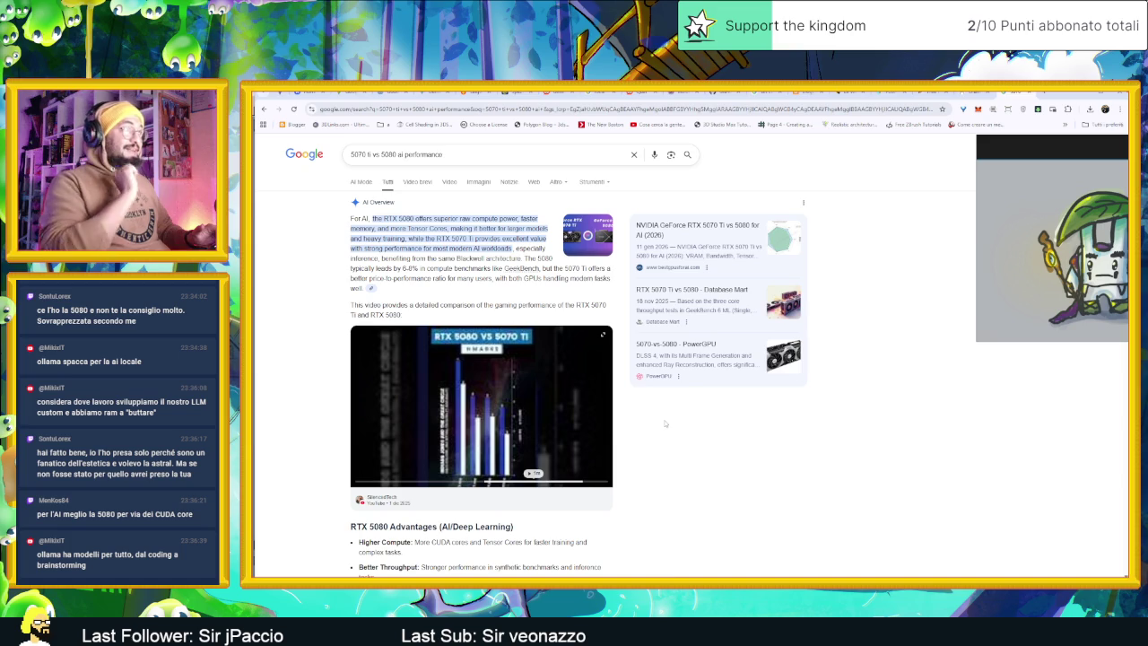
pyautogui.scroll(-2, 666, 429)
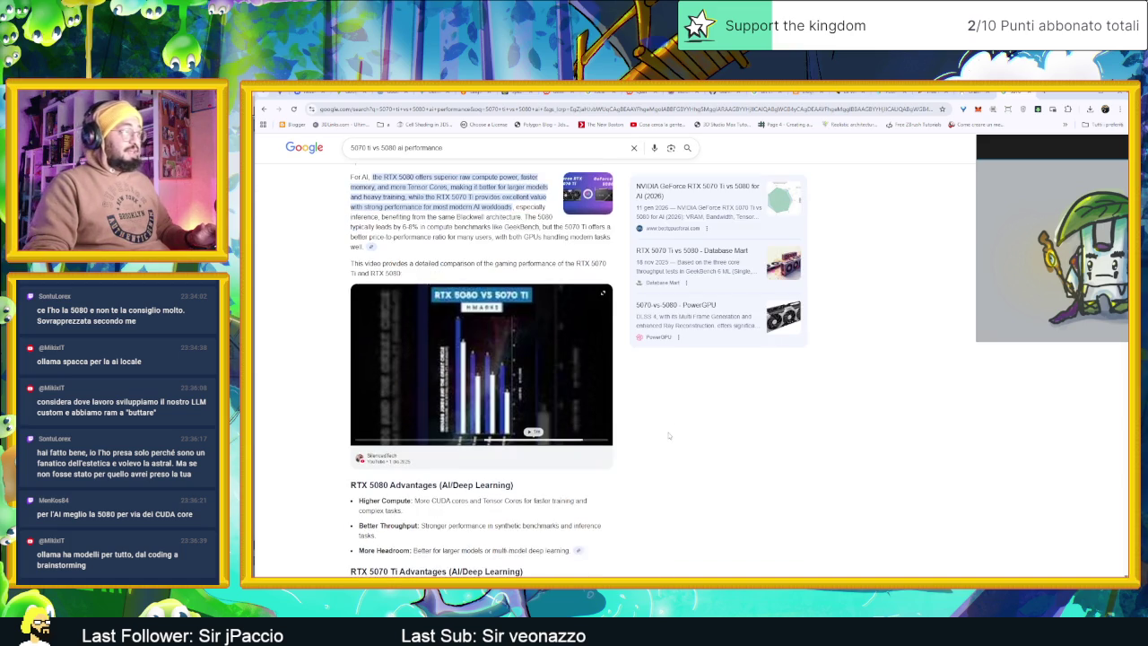
pyautogui.scroll(-1, 668, 437)
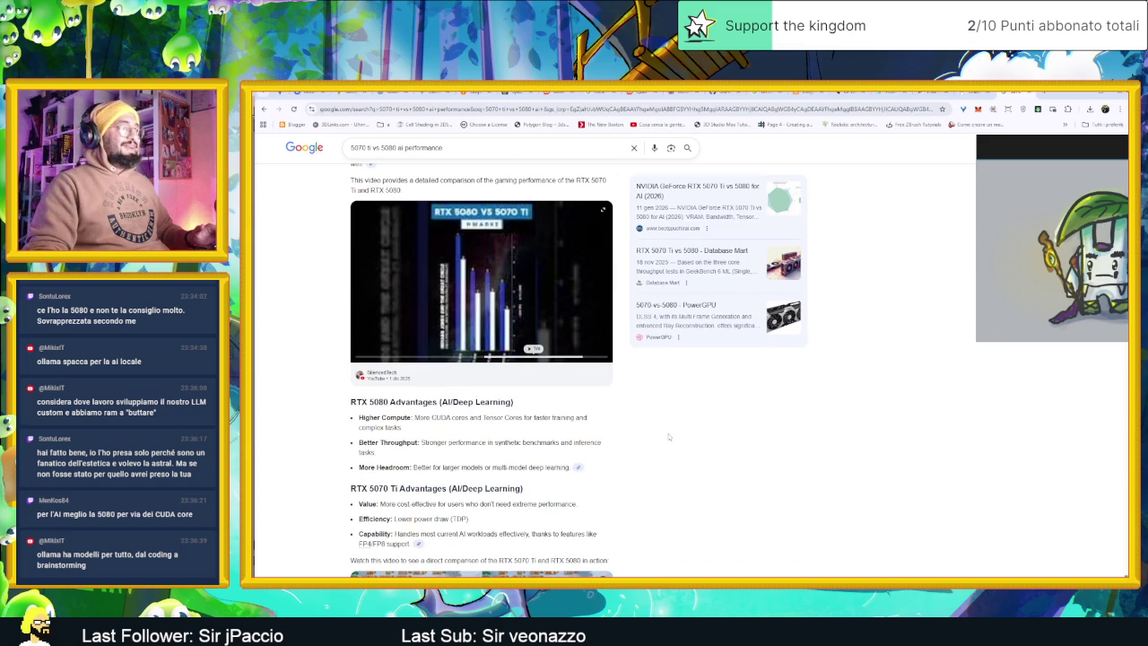
pyautogui.scroll(-1, 668, 437)
pyautogui.scroll(3, 697, 439)
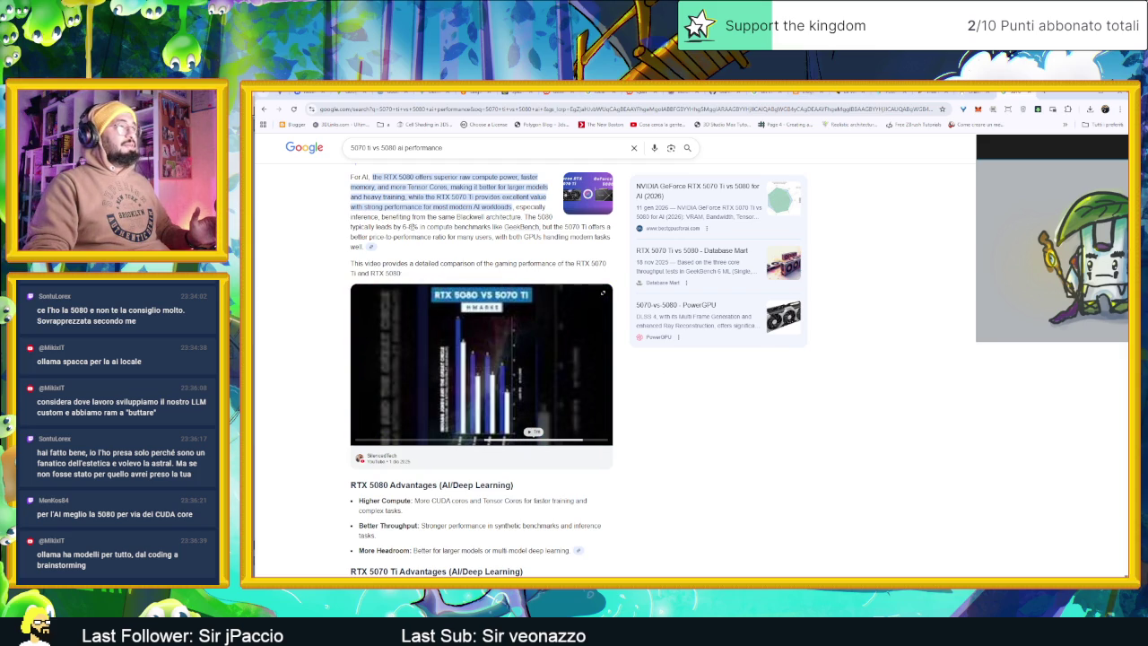
pyautogui.doubleClick(413, 227)
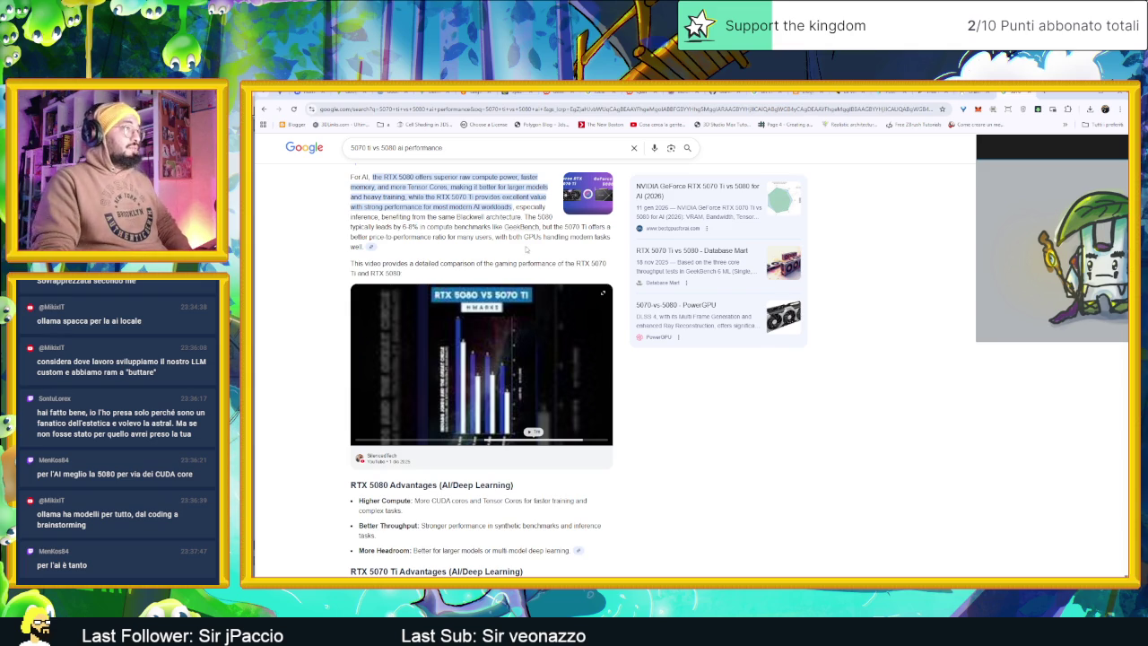
pyautogui.scroll(-1, 619, 361)
pyautogui.scroll(-3, 679, 403)
pyautogui.scroll(-4, 706, 423)
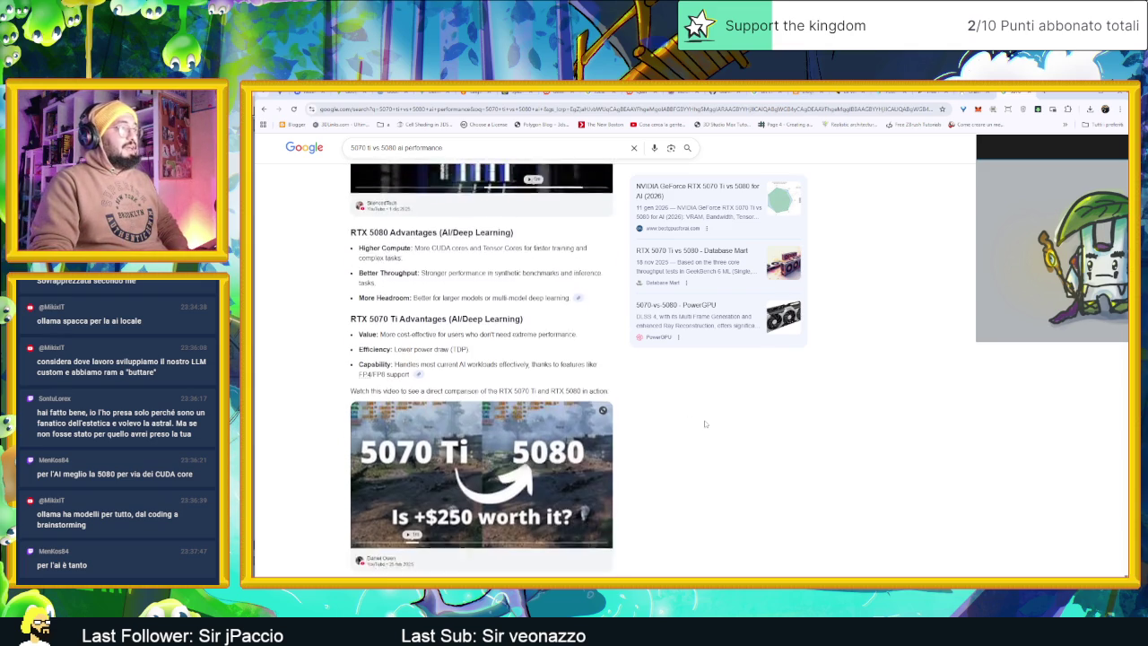
pyautogui.scroll(-3, 705, 423)
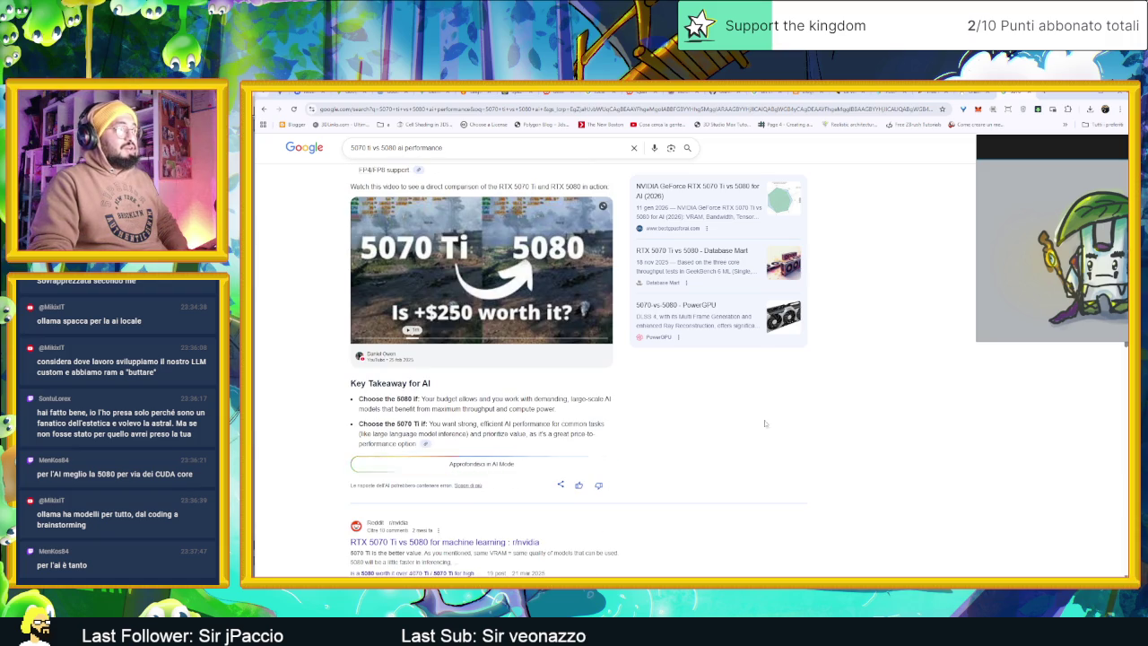
pyautogui.scroll(-3, 888, 458)
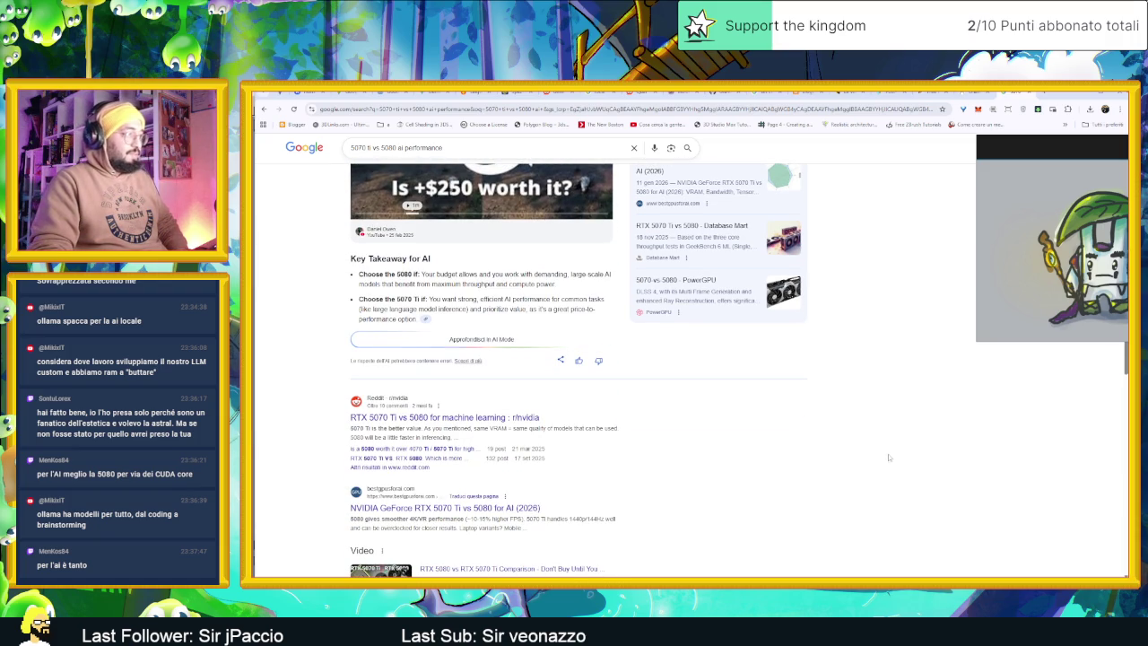
pyautogui.scroll(-2, 892, 455)
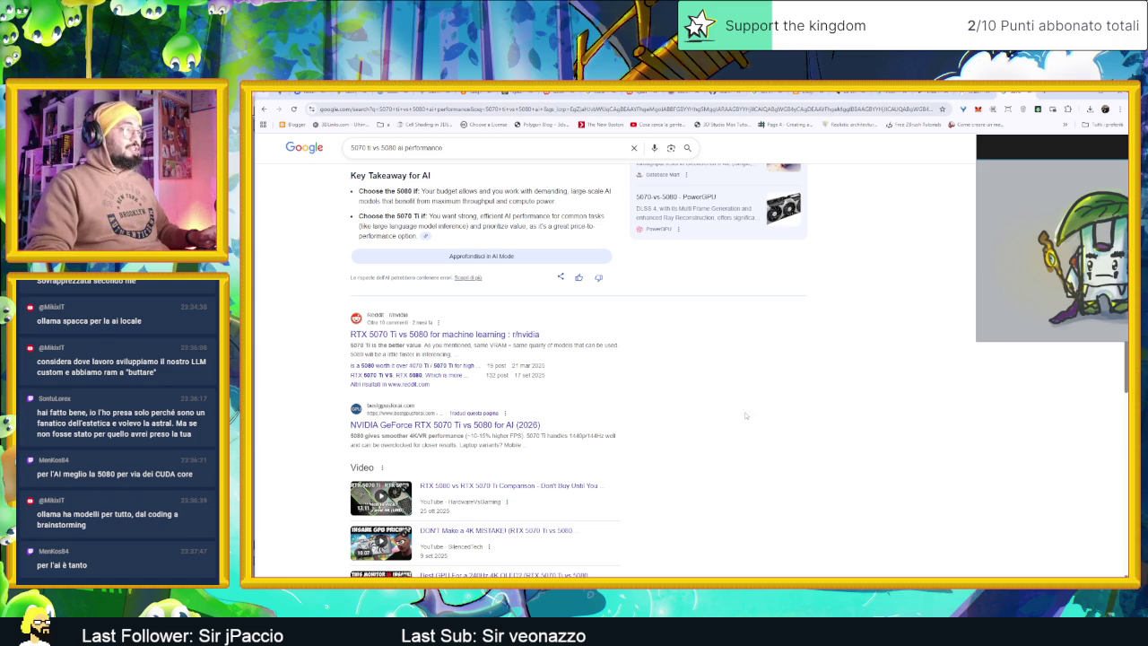
pyautogui.scroll(5, 730, 380)
# Replace the Google query with '5080 prezzo' and run the search
pyautogui.click(420, 147)
pyautogui.hotkey('ctrl', 'a')
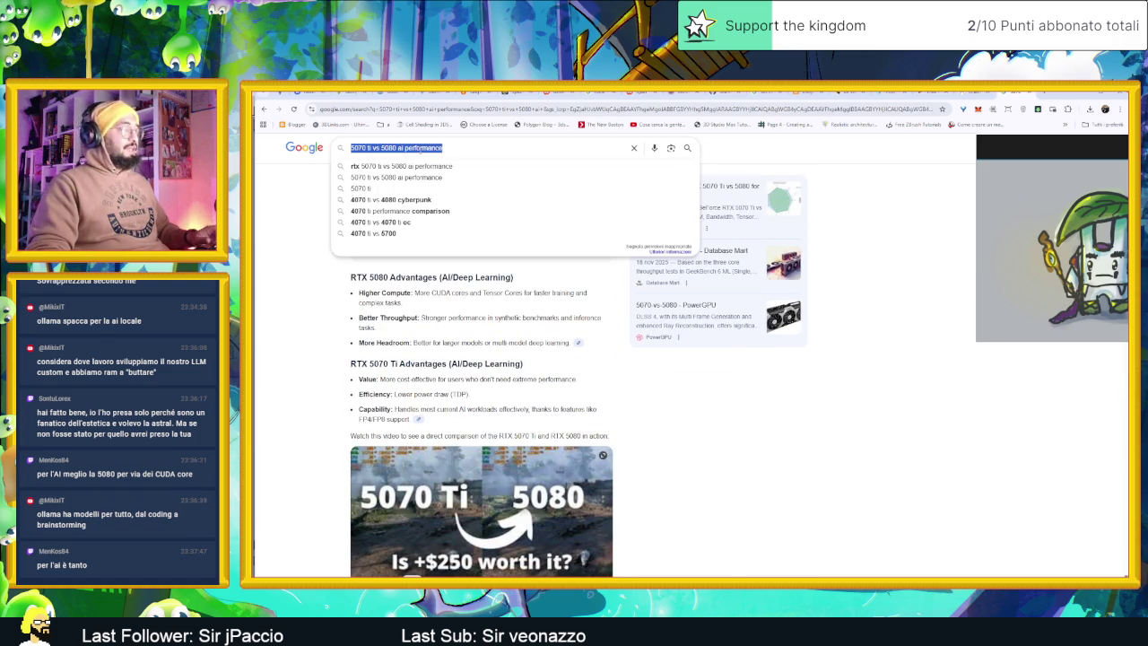
pyautogui.write('508')
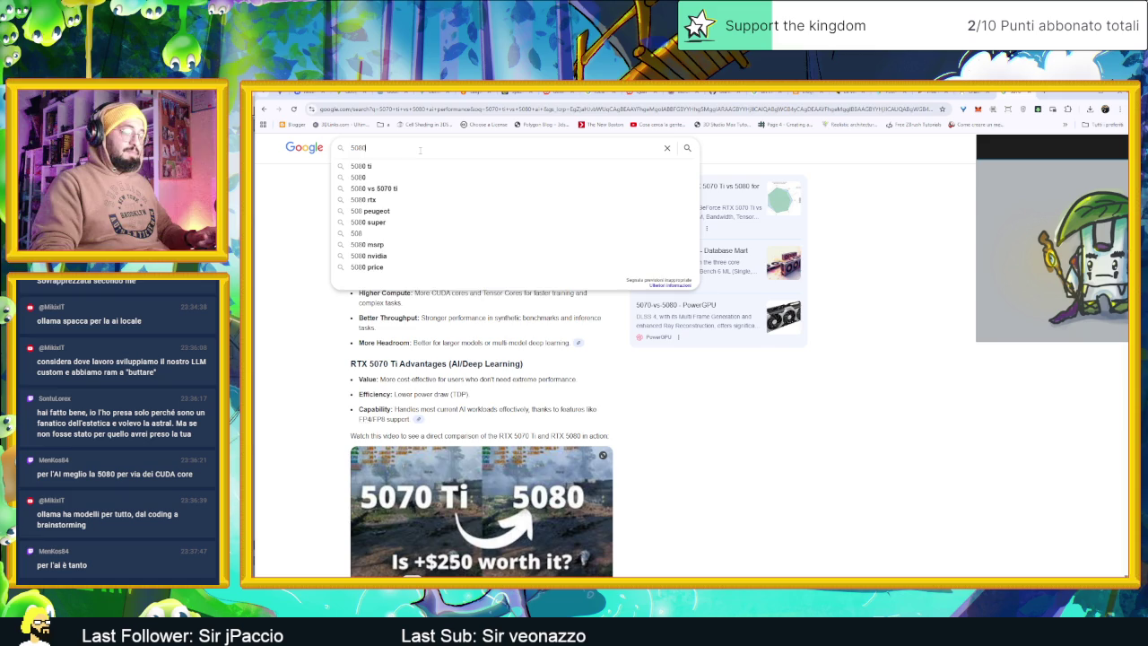
pyautogui.write('0 prezzo')
pyautogui.press('Return')
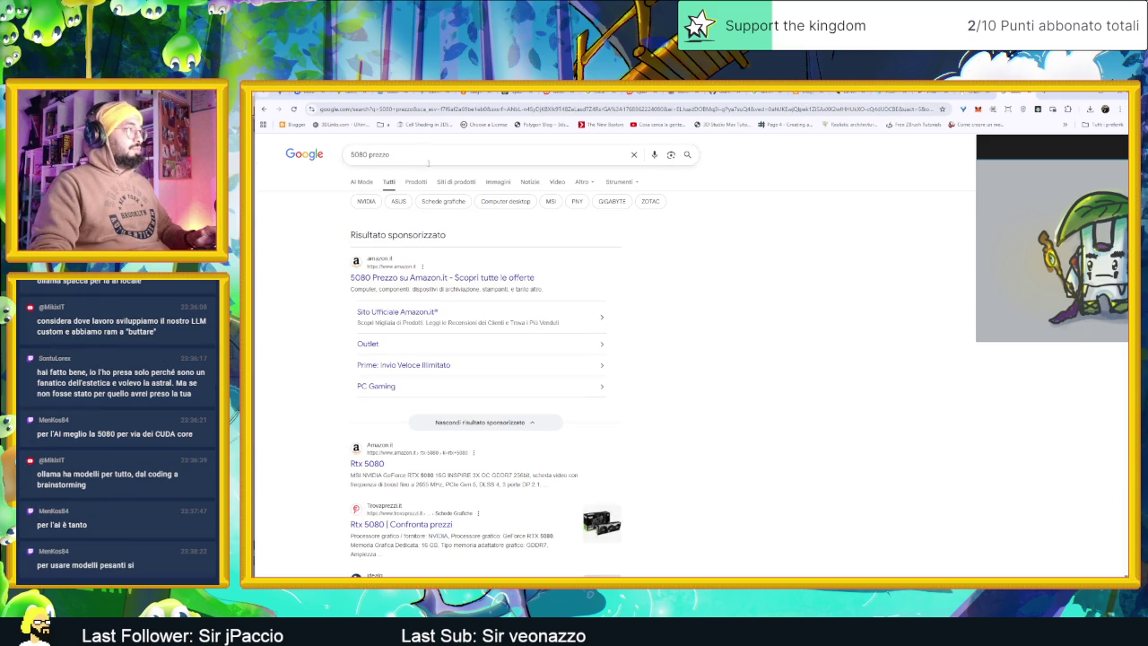
# Review Trovaprezzi's RTX 5080 offers, then go back and open the Amazon result
pyautogui.click(430, 526)
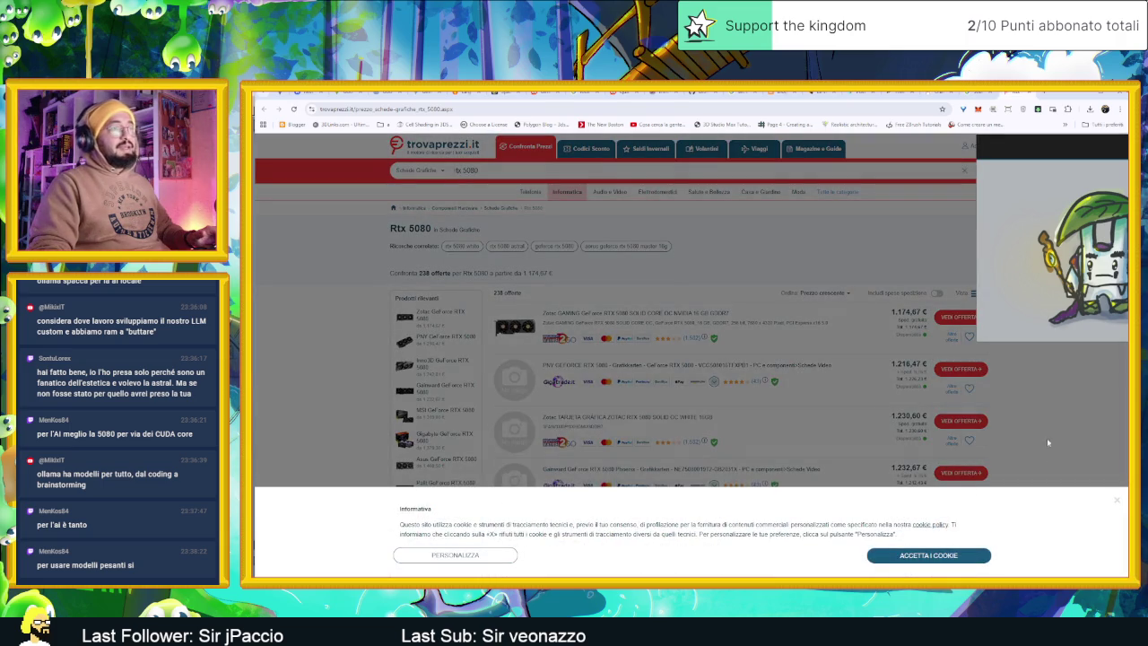
pyautogui.click(1113, 502)
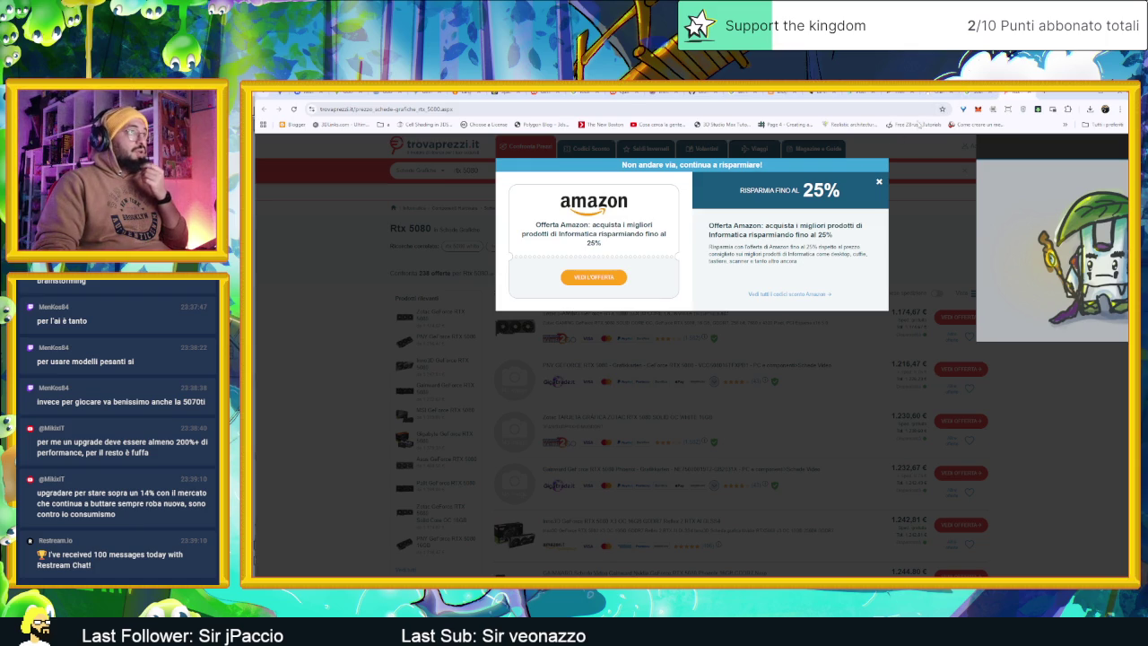
pyautogui.hotkey('alt', 'Left')
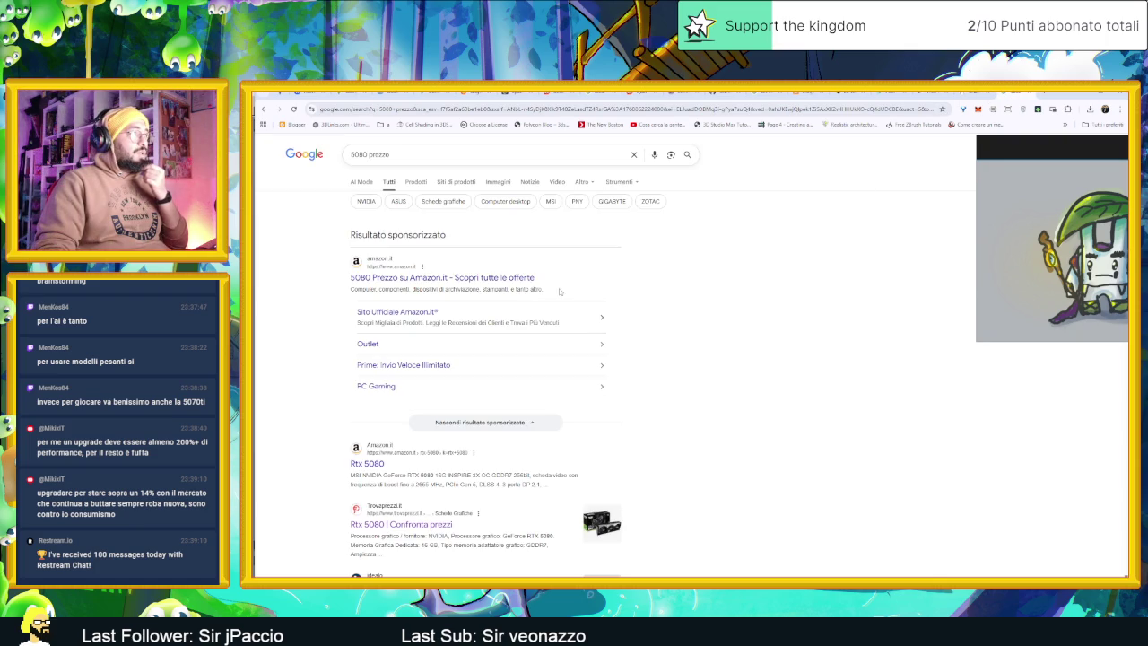
pyautogui.click(444, 278)
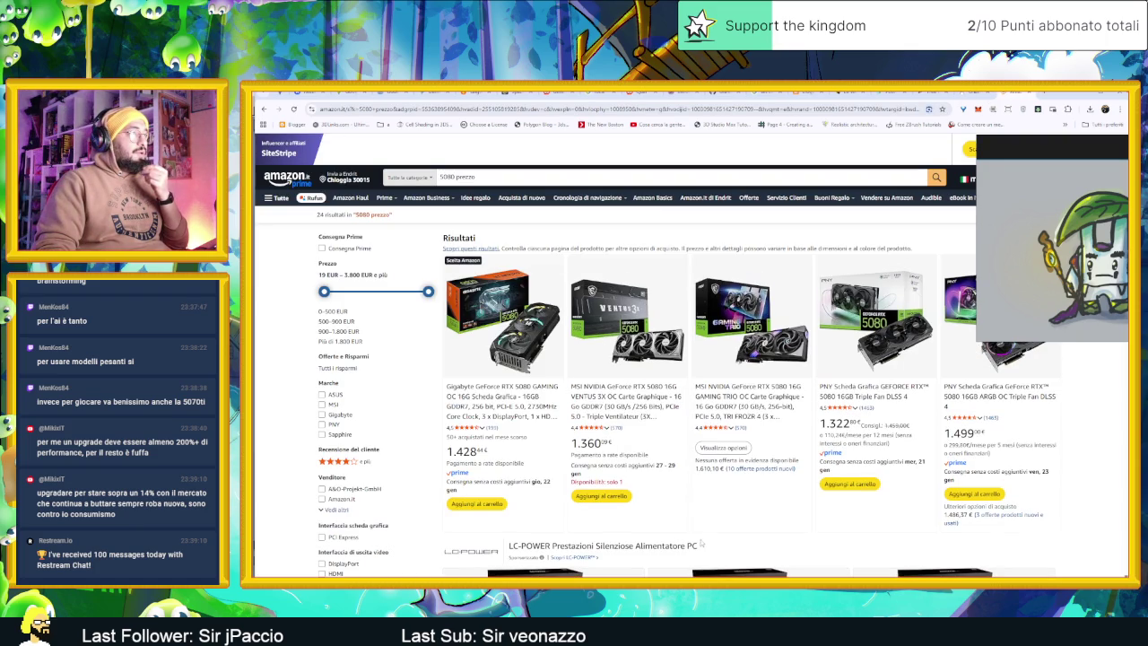
# Scroll through Amazon's RTX 5080 card listings, then open a new blank tab
pyautogui.scroll(-3, 744, 517)
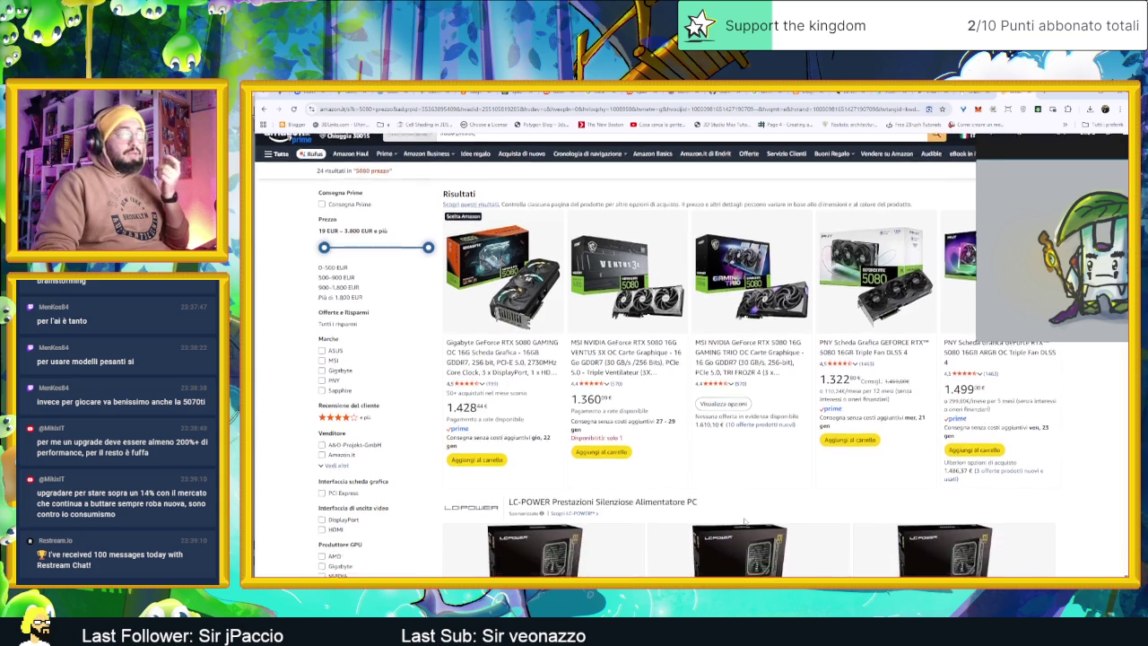
pyautogui.scroll(-2, 743, 521)
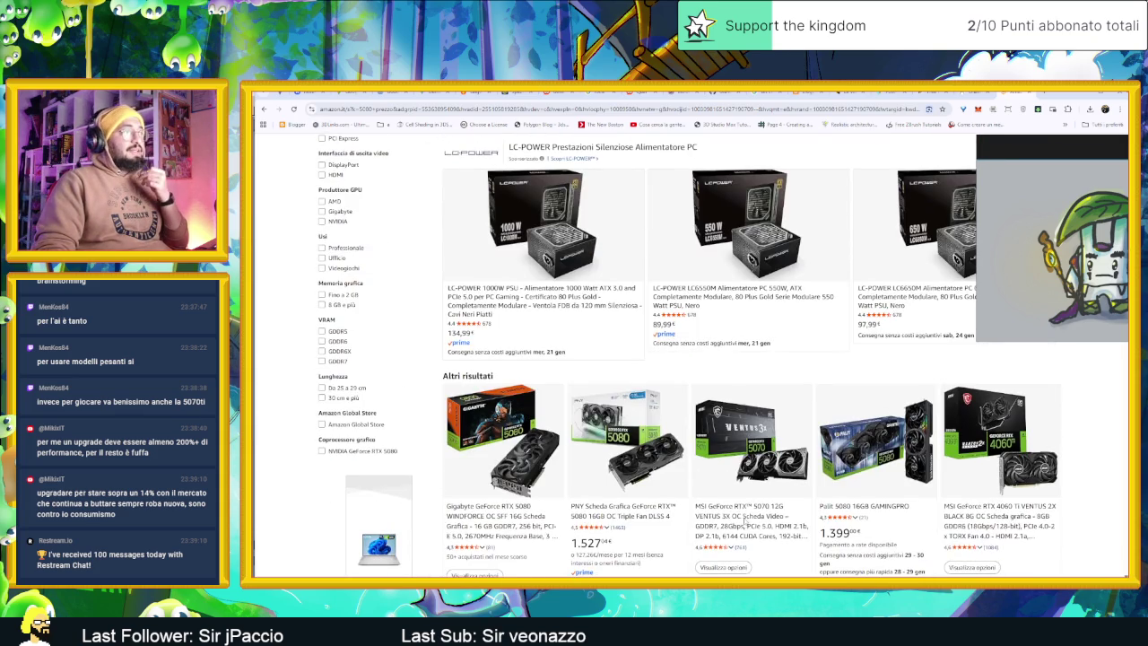
pyautogui.scroll(-2, 741, 522)
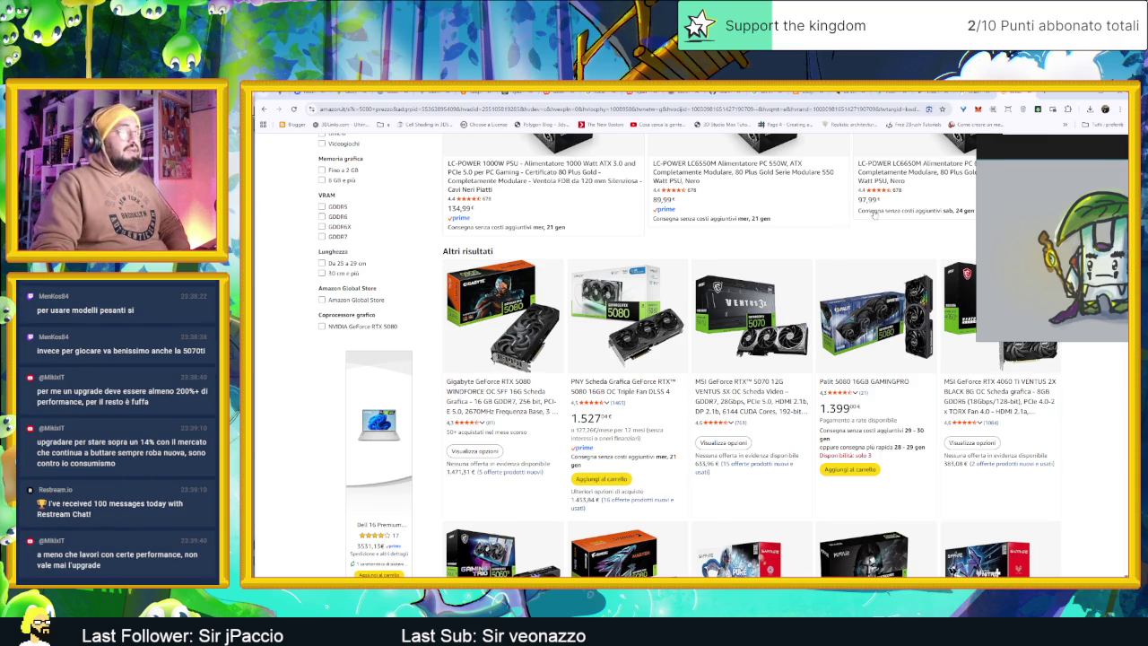
pyautogui.scroll(1, 811, 269)
pyautogui.scroll(1, 811, 269)
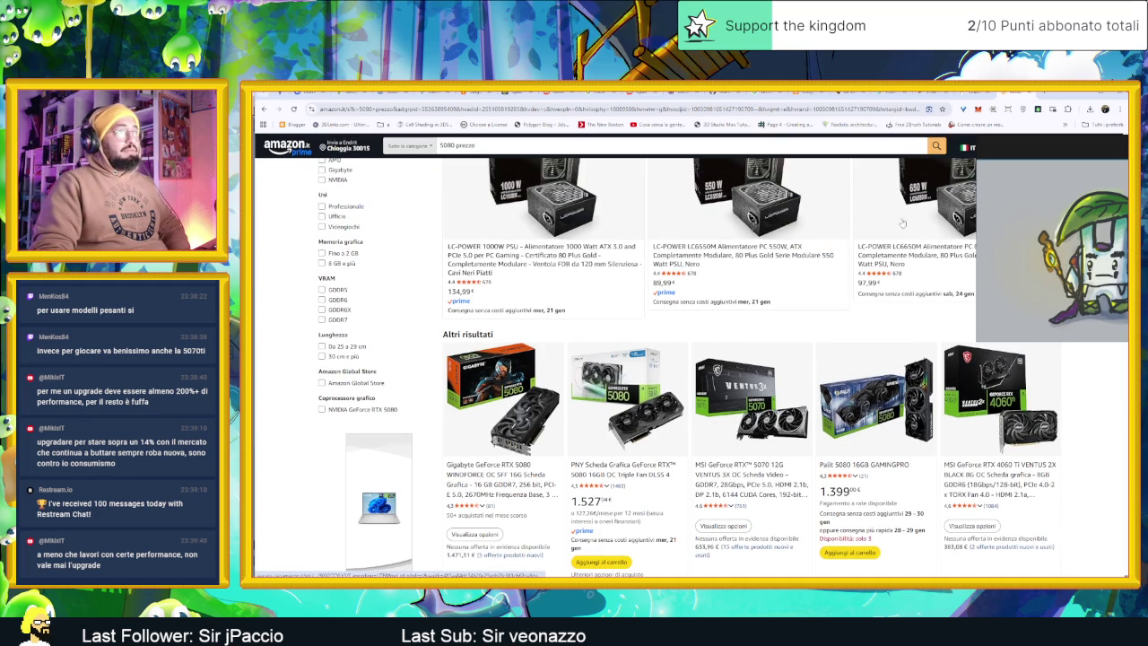
pyautogui.click(1042, 92)
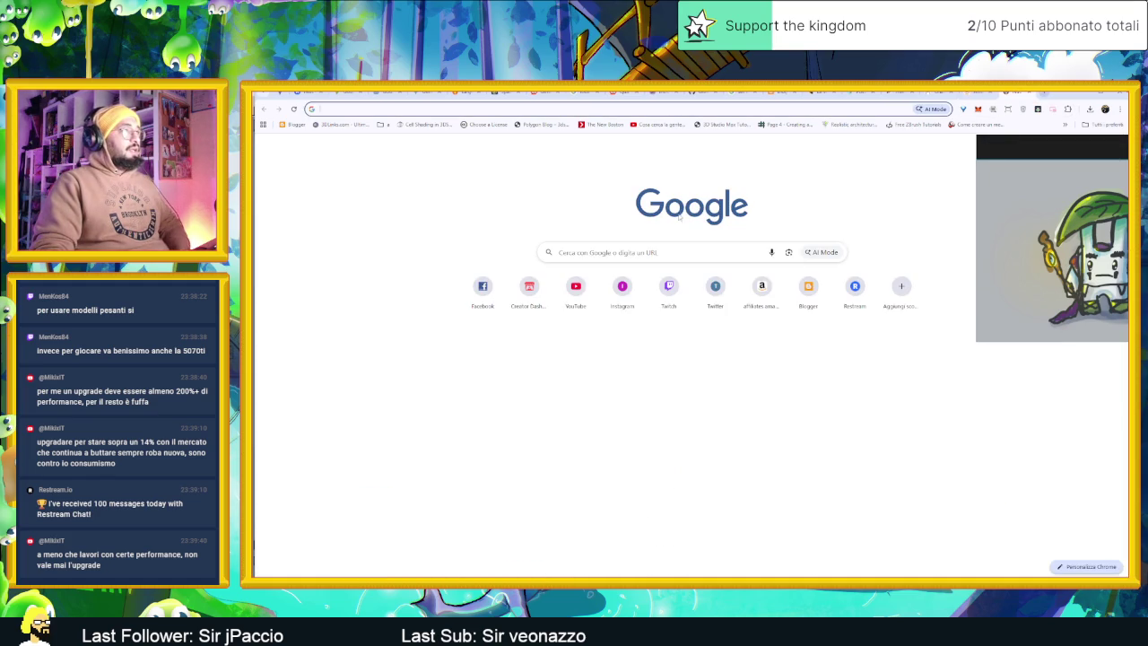
# Google 'ollostre', go to Ollo Store, and search the store for 'ram 64'
pyautogui.write('eo')
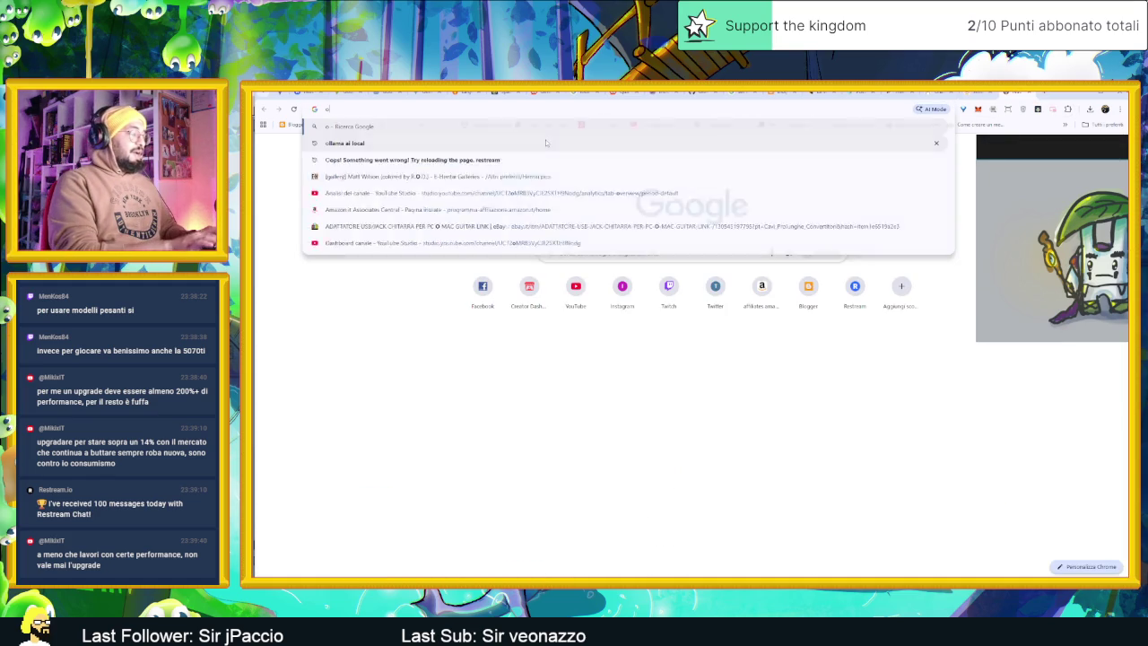
pyautogui.write('llostre')
pyautogui.press('Return')
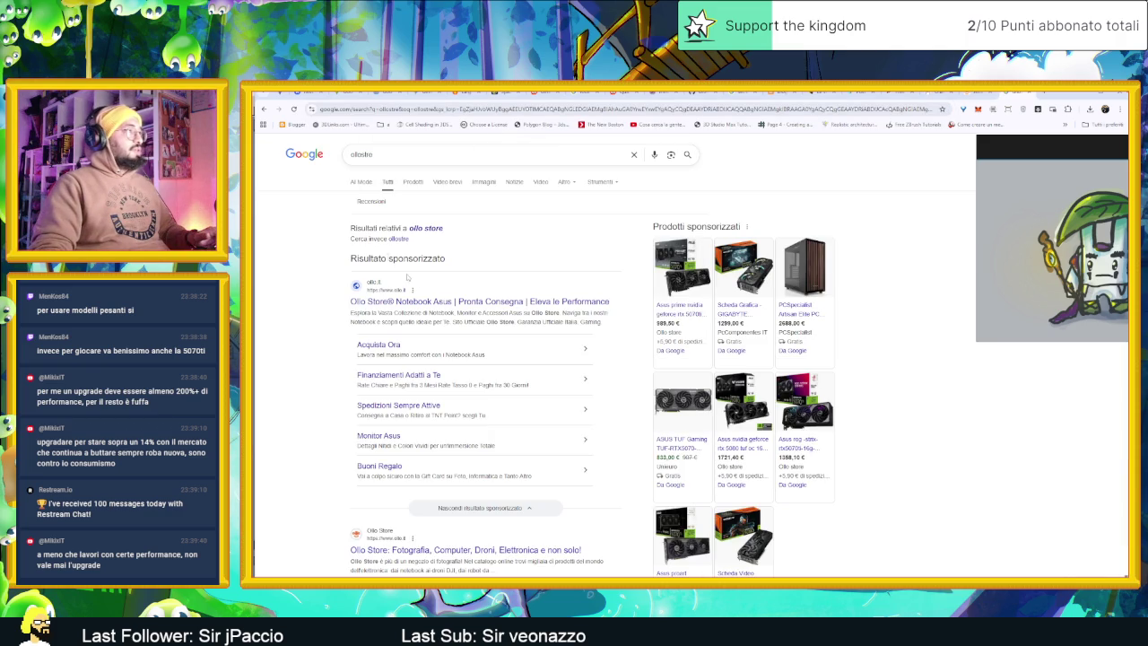
pyautogui.click(427, 303)
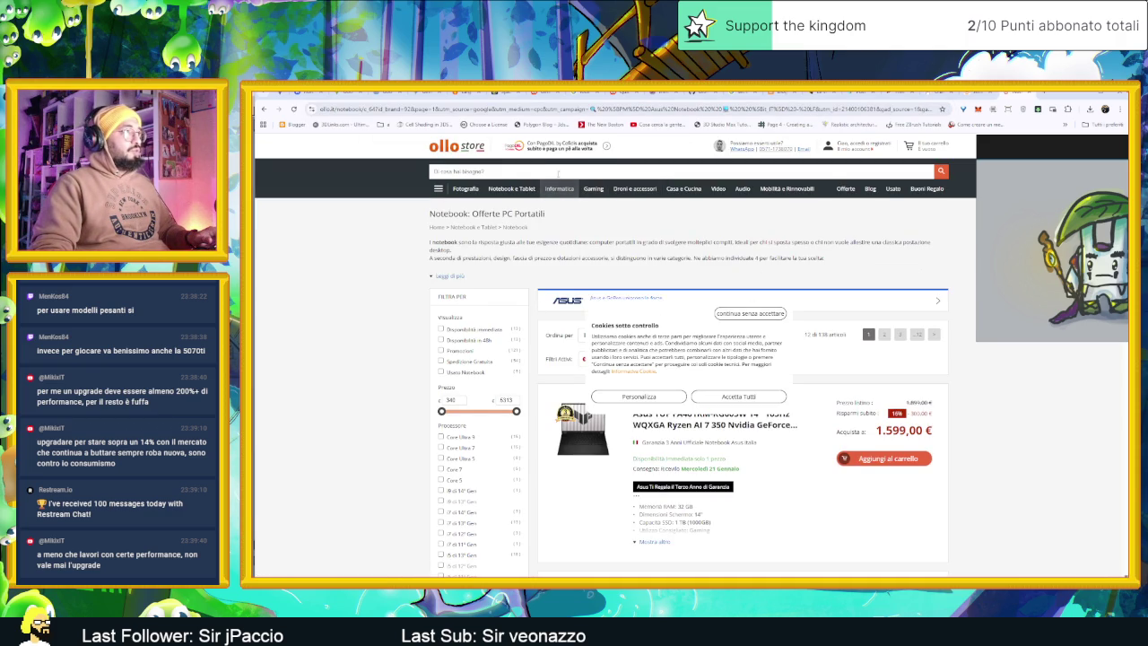
pyautogui.click(558, 173)
pyautogui.write('ram 64')
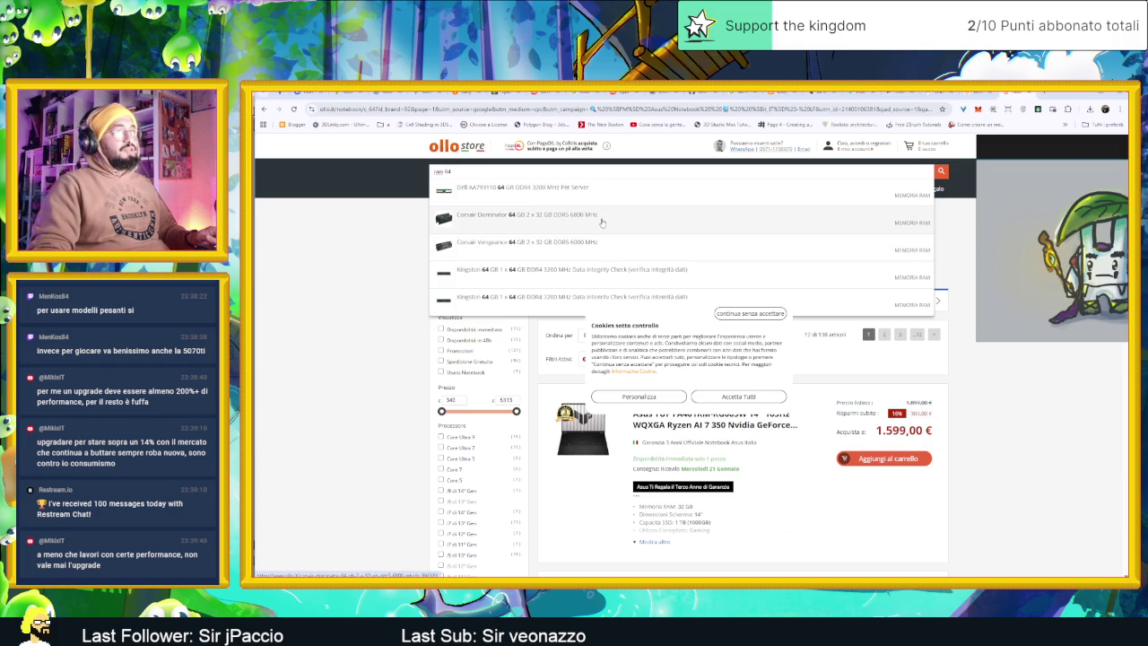
# Open the Corsair Dominator RAM page and search the store for '64 GB 2 x 32 GB DDR5'
pyautogui.click(602, 223)
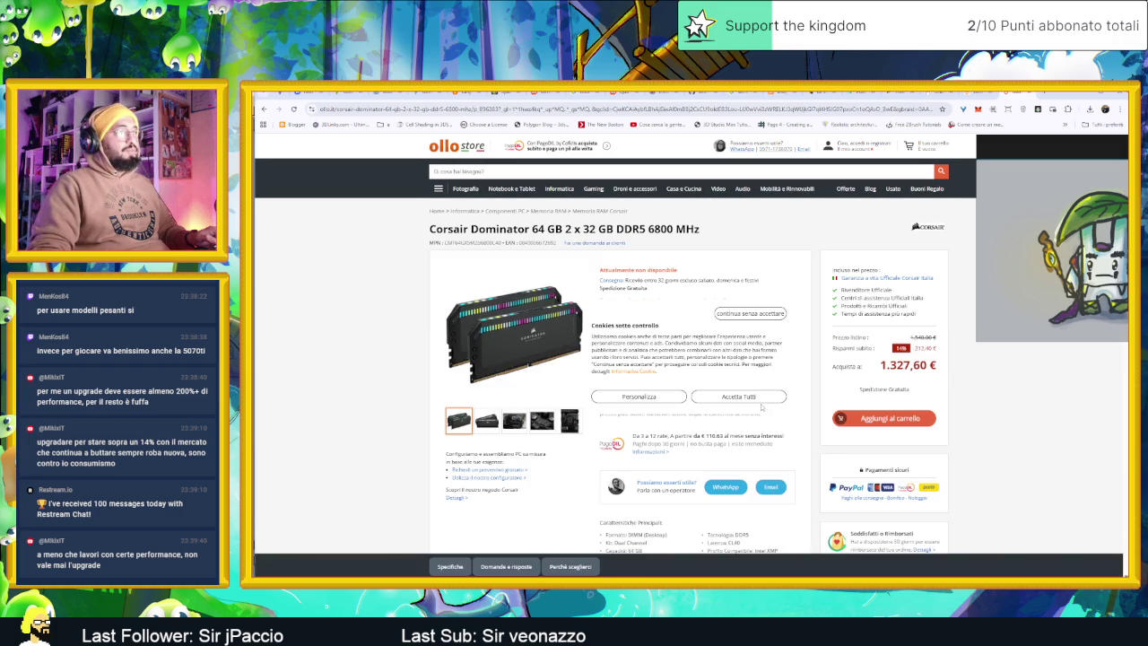
pyautogui.click(751, 398)
pyautogui.scroll(-1, 806, 392)
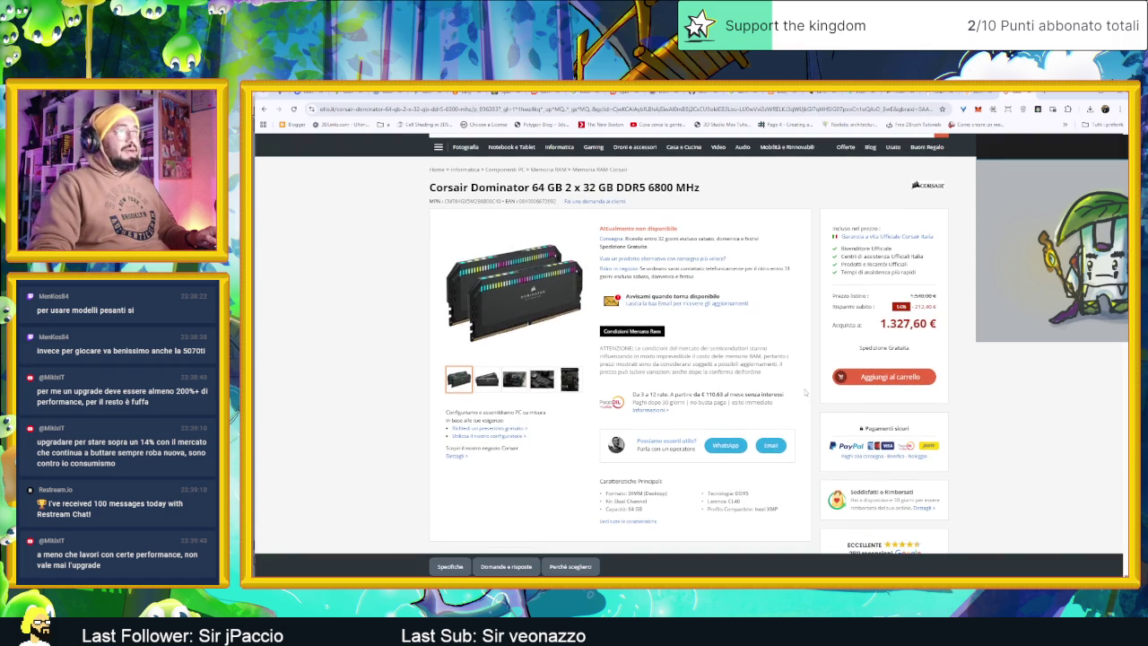
pyautogui.scroll(1, 806, 392)
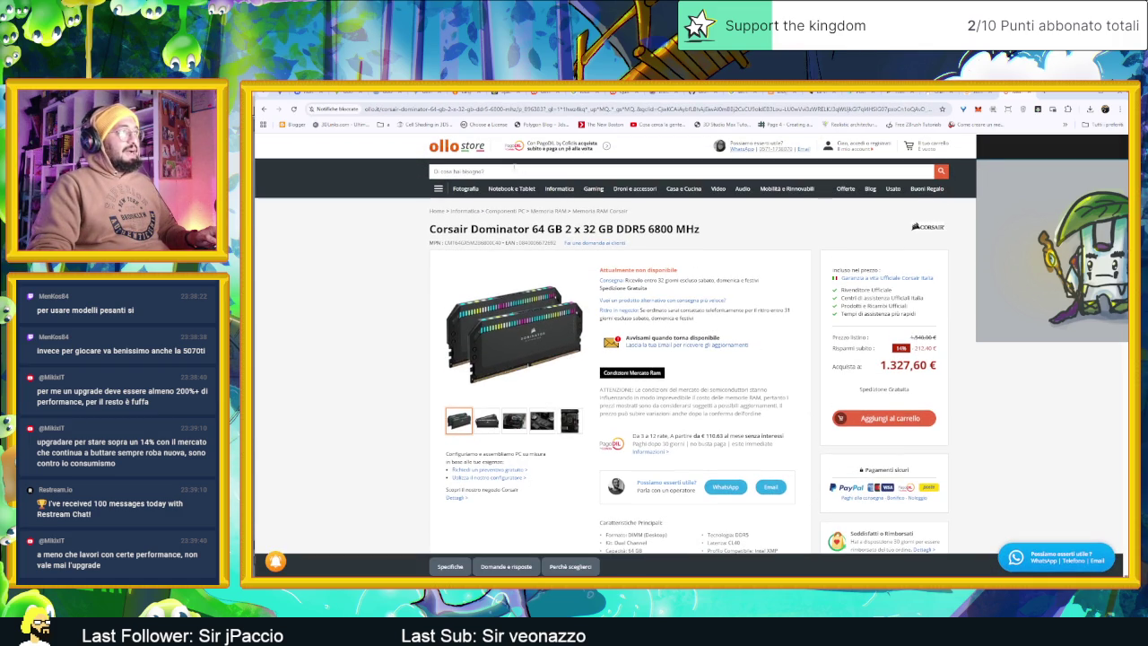
pyautogui.moveTo(568, 229); pyautogui.dragTo(532, 229)
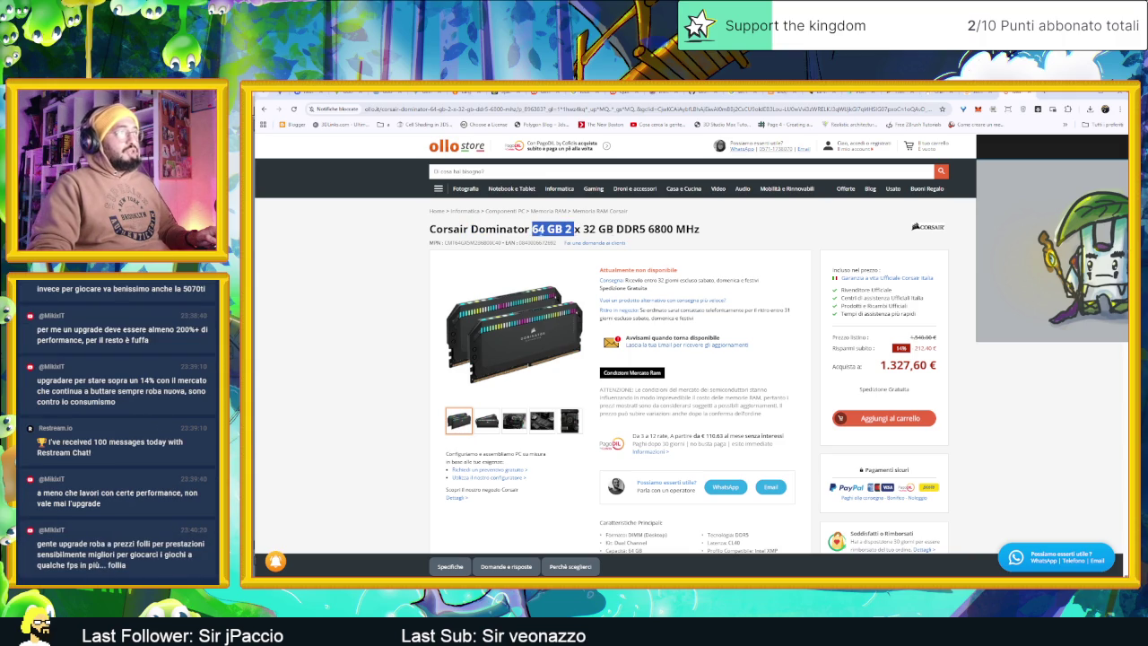
pyautogui.moveTo(644, 230)
pyautogui.mouseDown()
pyautogui.moveTo(538, 230)
pyautogui.moveTo(531, 171)
pyautogui.mouseUp()
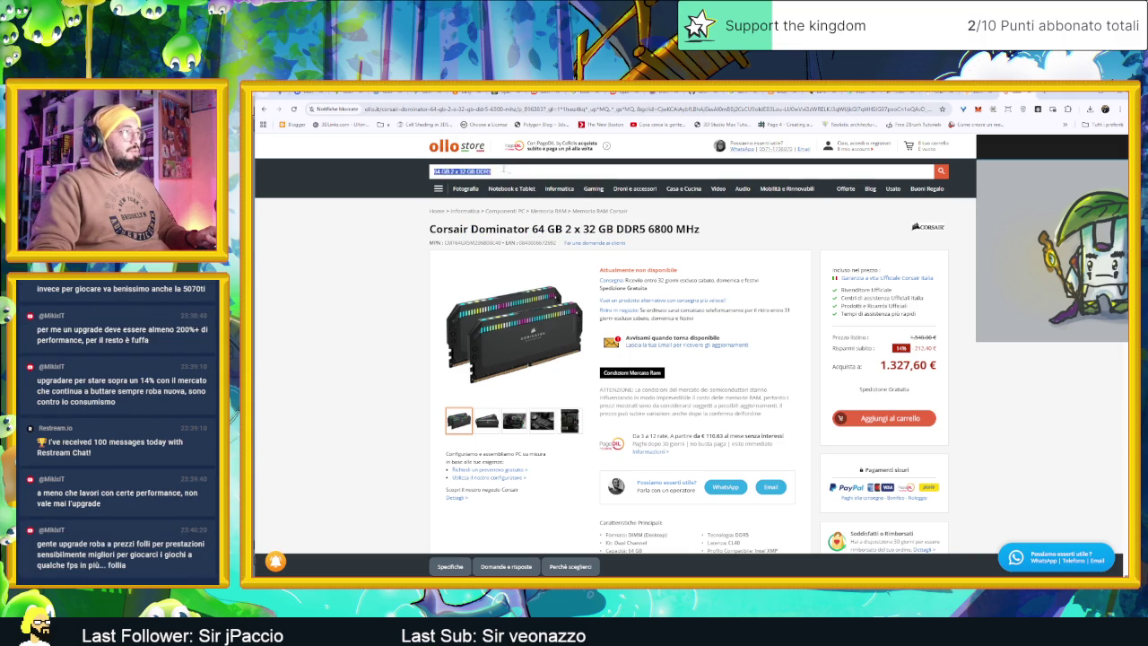
pyautogui.press('Return')
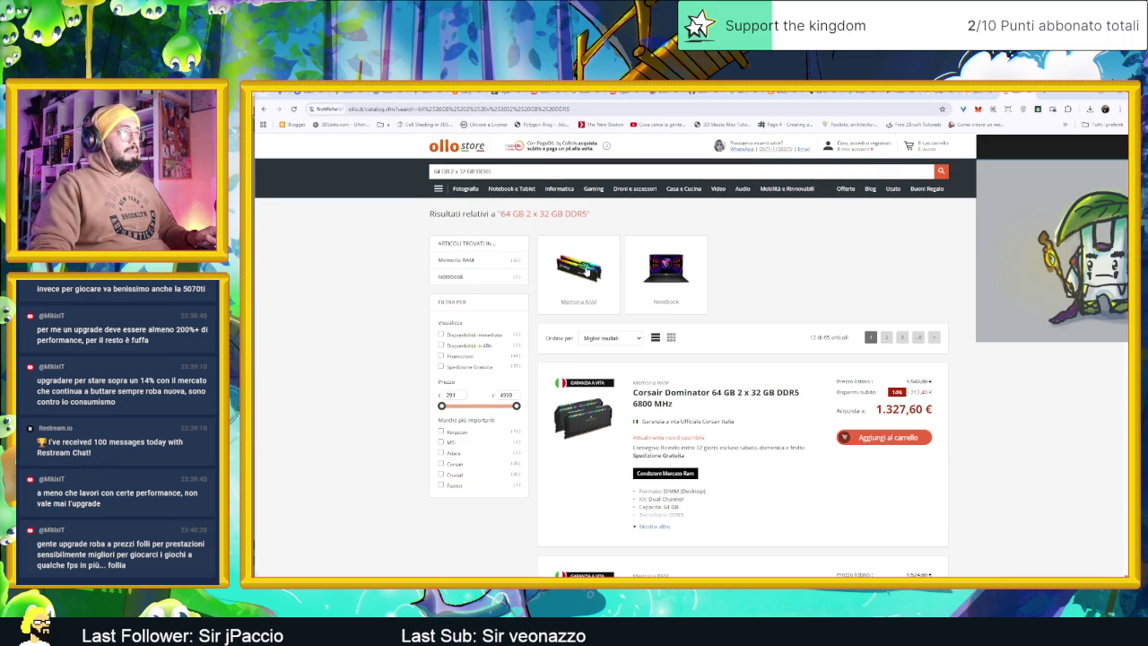
pyautogui.scroll(-3, 664, 323)
pyautogui.scroll(-2, 748, 372)
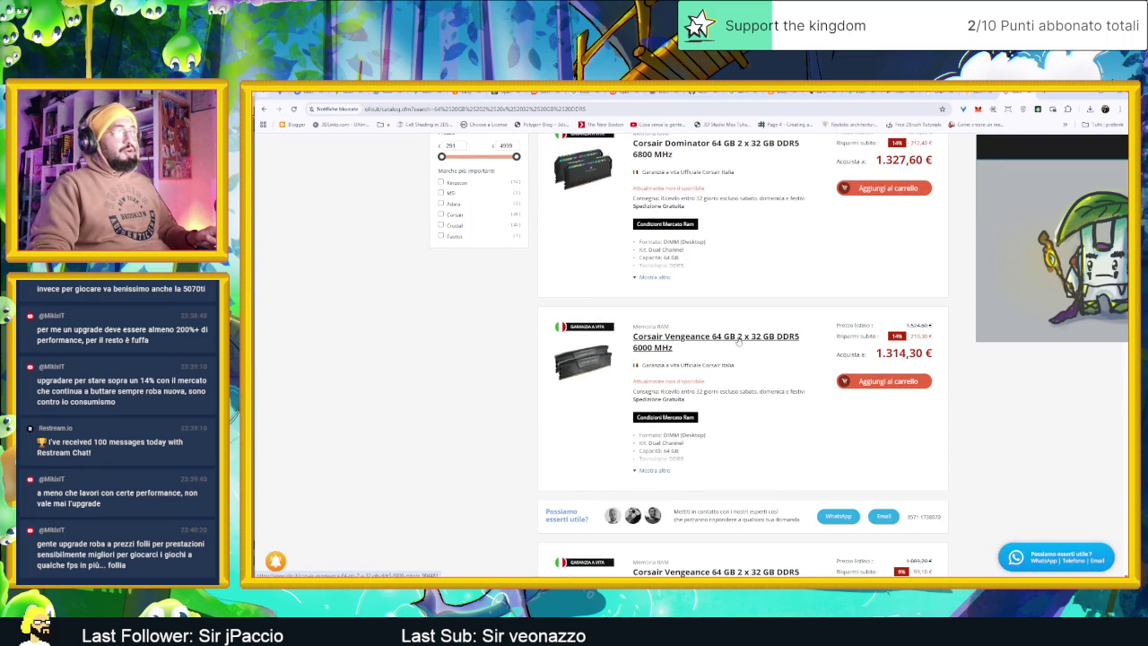
pyautogui.scroll(-2, 735, 344)
pyautogui.scroll(-1, 763, 368)
pyautogui.scroll(-2, 782, 390)
pyautogui.scroll(-2, 782, 390)
pyautogui.scroll(-3, 782, 390)
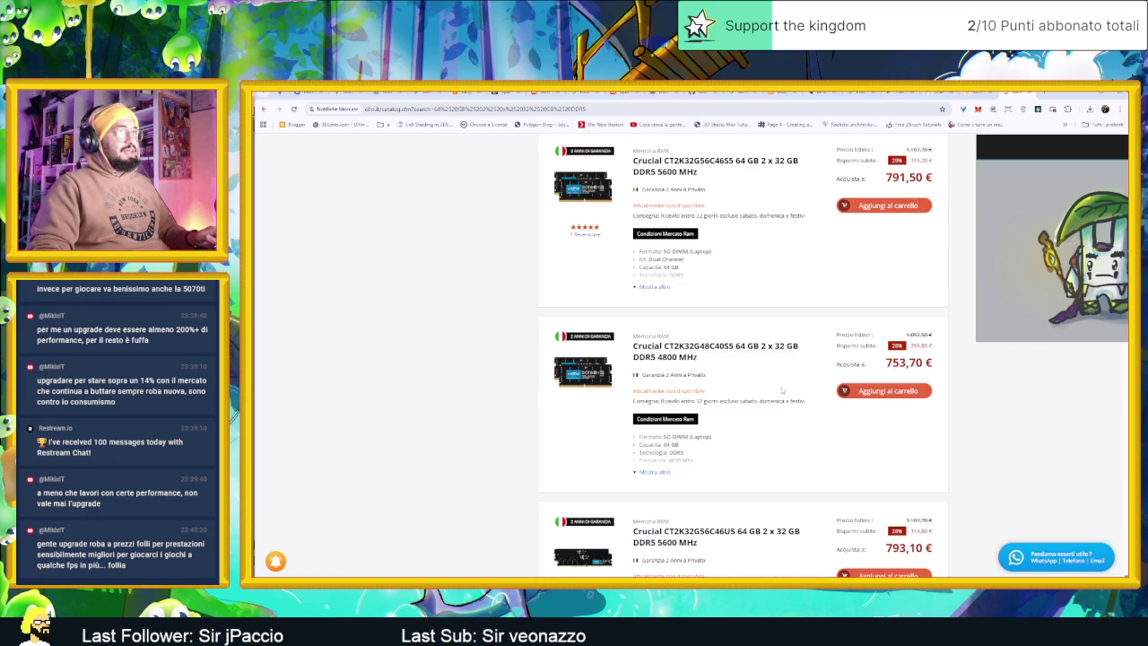
pyautogui.scroll(-1, 782, 390)
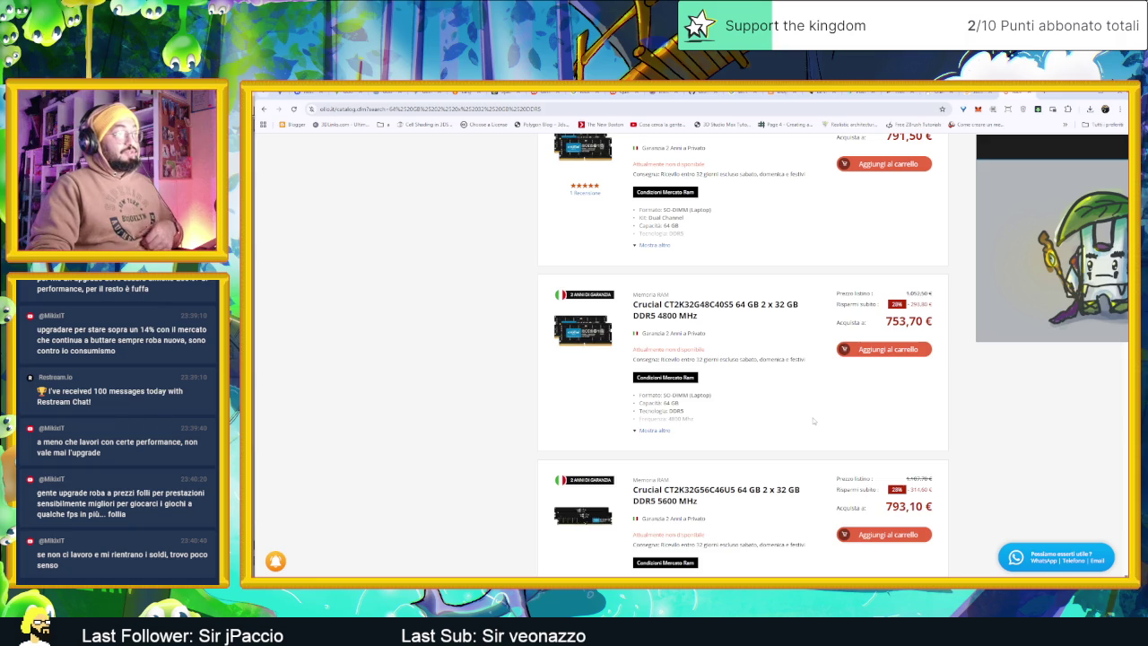
pyautogui.scroll(-2, 790, 409)
pyautogui.scroll(-1, 790, 409)
pyautogui.scroll(-1, 791, 410)
pyautogui.scroll(-1, 790, 409)
pyautogui.scroll(-1, 790, 409)
pyautogui.scroll(-2, 791, 410)
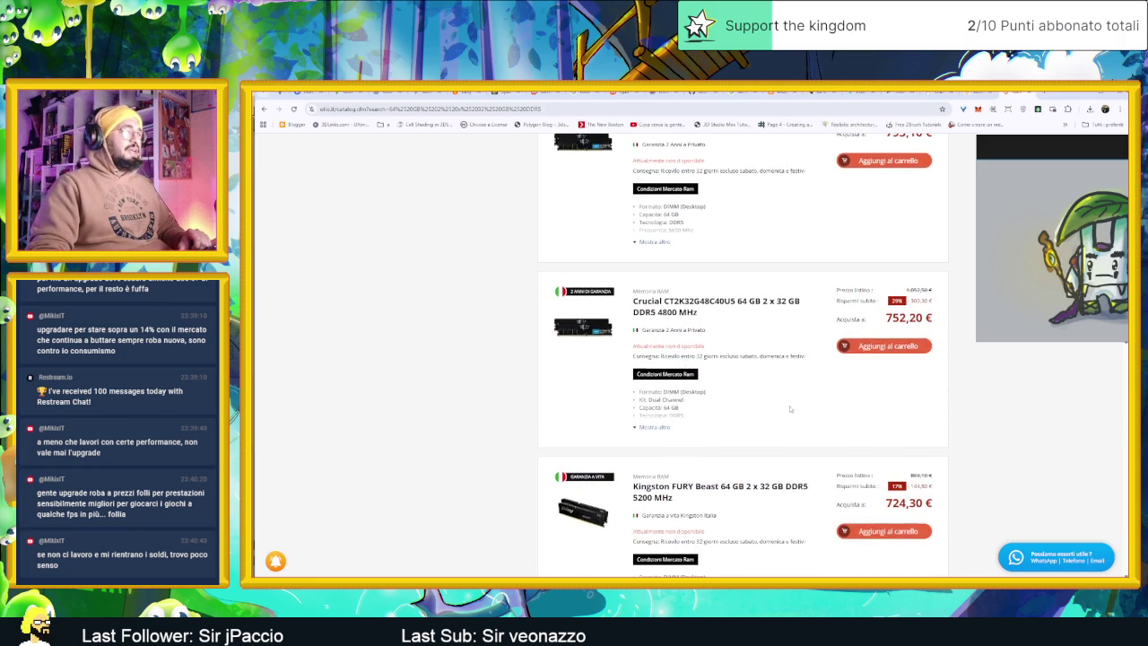
pyautogui.scroll(-2, 790, 409)
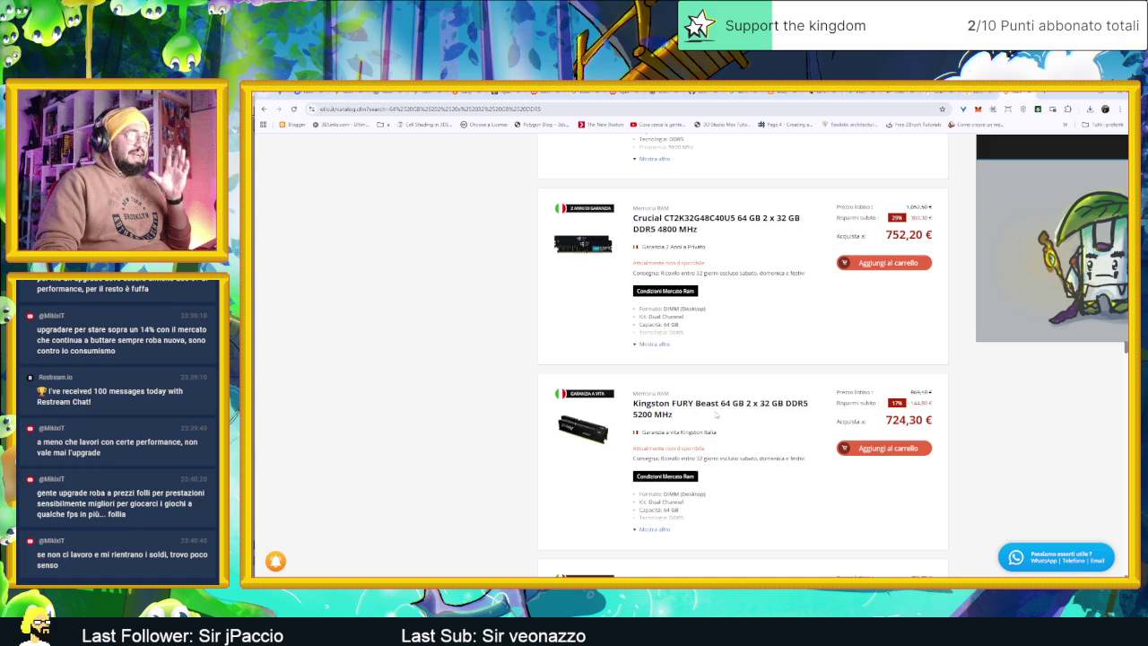
pyautogui.scroll(-4, 768, 440)
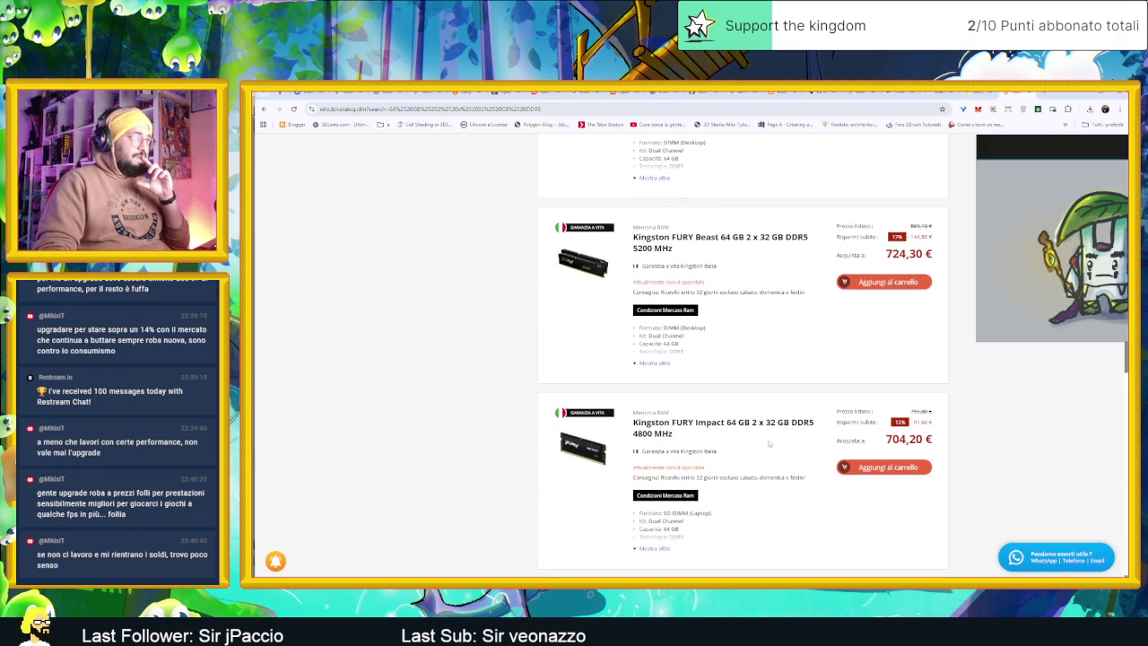
pyautogui.scroll(-1, 792, 473)
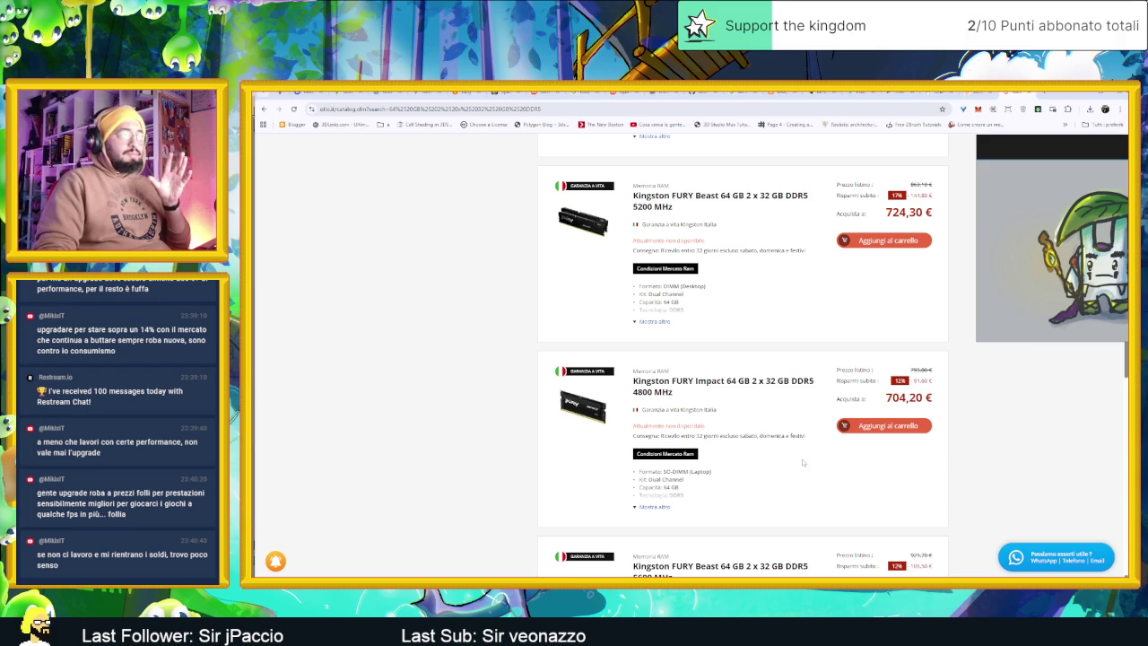
pyautogui.scroll(-1, 782, 483)
pyautogui.scroll(-2, 781, 484)
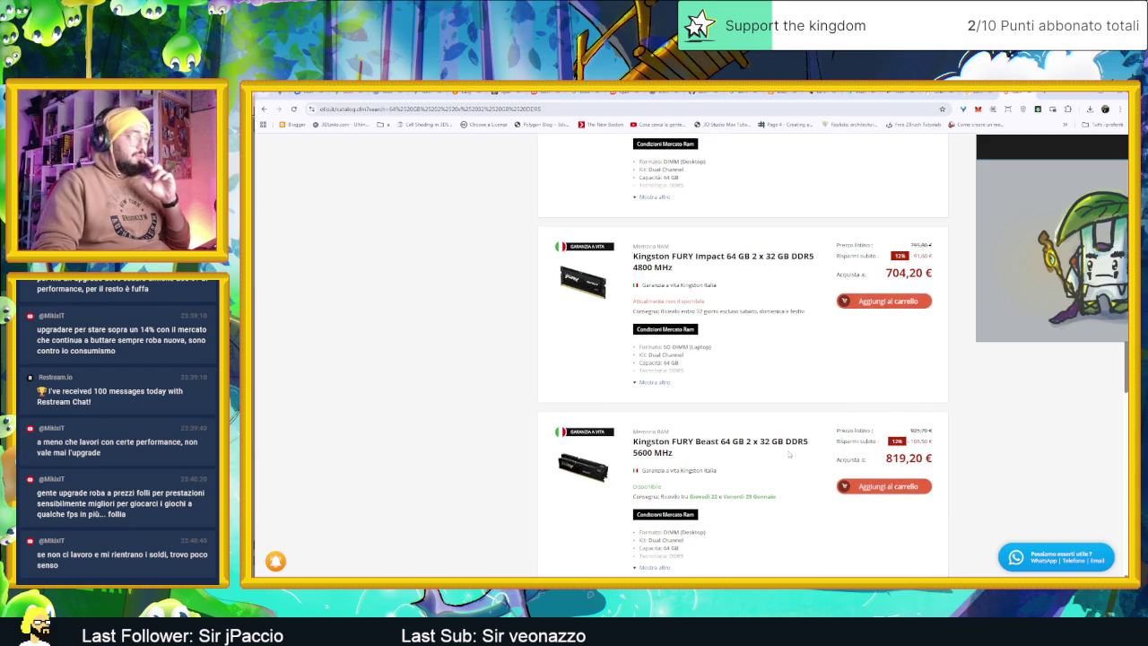
pyautogui.scroll(-3, 789, 456)
pyautogui.scroll(-2, 789, 455)
pyautogui.scroll(-4, 762, 421)
pyautogui.scroll(7, 737, 383)
pyautogui.scroll(5, 737, 383)
pyautogui.scroll(5, 737, 383)
pyautogui.scroll(5, 717, 359)
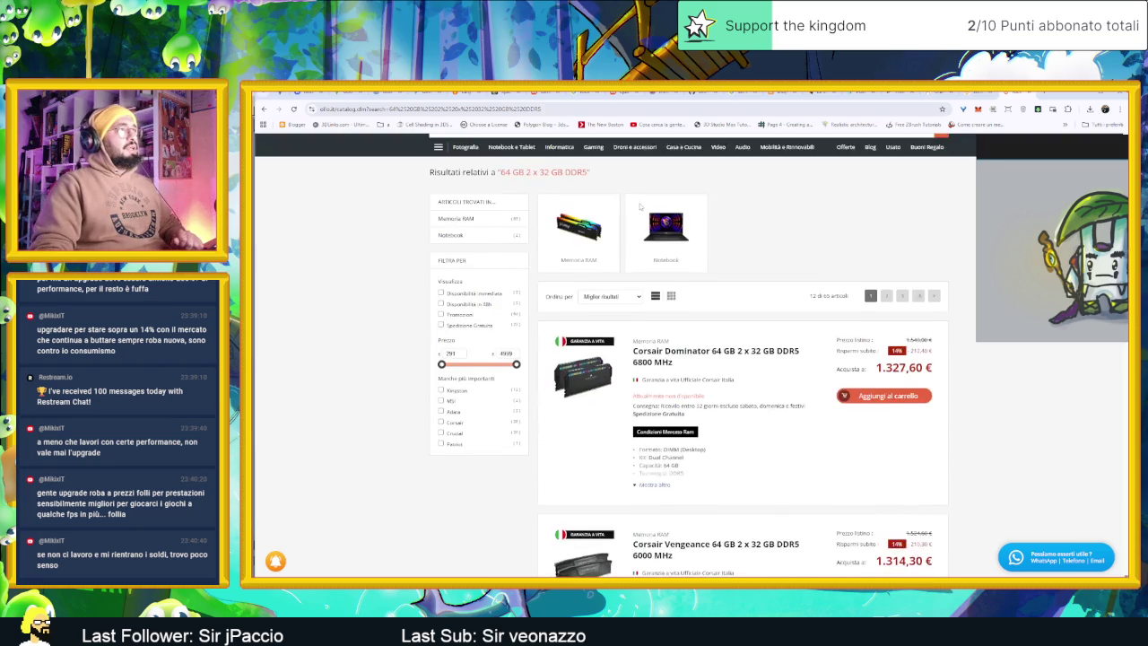
pyautogui.scroll(2, 634, 171)
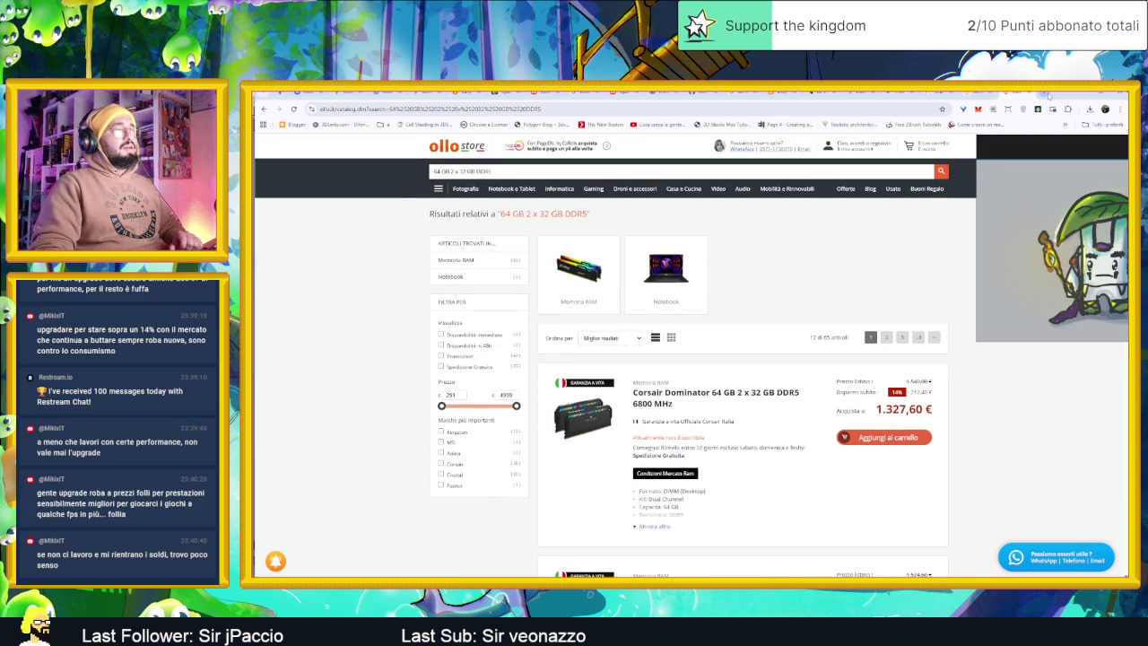
pyautogui.click(1043, 94)
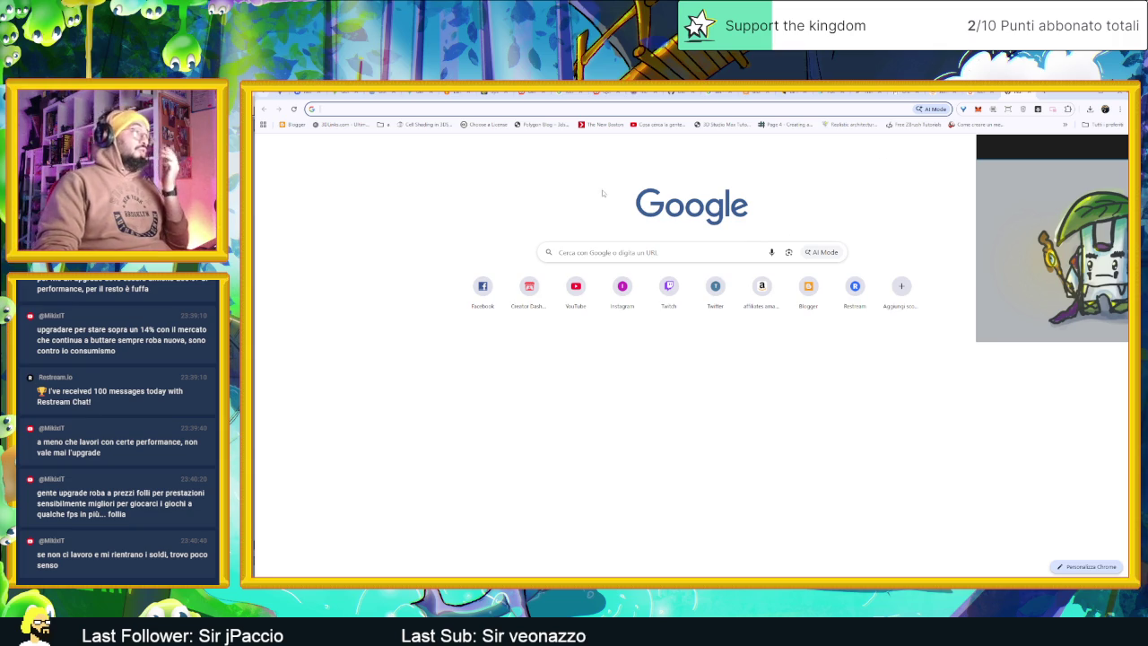
# Search Google for 'rtx 5070 ti prezzo' from the address bar
pyautogui.hotkey('ctrl', 'l')
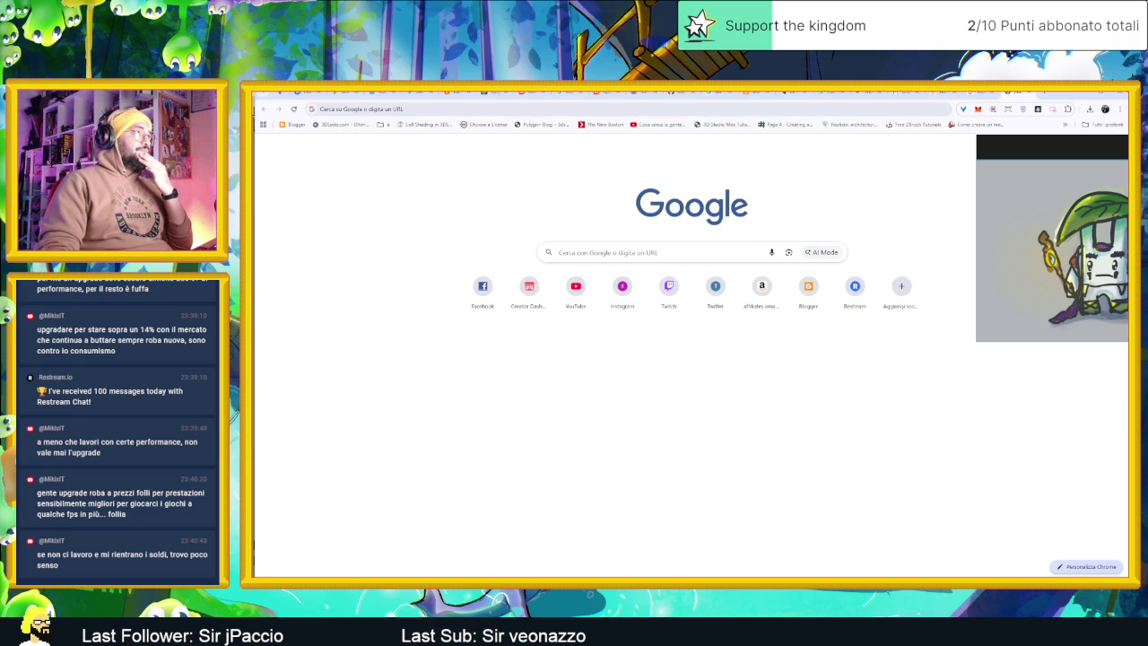
pyautogui.click(493, 109)
pyautogui.write('rtx ')
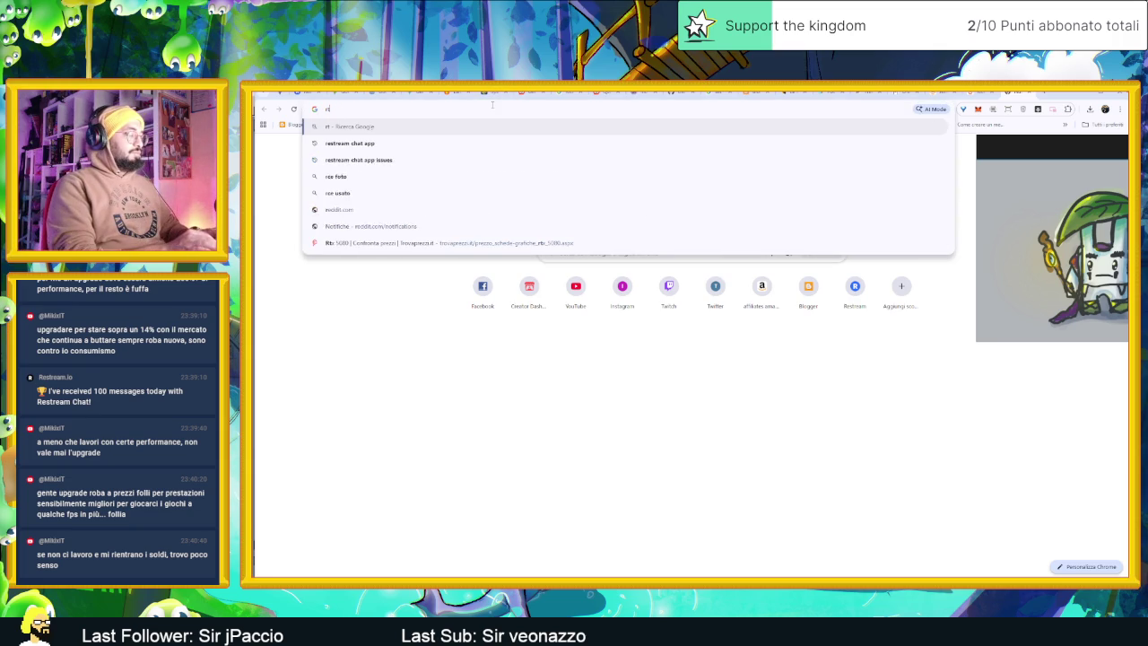
pyautogui.write('5070 ti prezzo')
pyautogui.press('Return')
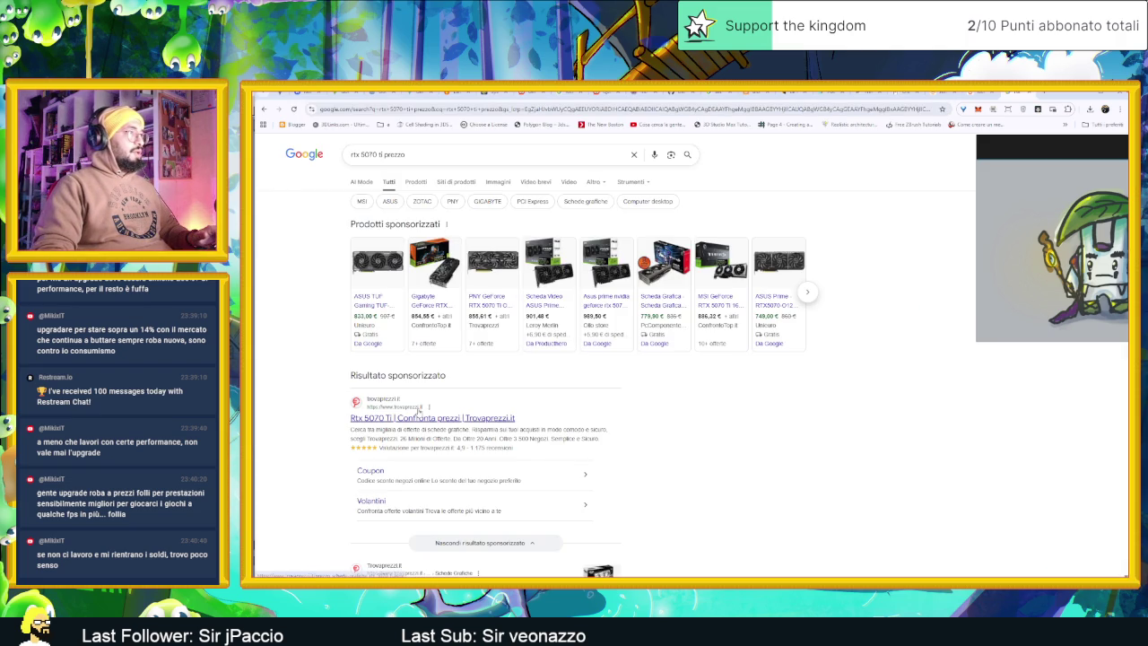
# Open the Trovaprezzi RTX 5070 Ti comparison (221 offers from 855,61 €) and browse the offers
pyautogui.click(491, 421)
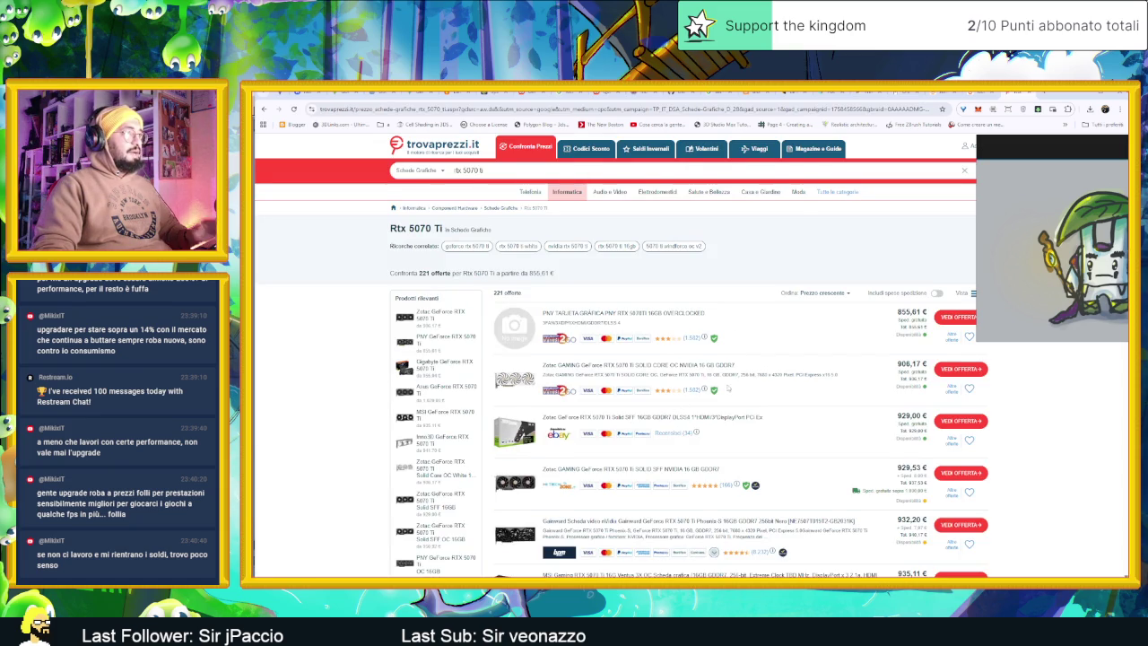
pyautogui.scroll(-1, 684, 408)
pyautogui.scroll(-2, 717, 403)
pyautogui.scroll(-1, 744, 401)
pyautogui.scroll(-2, 875, 425)
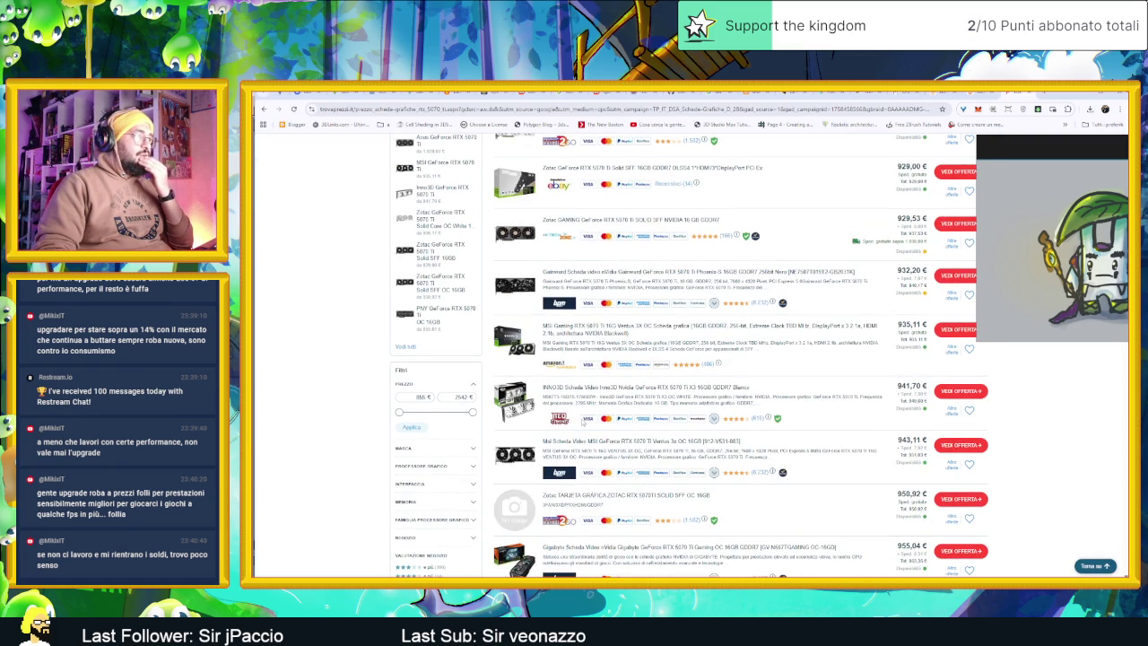
pyautogui.scroll(-2, 574, 426)
pyautogui.scroll(-2, 601, 440)
pyautogui.scroll(-1, 628, 453)
pyautogui.scroll(-1, 662, 467)
pyautogui.scroll(-2, 659, 465)
pyautogui.scroll(-3, 659, 465)
pyautogui.scroll(-1, 659, 465)
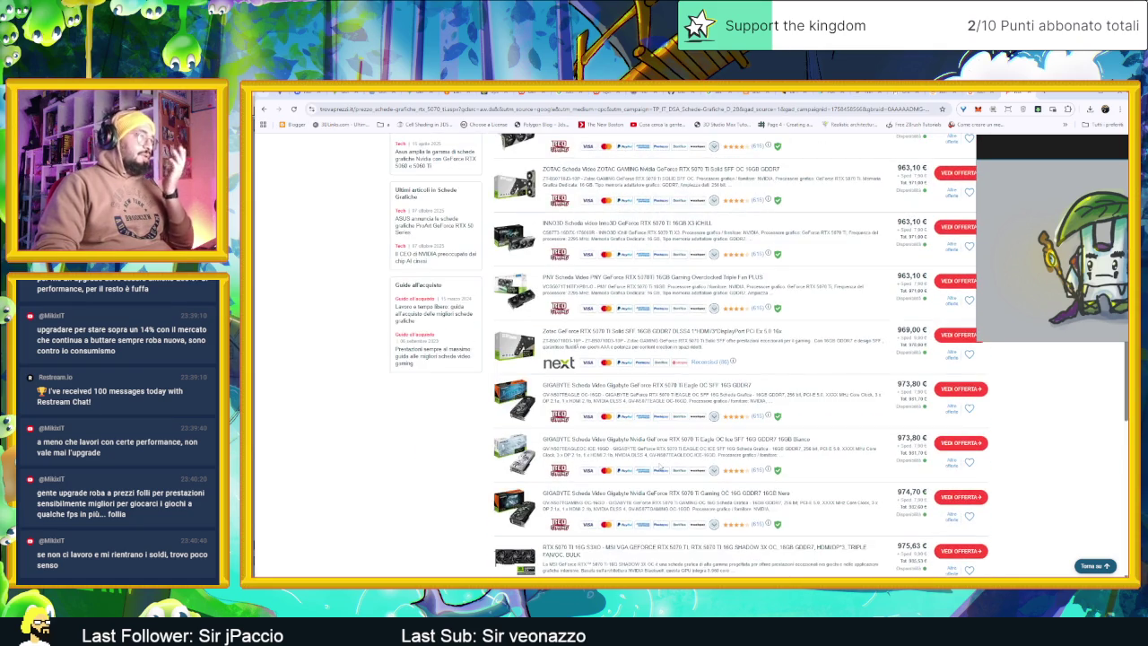
pyautogui.scroll(-2, 659, 464)
pyautogui.scroll(-1, 659, 466)
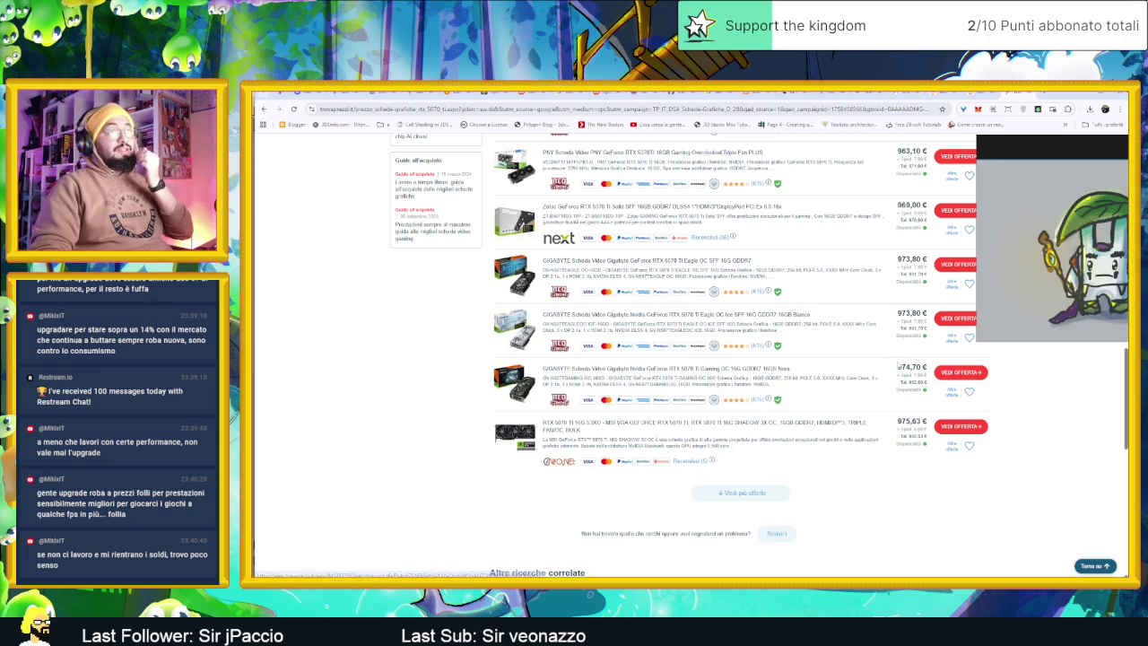
# Return to the top of the Trovaprezzi listing and minimize the browser
pyautogui.scroll(3, 598, 374)
pyautogui.scroll(2, 796, 384)
pyautogui.scroll(2, 795, 384)
pyautogui.scroll(2, 771, 359)
pyautogui.scroll(2, 718, 314)
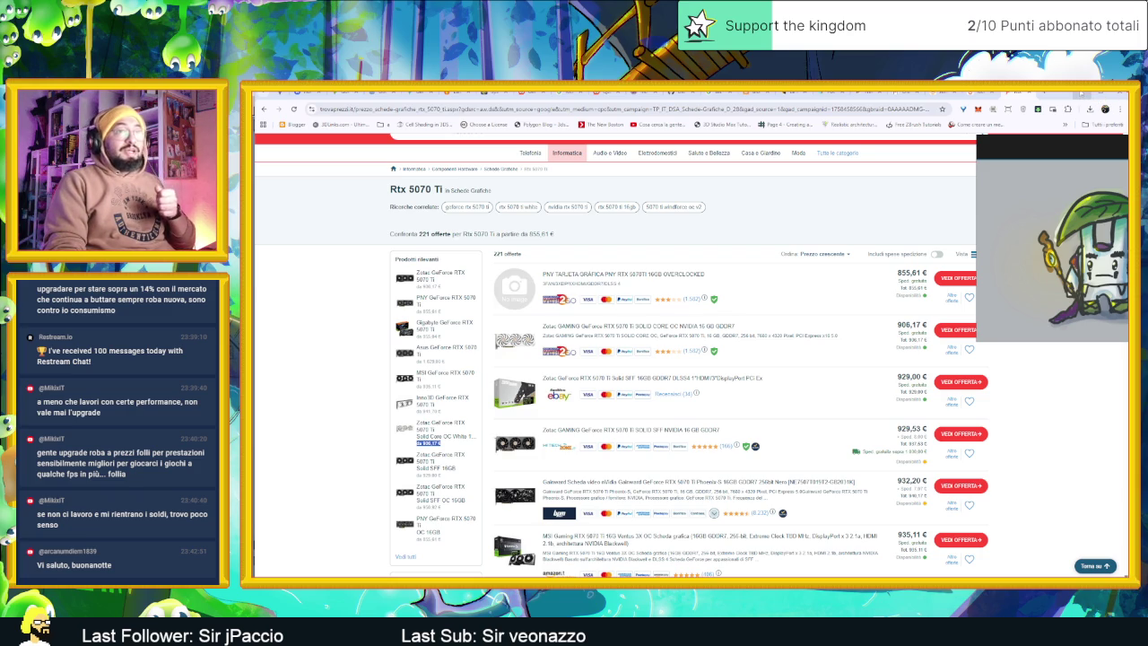
pyautogui.click(1082, 93)
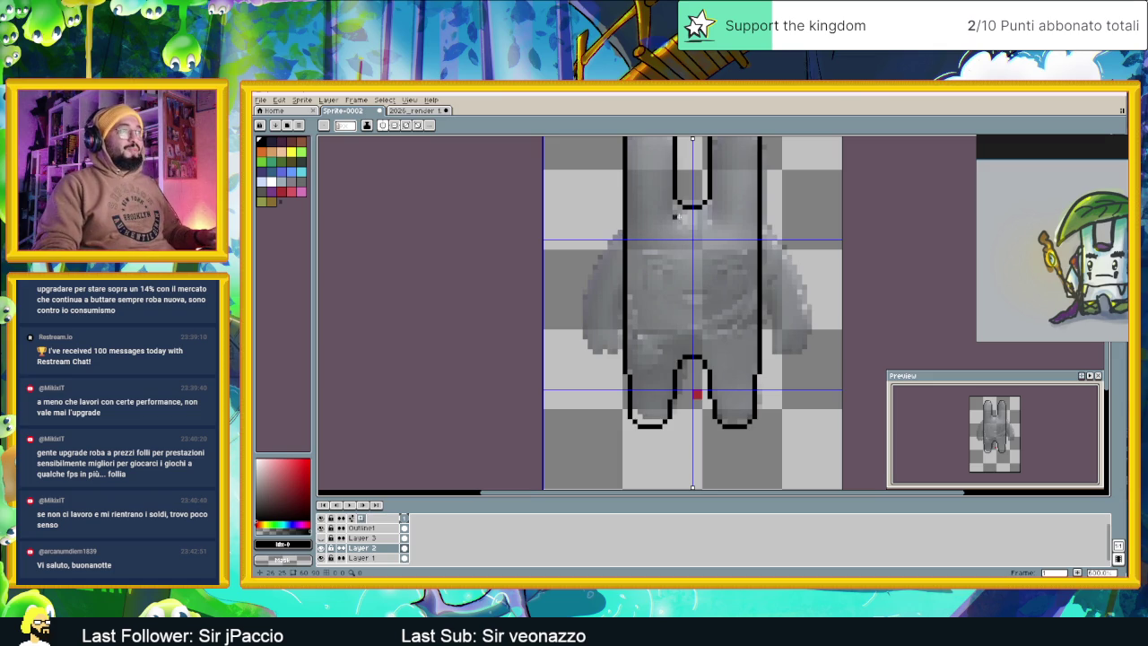
# Zoom the Aseprite canvas to view the bunny's black outline over the grey render
pyautogui.scroll(1, 693, 210)
pyautogui.scroll(-1, 857, 199)
# Move the reference window aside, then nudge the selected ear-join outline down on the Outline layer
pyautogui.scroll(-1, 848, 197)
pyautogui.scroll(1, 834, 193)
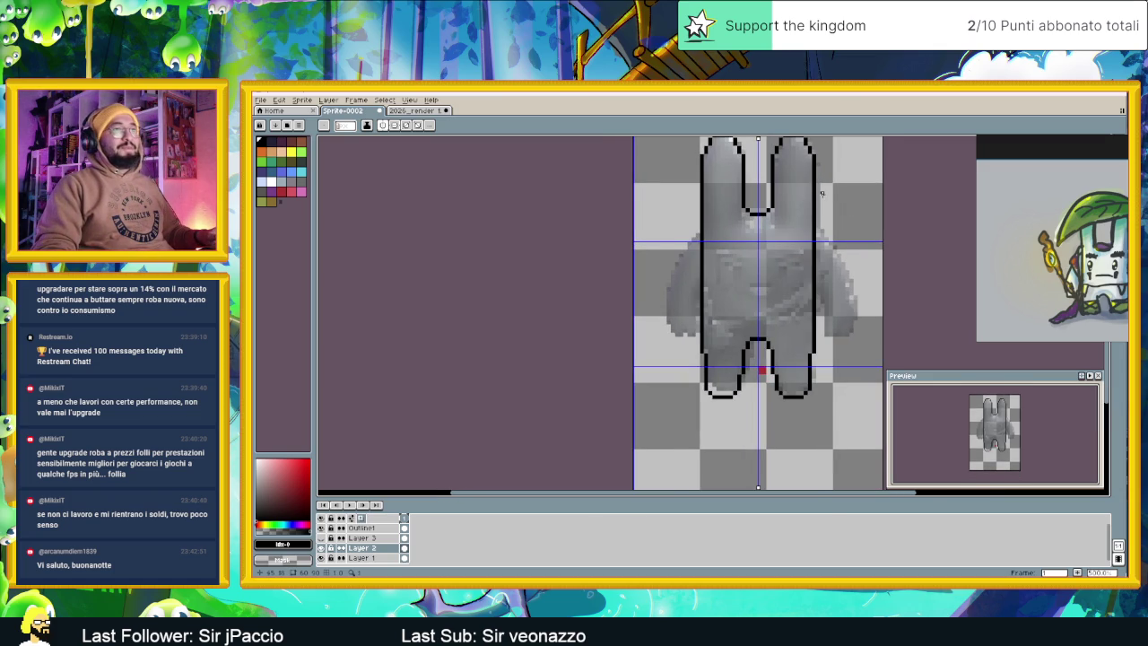
pyautogui.scroll(1, 822, 192)
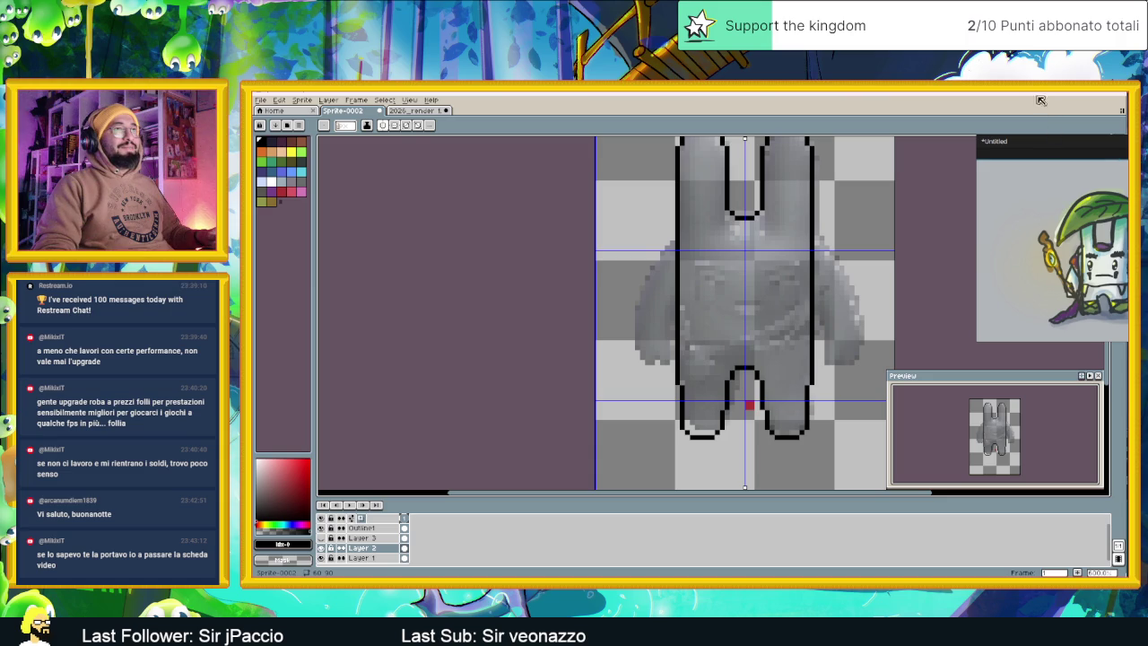
pyautogui.moveTo(1073, 146)
pyautogui.mouseDown()
pyautogui.moveTo(1061, 174)
pyautogui.moveTo(1082, 403)
pyautogui.moveTo(1104, 447)
pyautogui.mouseUp()
pyautogui.click(1119, 141)
pyautogui.moveTo(710, 191)
pyautogui.mouseDown()
pyautogui.moveTo(768, 216)
pyautogui.moveTo(779, 236)
pyautogui.mouseUp()
pyautogui.press('Escape')
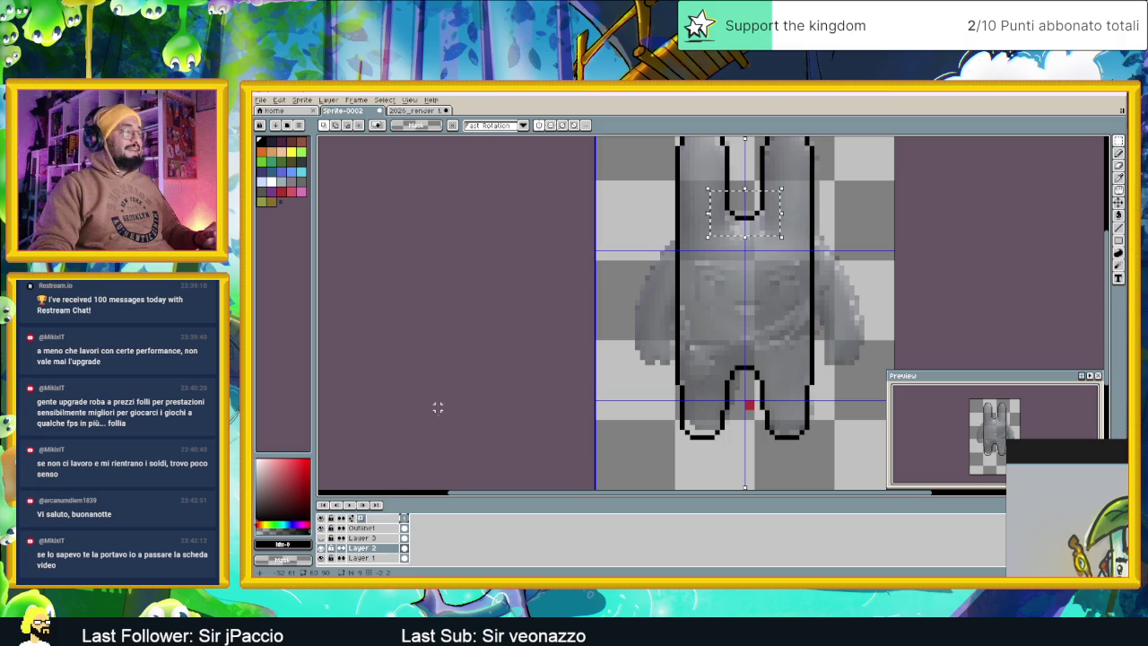
pyautogui.hotkey('alt', 'Up')
pyautogui.hotkey('alt', 'Up')
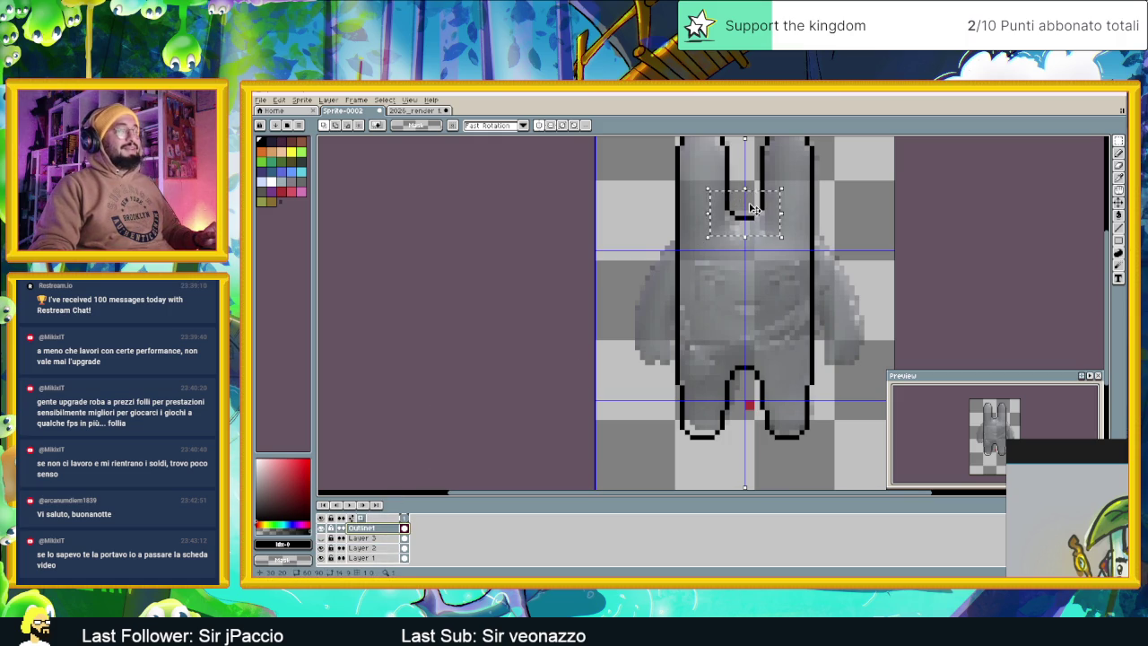
pyautogui.press('Down')
pyautogui.press('Down')
pyautogui.hotkey('ctrl', 'd')
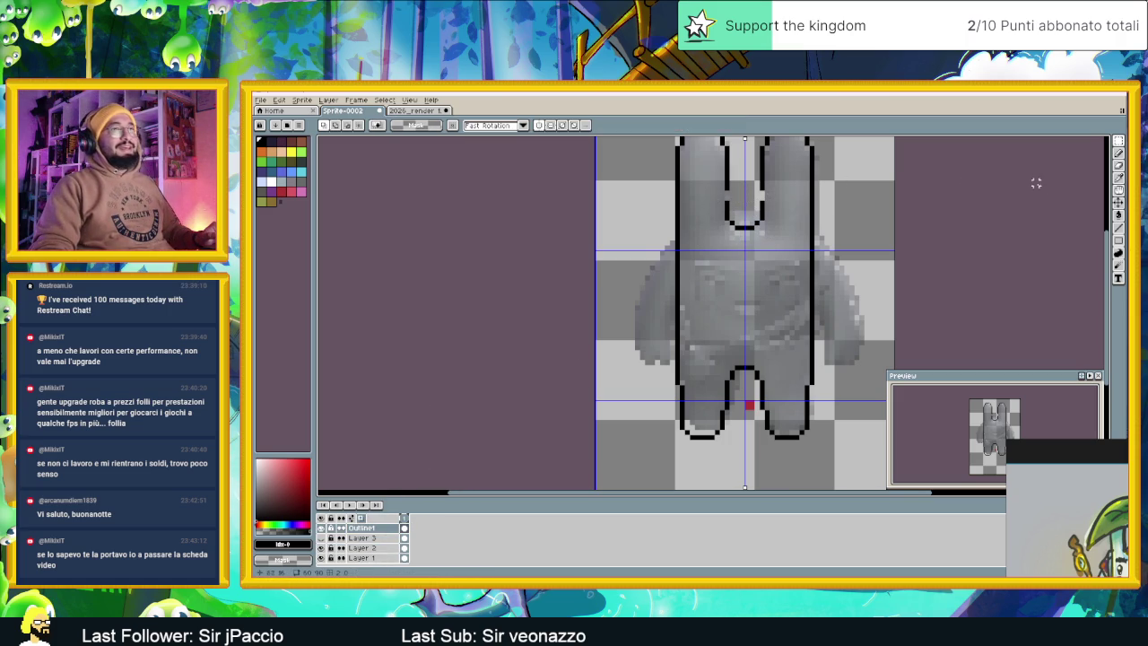
# Reselect the bottom of the ear join, deselect, and touch up the nearby outline
pyautogui.click(1117, 153)
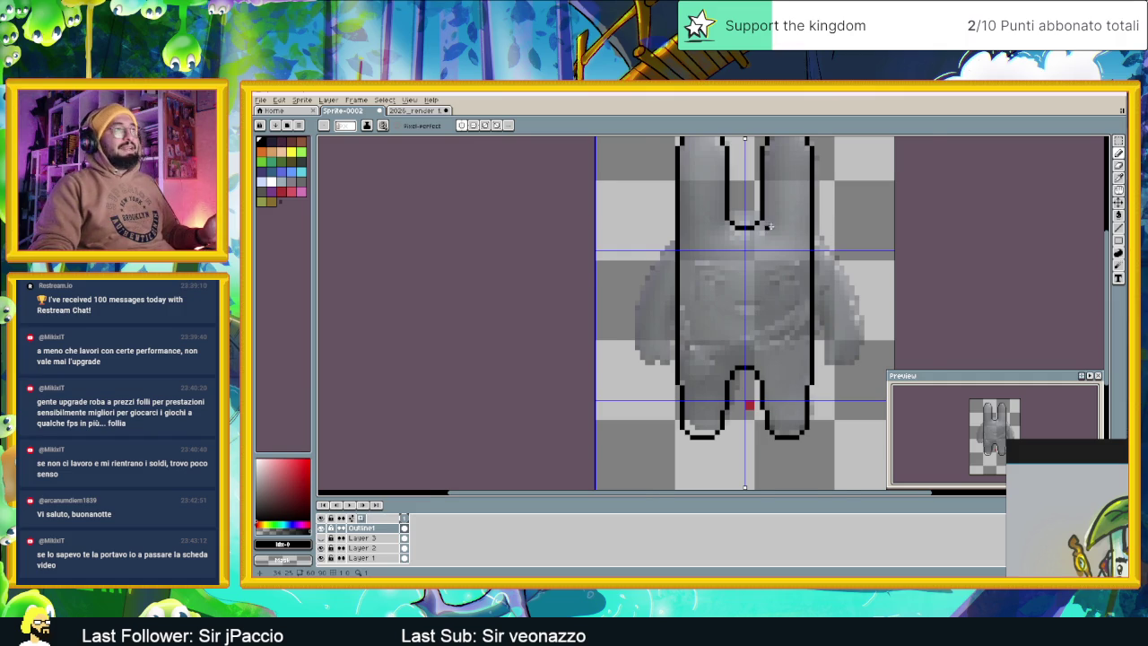
pyautogui.scroll(1, 767, 232)
pyautogui.hotkey('shift', 'm')
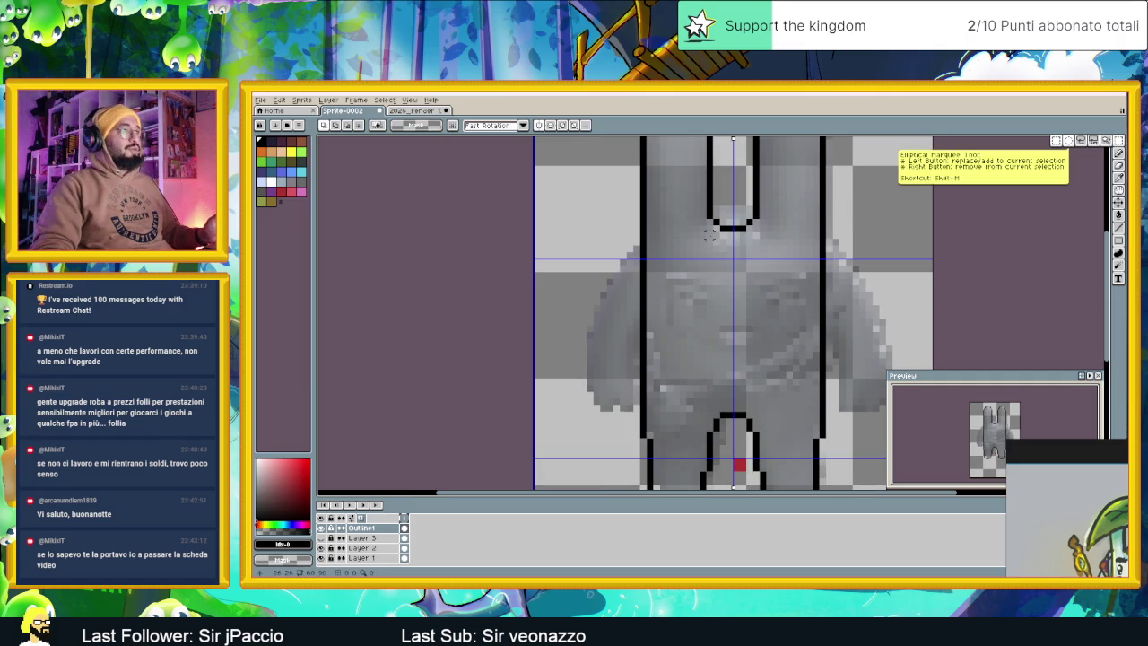
pyautogui.moveTo(685, 235); pyautogui.dragTo(782, 199)
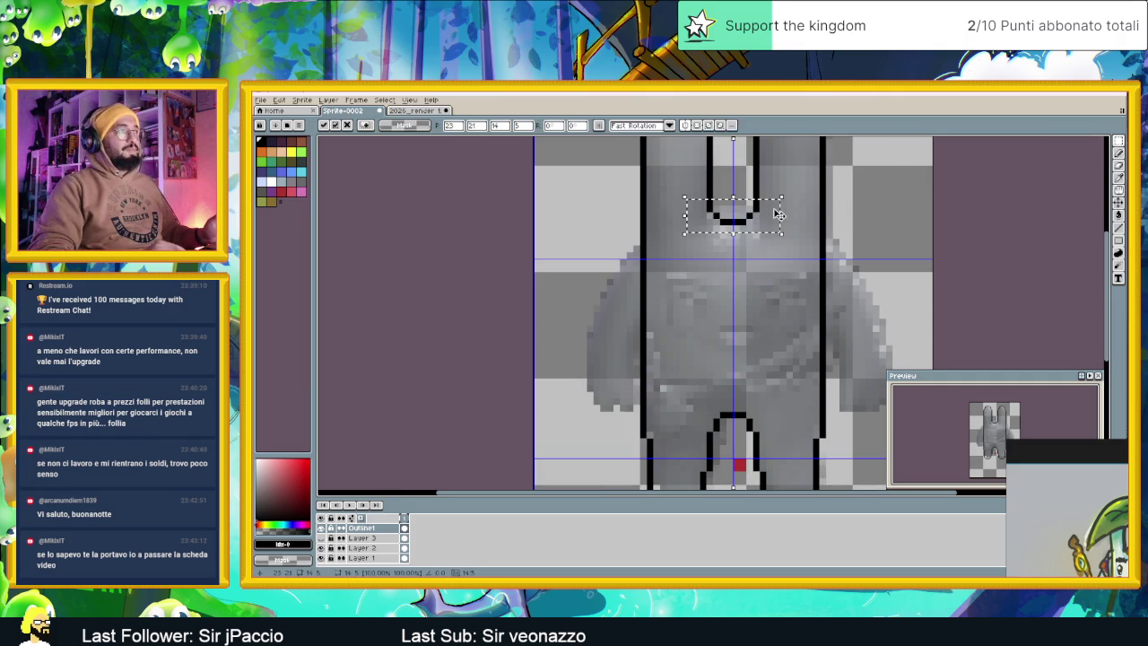
pyautogui.hotkey('ctrl', 'd')
pyautogui.scroll(-1, 806, 287)
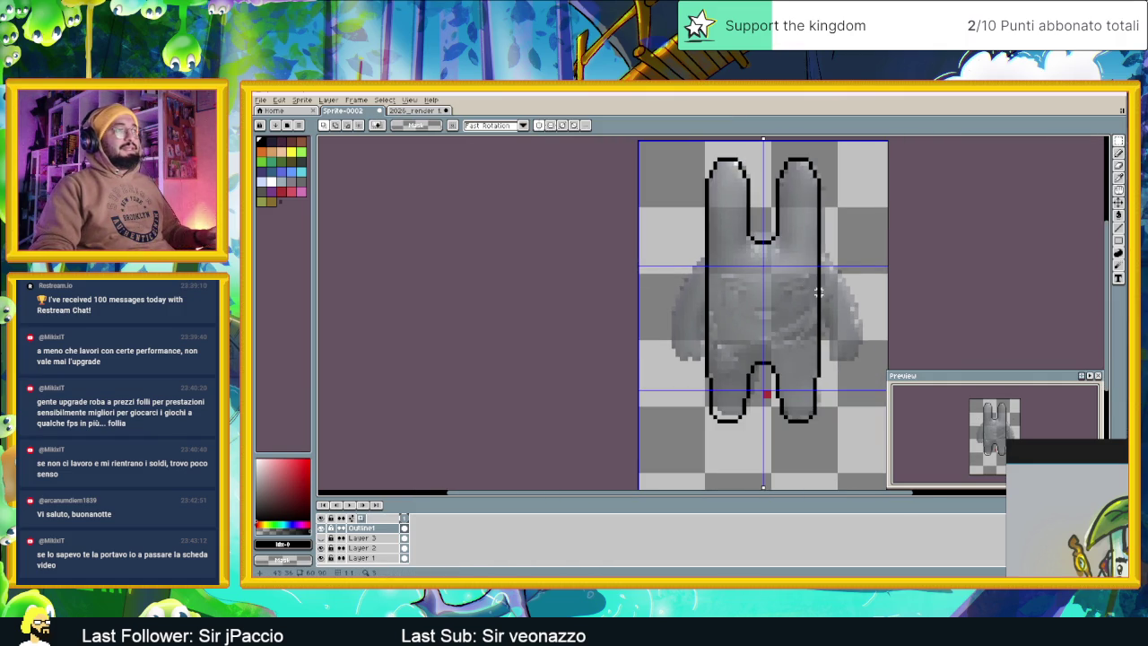
pyautogui.moveTo(807, 287); pyautogui.dragTo(765, 292)
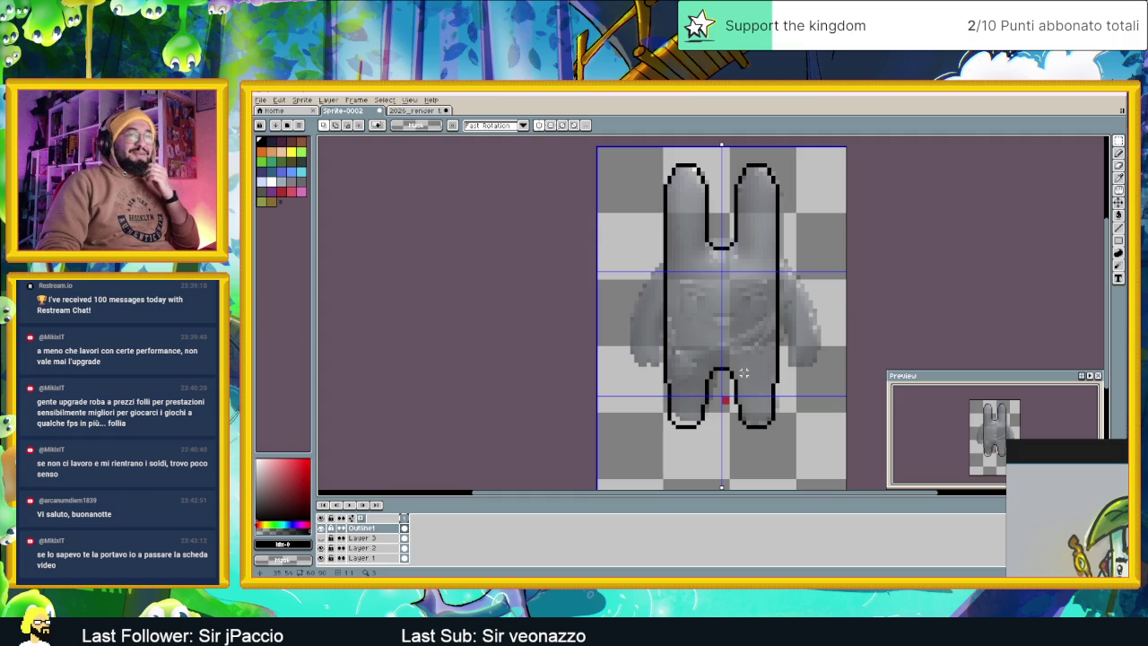
pyautogui.scroll(1, 732, 345)
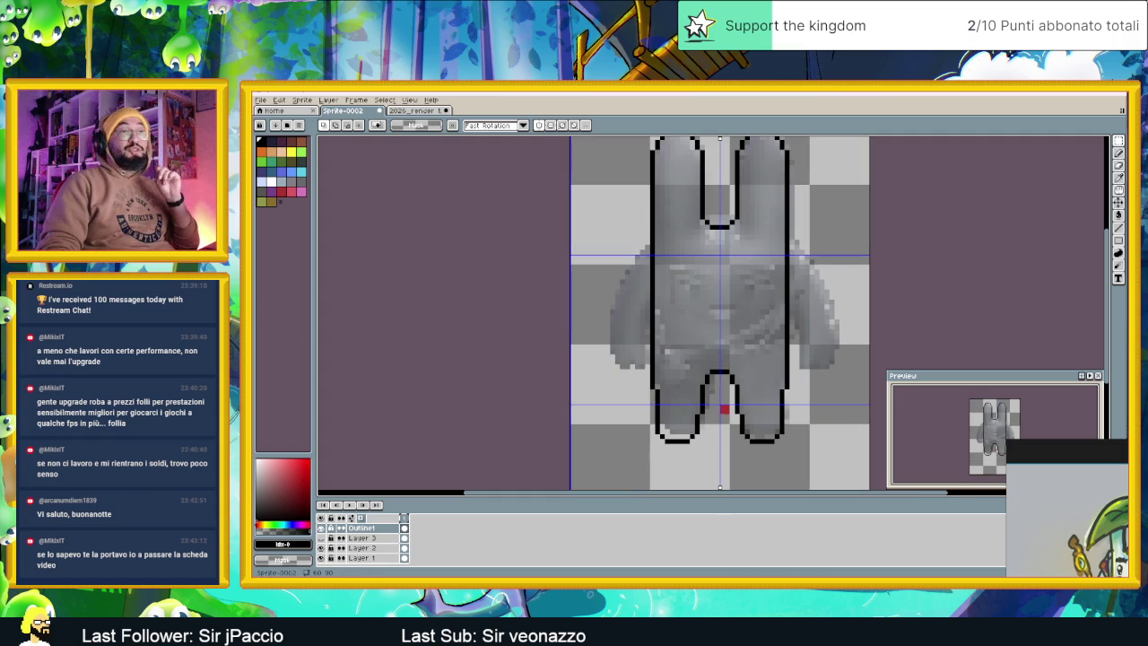
pyautogui.press('b')
pyautogui.scroll(2, 666, 270)
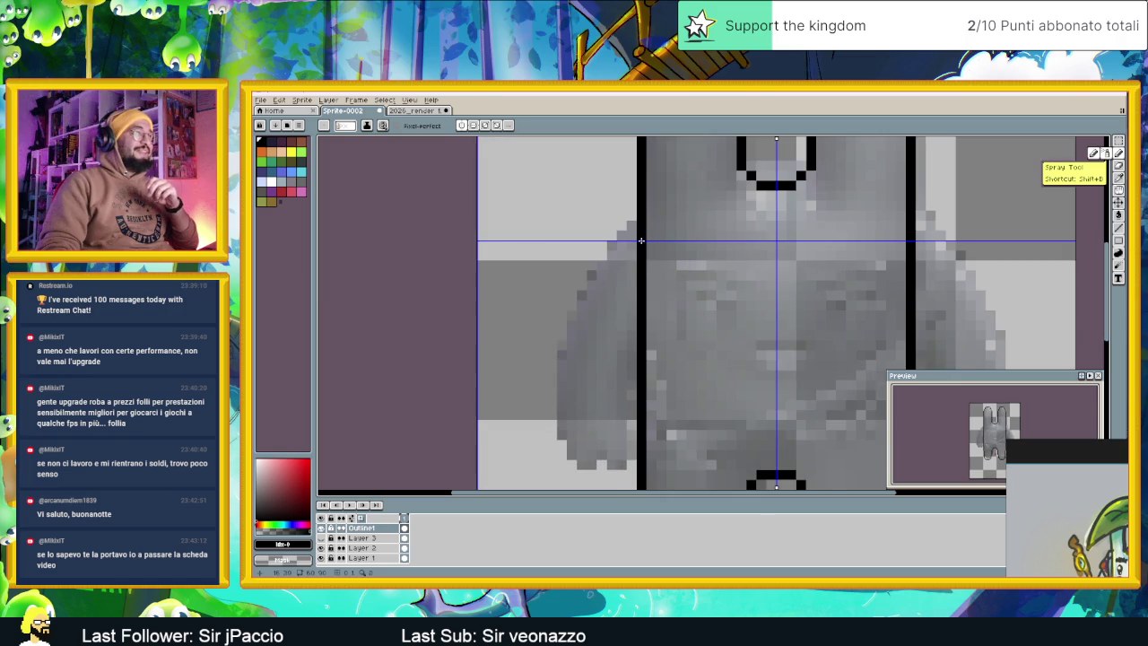
pyautogui.moveTo(632, 226); pyautogui.dragTo(582, 275)
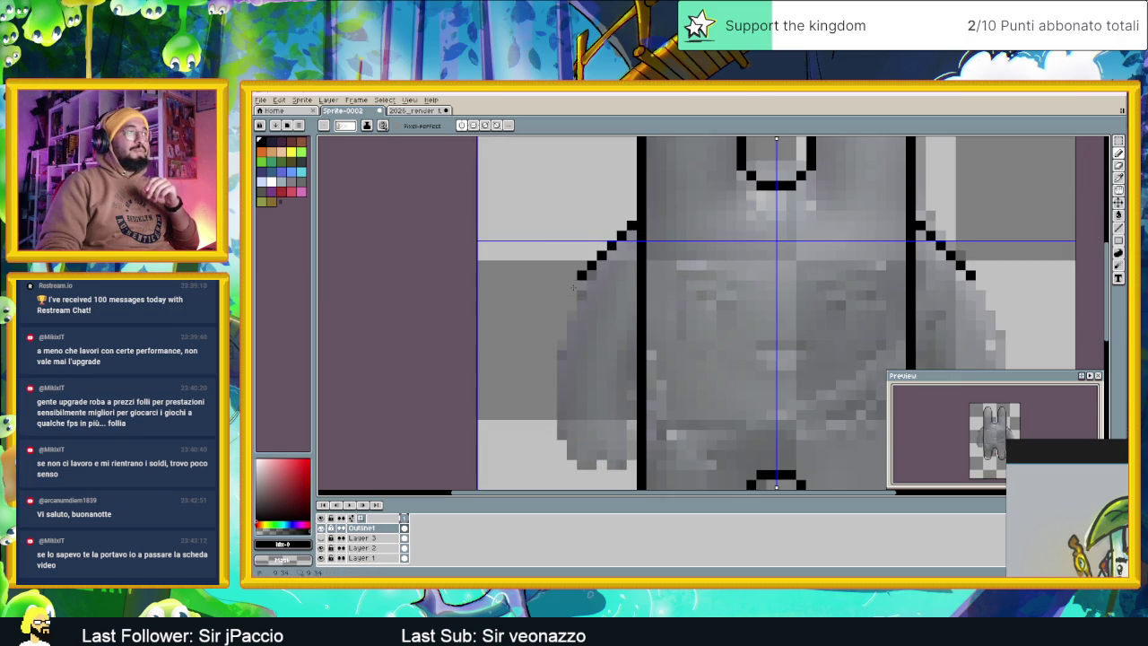
pyautogui.moveTo(583, 282); pyautogui.dragTo(561, 334)
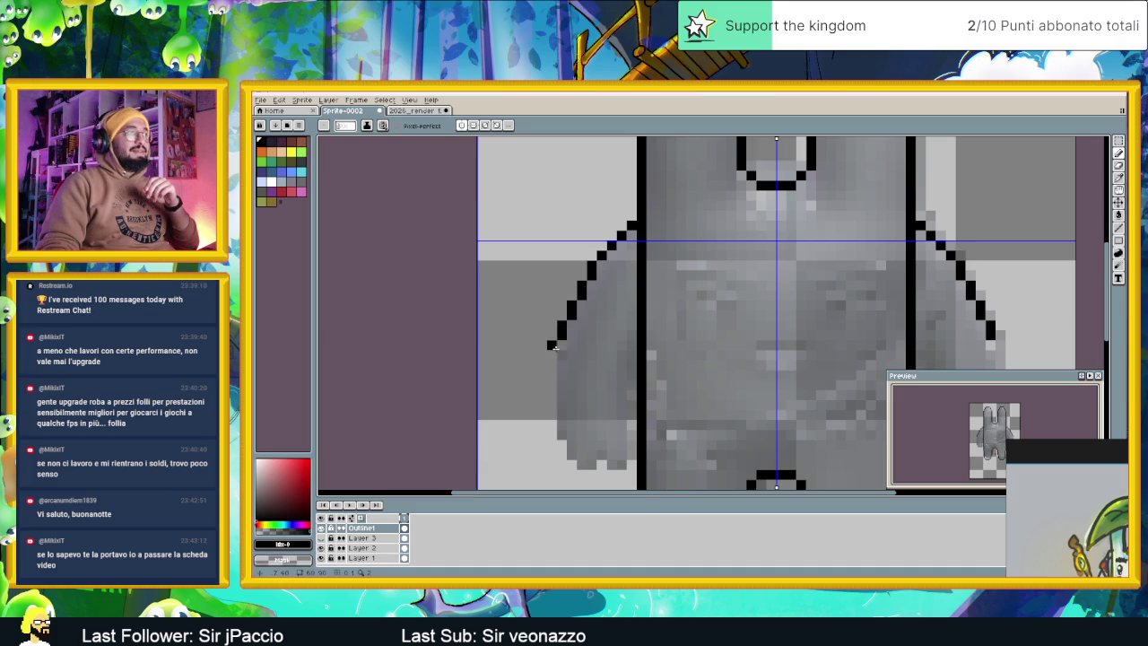
pyautogui.click(558, 351)
pyautogui.scroll(-1, 535, 353)
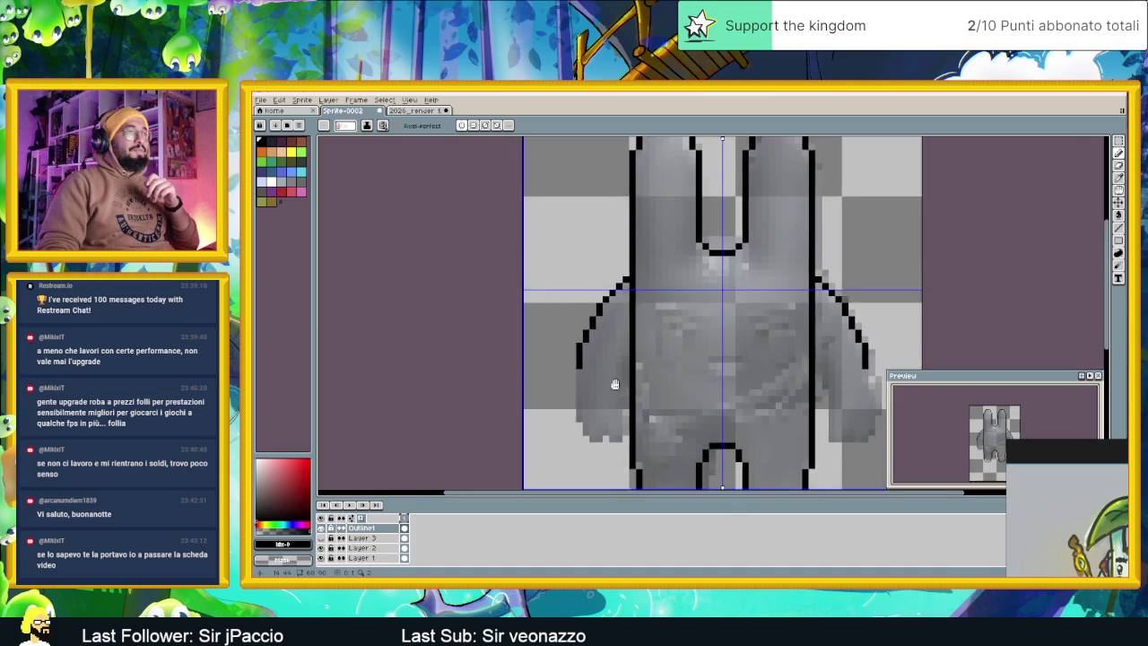
pyautogui.scroll(-1, 610, 377)
pyautogui.scroll(-1, 590, 330)
pyautogui.scroll(1, 556, 314)
pyautogui.scroll(1, 513, 301)
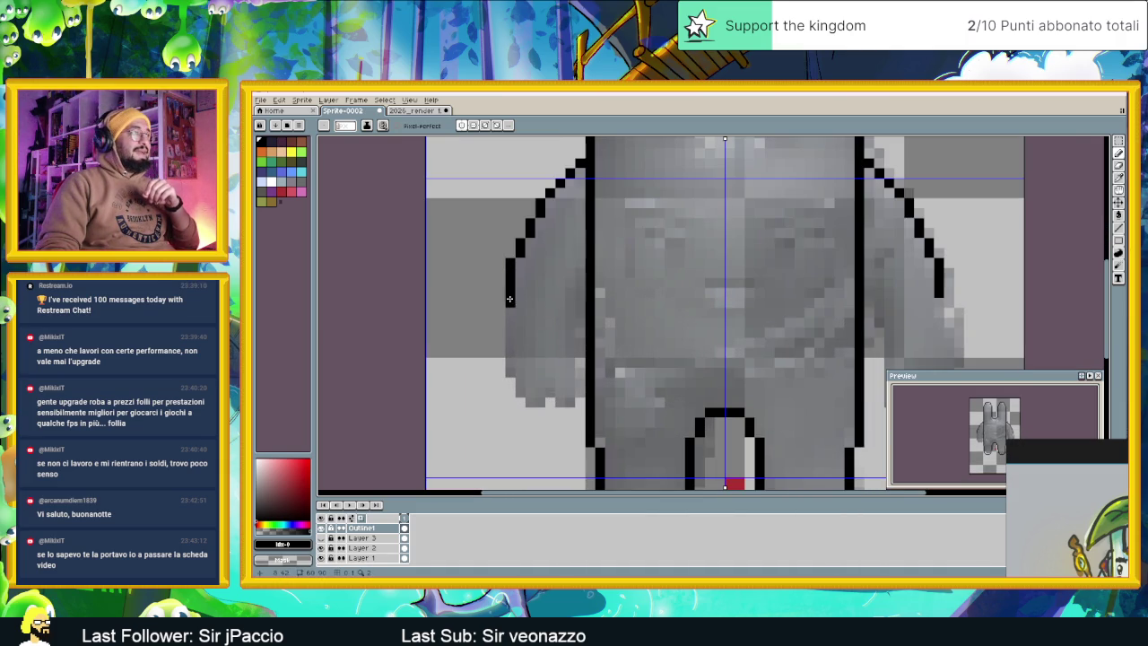
pyautogui.moveTo(500, 285); pyautogui.dragTo(500, 303)
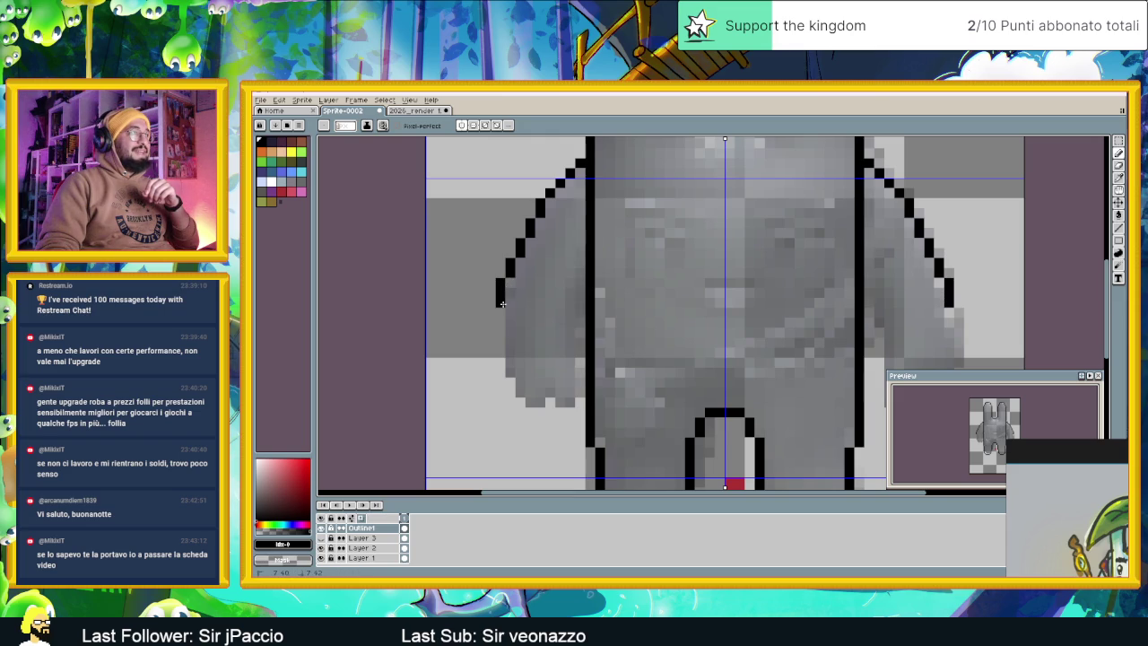
pyautogui.moveTo(510, 346)
pyautogui.mouseDown()
pyautogui.moveTo(486, 312)
pyautogui.moveTo(486, 348)
pyautogui.mouseUp()
pyautogui.scroll(-1, 487, 348)
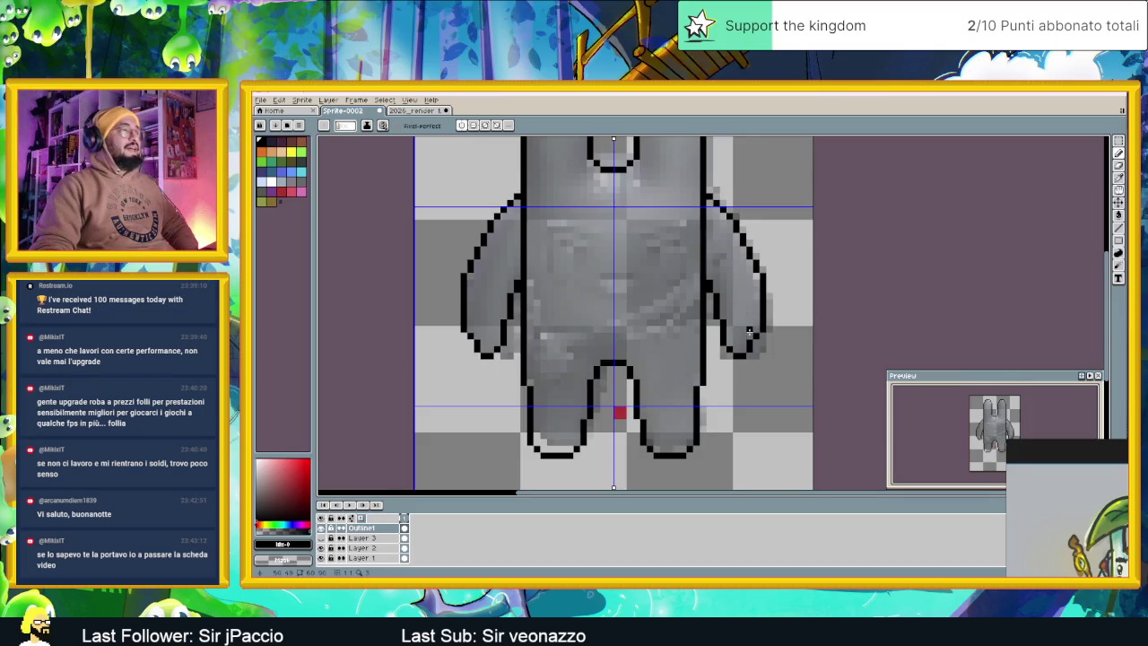
pyautogui.moveTo(715, 284); pyautogui.dragTo(715, 240)
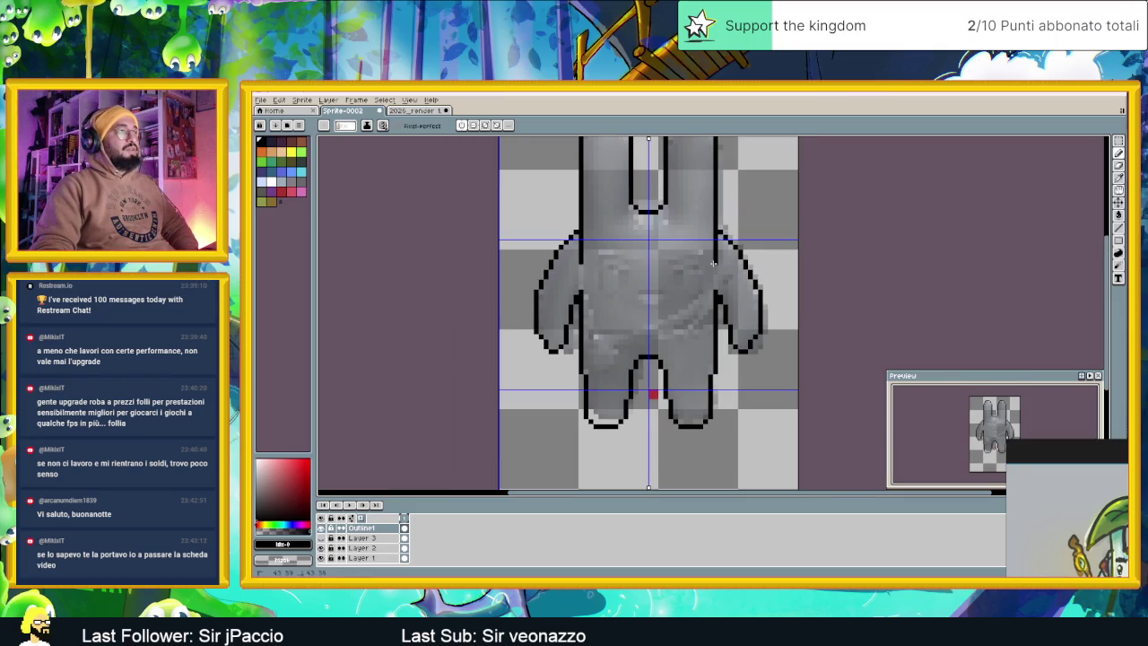
pyautogui.click(715, 280)
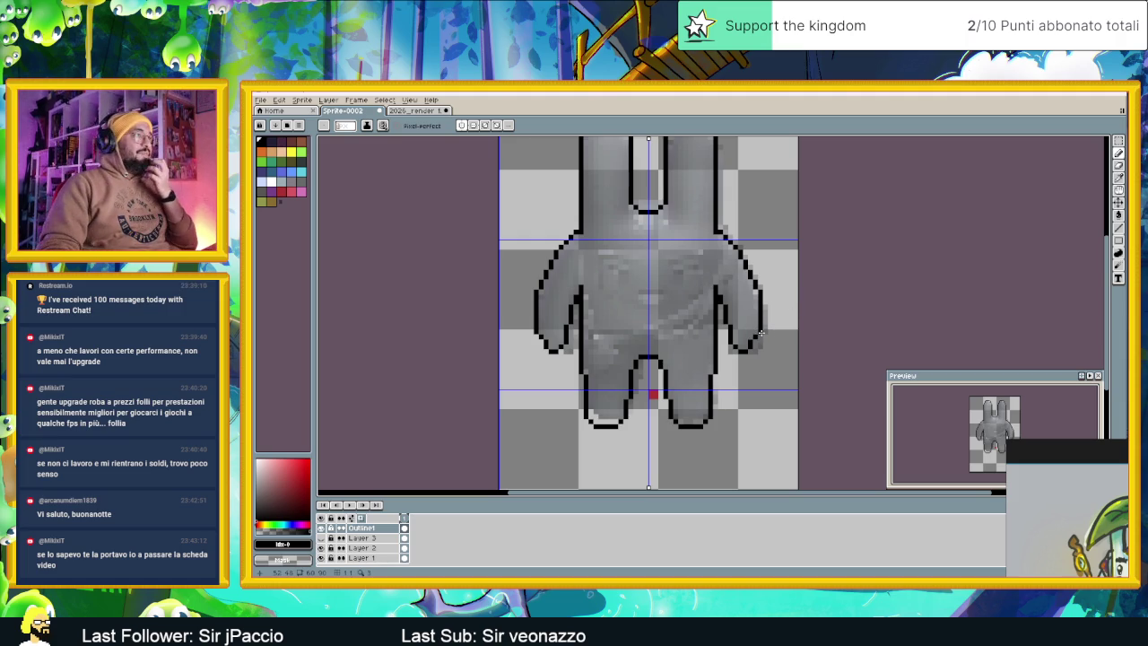
pyautogui.scroll(-1, 761, 332)
pyautogui.scroll(1, 678, 307)
pyautogui.scroll(-1, 667, 311)
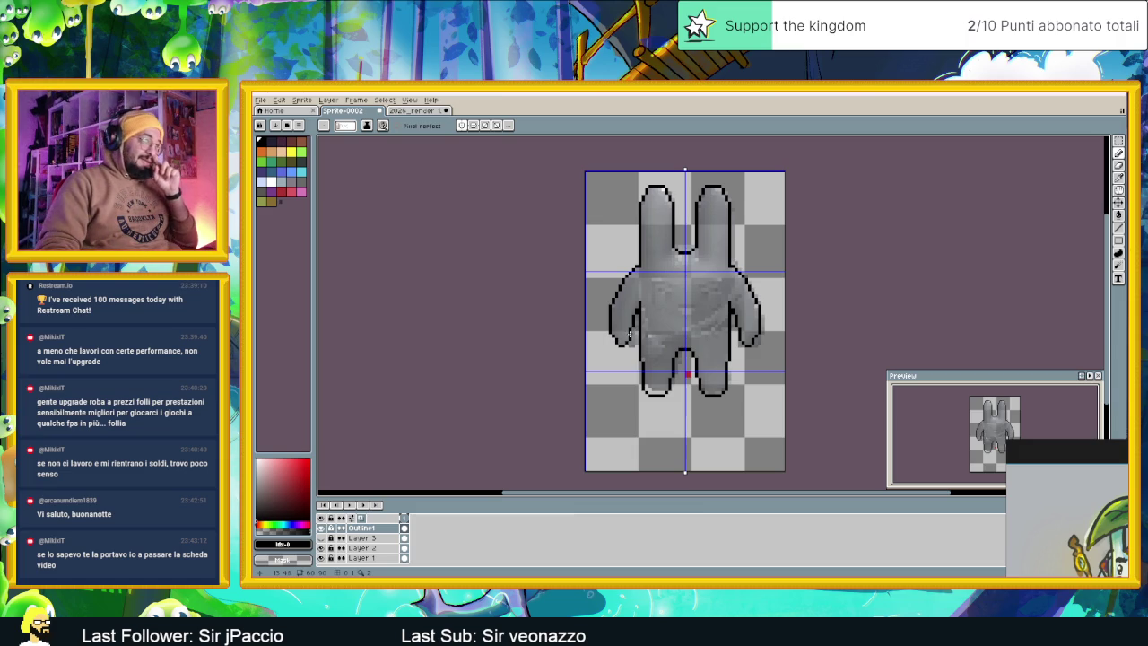
# Erase stray arm pixels and rework both shoulder outlines symmetrically toward the arms
pyautogui.scroll(2, 629, 334)
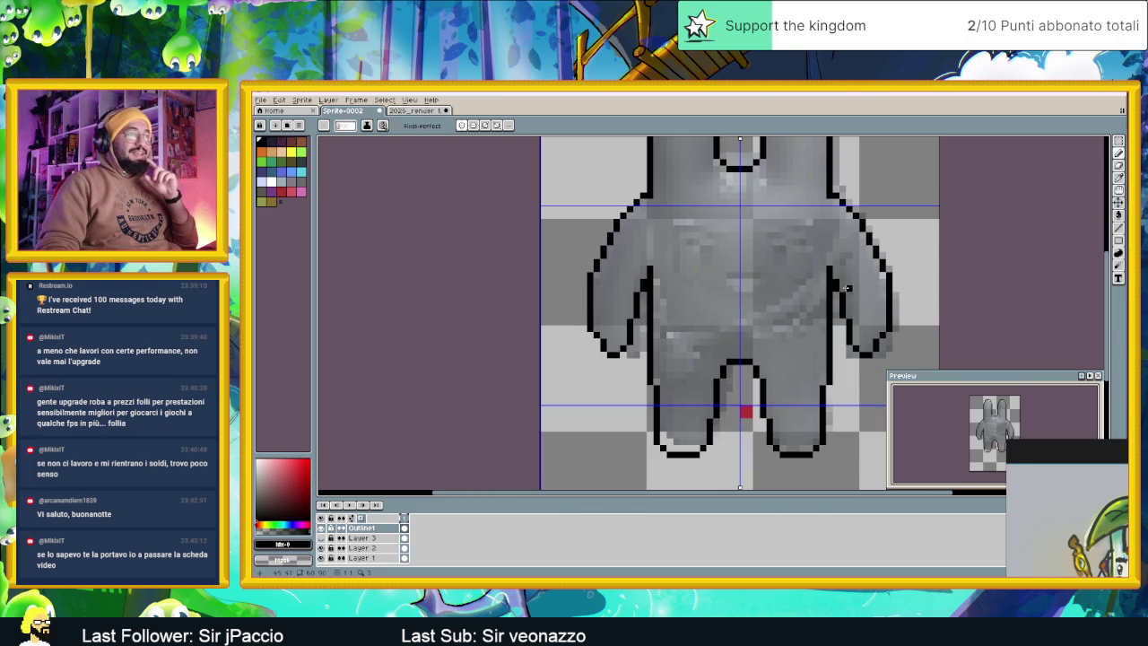
pyautogui.moveTo(848, 318); pyautogui.dragTo(842, 299)
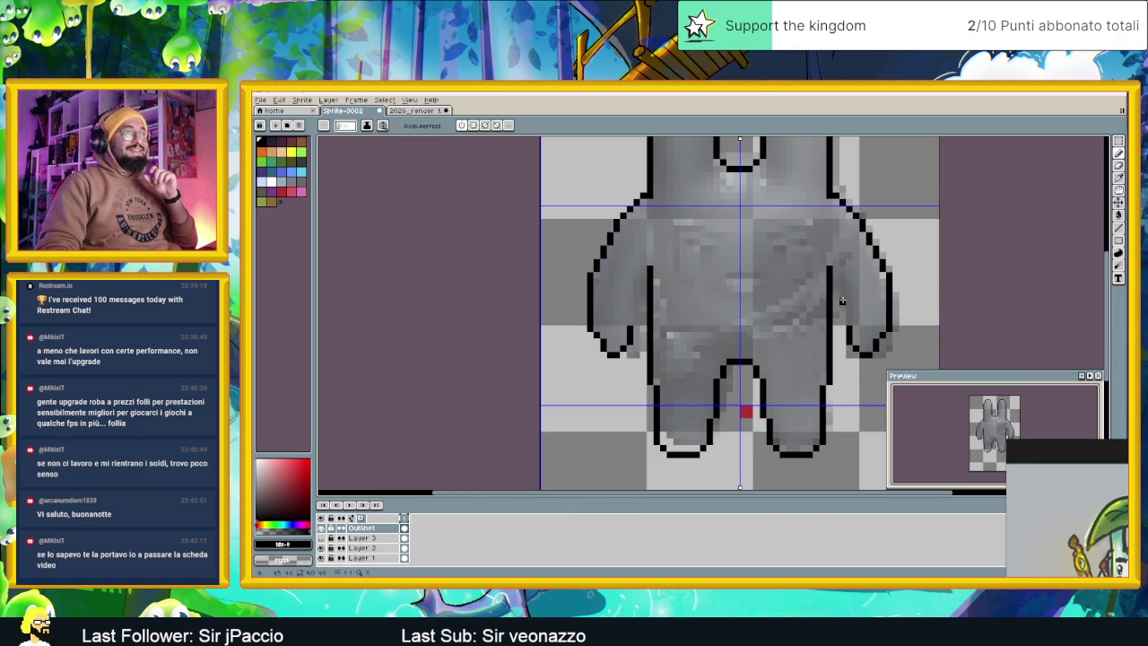
pyautogui.click(863, 349)
pyautogui.moveTo(867, 352)
pyautogui.mouseDown()
pyautogui.moveTo(884, 330)
pyautogui.moveTo(888, 284)
pyautogui.mouseUp()
pyautogui.click(864, 355)
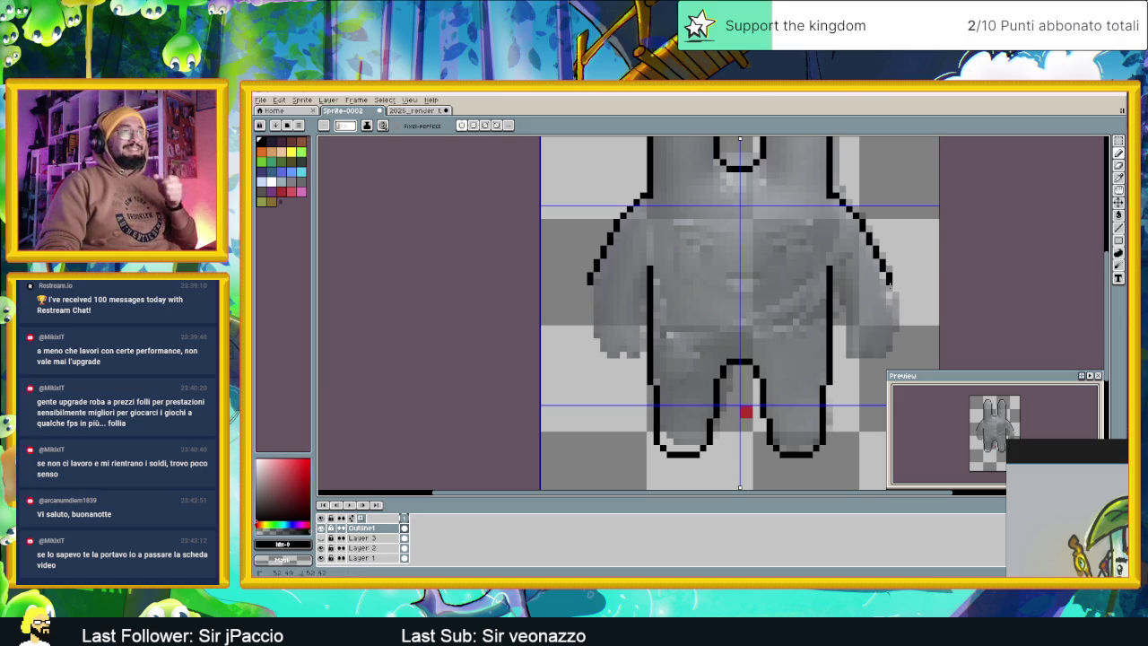
pyautogui.click(862, 226)
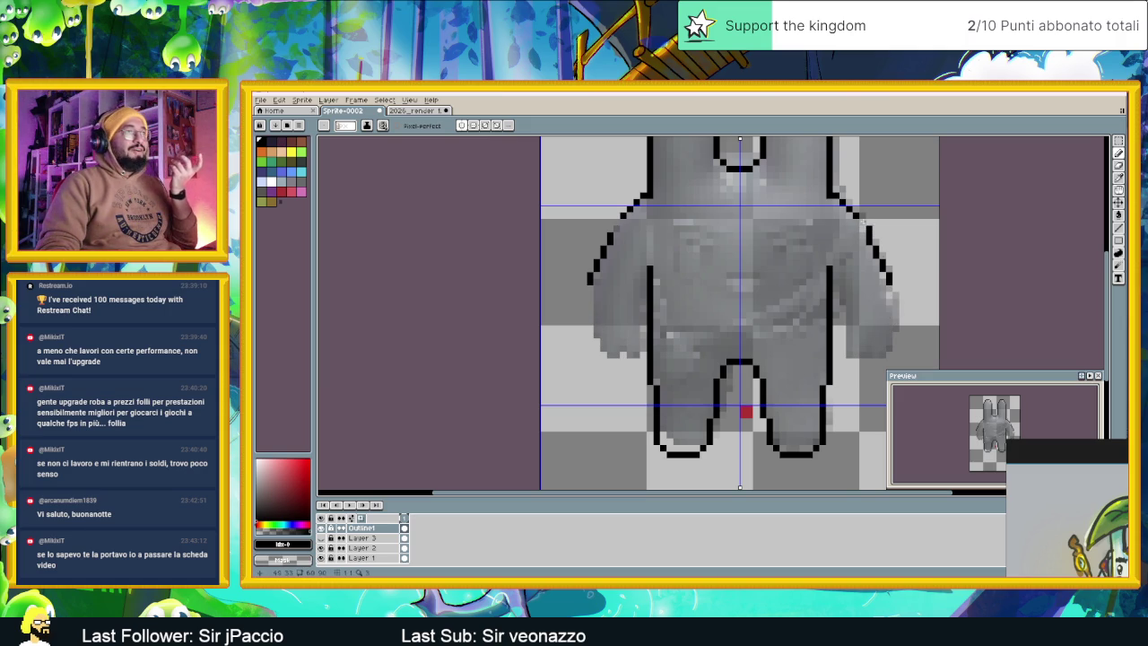
pyautogui.click(855, 214)
pyautogui.click(847, 204)
pyautogui.click(861, 215)
pyautogui.click(867, 229)
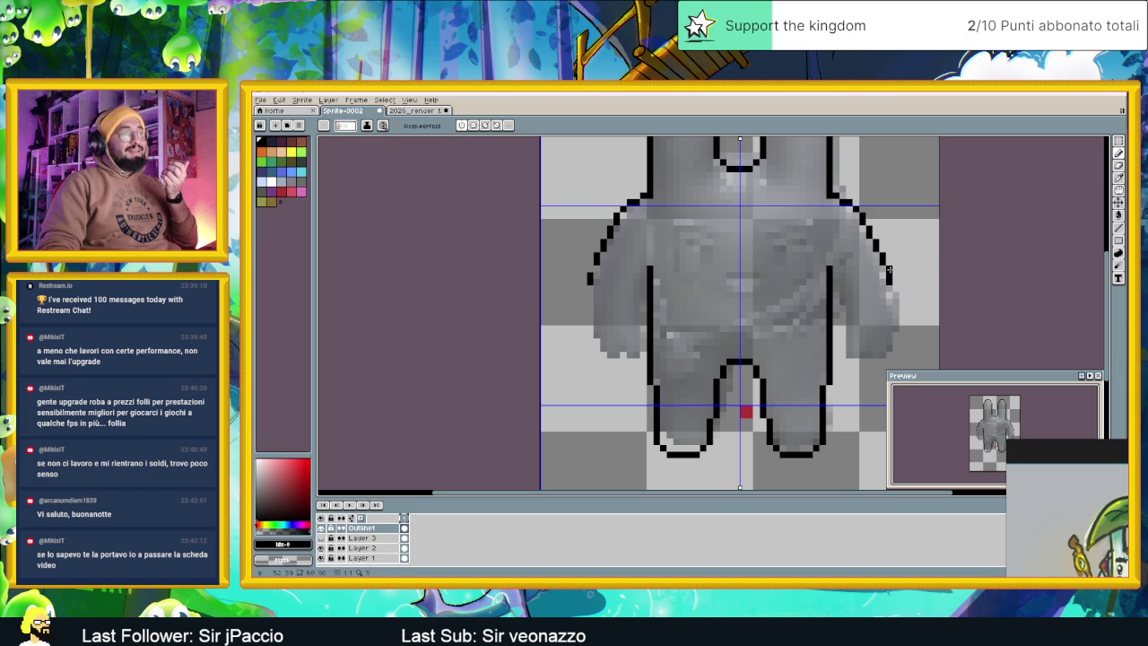
# Extend the outer arm outlines downward and curl them inward at the hands
pyautogui.moveTo(893, 281)
pyautogui.mouseDown()
pyautogui.moveTo(900, 314)
pyautogui.moveTo(898, 267)
pyautogui.moveTo(897, 284)
pyautogui.mouseUp()
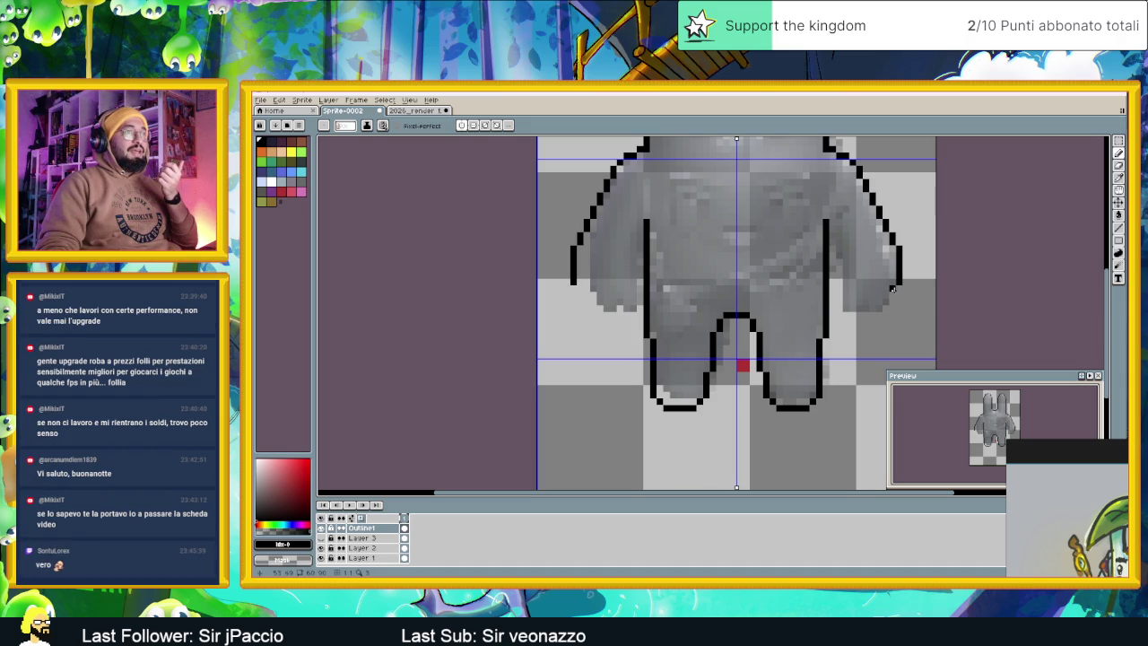
pyautogui.moveTo(897, 287); pyautogui.dragTo(893, 296)
pyautogui.click(893, 301)
pyautogui.click(886, 312)
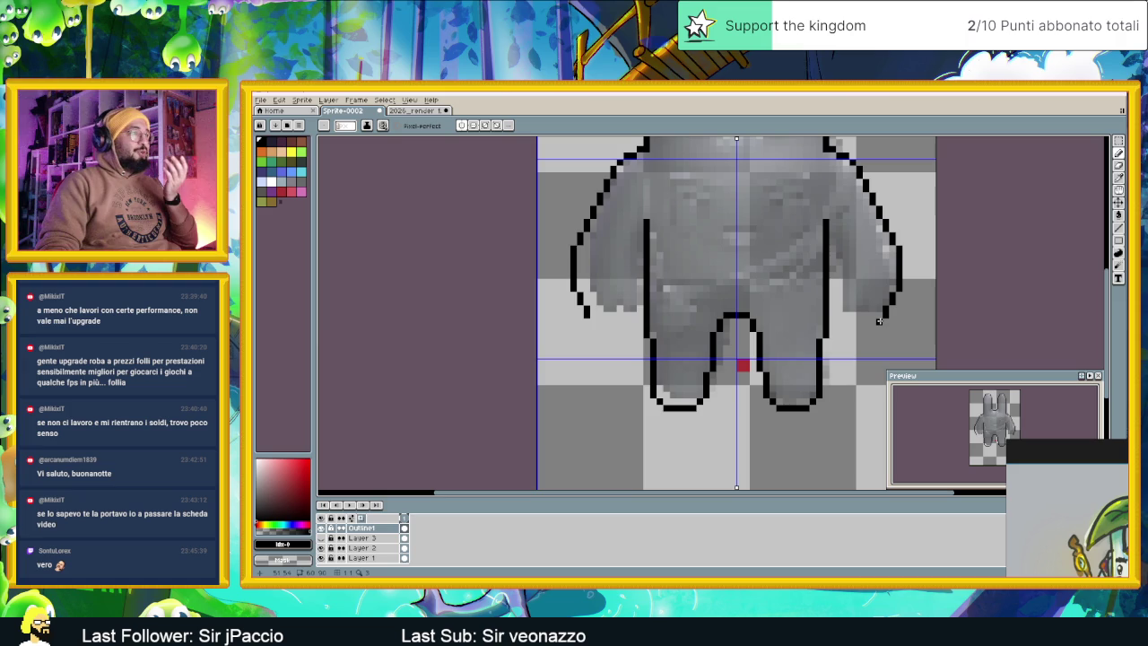
pyautogui.hotkey('ctrl', 'z')
pyautogui.click(892, 311)
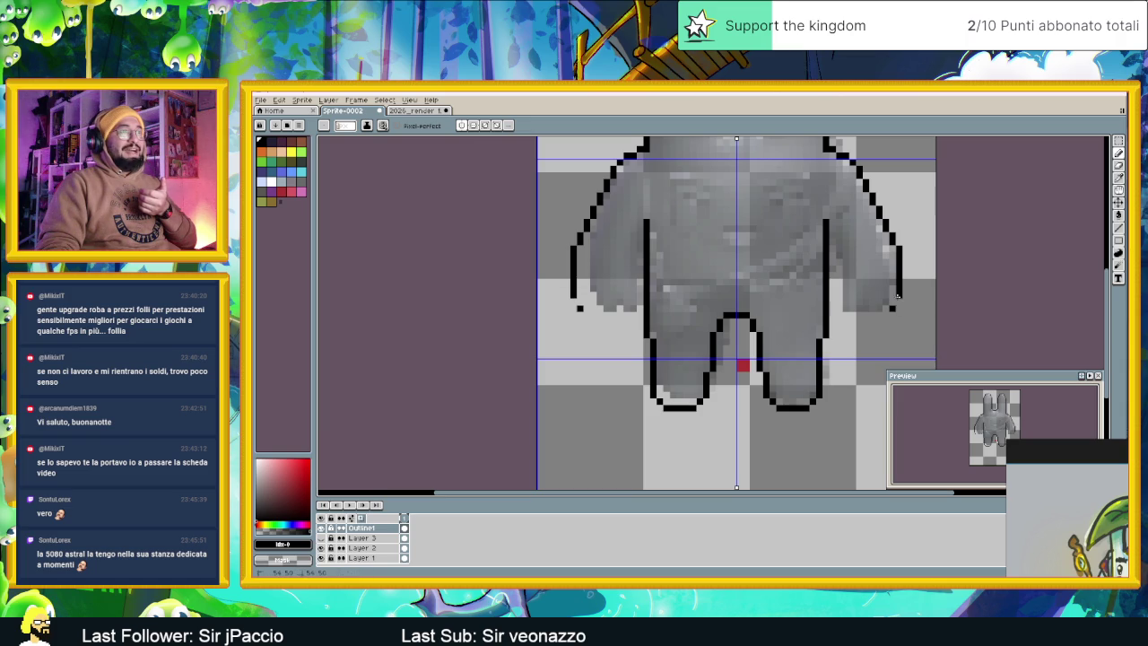
pyautogui.click(896, 306)
pyautogui.hotkey('ctrl', 'z')
pyautogui.click(892, 308)
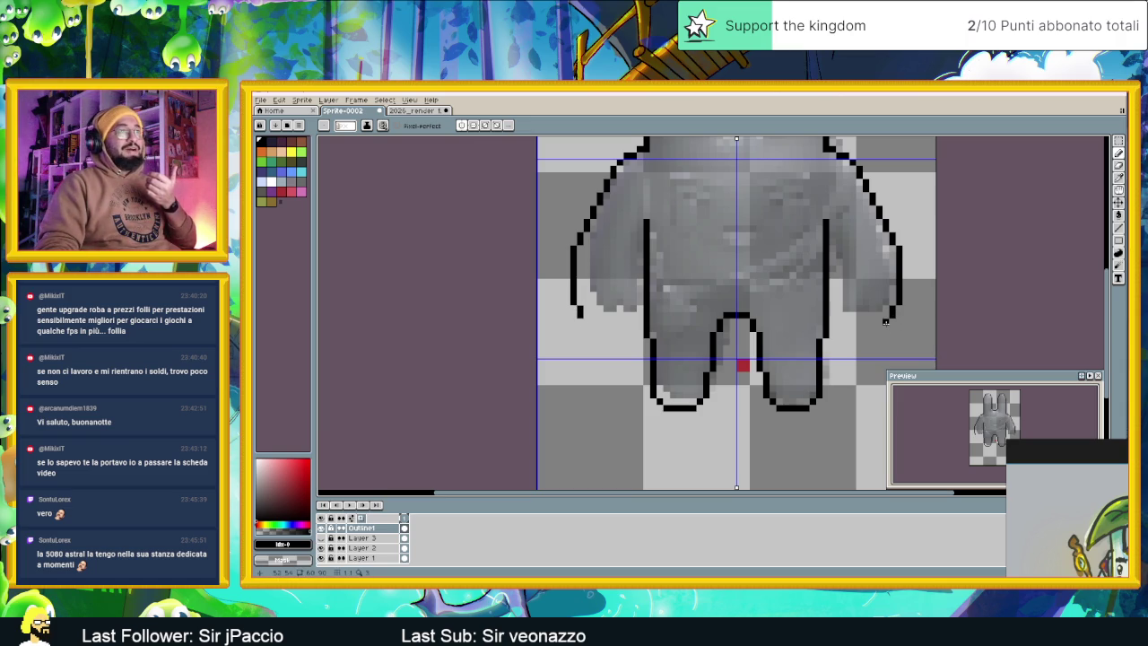
pyautogui.click(884, 326)
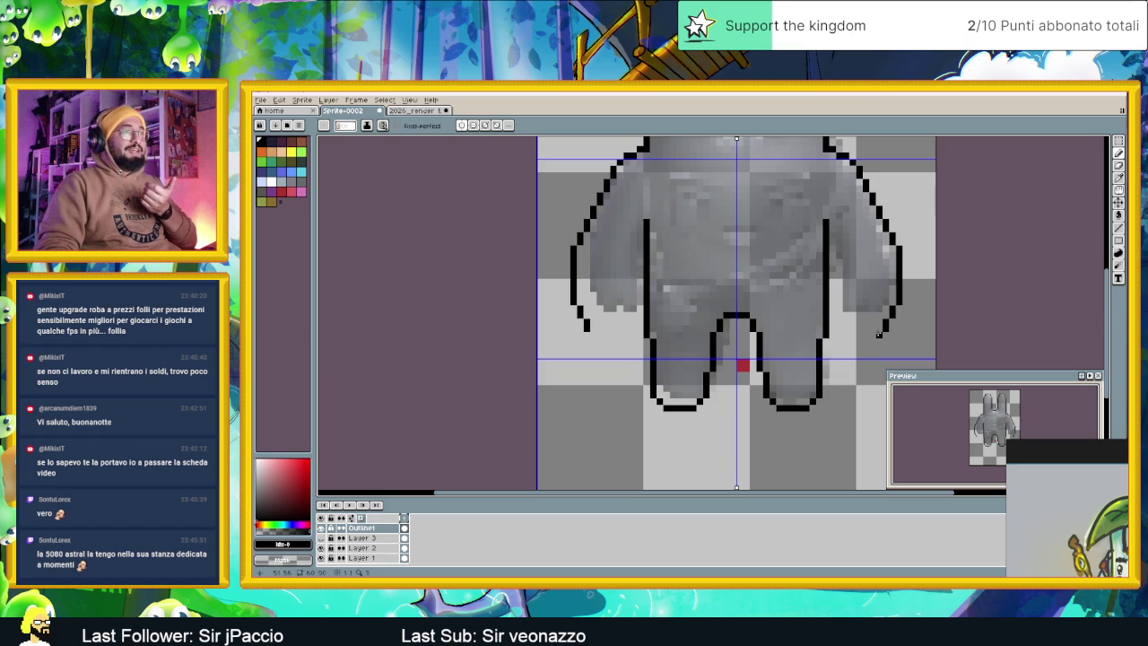
pyautogui.click(874, 335)
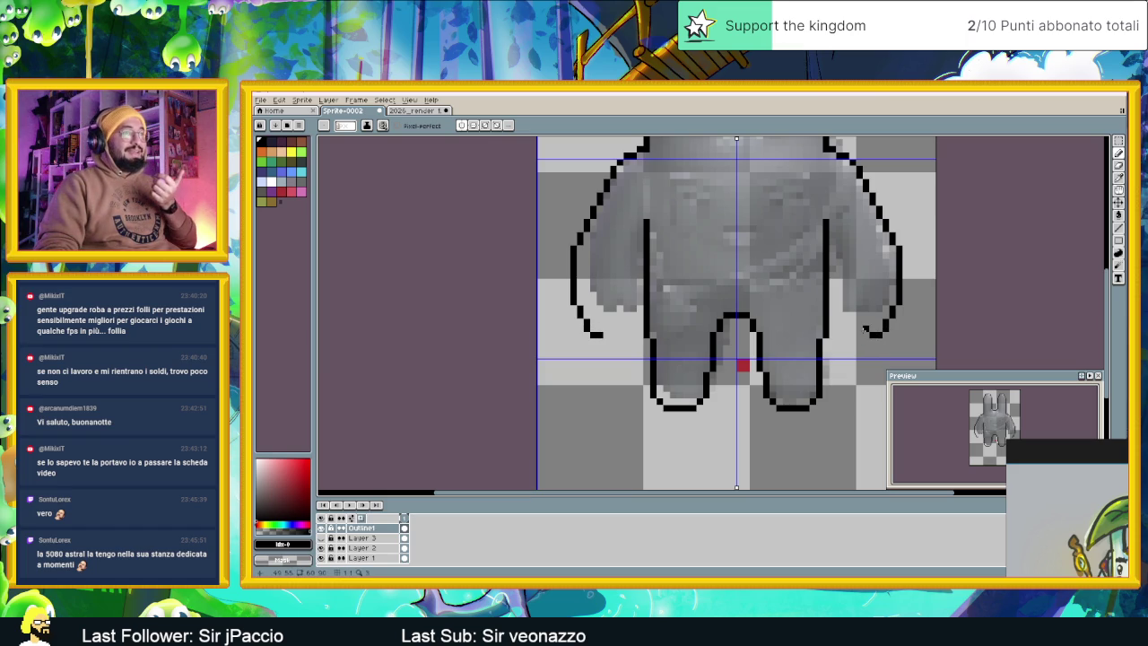
pyautogui.click(864, 334)
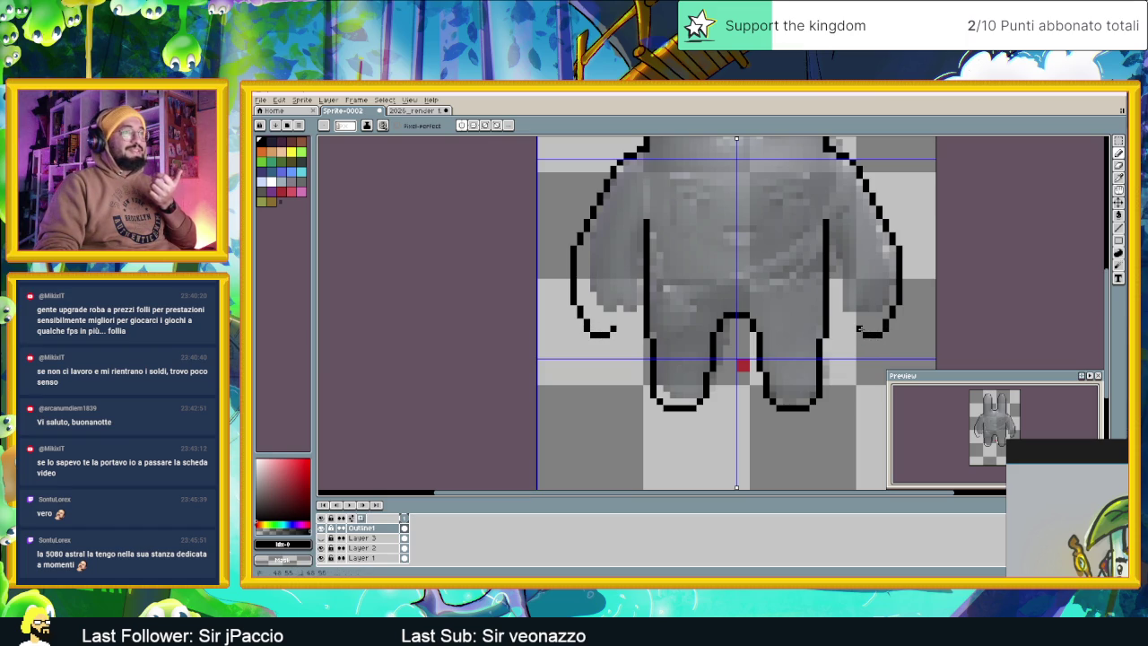
pyautogui.scroll(-2, 861, 328)
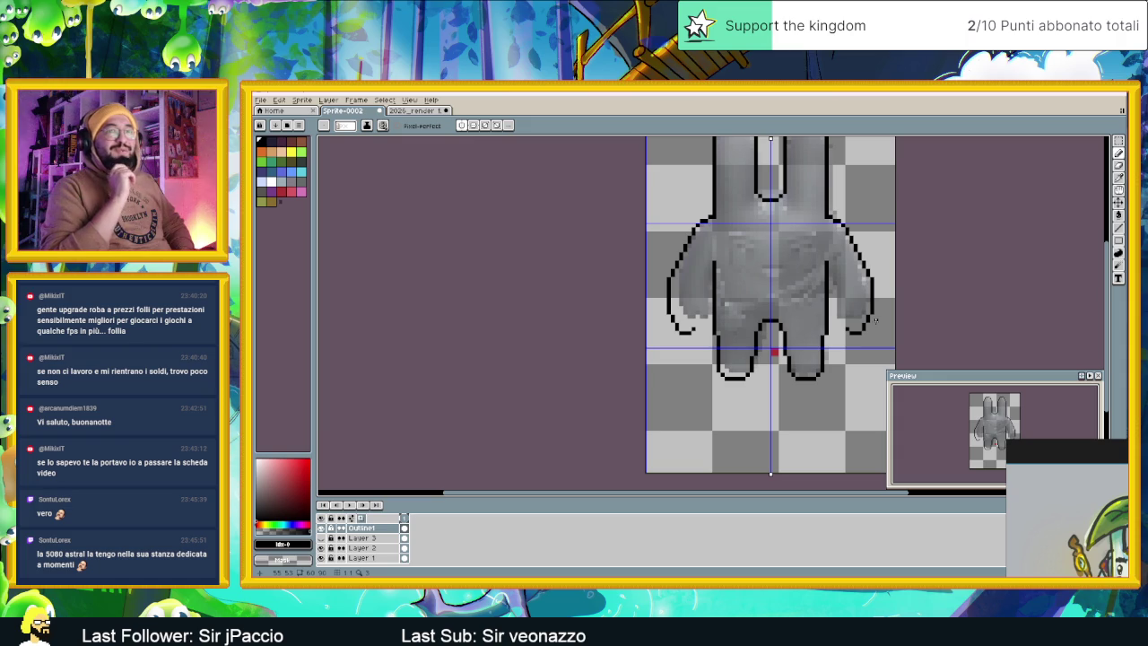
# Draw both inner arm outlines from the shoulders down to the hands, separating arms from torso
pyautogui.scroll(1, 876, 321)
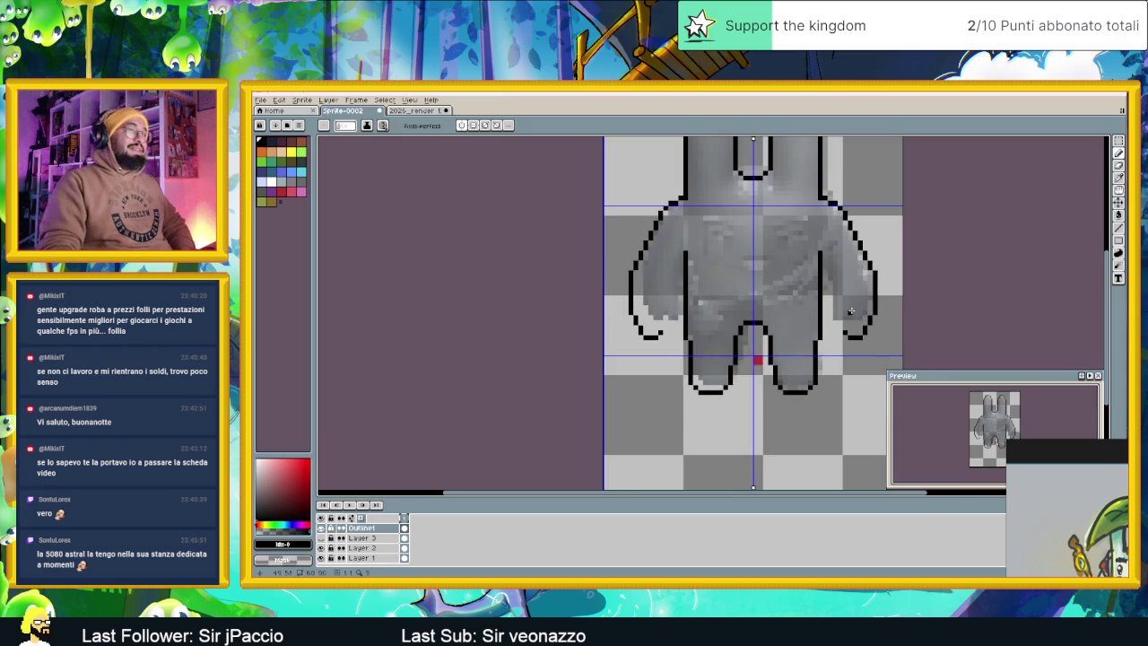
pyautogui.scroll(1, 821, 266)
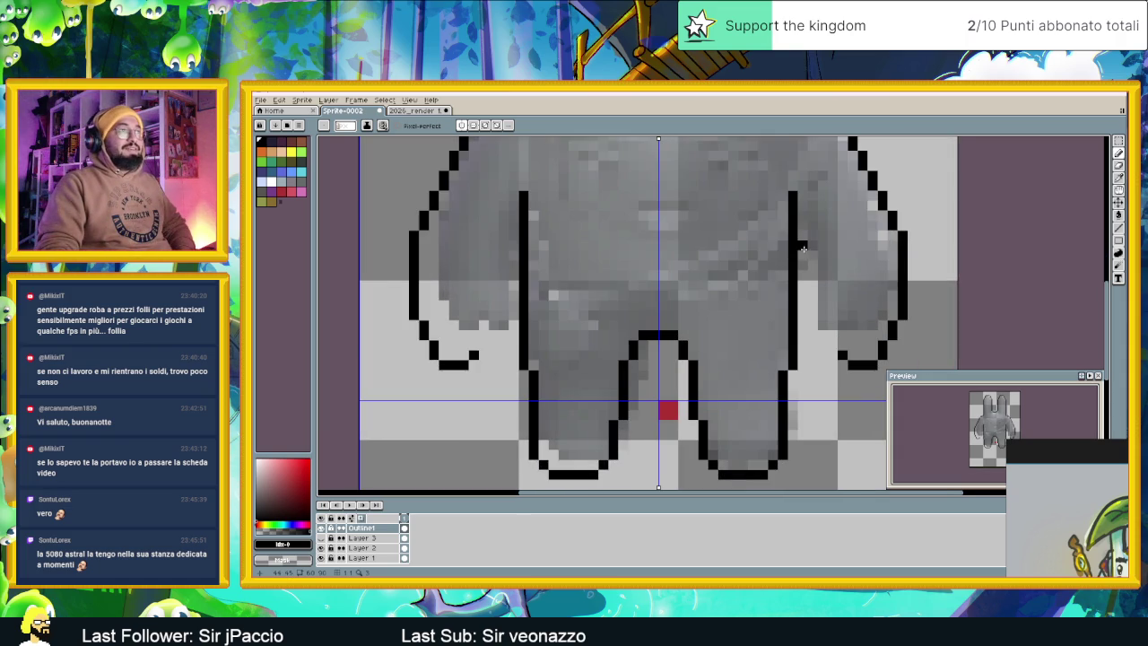
pyautogui.scroll(-1, 803, 247)
pyautogui.scroll(1, 803, 247)
pyautogui.click(800, 245)
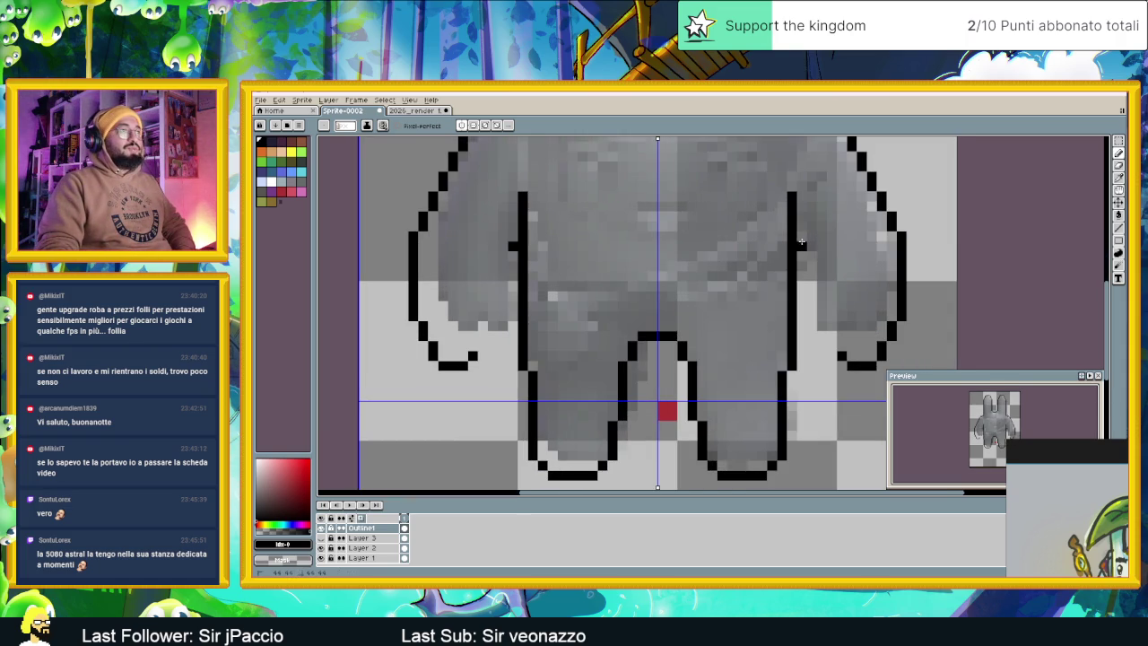
pyautogui.click(821, 271)
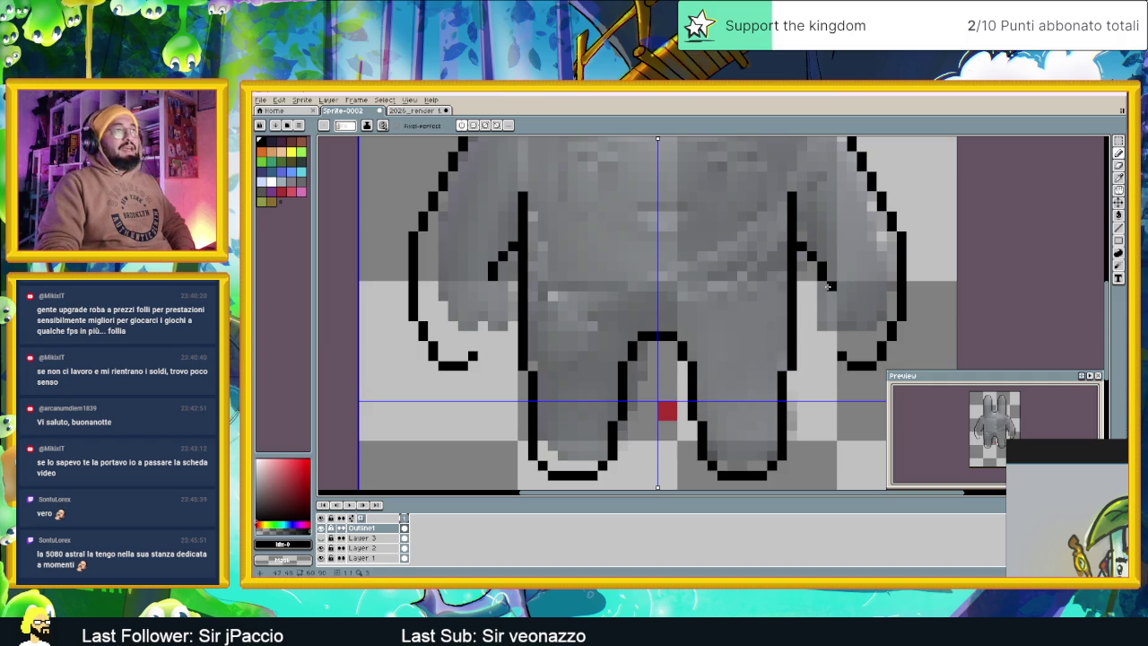
pyautogui.moveTo(830, 285); pyautogui.dragTo(833, 336)
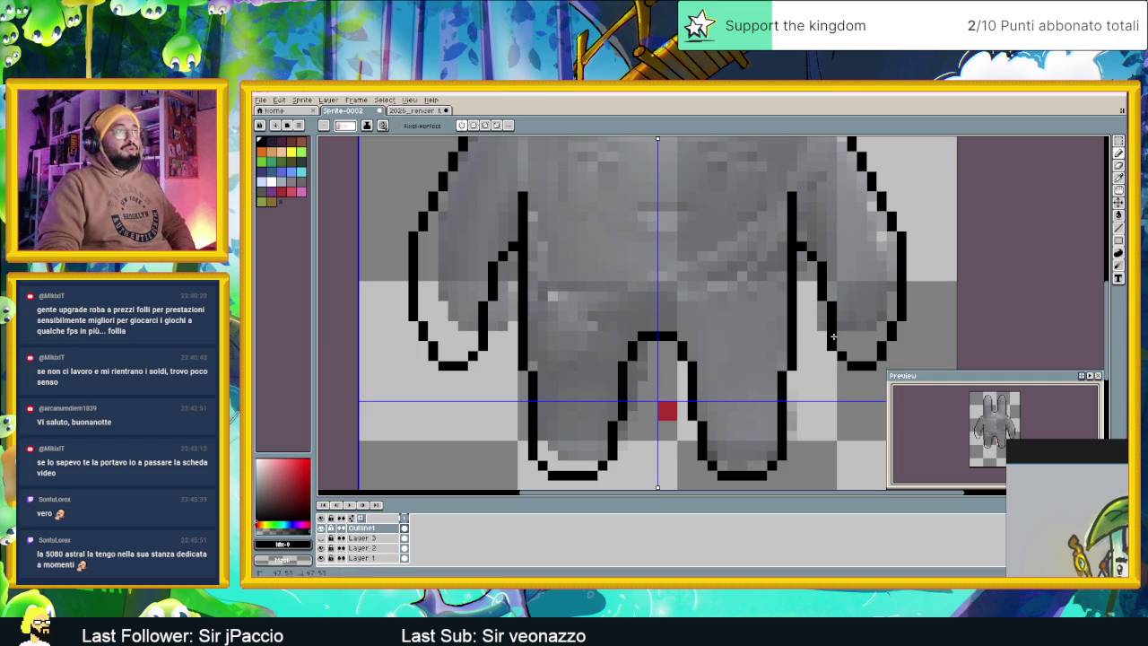
pyautogui.scroll(-2, 840, 356)
pyautogui.scroll(-1, 839, 357)
pyautogui.scroll(-1, 840, 356)
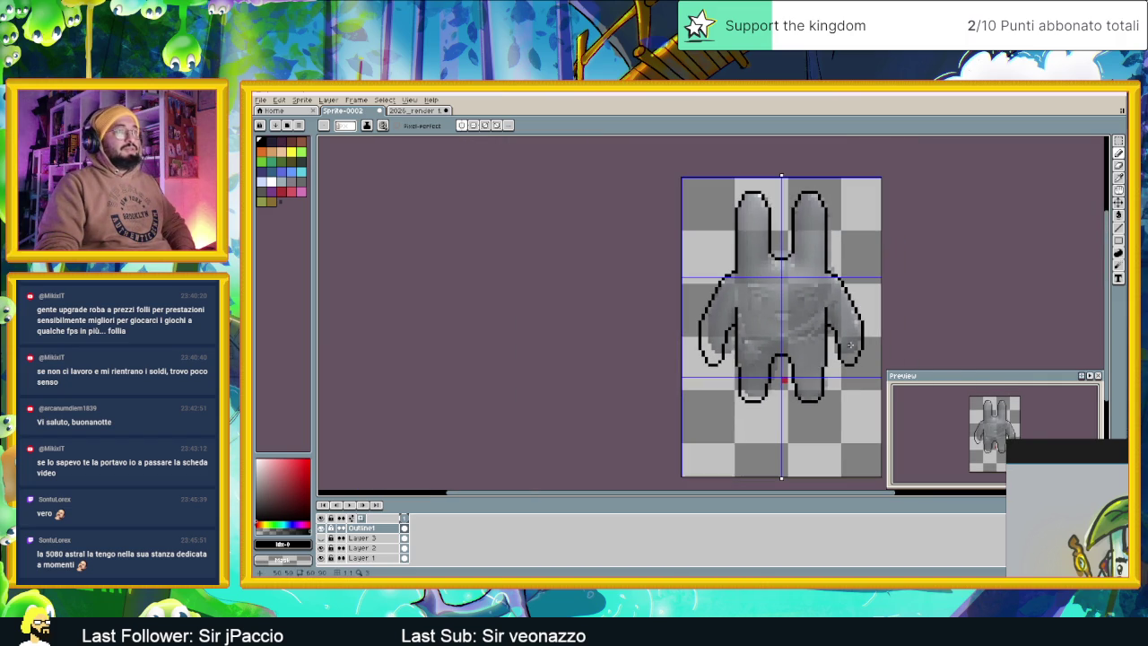
pyautogui.scroll(-1, 878, 345)
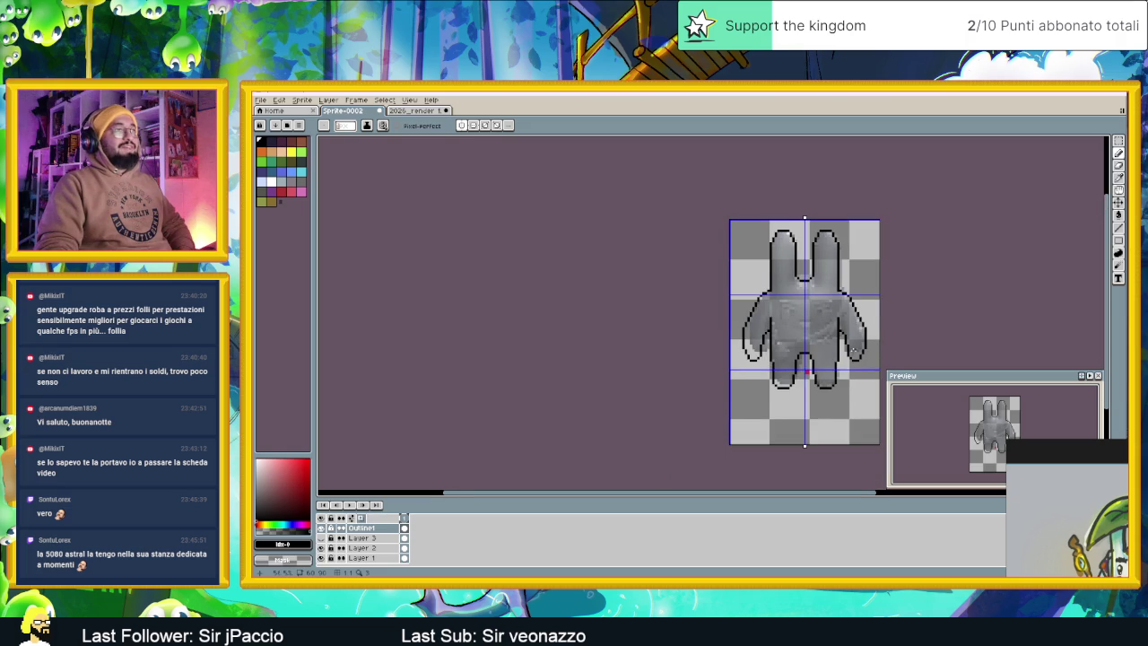
# Zoom in and out to inspect the traced bunny outline
pyautogui.scroll(1, 860, 349)
pyautogui.scroll(1, 783, 368)
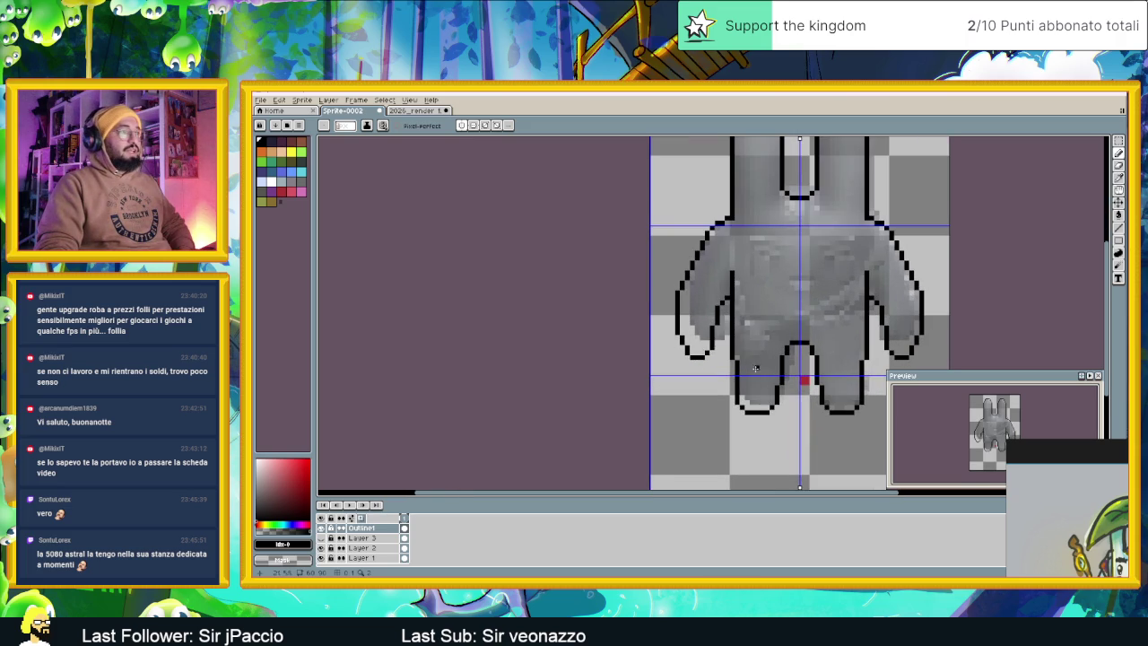
pyautogui.scroll(-1, 769, 356)
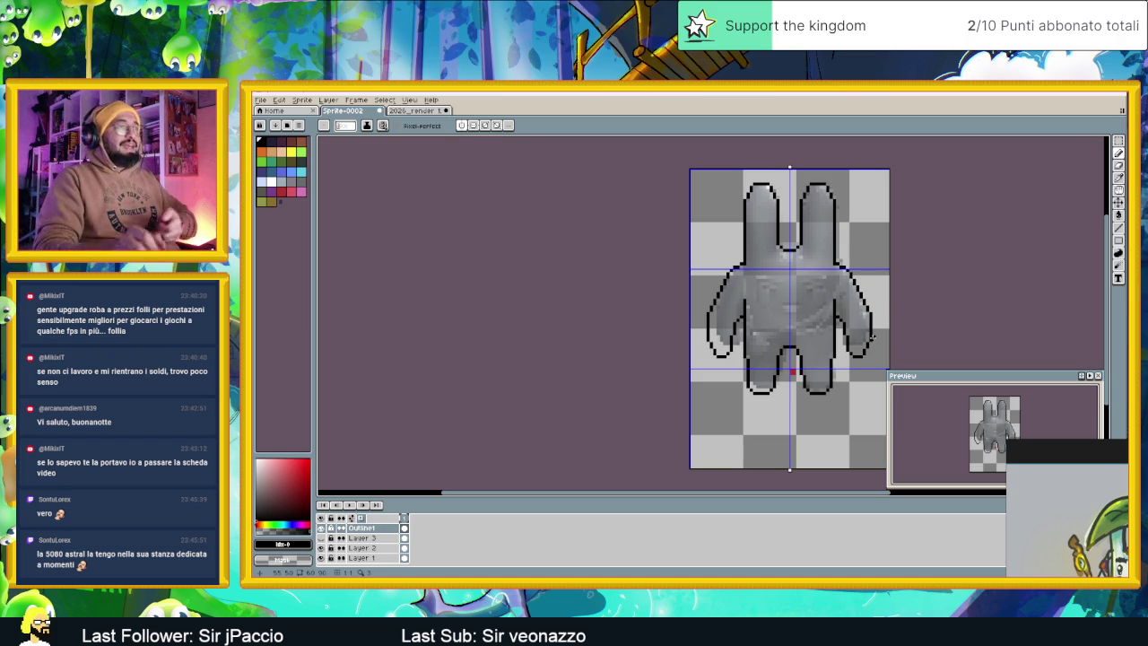
pyautogui.scroll(1, 863, 350)
pyautogui.scroll(1, 838, 308)
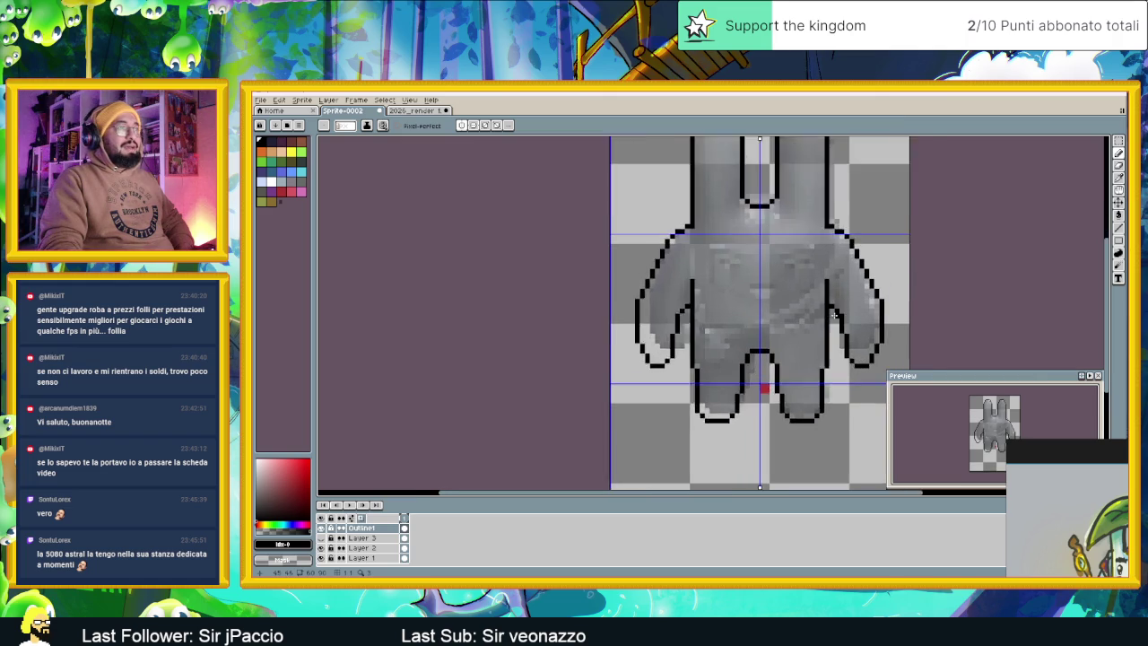
pyautogui.scroll(1, 839, 314)
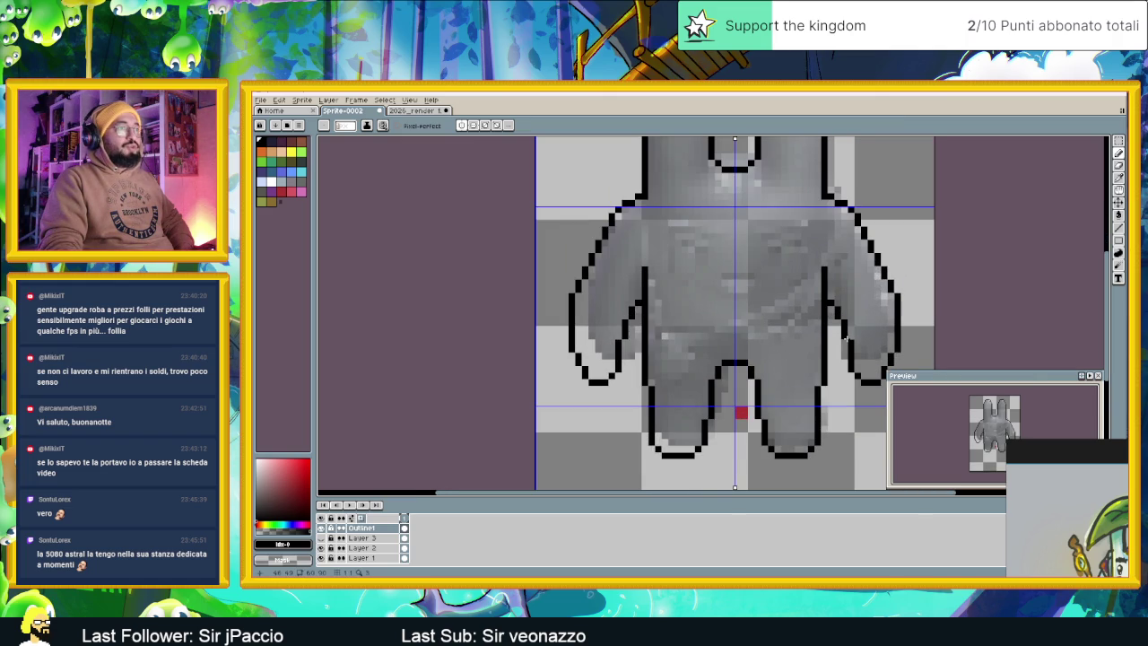
pyautogui.scroll(-2, 864, 338)
# Recentre and recheck the sprite, then switch to Chrome with a new Google tab
pyautogui.moveTo(869, 350); pyautogui.dragTo(827, 352)
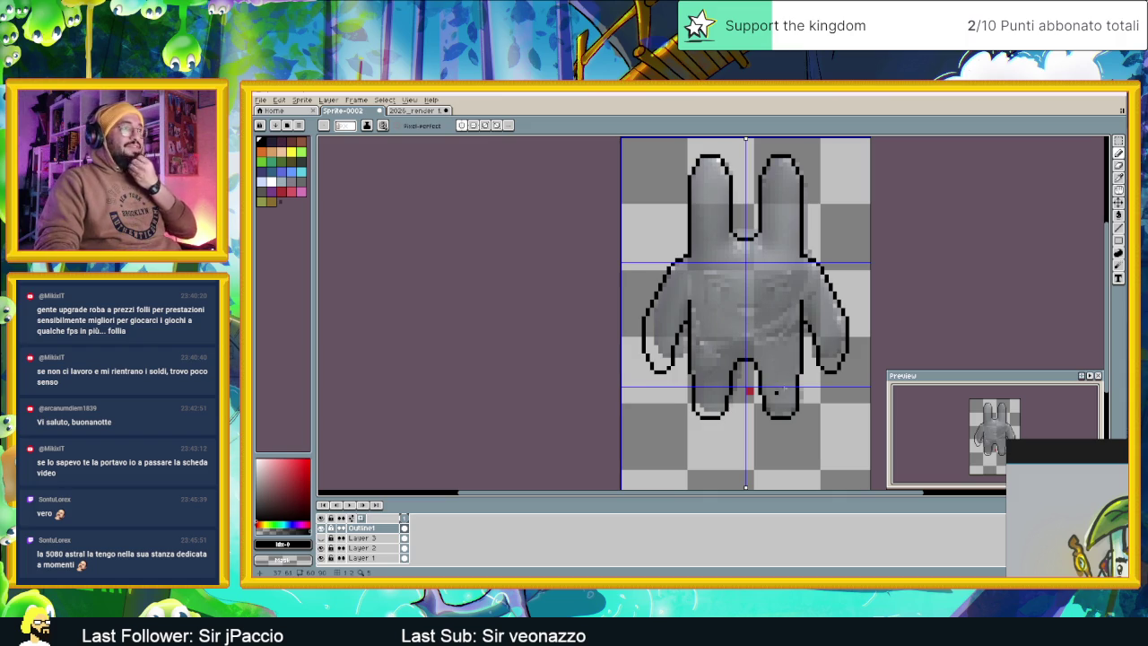
pyautogui.scroll(1, 804, 302)
pyautogui.scroll(1, 803, 301)
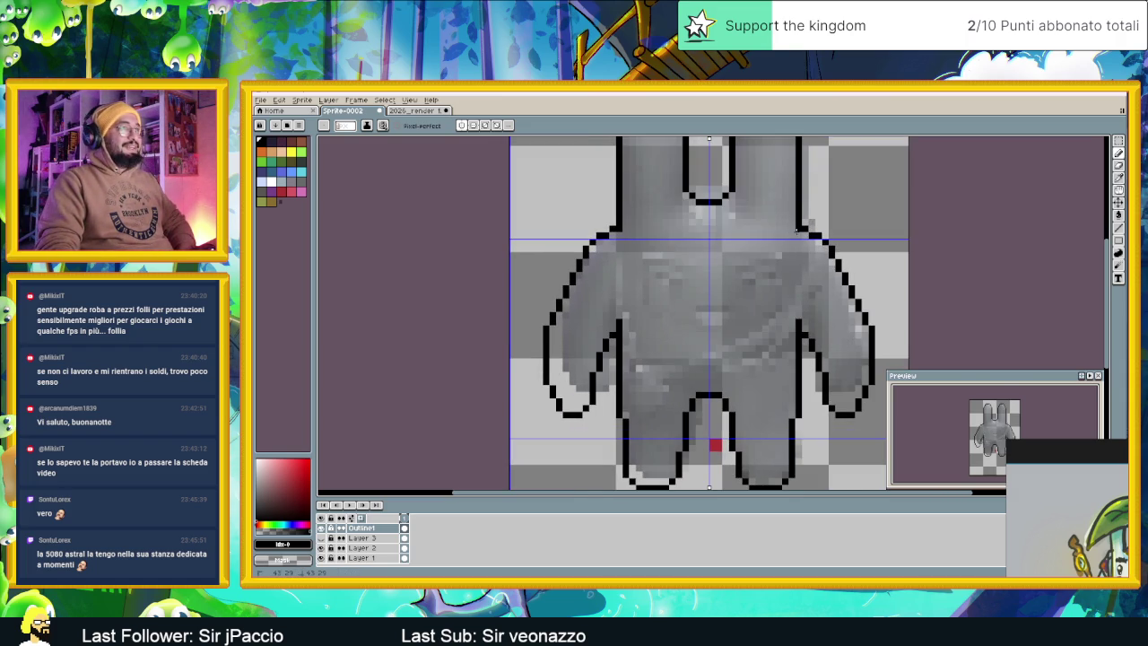
pyautogui.scroll(-1, 783, 308)
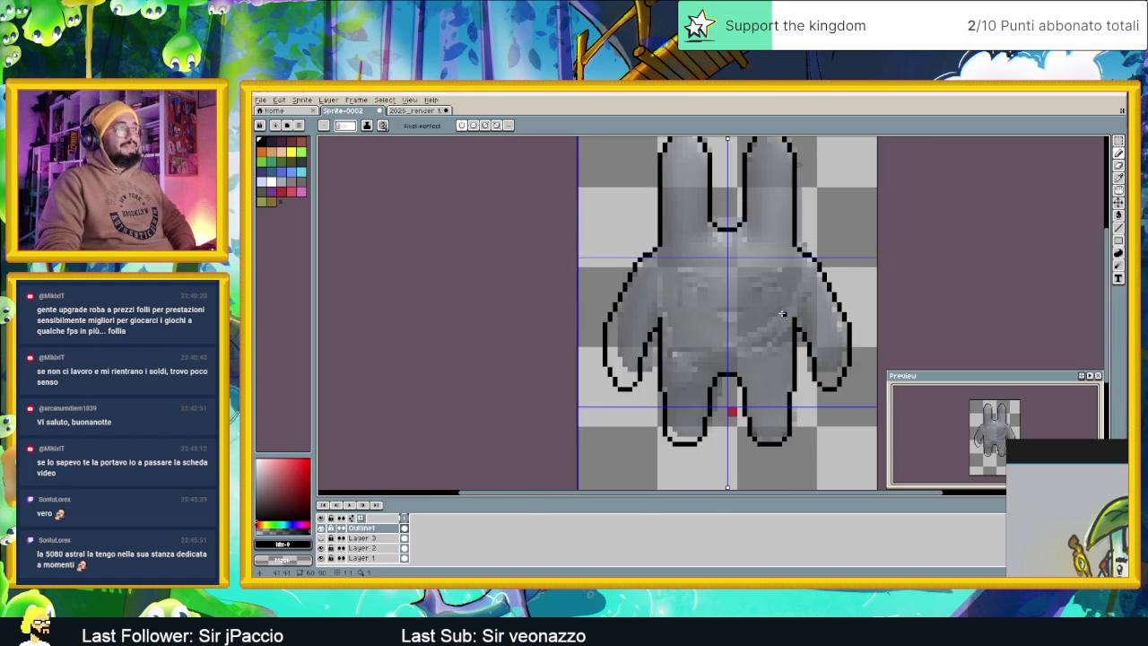
pyautogui.scroll(-1, 783, 307)
pyautogui.scroll(1, 833, 372)
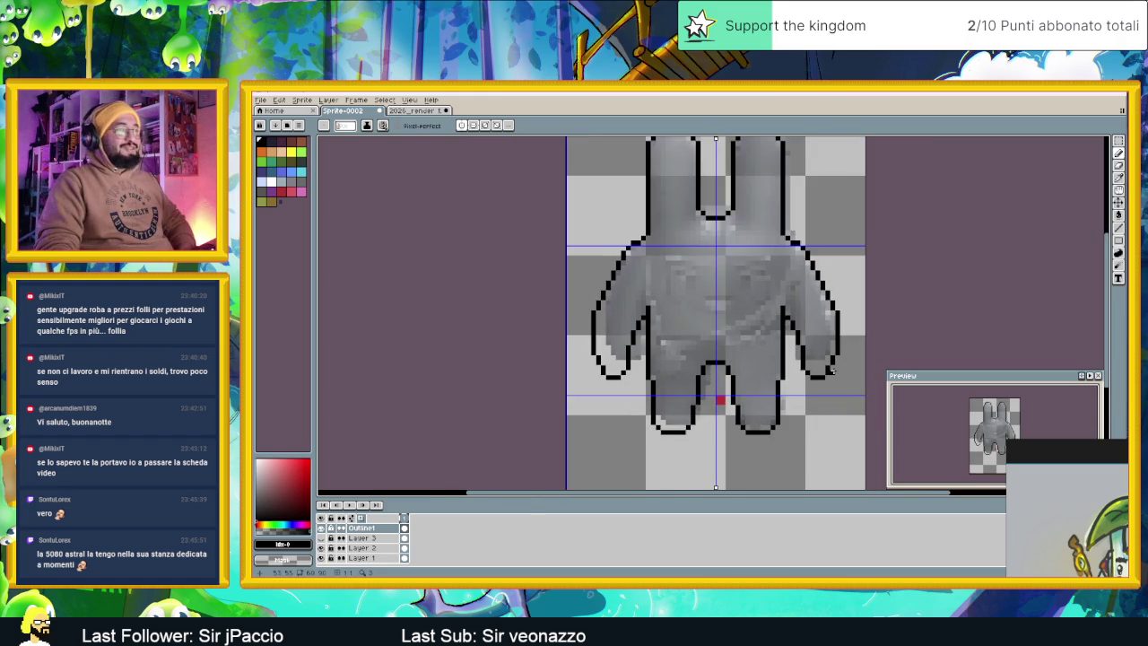
pyautogui.scroll(1, 831, 372)
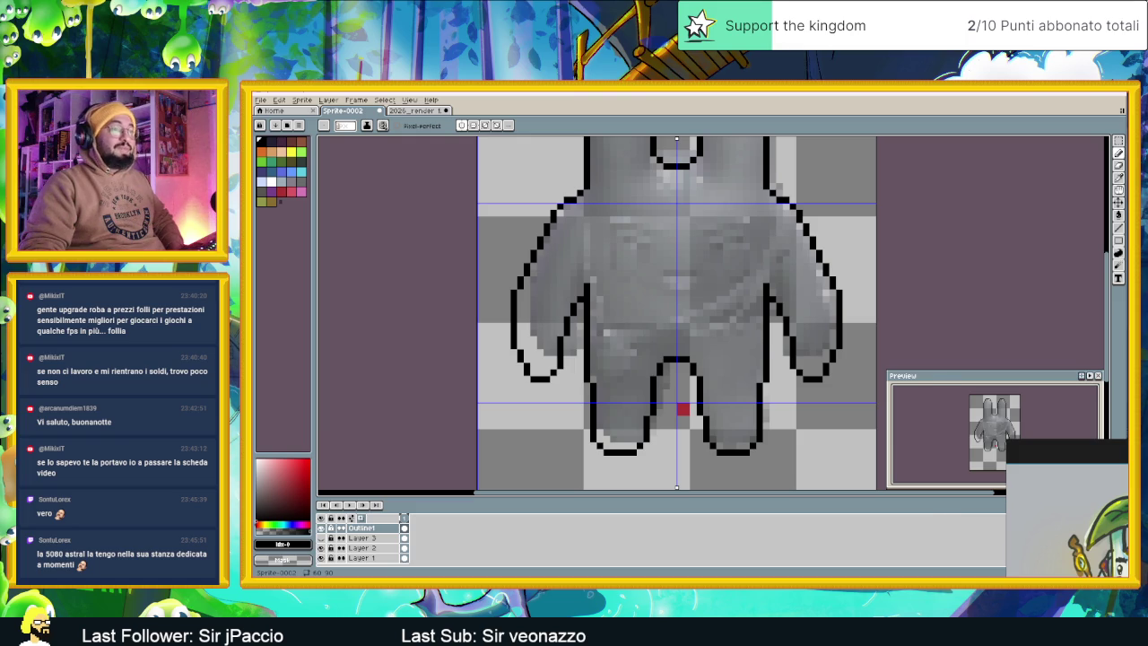
pyautogui.hotkey('alt', 'Tab')
pyautogui.click(1043, 93)
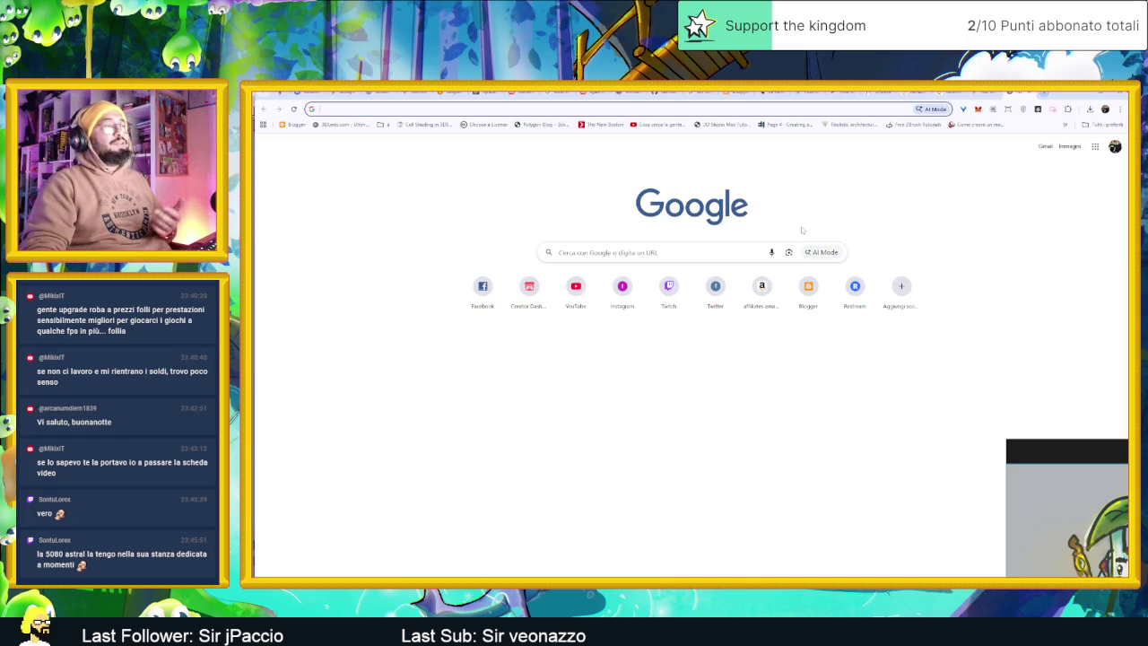
# Search Google for '5080 astral'
pyautogui.click(716, 253)
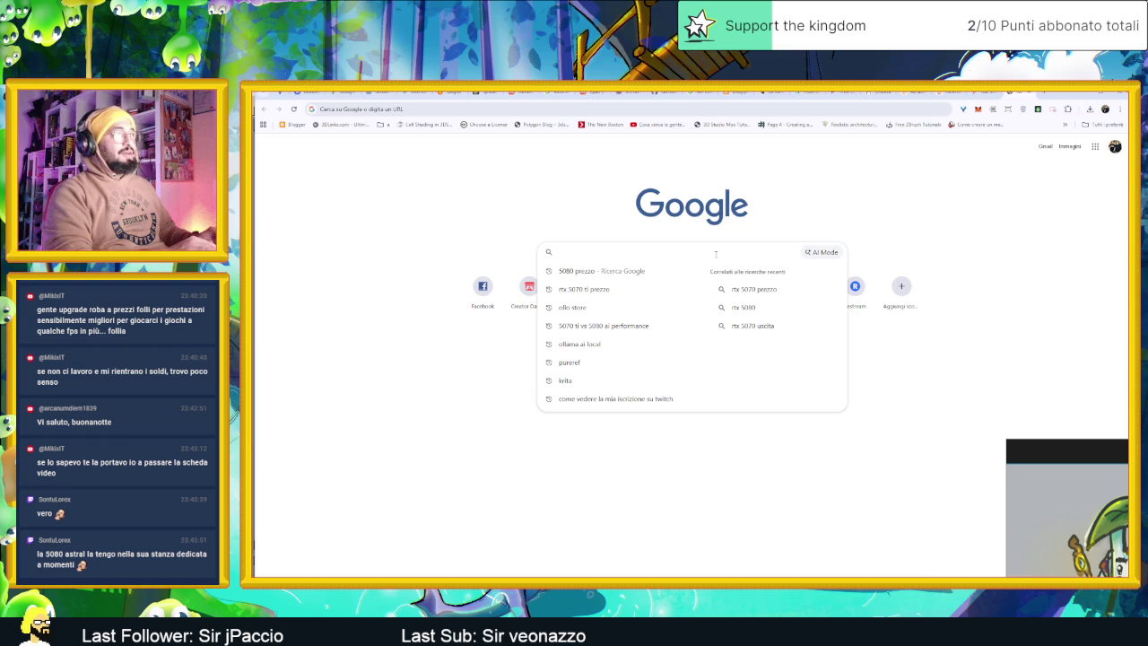
pyautogui.write('50')
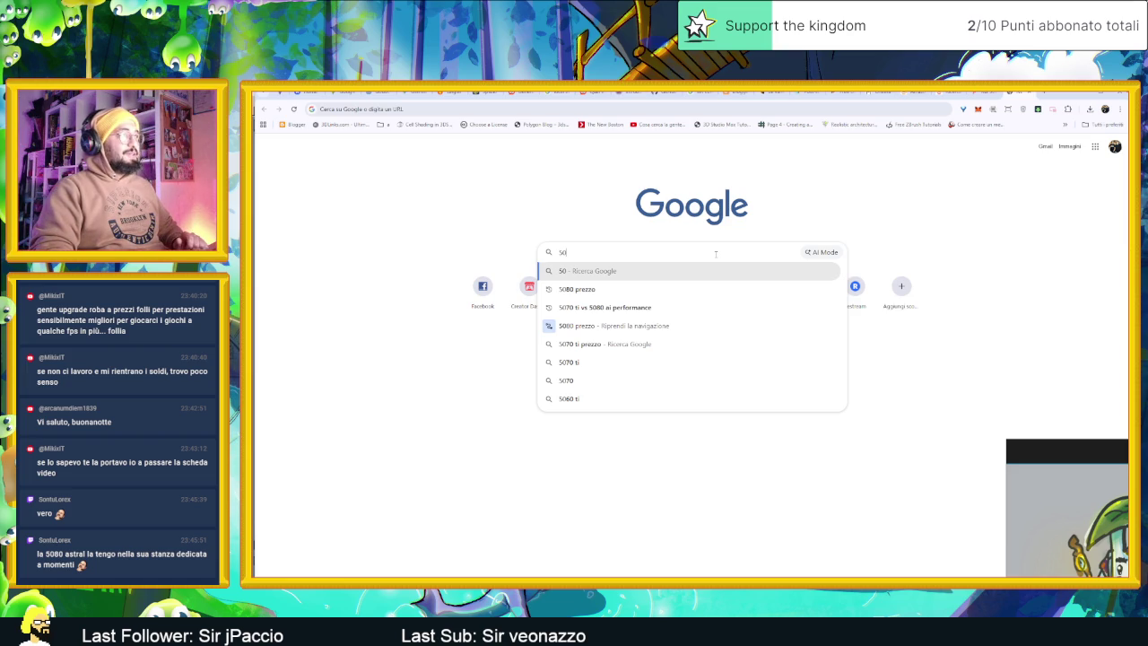
pyautogui.write('80 ast')
pyautogui.press('Down')
pyautogui.press('Up')
pyautogui.press('Return')
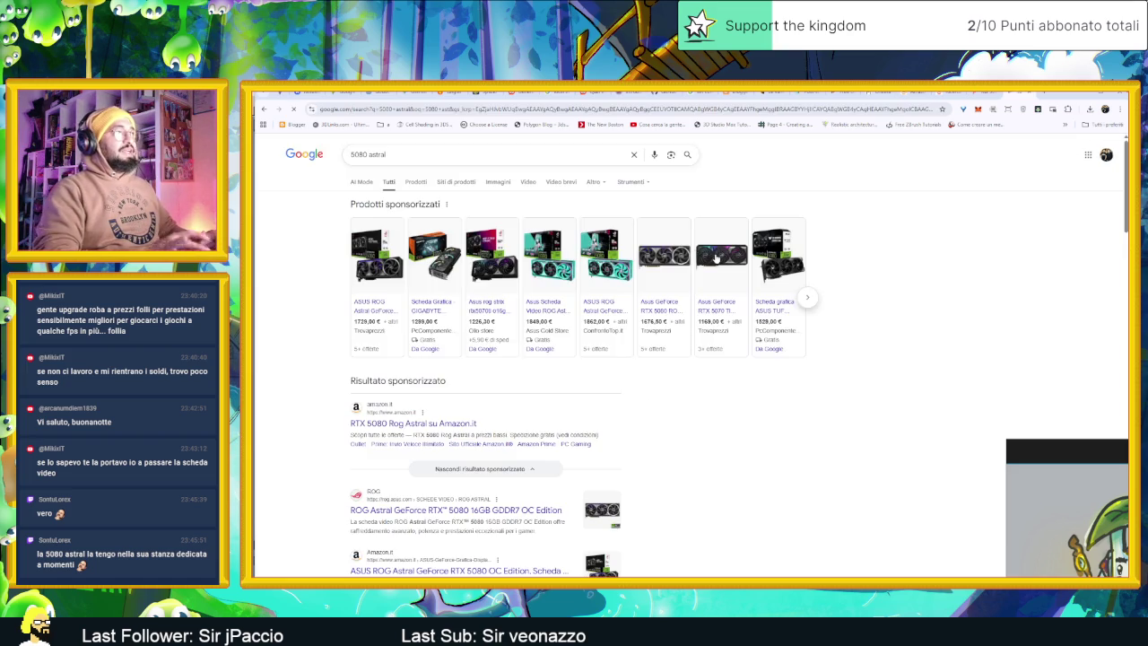
# Refine to '5080 astral dimensioni', expand the AI Overview (357,6 × 149,3 × 76 mm), and minimize Chrome
pyautogui.click(426, 155)
pyautogui.write('dimensioni')
pyautogui.press('Return')
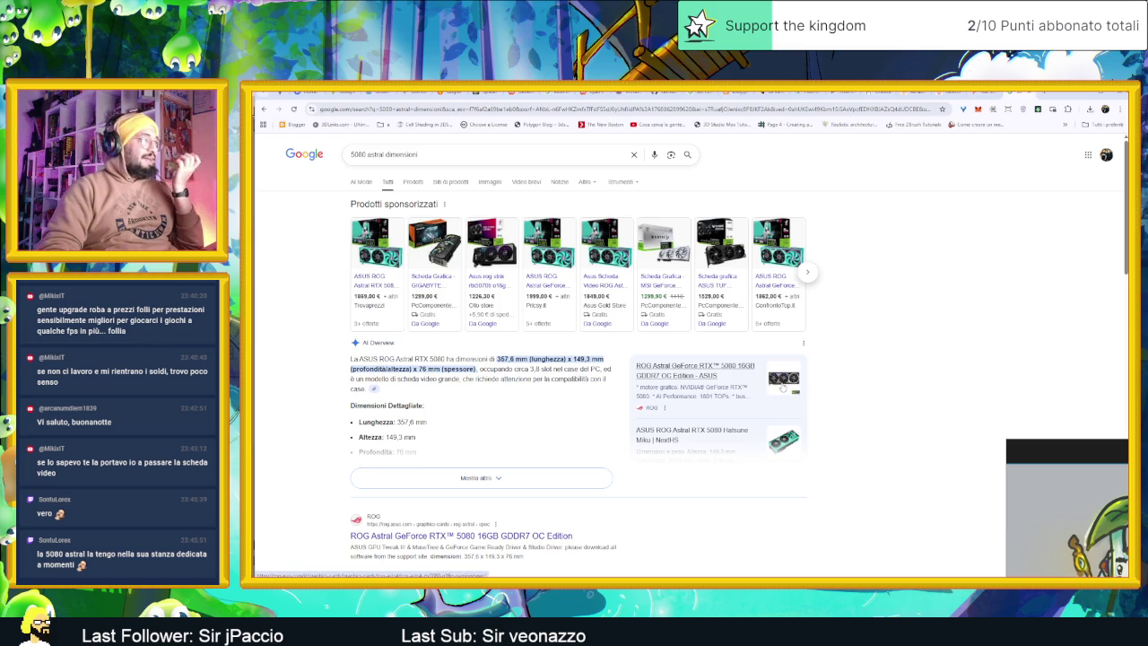
pyautogui.click(501, 478)
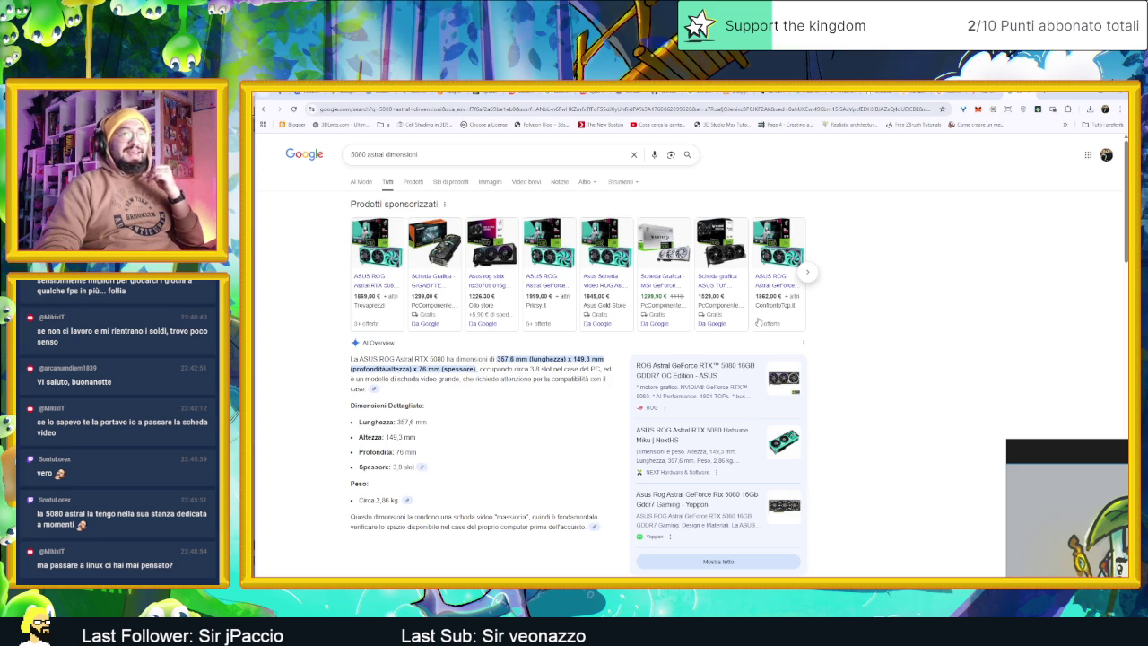
pyautogui.click(1081, 96)
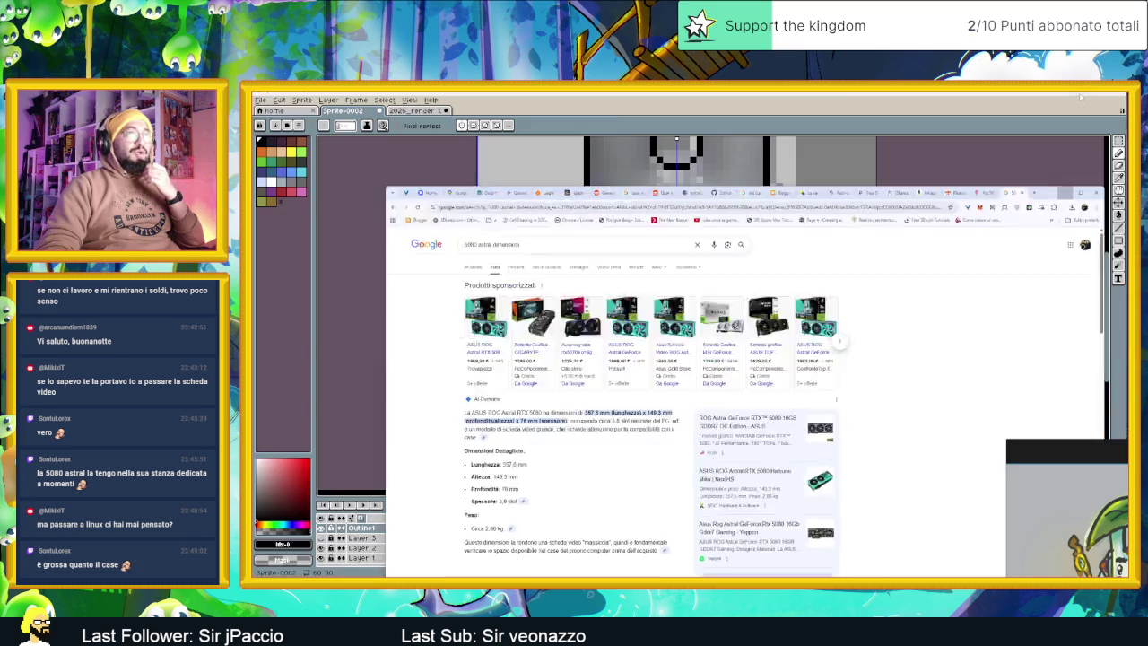
# Check the sprite outline, then bring up Discord's slide-dungeon channel and scroll back to older concept posts
pyautogui.hscroll(-1, 774, 288)
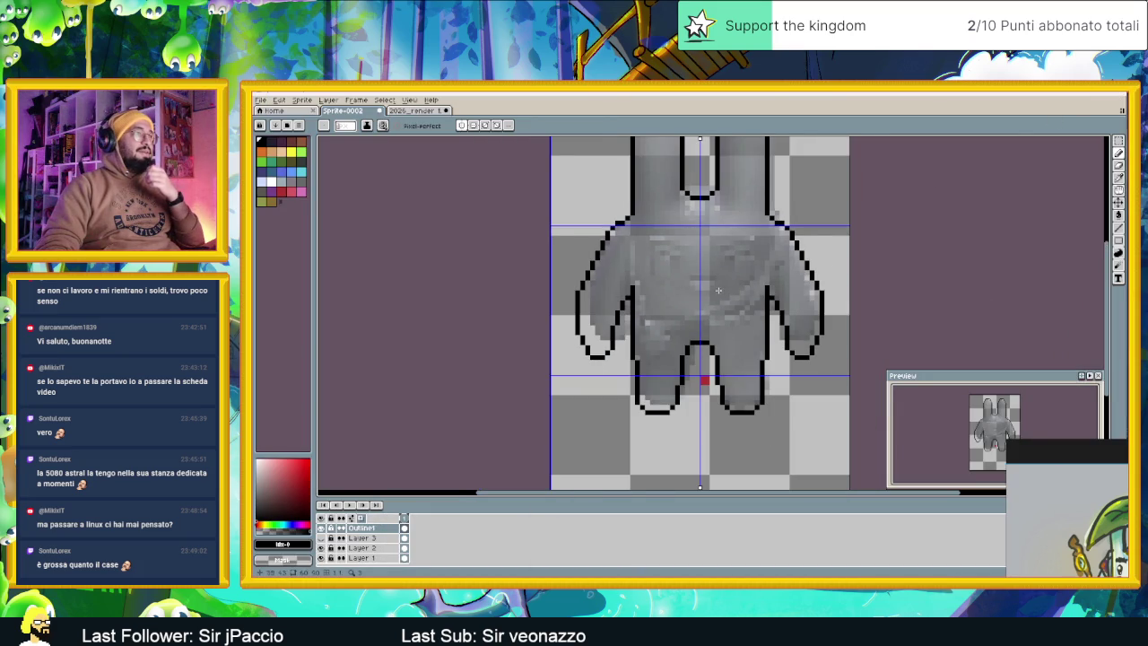
pyautogui.hscroll(-1, 654, 292)
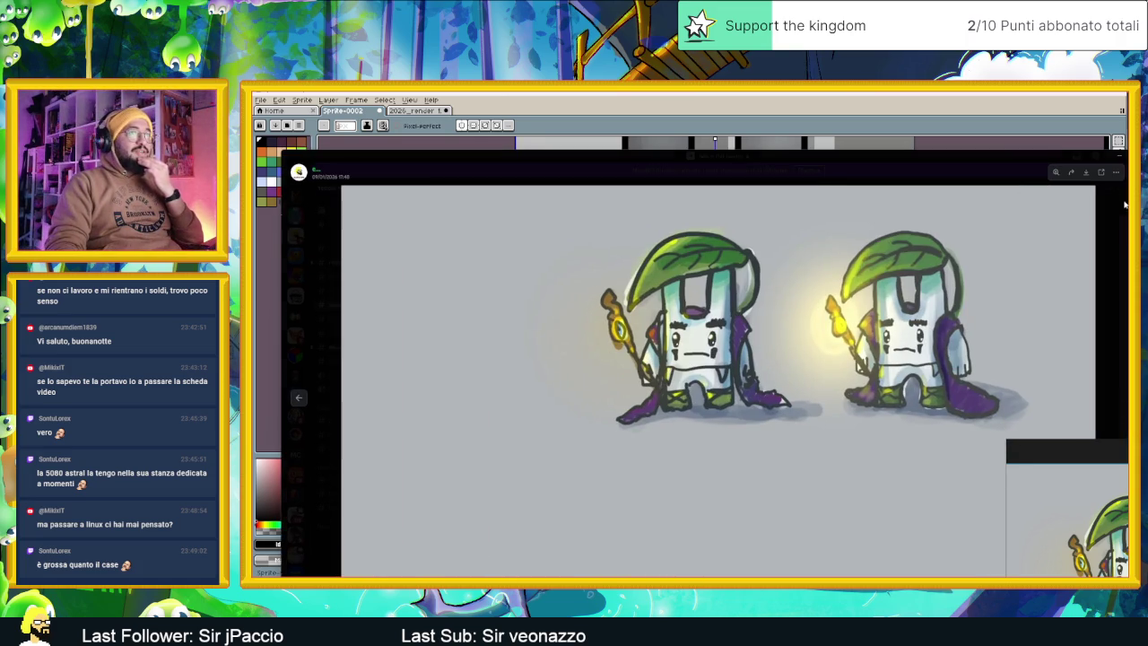
pyautogui.click(1125, 205)
pyautogui.scroll(5, 787, 322)
pyautogui.scroll(5, 787, 332)
pyautogui.scroll(5, 787, 342)
pyautogui.scroll(5, 787, 341)
pyautogui.scroll(5, 787, 342)
pyautogui.scroll(5, 787, 344)
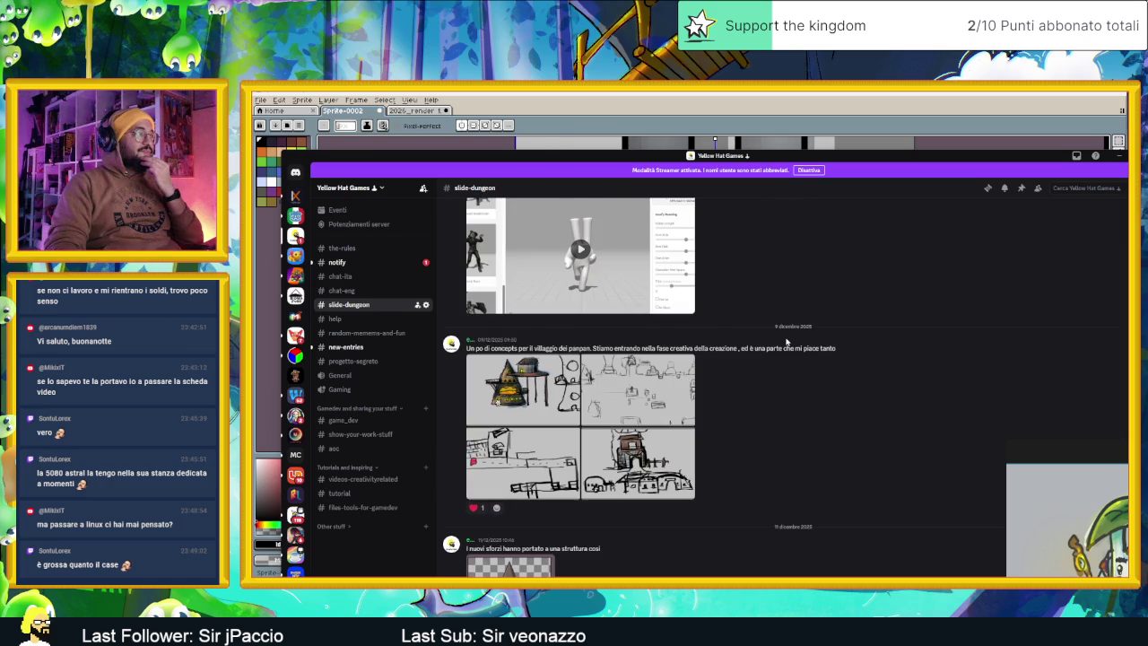
# Scroll back through the chat-ita channel and view the PC-case photo full size
pyautogui.click(356, 273)
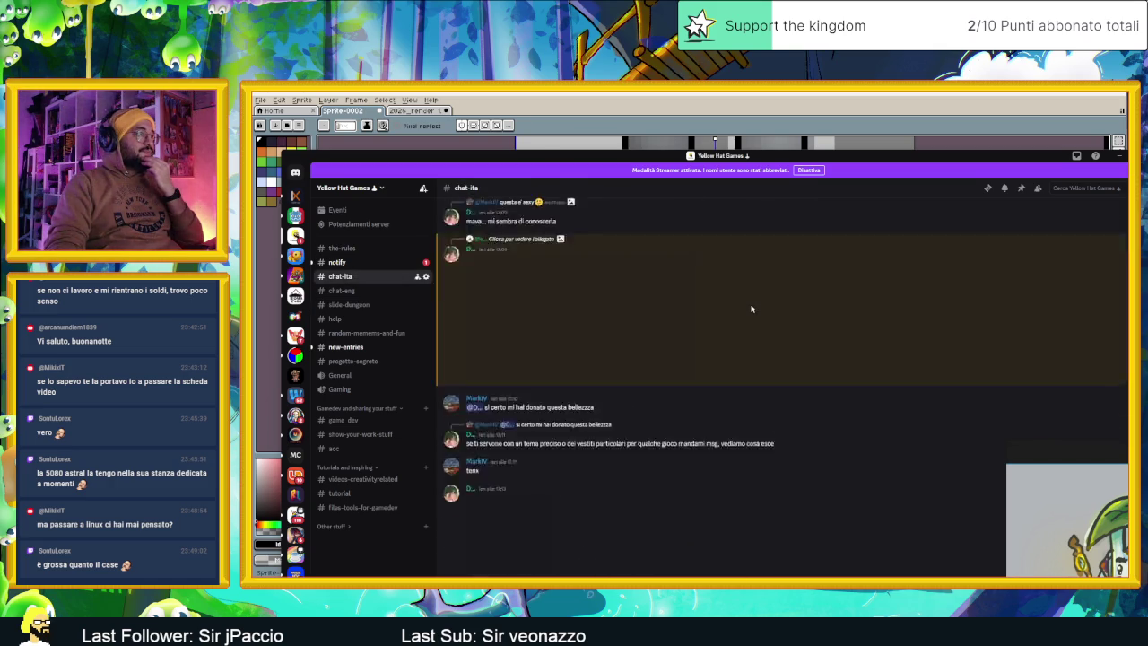
pyautogui.scroll(3, 752, 309)
pyautogui.scroll(5, 752, 309)
pyautogui.scroll(5, 752, 309)
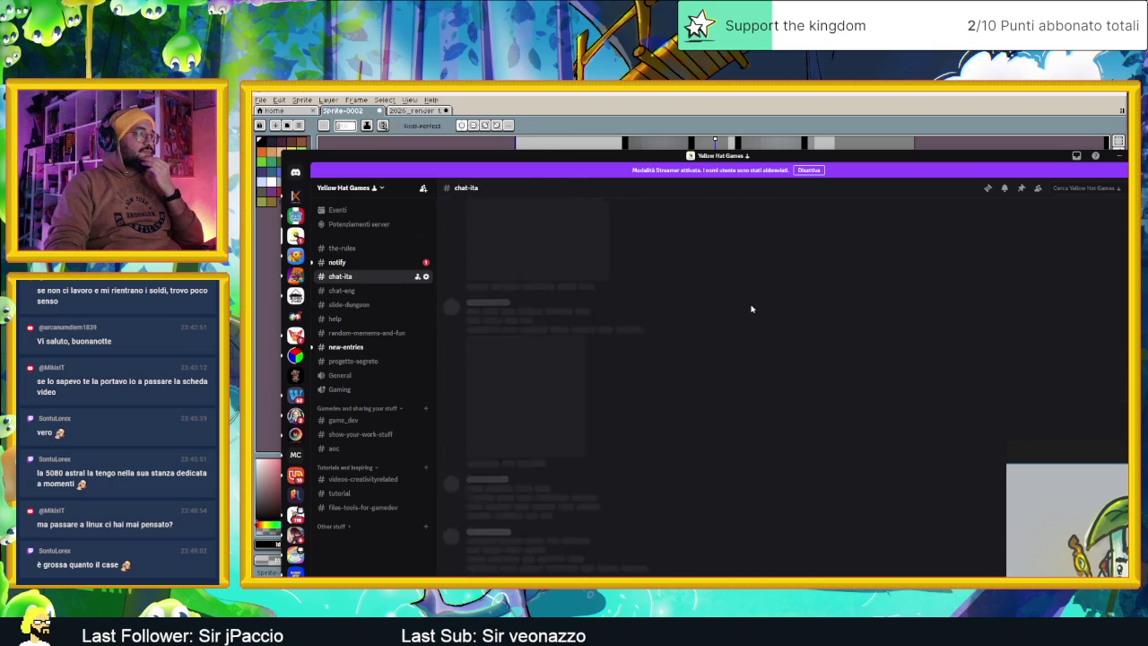
pyautogui.scroll(5, 751, 309)
pyautogui.scroll(5, 752, 309)
pyautogui.scroll(5, 752, 309)
pyautogui.scroll(5, 751, 309)
pyautogui.scroll(5, 752, 308)
pyautogui.scroll(5, 752, 309)
pyautogui.scroll(5, 752, 309)
pyautogui.scroll(5, 752, 309)
pyautogui.scroll(5, 752, 309)
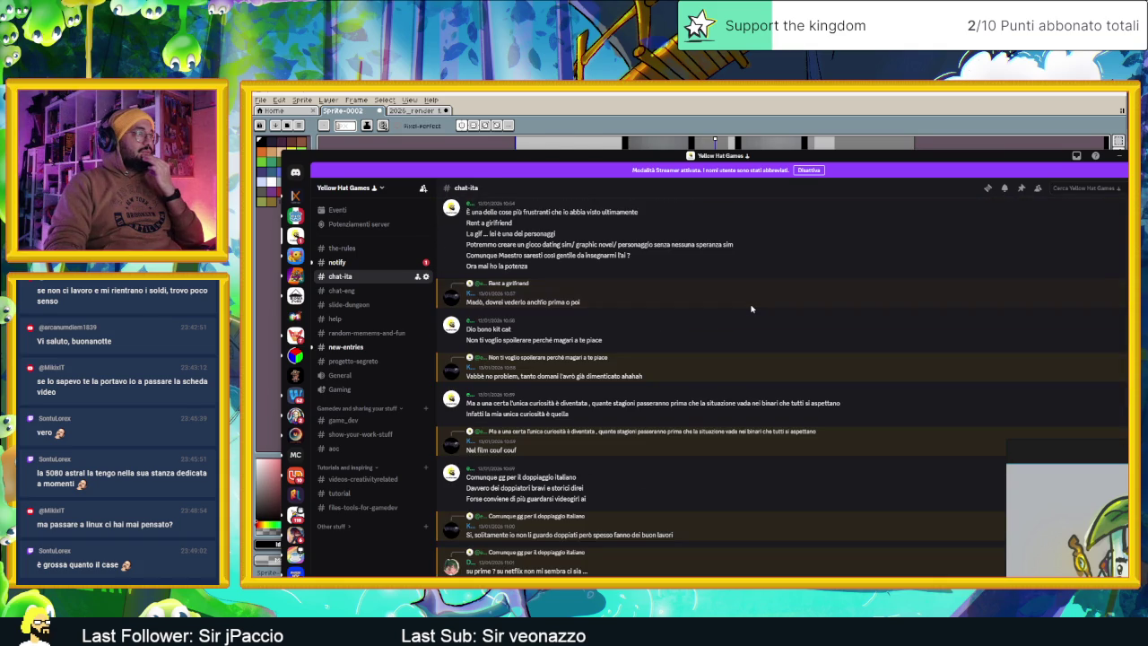
pyautogui.scroll(5, 751, 308)
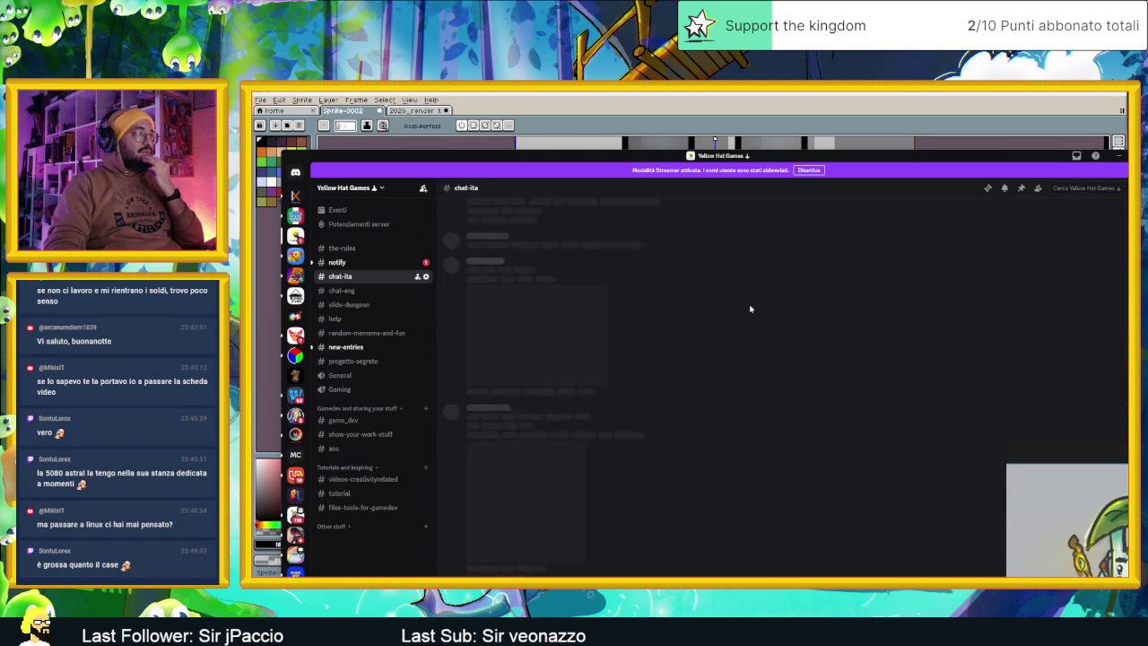
pyautogui.scroll(5, 752, 309)
pyautogui.scroll(5, 750, 305)
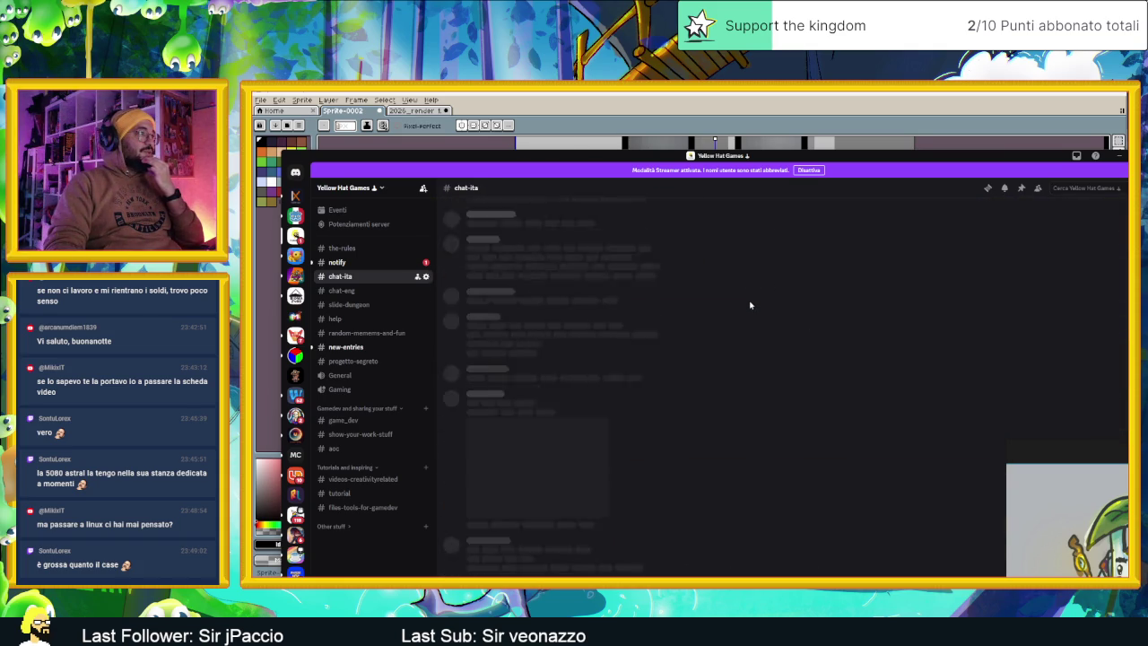
pyautogui.scroll(5, 750, 305)
pyautogui.scroll(5, 750, 305)
pyautogui.scroll(5, 750, 305)
pyautogui.scroll(5, 750, 305)
pyautogui.scroll(-2, 750, 307)
pyautogui.scroll(-3, 750, 307)
pyautogui.scroll(-4, 749, 310)
pyautogui.scroll(-3, 750, 310)
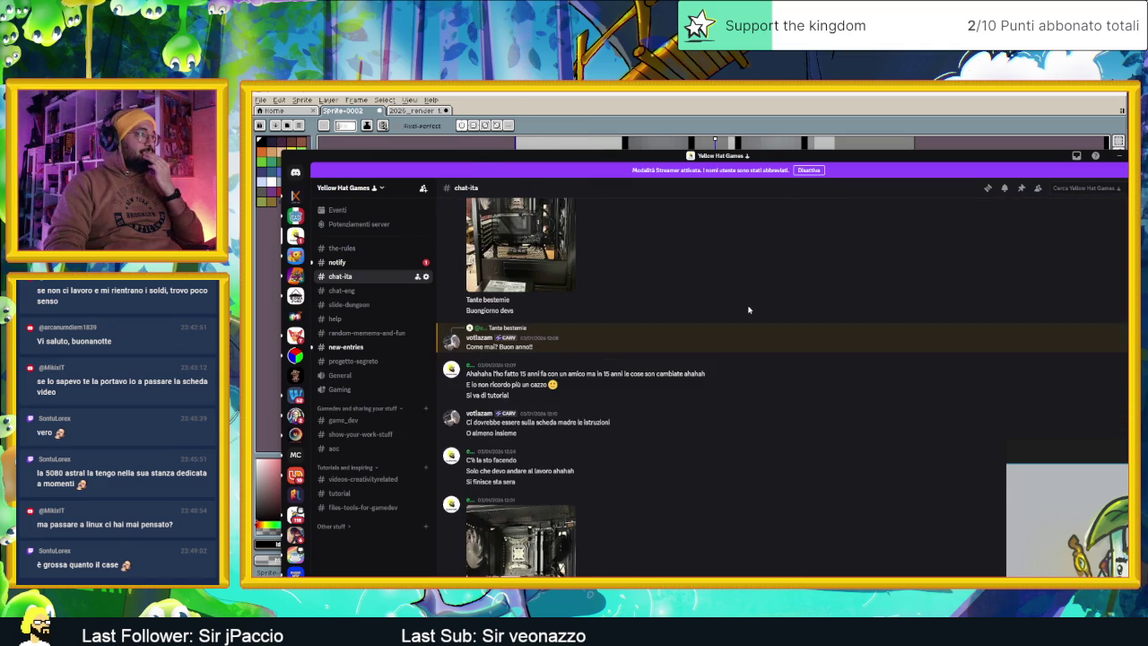
pyautogui.scroll(3, 749, 310)
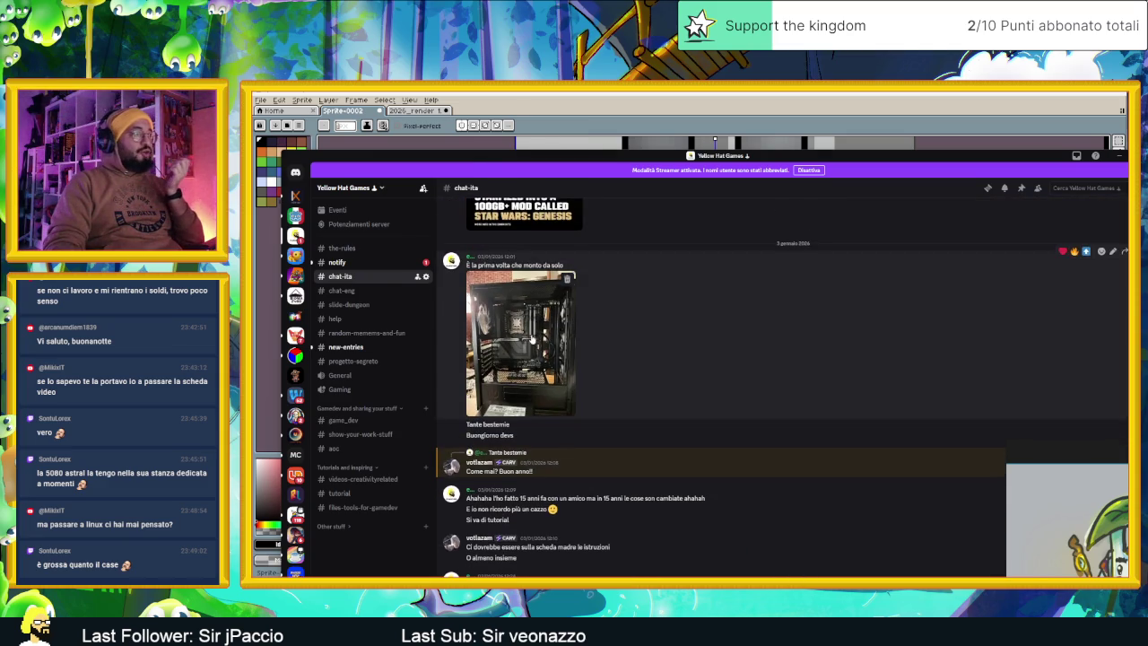
pyautogui.click(518, 386)
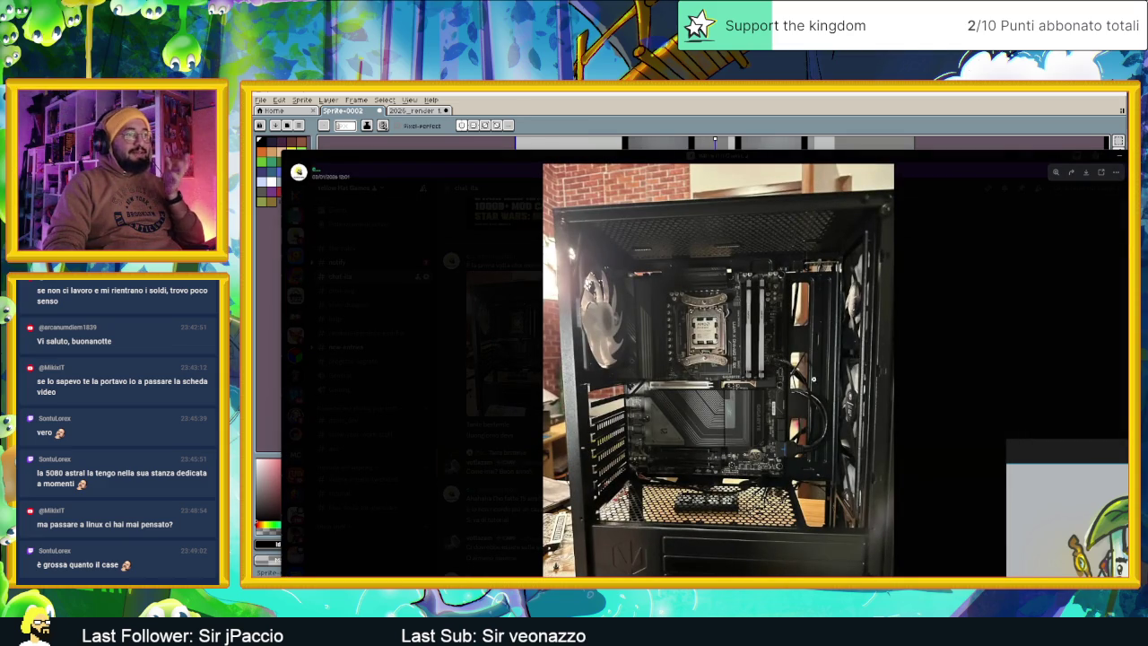
pyautogui.click(920, 381)
# Play the posted PC build video fullscreen, pause it, and exit fullscreen
pyautogui.scroll(-3, 892, 394)
pyautogui.scroll(-3, 890, 394)
pyautogui.scroll(-3, 886, 397)
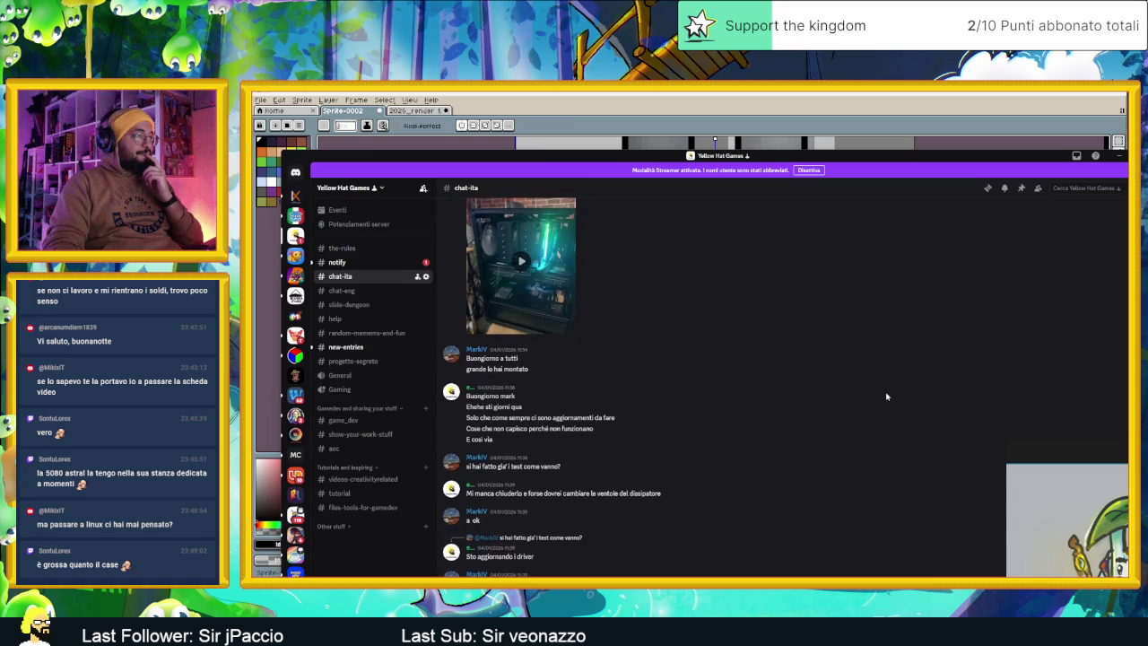
pyautogui.click(521, 261)
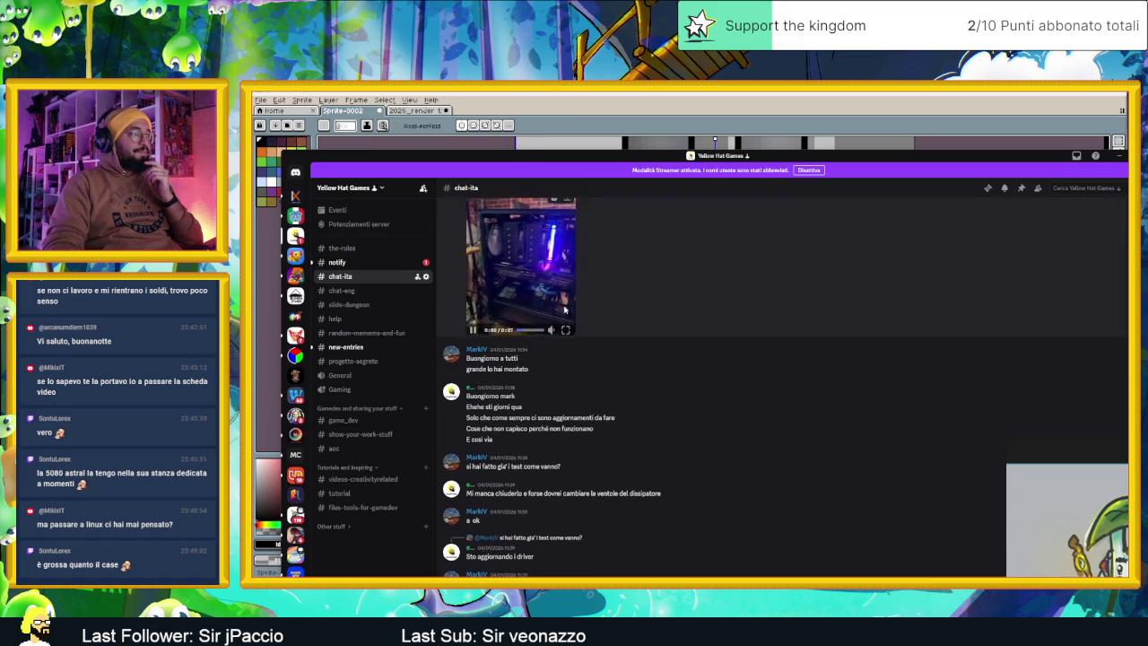
pyautogui.click(565, 332)
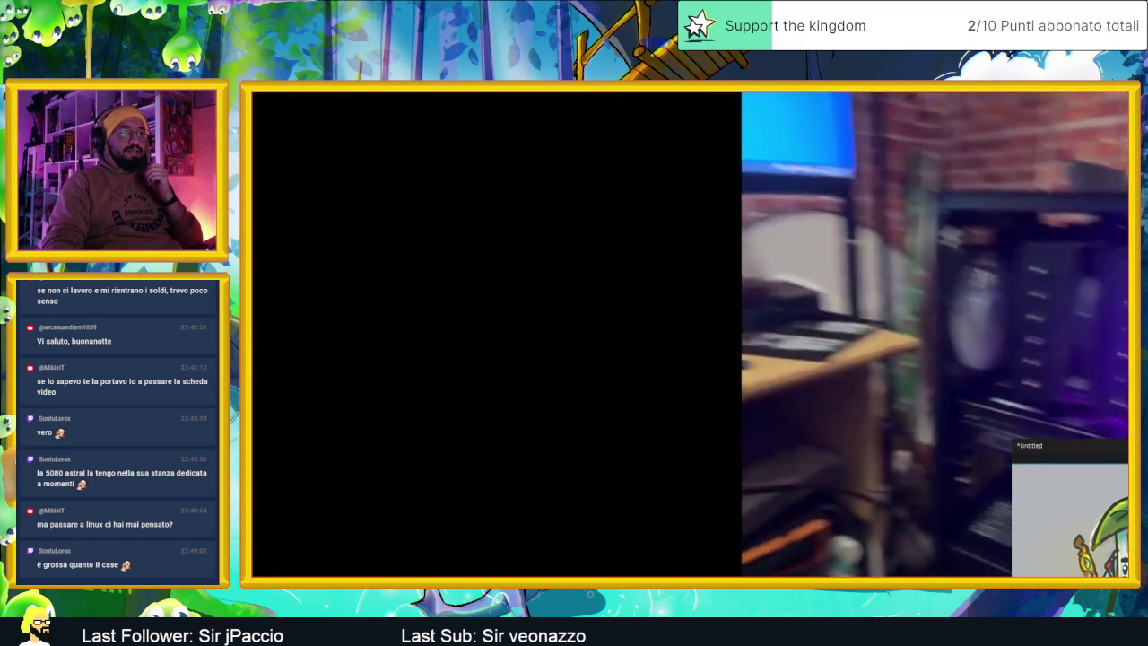
pyautogui.click(425, 504)
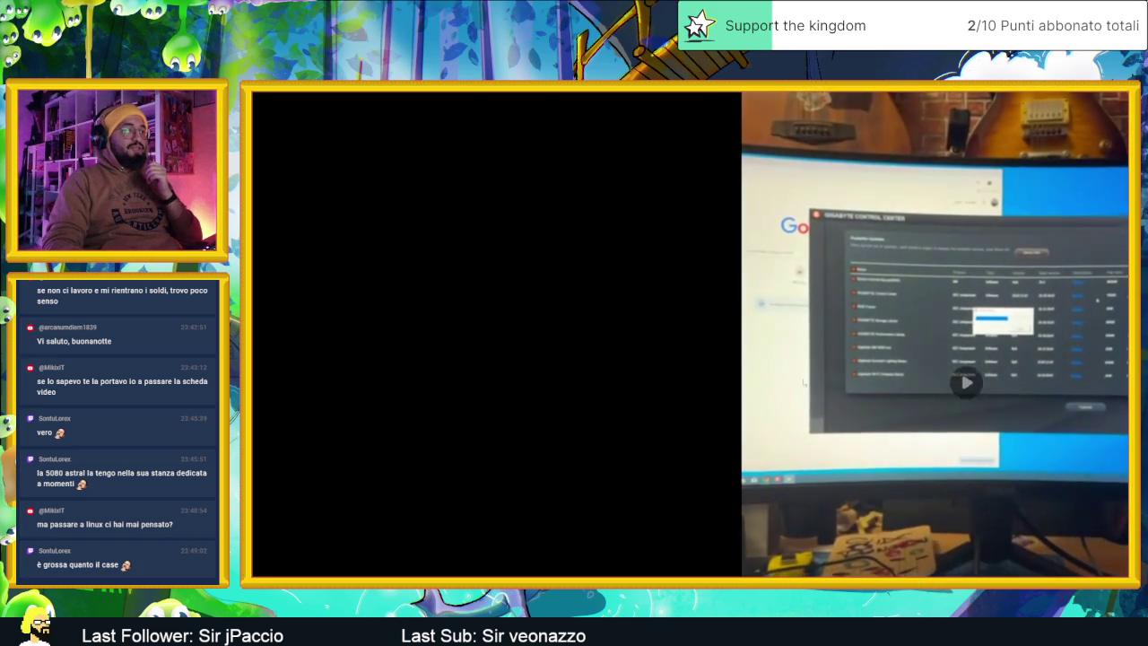
pyautogui.press('Escape')
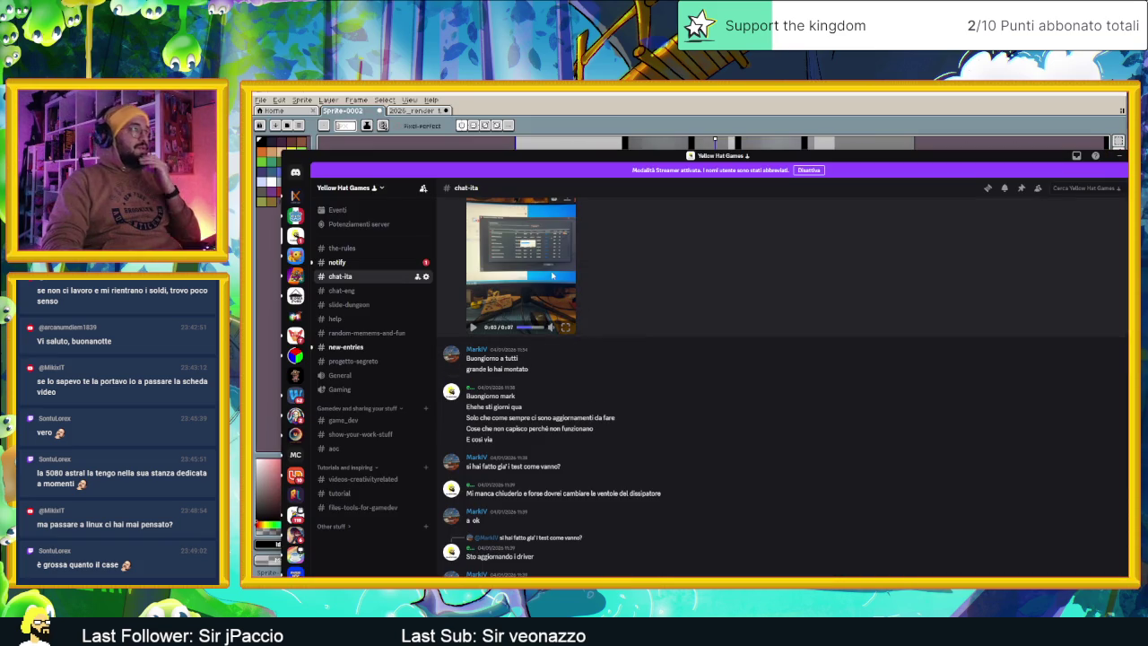
# Dismiss the video message options and bring up Chrome's recent downloads list
pyautogui.rightClick(554, 280)
pyautogui.click(623, 263)
pyautogui.scroll(2, 602, 250)
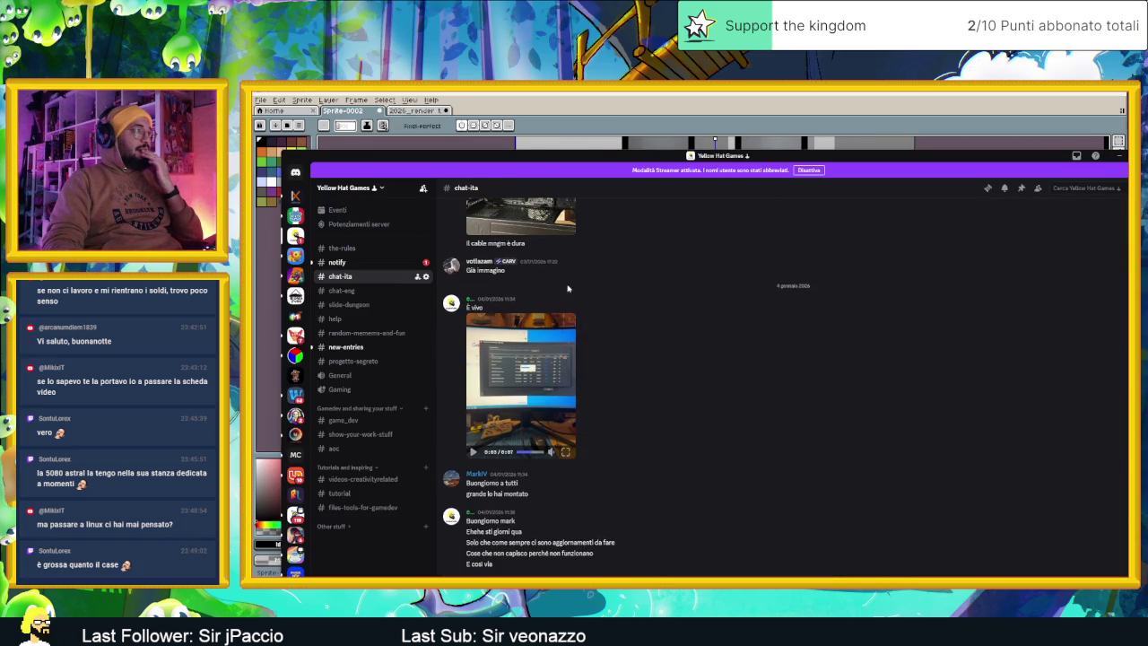
pyautogui.click(567, 321)
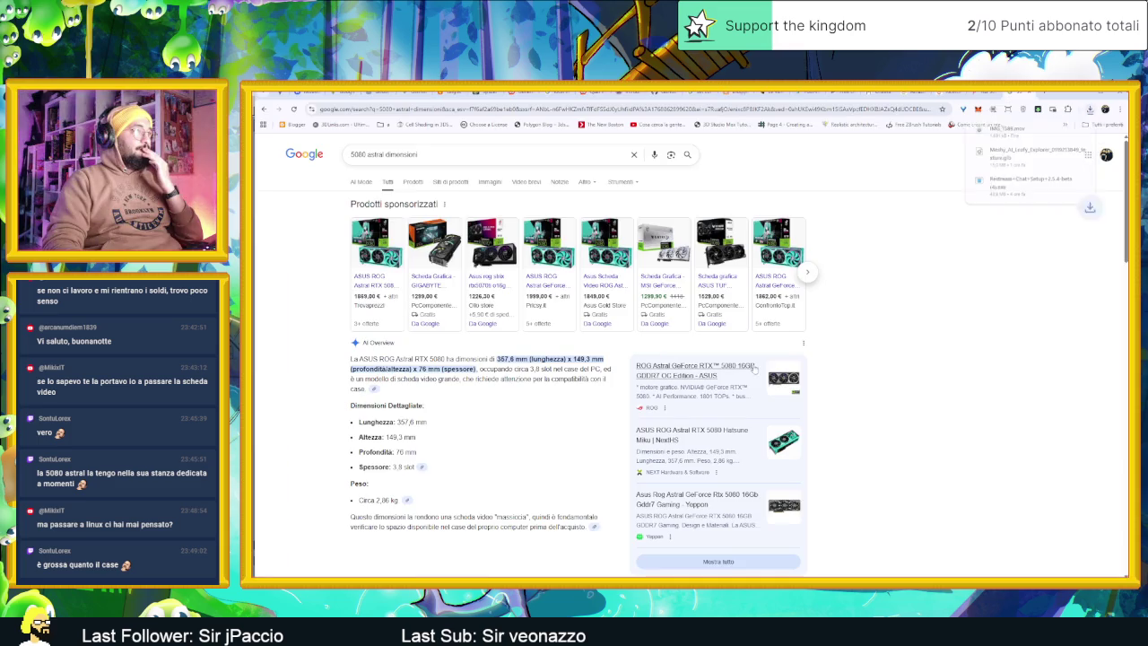
# Replay the downloaded IMG_1589.mov from 0:00, close the player, and minimize Chrome
pyautogui.click(1005, 130)
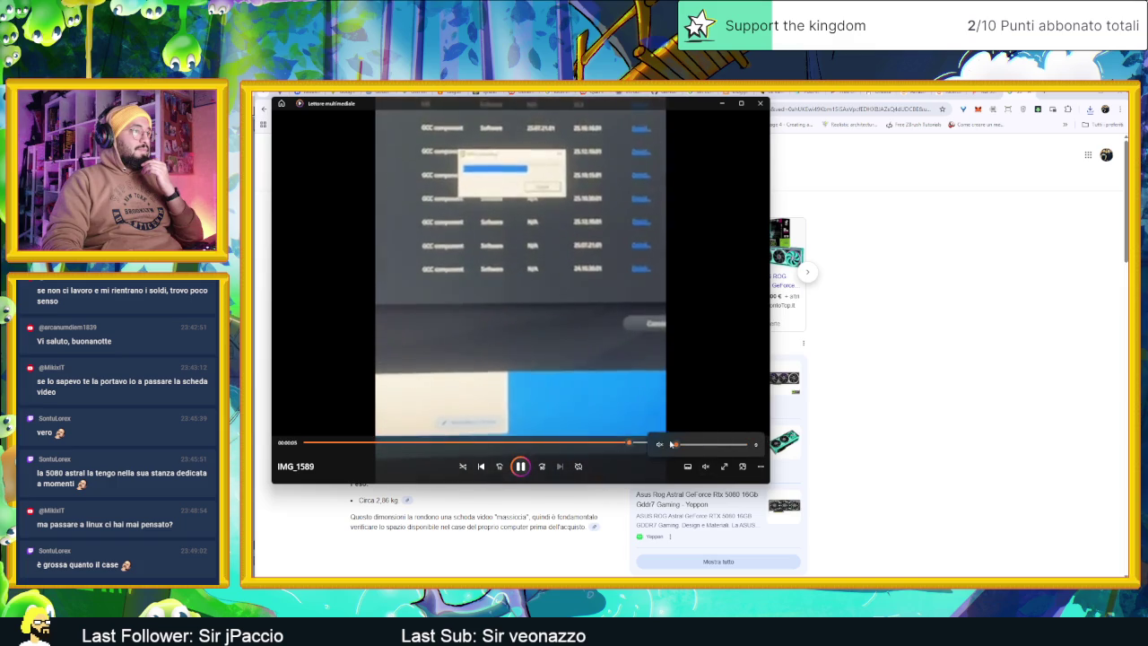
pyautogui.click(307, 442)
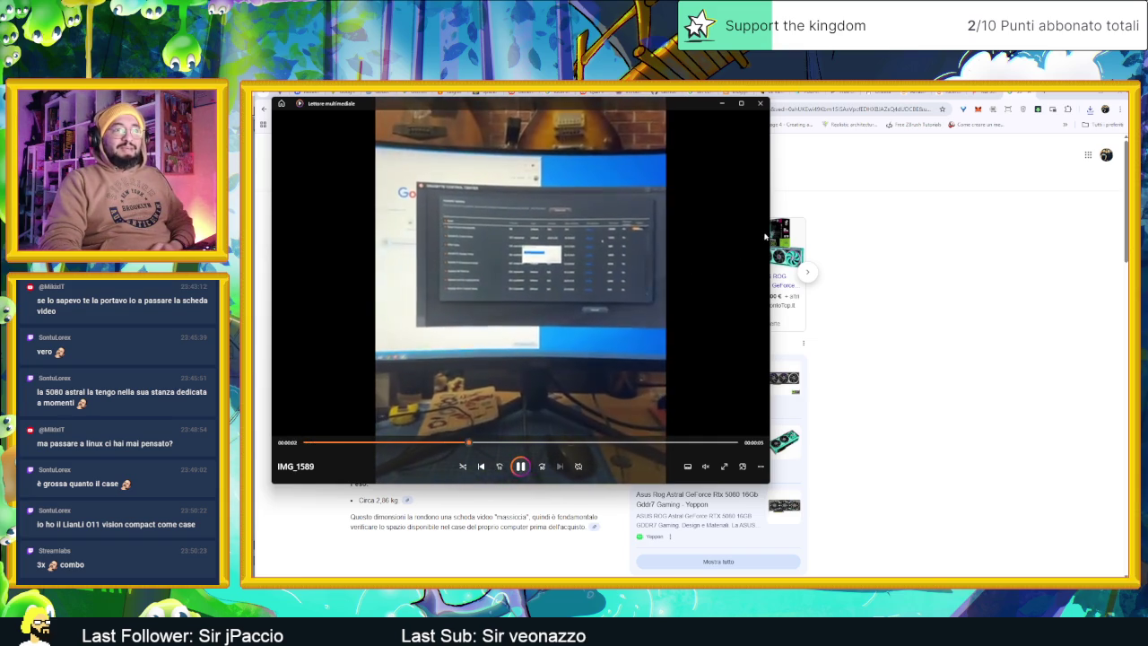
pyautogui.click(760, 103)
pyautogui.click(1077, 94)
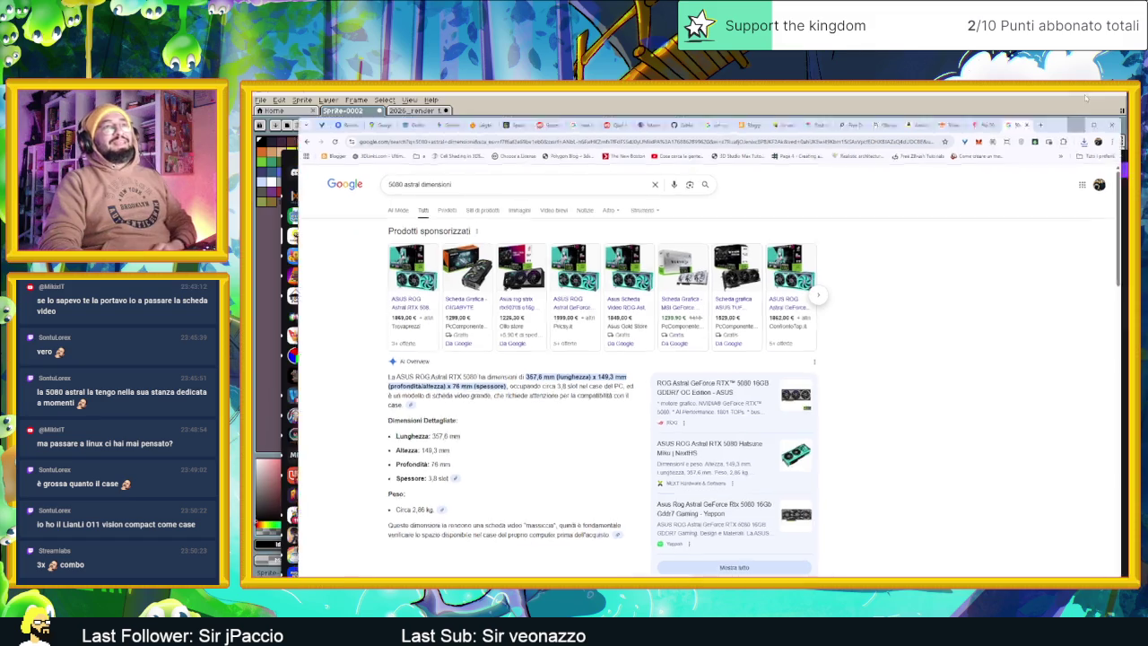
# Scroll chat-ita and enlarge the Un thermal right photo, then close it
pyautogui.scroll(-3, 736, 403)
pyautogui.scroll(-3, 717, 406)
pyautogui.scroll(-3, 691, 409)
pyautogui.scroll(-3, 664, 415)
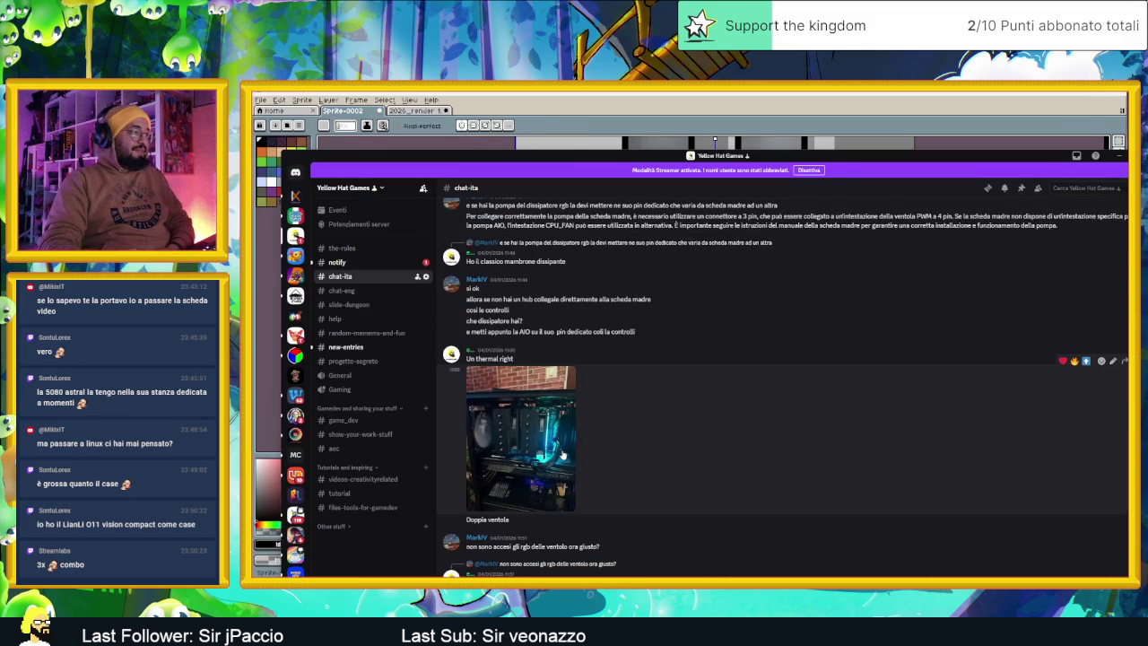
pyautogui.click(564, 454)
pyautogui.click(934, 488)
# View the PC photo zoomed on the Gigabyte RTX graphics card, then close Discord
pyautogui.scroll(-3, 789, 480)
pyautogui.scroll(-2, 763, 478)
pyautogui.scroll(-2, 740, 477)
pyautogui.scroll(-3, 740, 477)
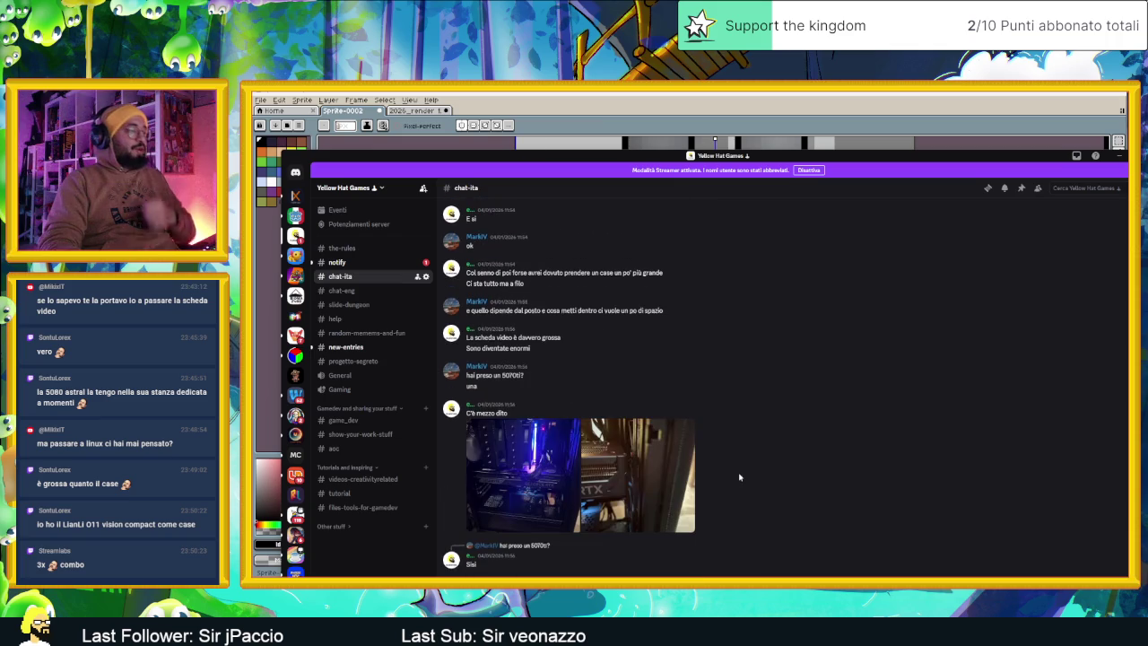
pyautogui.click(520, 448)
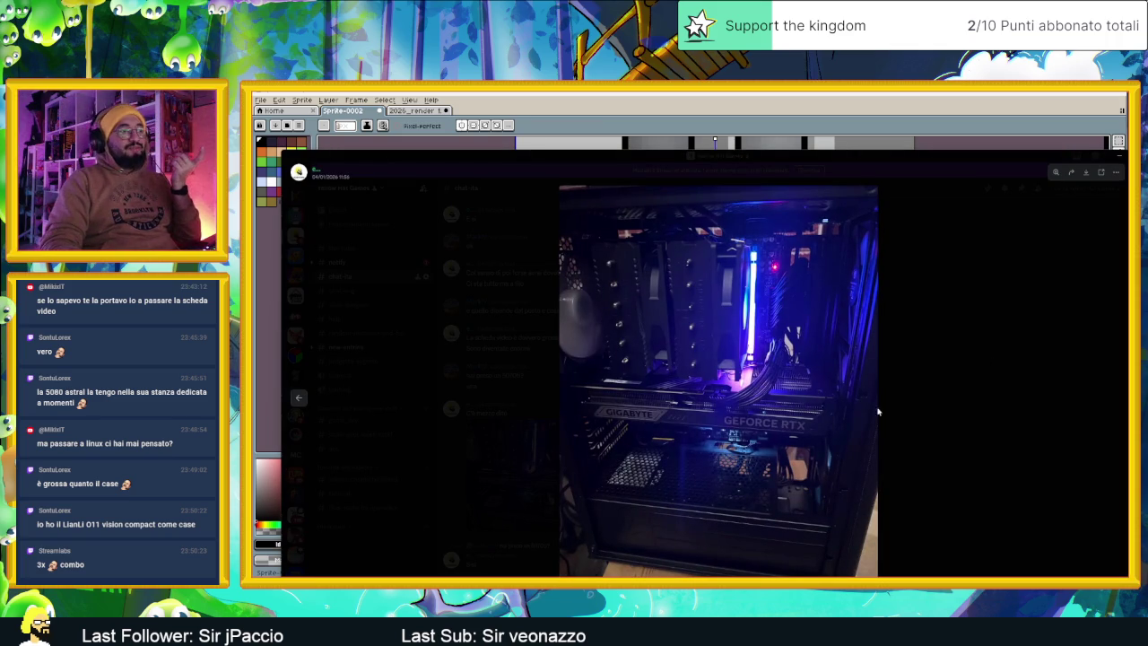
pyautogui.click(841, 412)
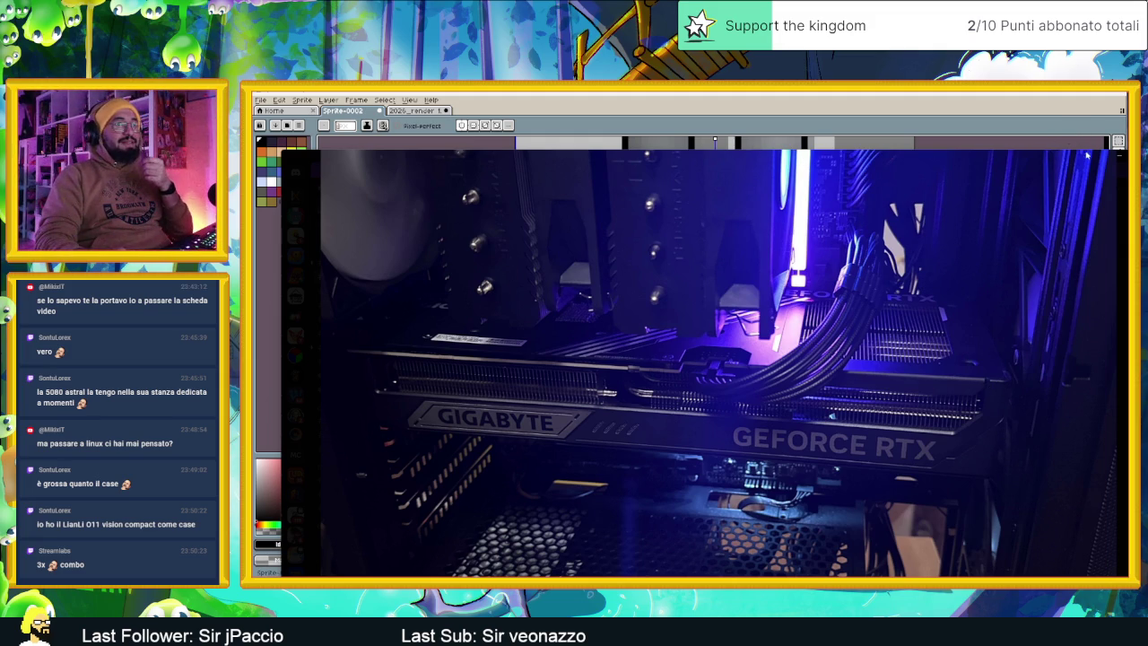
pyautogui.press('Escape')
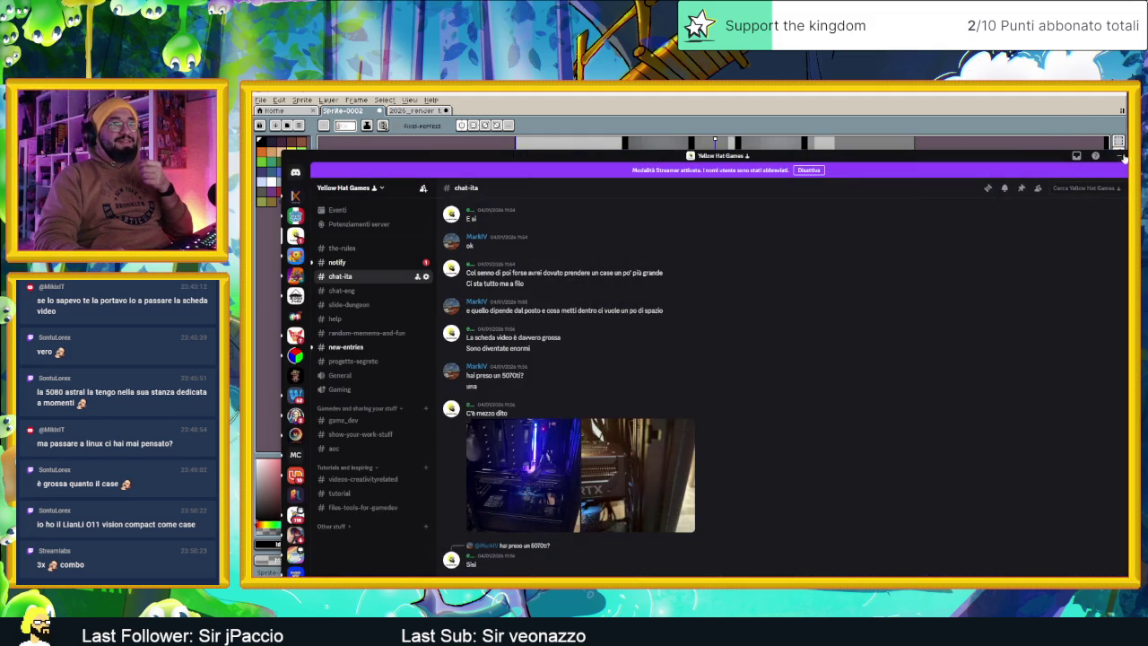
pyautogui.click(1118, 156)
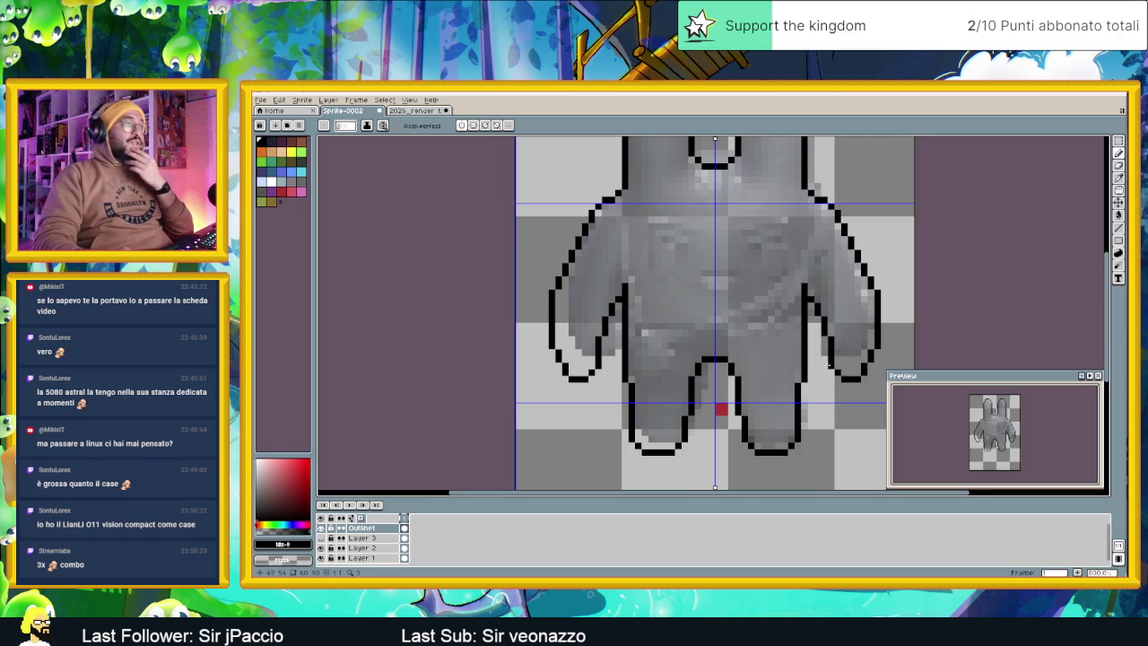
# Add a black pixel on the bunny's head and frame the upper body
pyautogui.scroll(-2, 831, 365)
pyautogui.scroll(1, 713, 302)
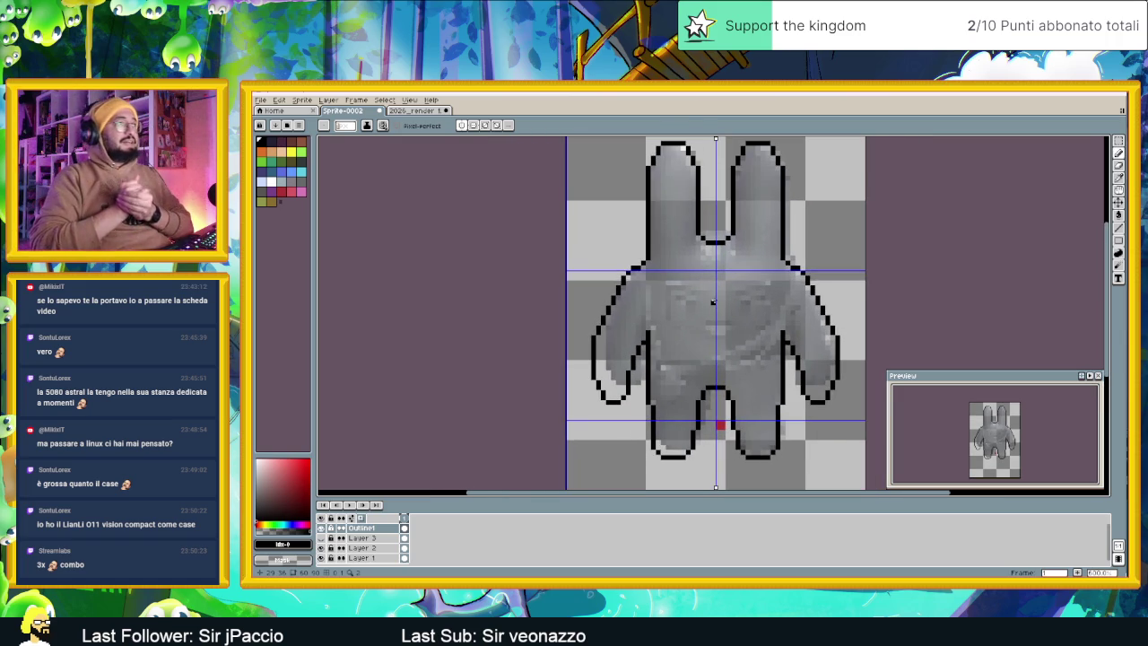
pyautogui.click(677, 227)
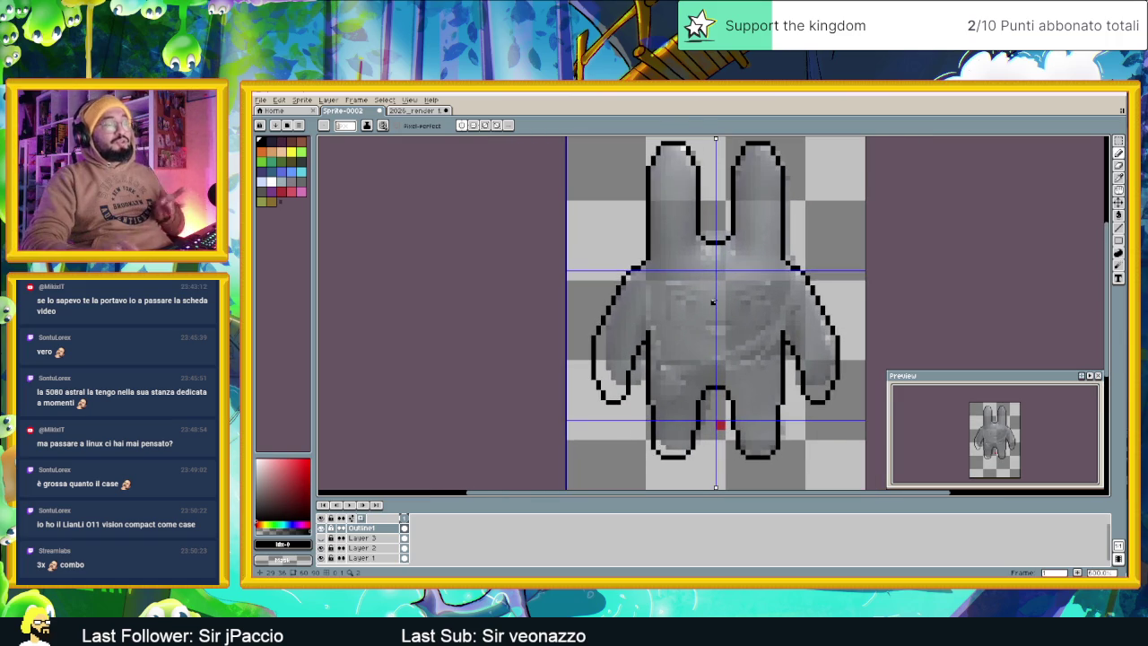
pyautogui.scroll(1, 710, 182)
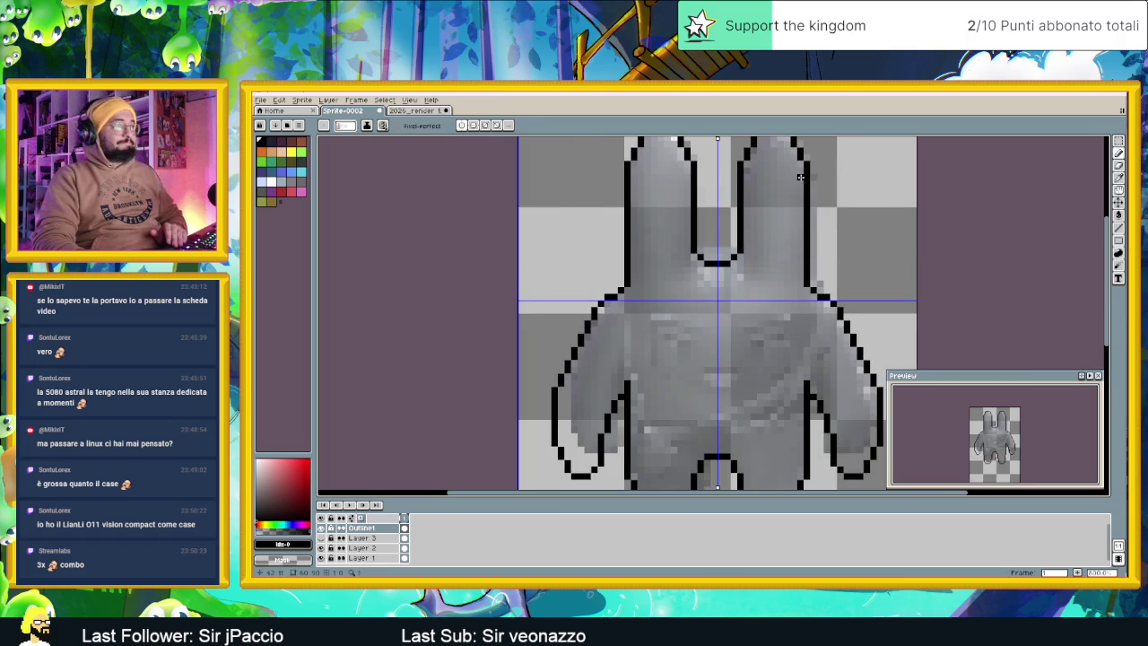
pyautogui.scroll(-1, 800, 177)
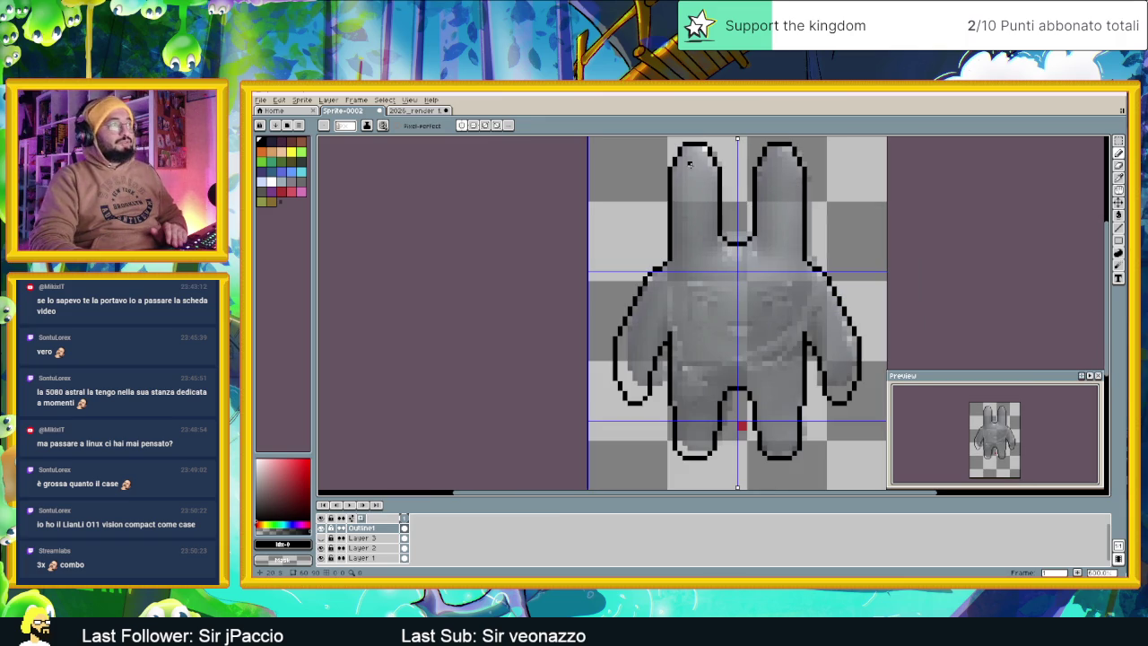
pyautogui.moveTo(819, 218); pyautogui.dragTo(758, 203)
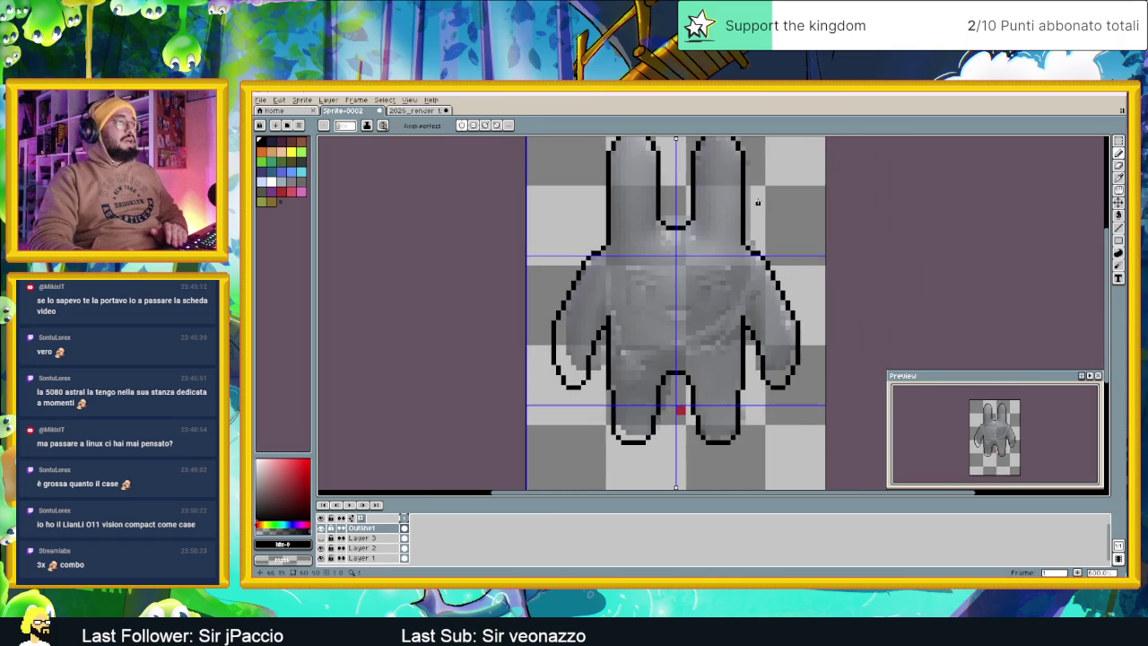
pyautogui.scroll(1, 687, 298)
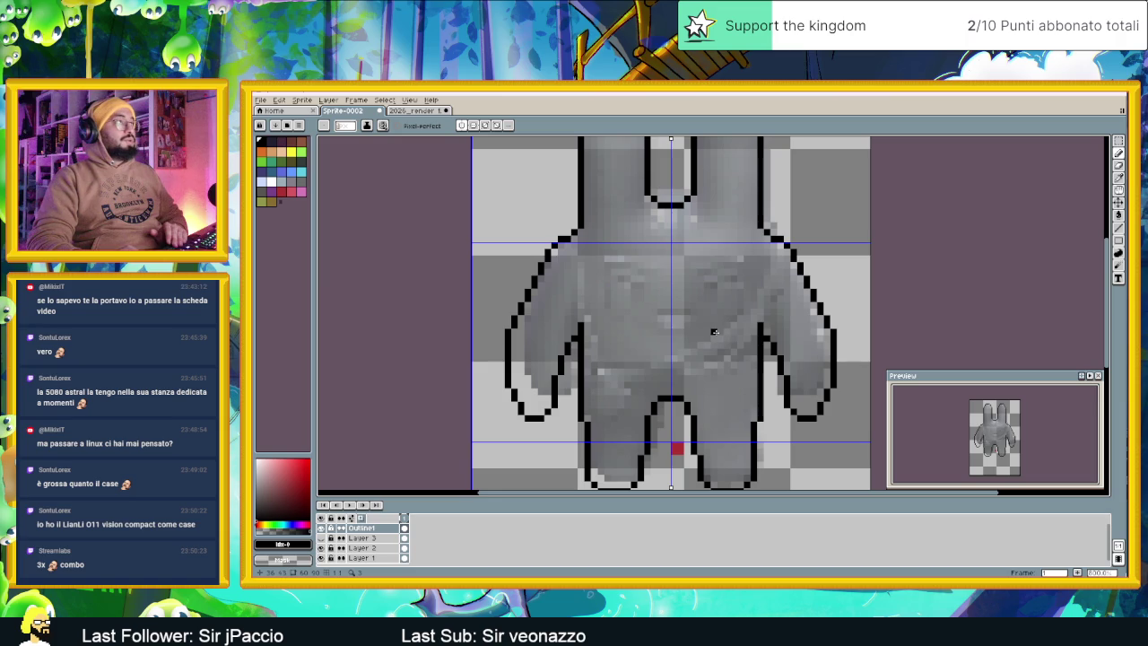
pyautogui.scroll(-1, 712, 331)
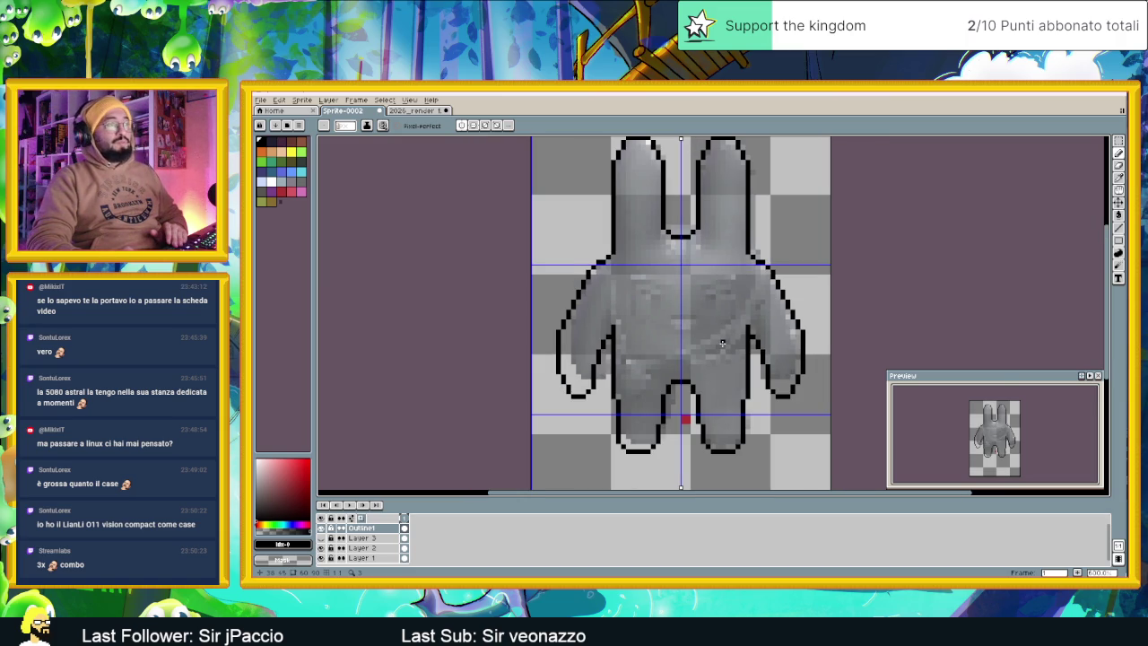
pyautogui.scroll(1, 731, 346)
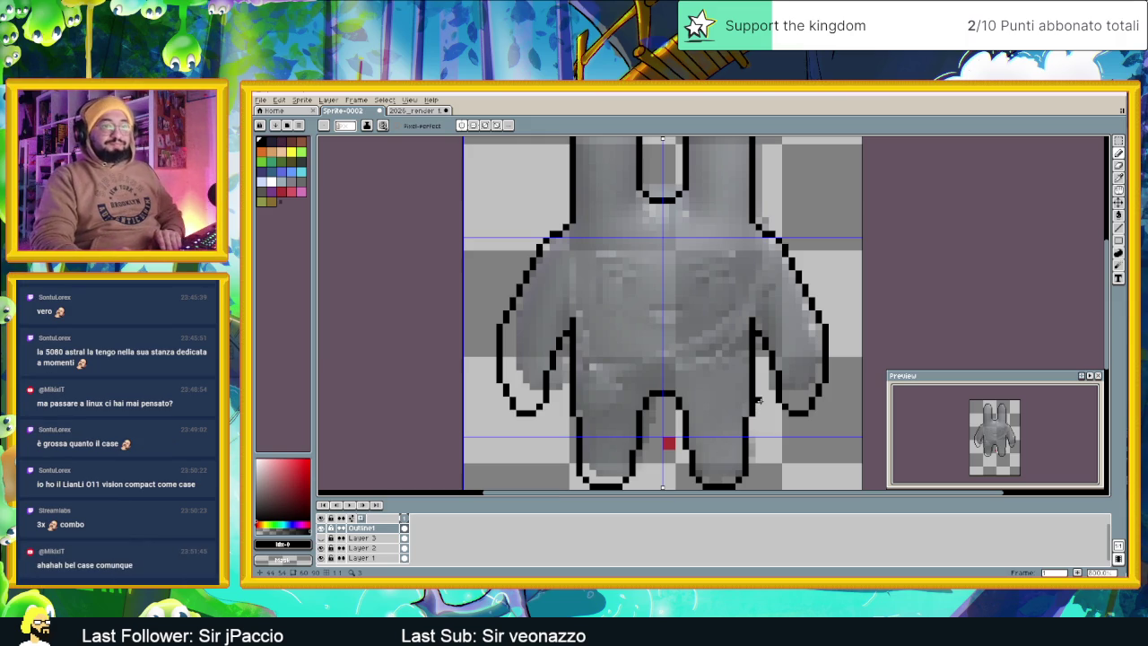
pyautogui.scroll(-2, 714, 380)
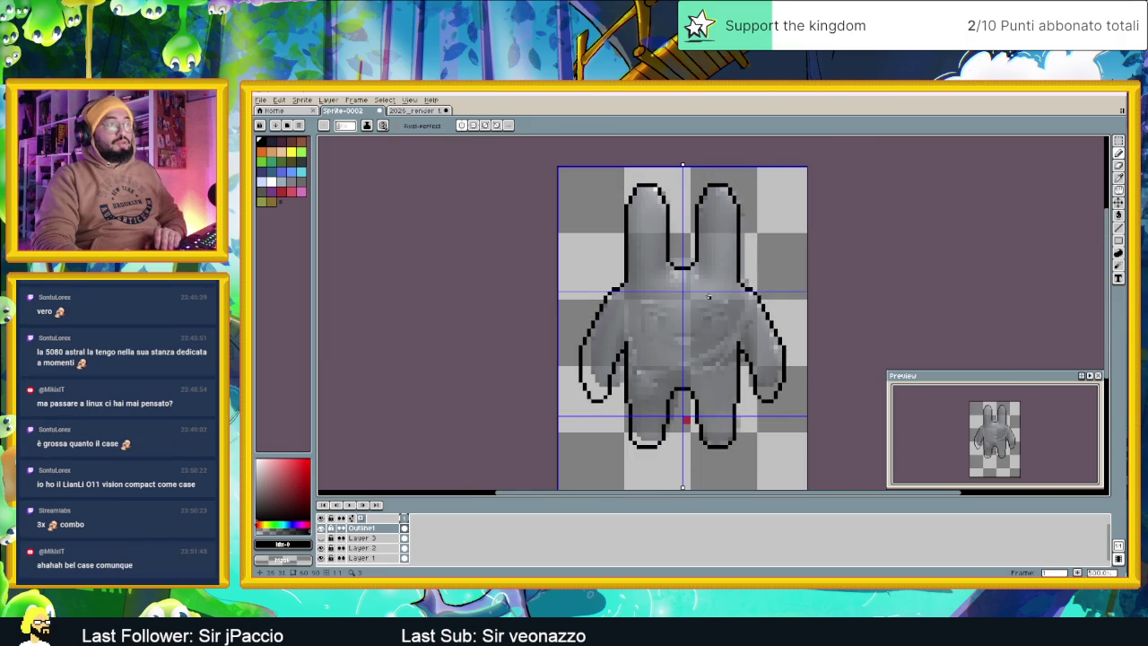
pyautogui.scroll(1, 699, 324)
pyautogui.scroll(1, 681, 334)
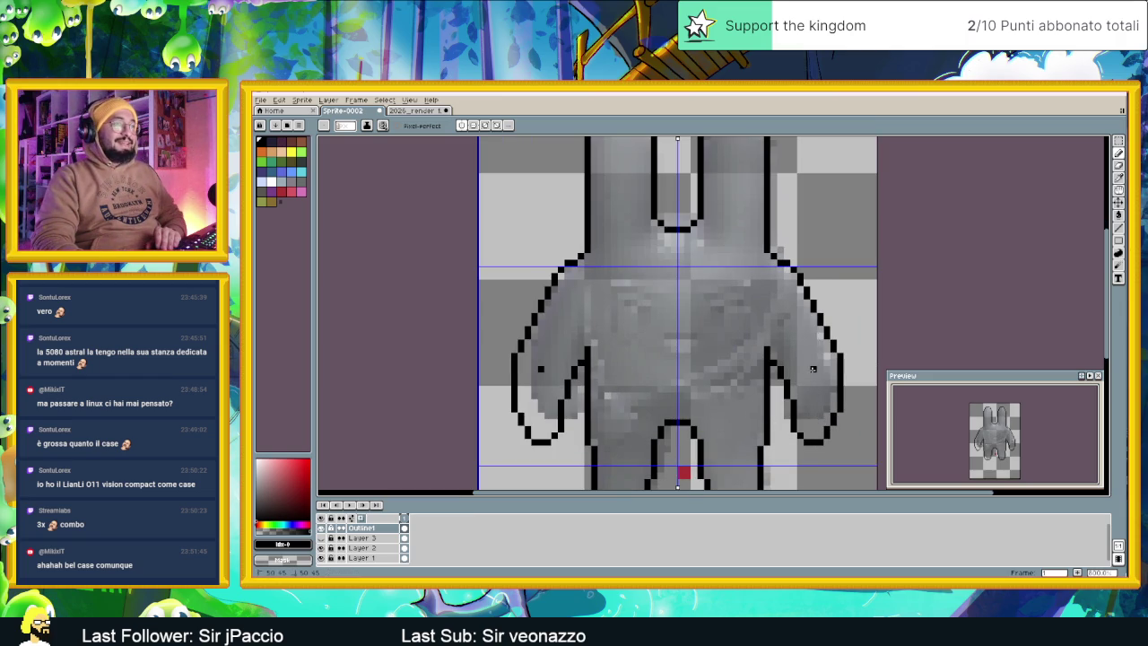
# Draw mirrored black finger lines on both hands with horizontal symmetry
pyautogui.click(819, 375)
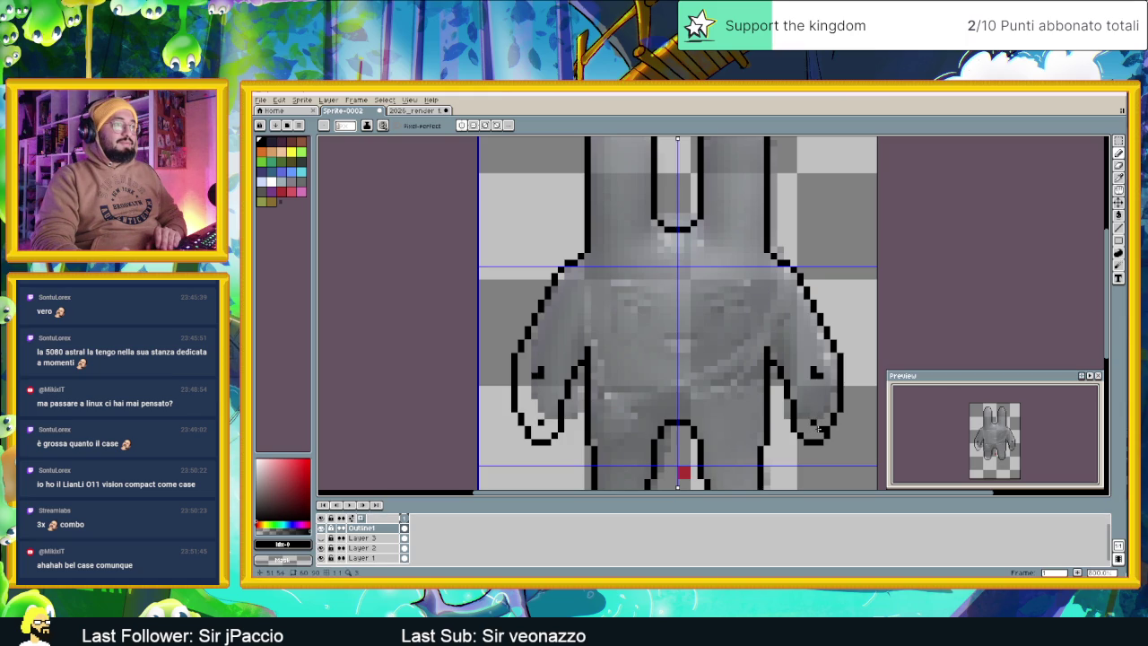
pyautogui.click(820, 397)
pyautogui.scroll(-2, 827, 468)
pyautogui.scroll(-1, 827, 449)
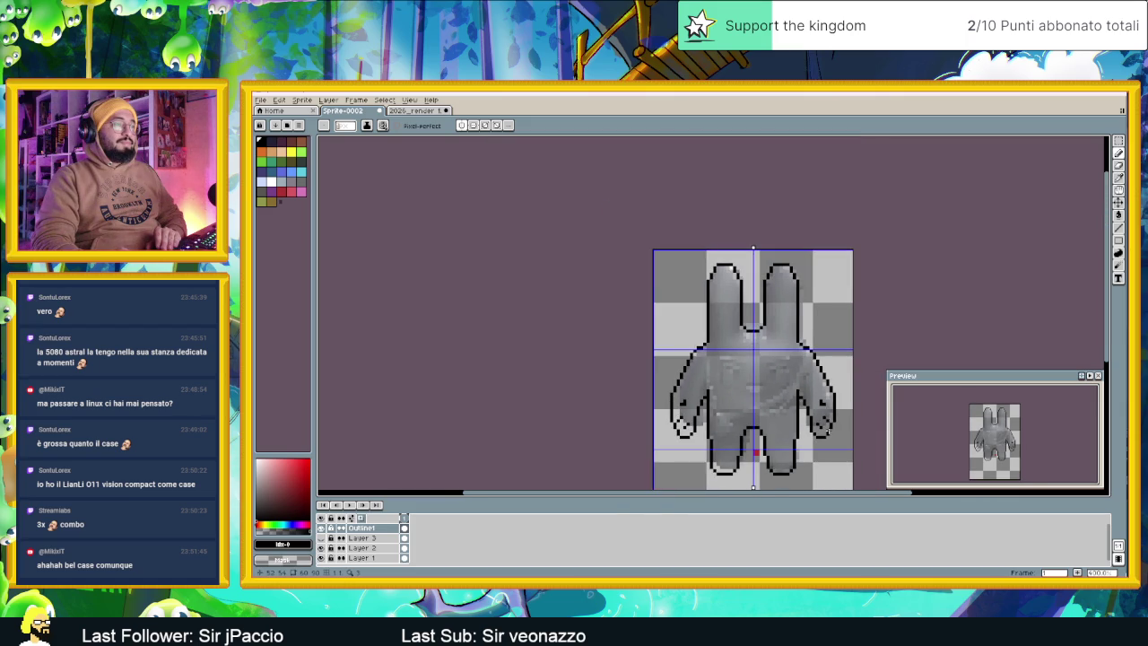
pyautogui.scroll(1, 832, 428)
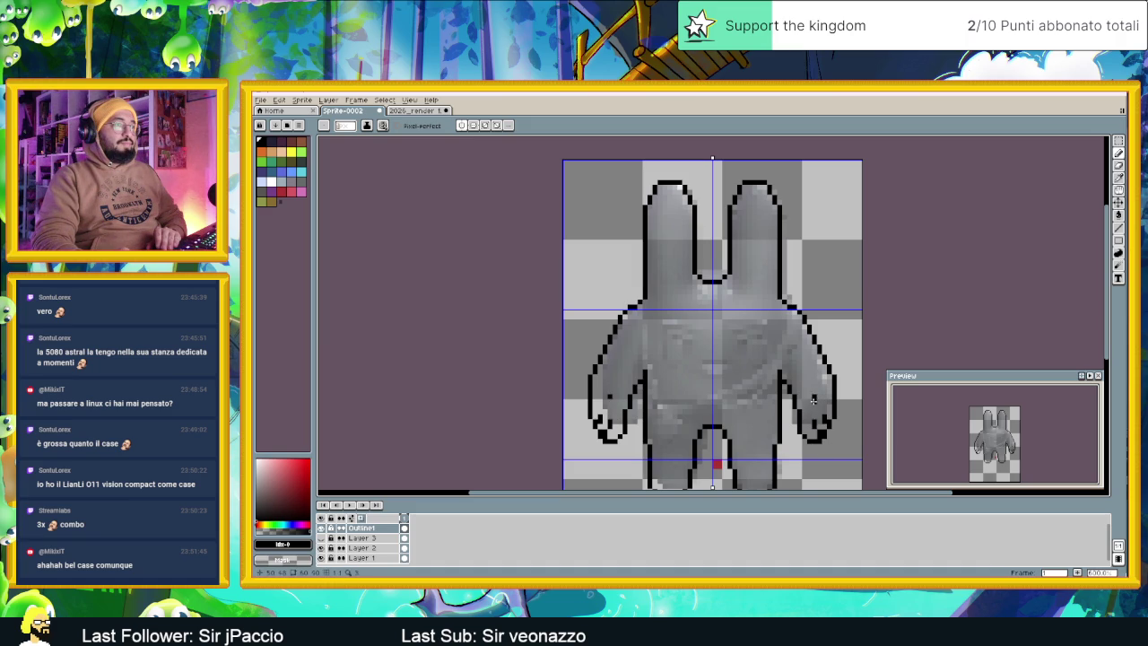
pyautogui.scroll(-2, 843, 434)
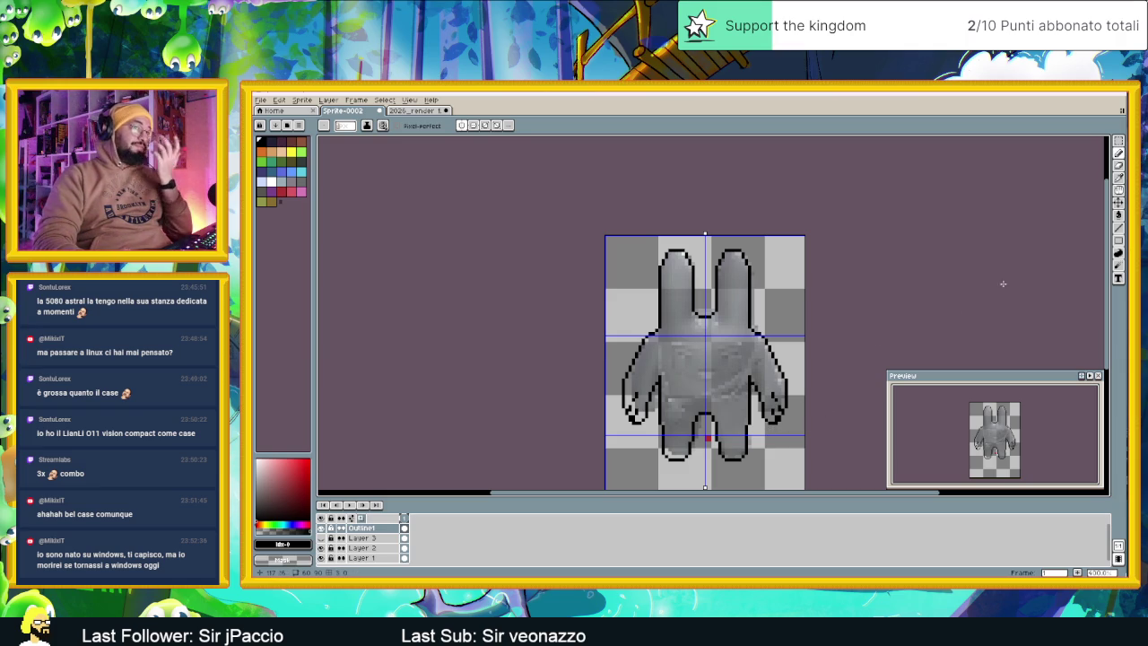
# Fill the bunny's body inside the outline with white using the Paint Bucket
pyautogui.click(1118, 215)
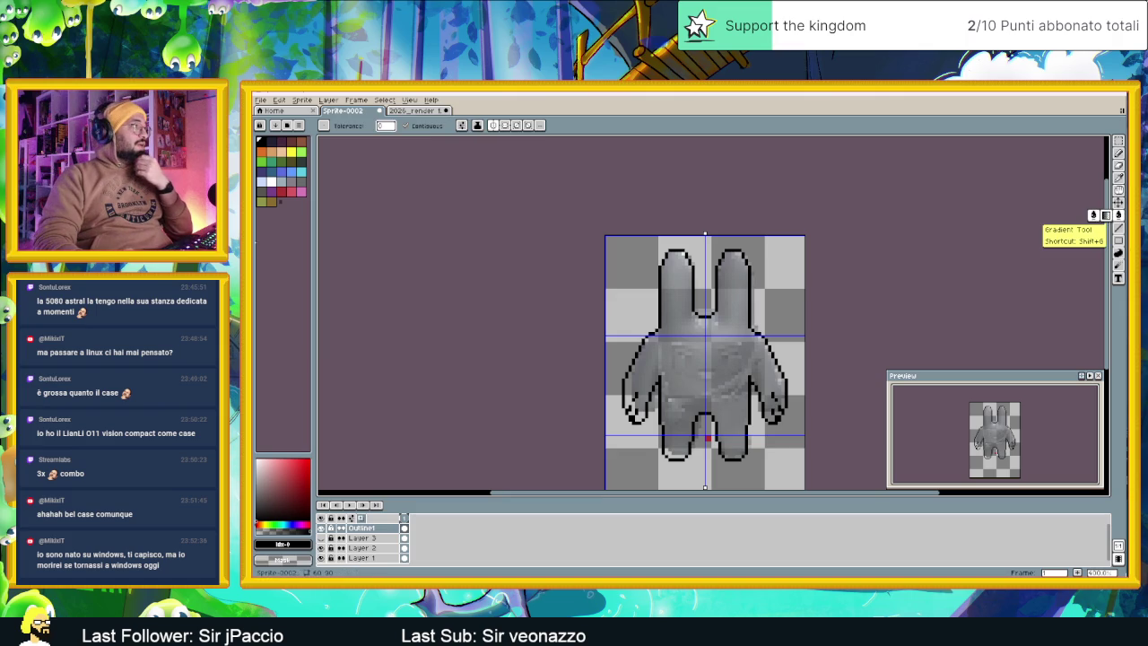
pyautogui.click(272, 183)
pyautogui.click(734, 356)
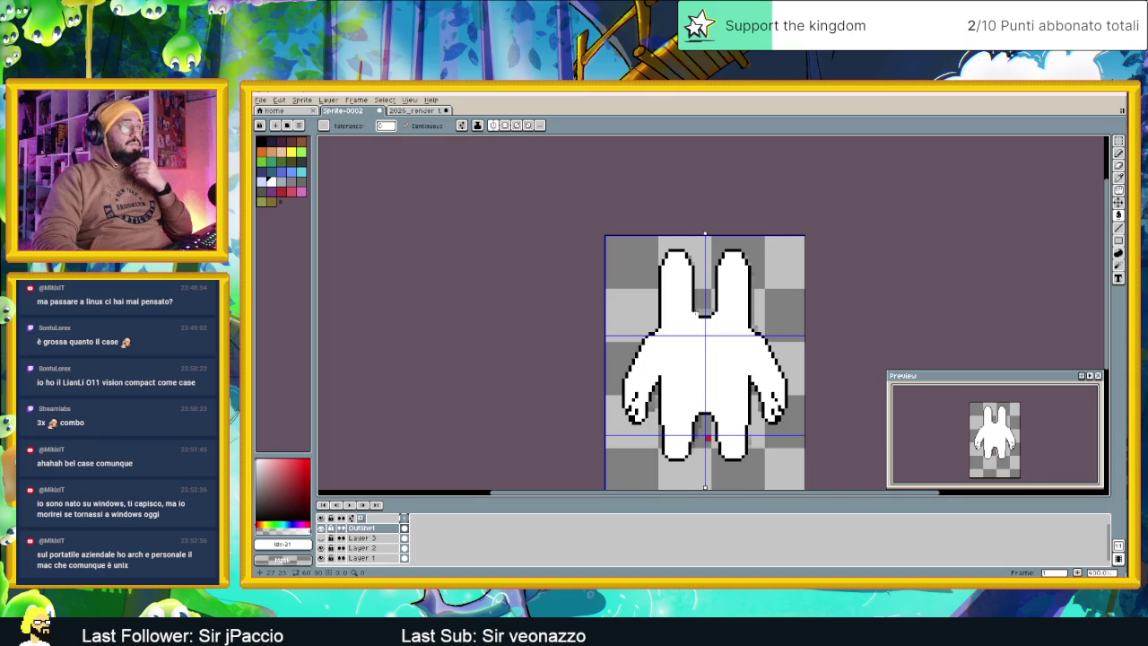
pyautogui.scroll(1, 699, 314)
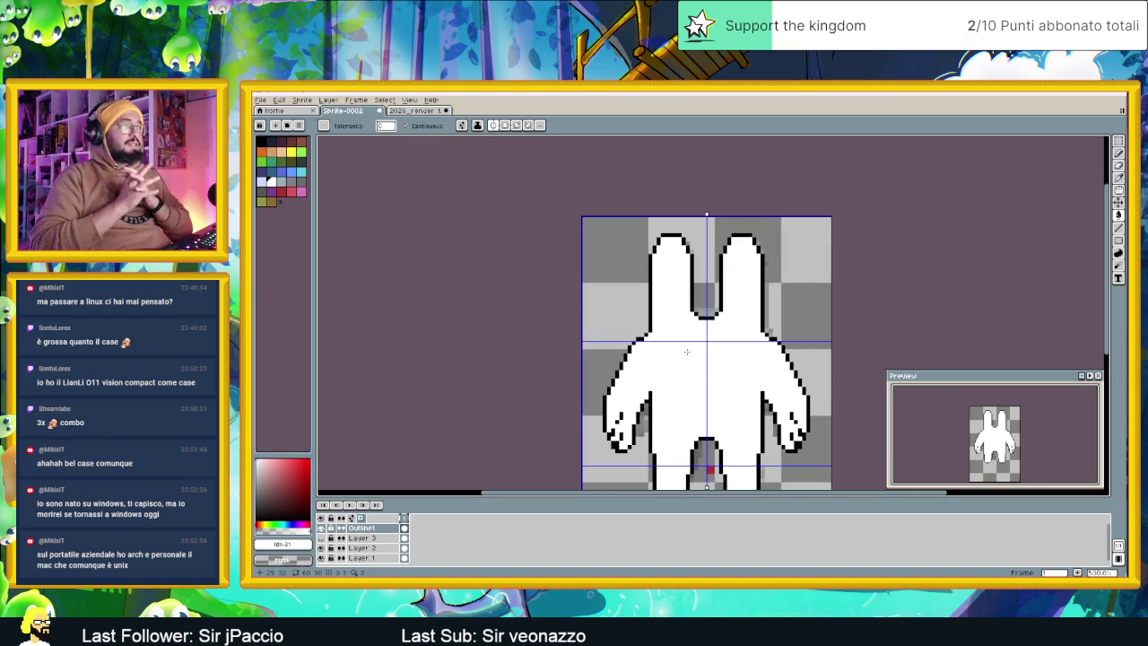
pyautogui.scroll(1, 765, 330)
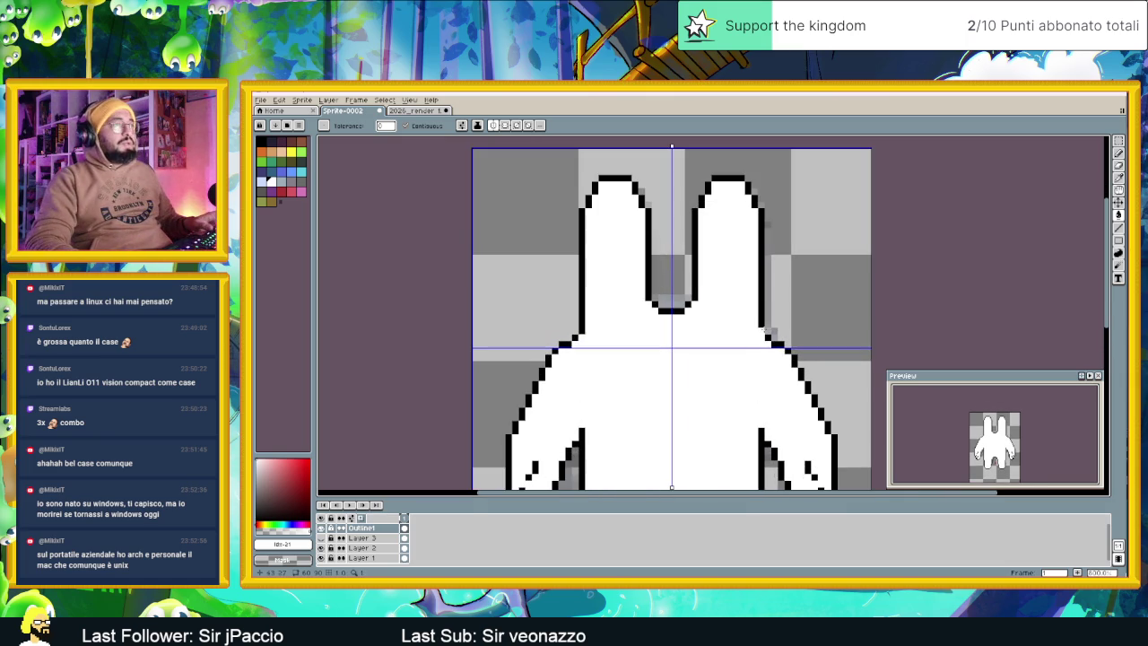
# Try a white line stroke, undo it, then hide Outline1 to compare with the render
pyautogui.press('i')
pyautogui.keyDown('alt'); pyautogui.click(766, 330); pyautogui.keyUp('alt')
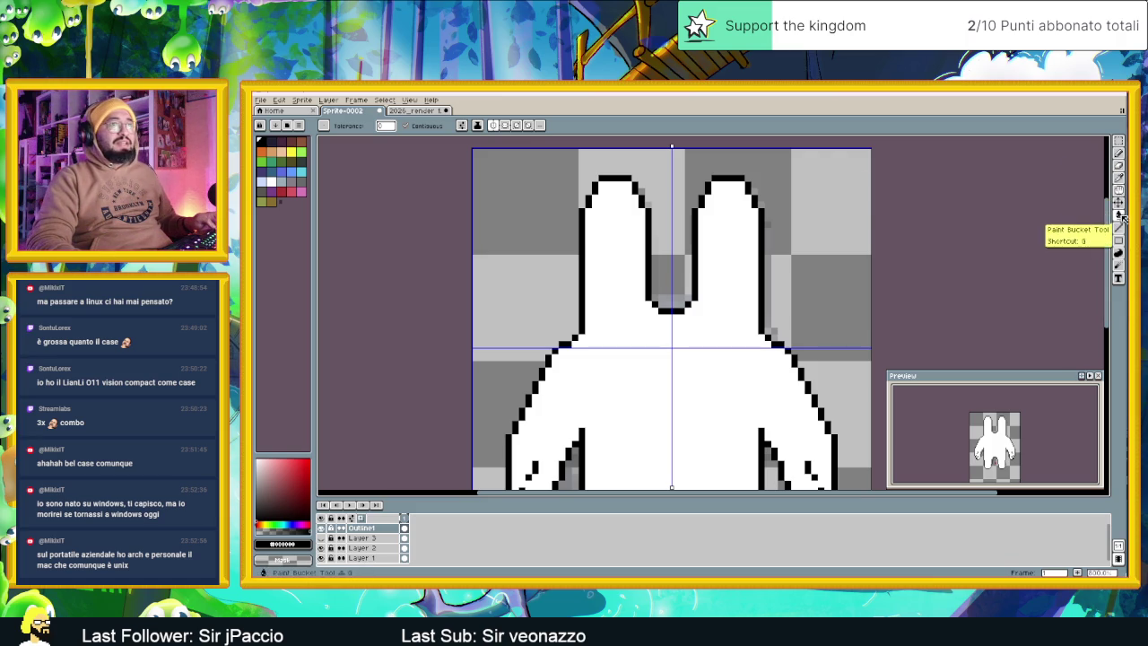
pyautogui.press('l')
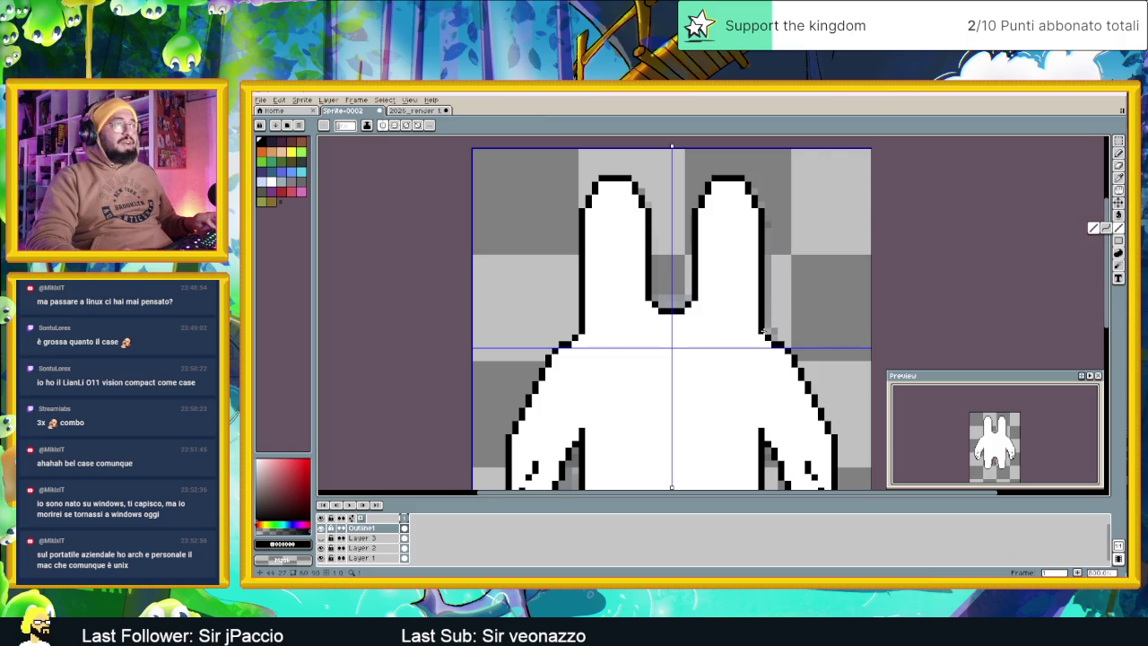
pyautogui.keyDown('alt'); pyautogui.click(741, 337); pyautogui.keyUp('alt')
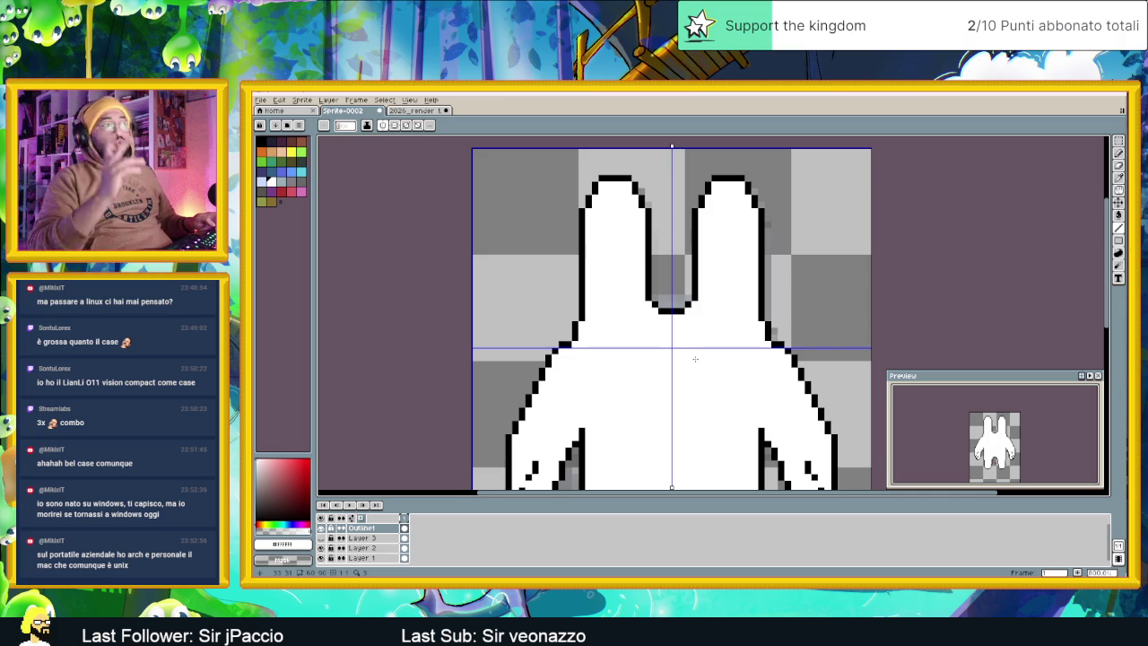
pyautogui.hotkey('ctrl', 'z')
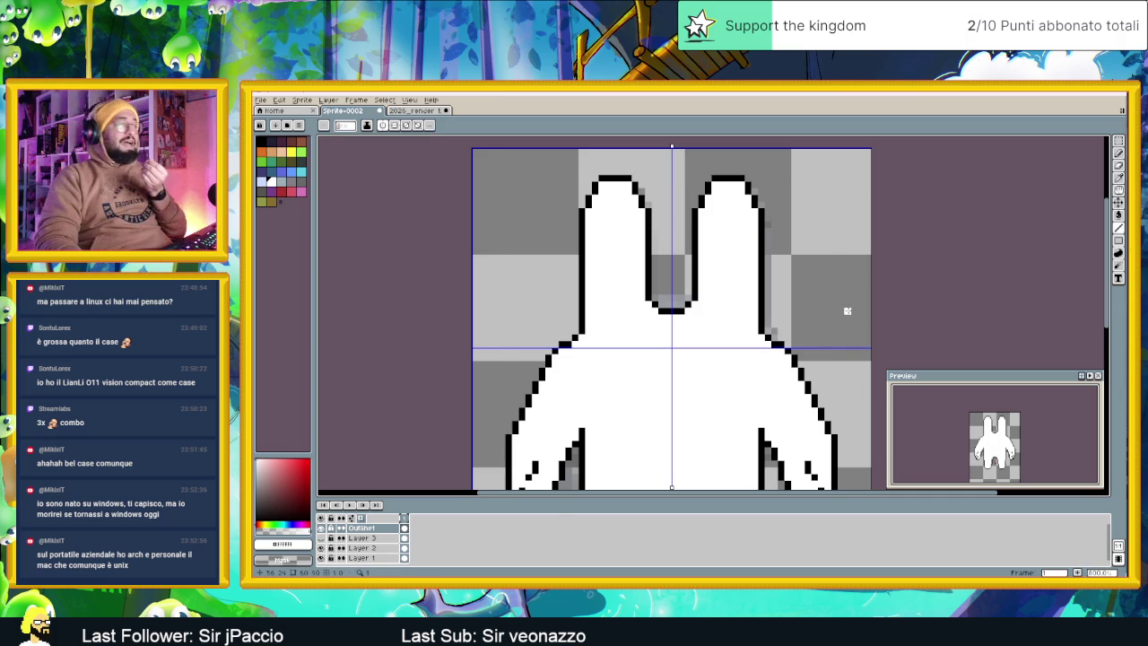
pyautogui.scroll(-1, 820, 334)
pyautogui.scroll(-1, 798, 341)
pyautogui.moveTo(776, 482); pyautogui.dragTo(771, 411)
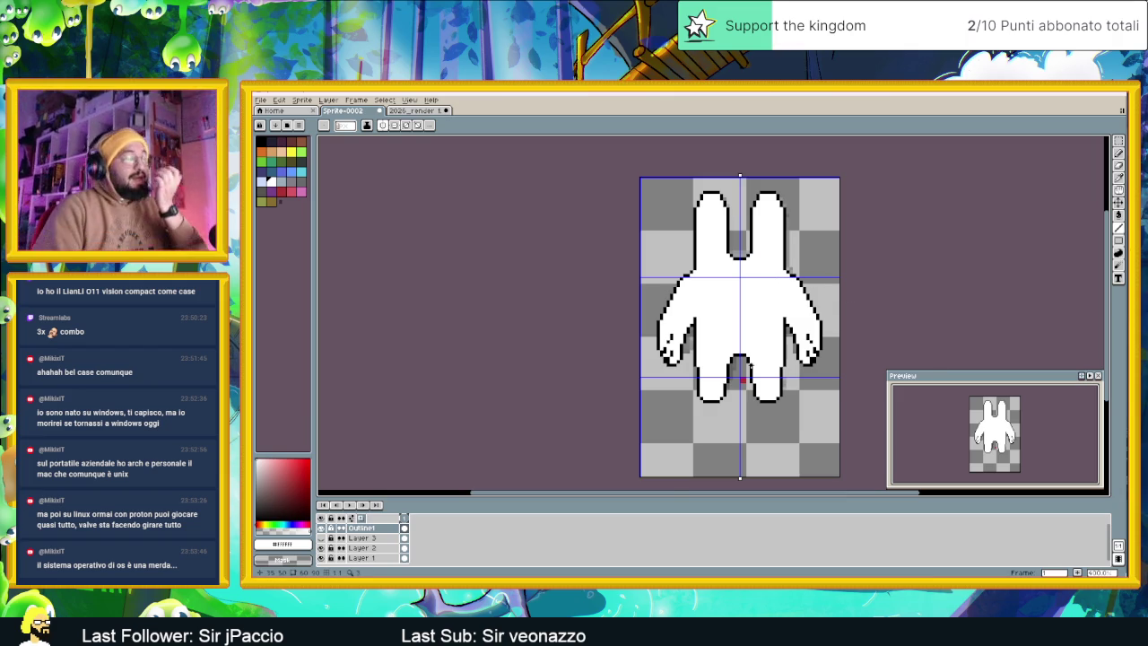
pyautogui.click(323, 529)
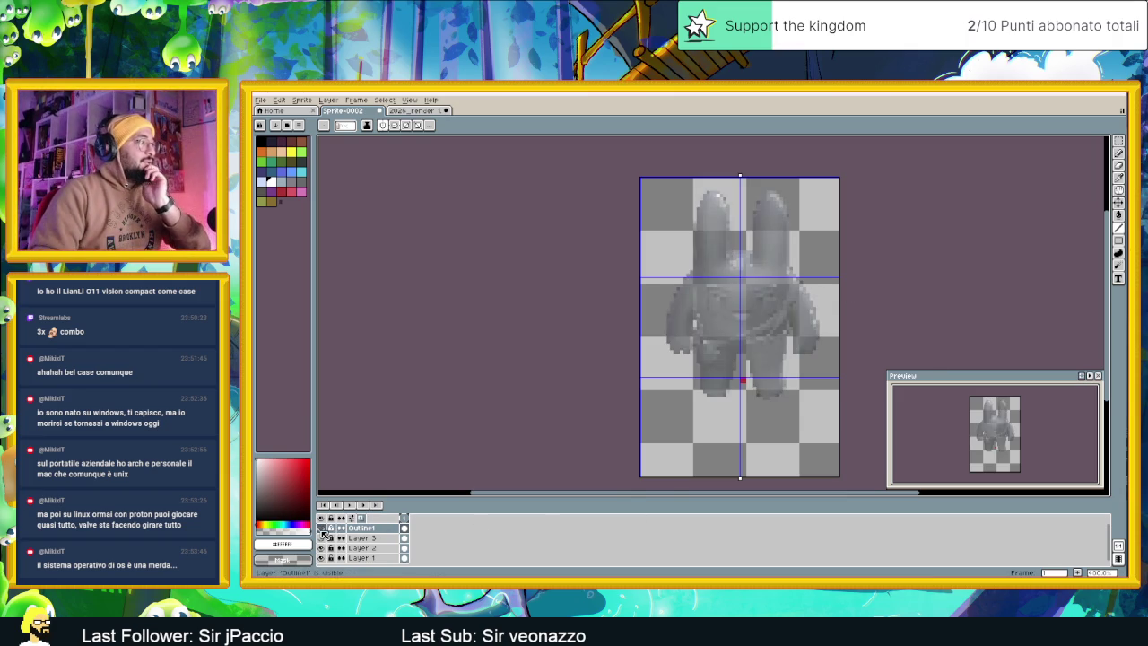
# Show Outline1 again, redraw the left shoulder pixels, and eyedrop black and white from the canvas
pyautogui.click(322, 529)
pyautogui.click(322, 528)
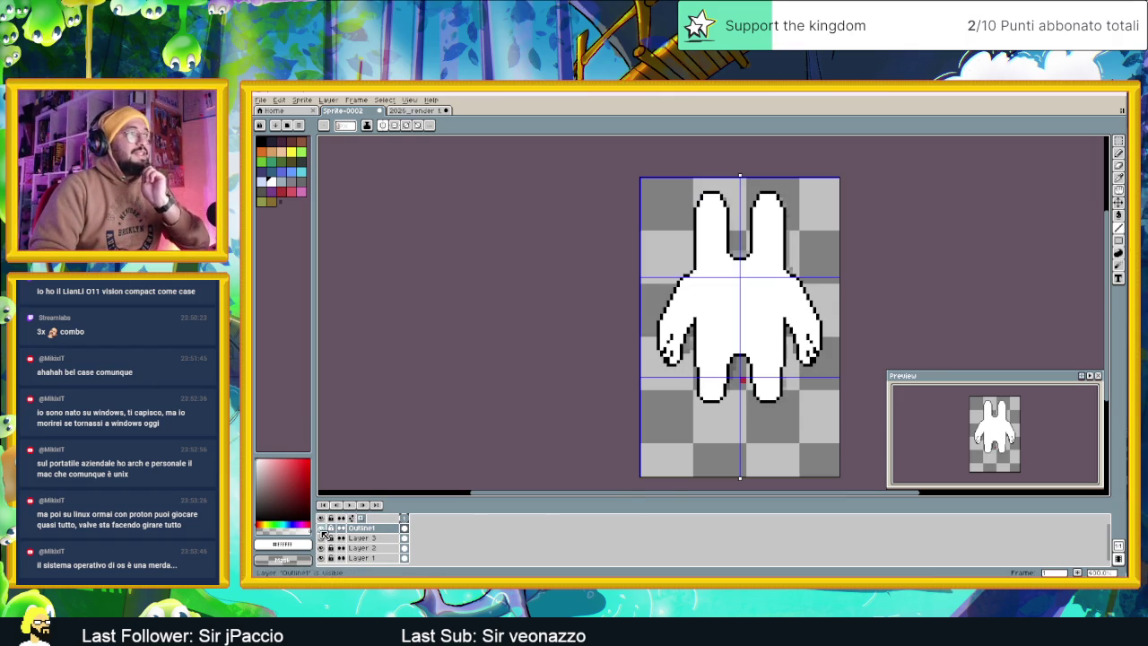
pyautogui.scroll(1, 682, 269)
pyautogui.scroll(1, 682, 269)
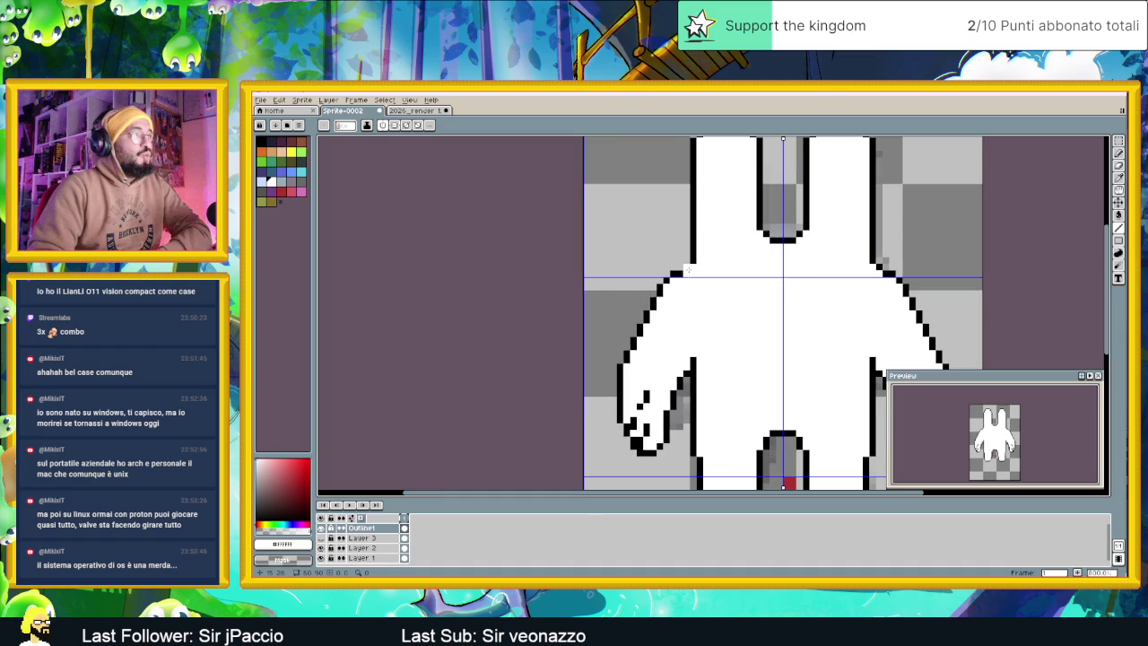
pyautogui.click(678, 272)
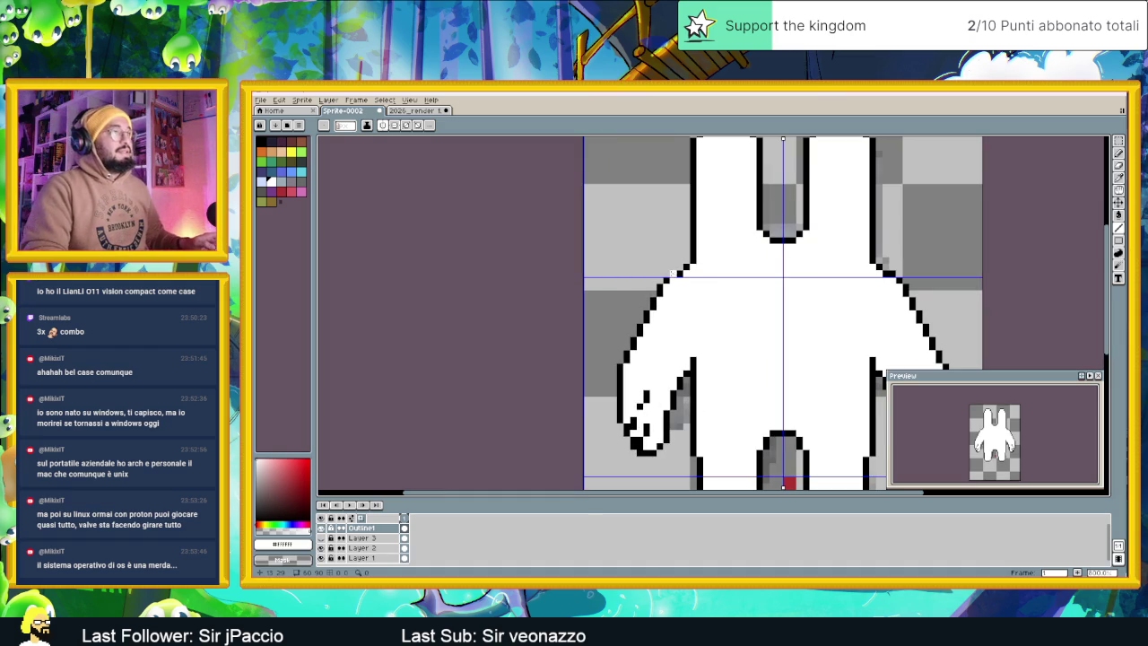
pyautogui.keyDown('alt'); pyautogui.click(680, 272); pyautogui.keyUp('alt')
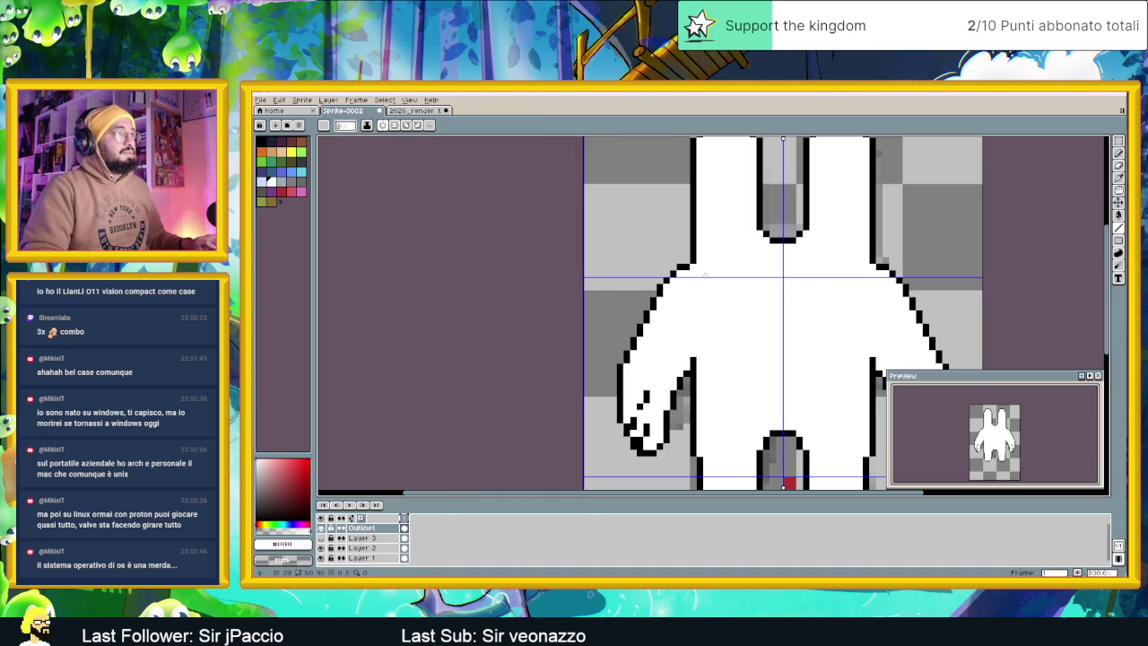
pyautogui.scroll(-2, 723, 301)
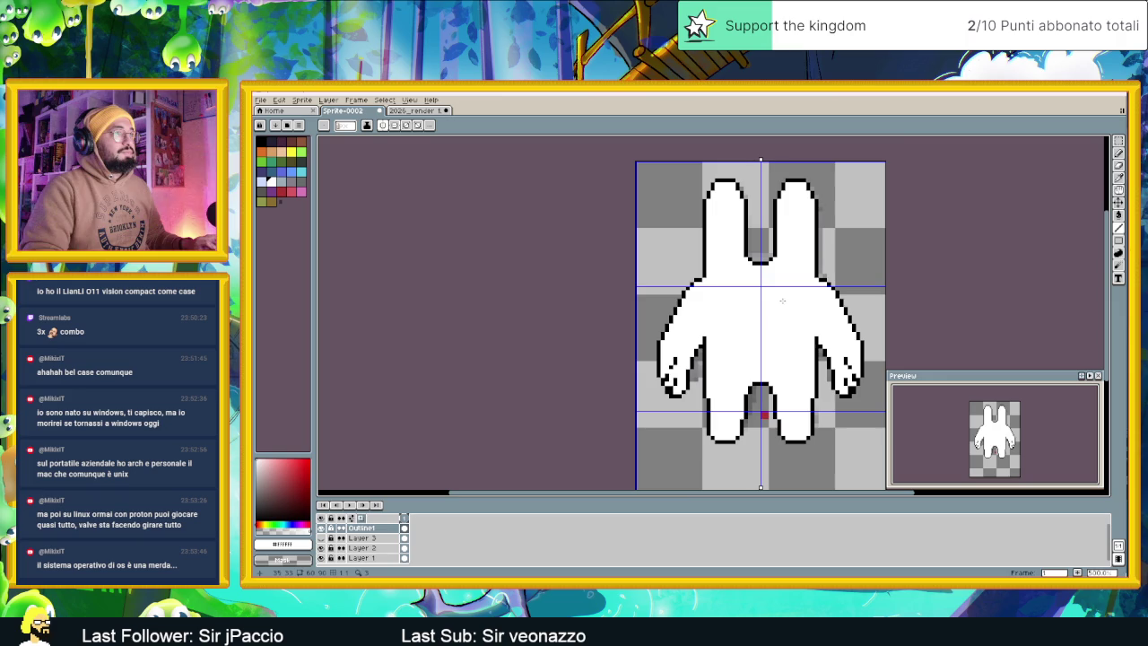
pyautogui.scroll(1, 801, 290)
pyautogui.scroll(1, 801, 290)
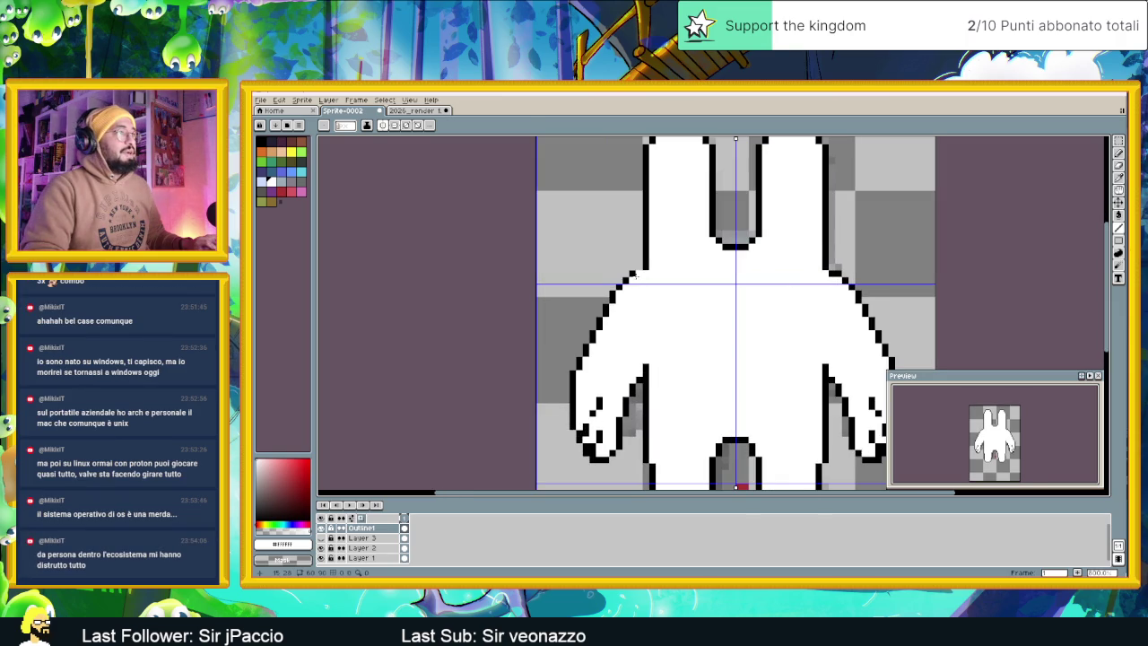
pyautogui.keyDown('alt'); pyautogui.click(841, 280); pyautogui.keyUp('alt')
pyautogui.keyDown('alt'); pyautogui.click(644, 273); pyautogui.keyUp('alt')
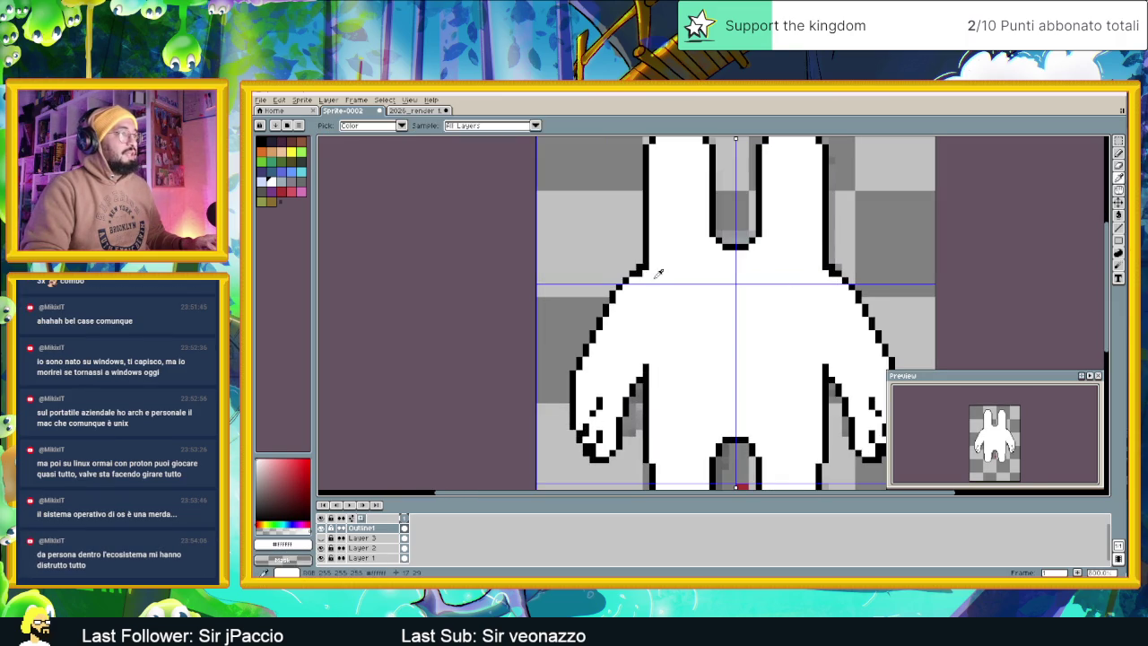
pyautogui.scroll(-1, 734, 313)
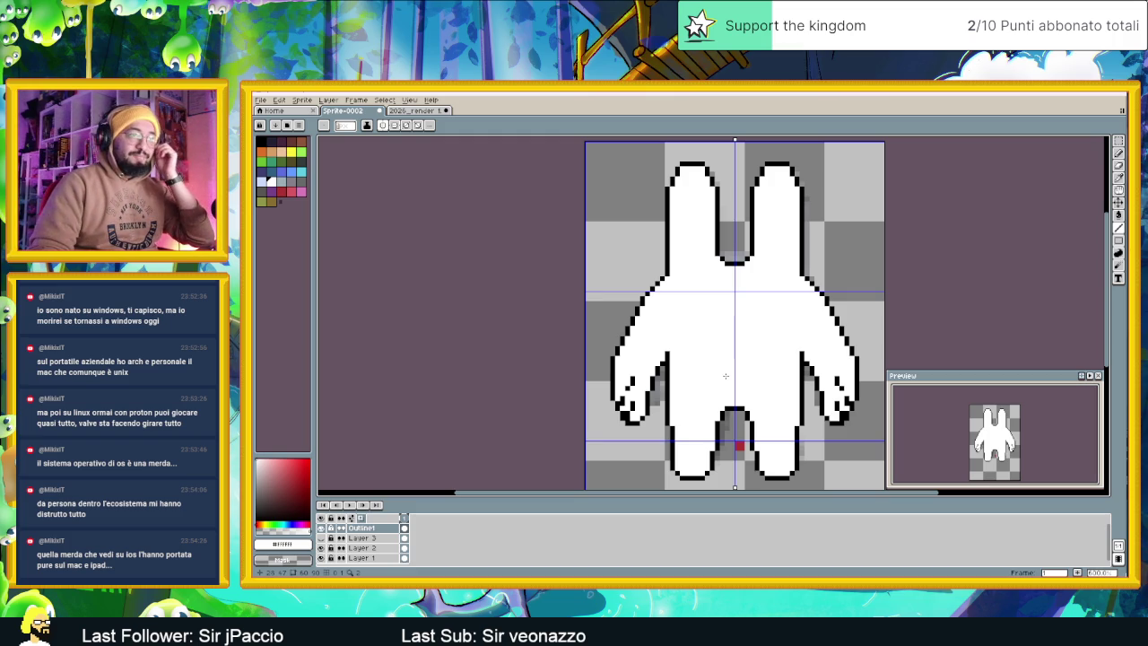
pyautogui.scroll(-1, 727, 394)
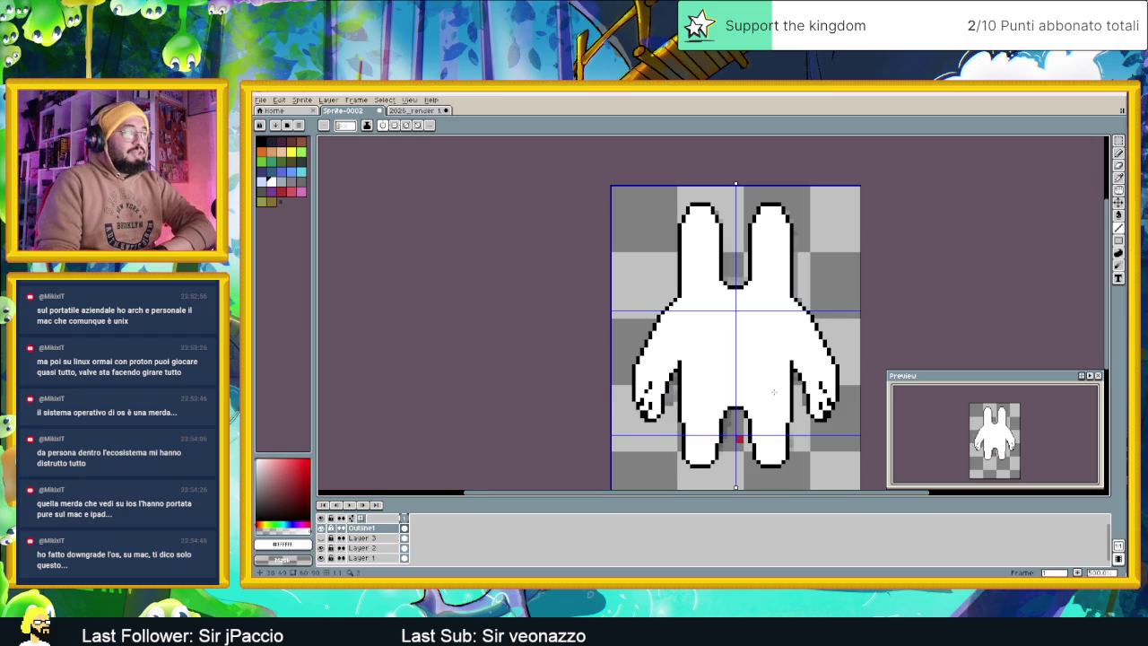
# Eyedrop black and white and paint the first mirrored finger pixels on the hands
pyautogui.scroll(1, 782, 389)
pyautogui.scroll(1, 784, 384)
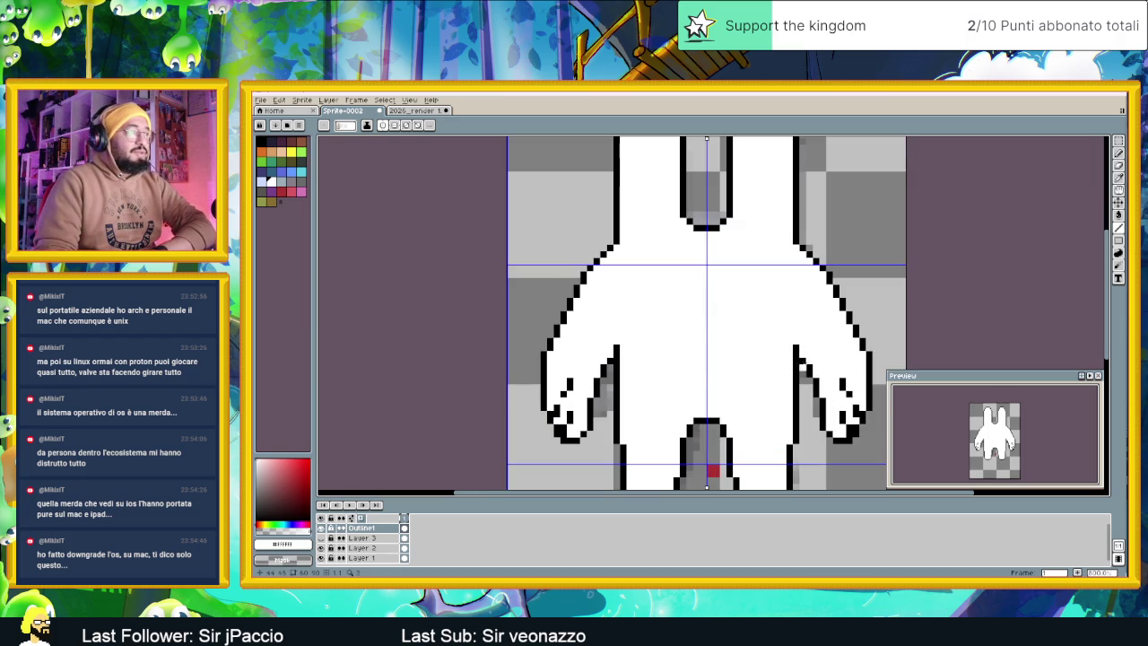
pyautogui.press('i')
pyautogui.click(800, 356)
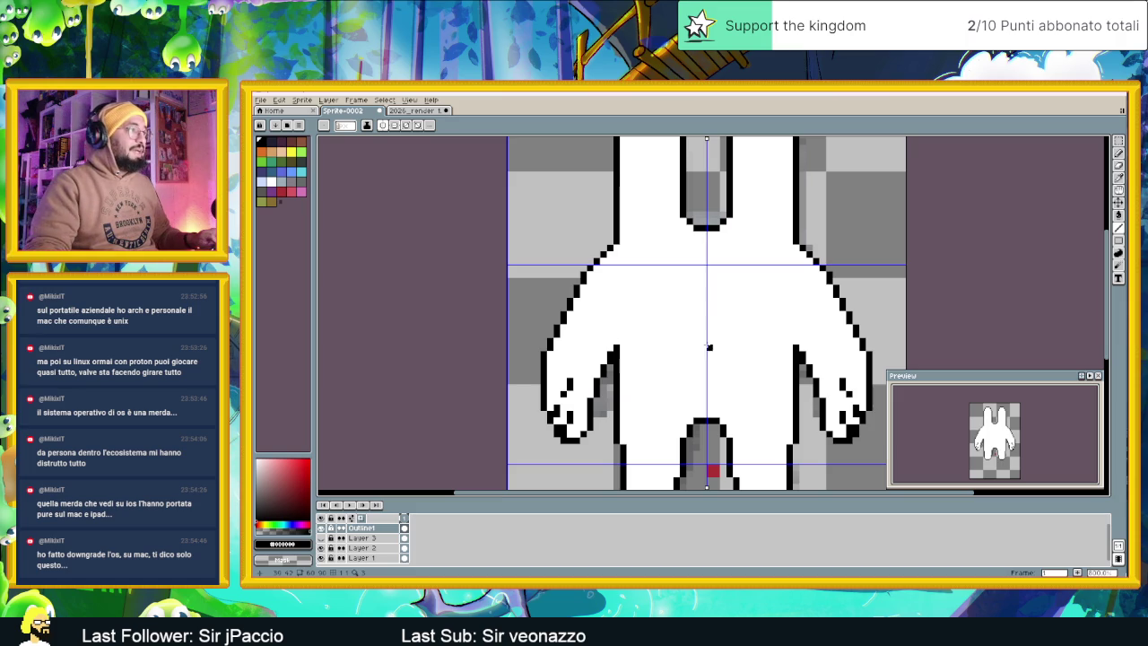
pyautogui.keyDown('alt'); pyautogui.click(590, 375); pyautogui.keyUp('alt')
pyautogui.click(567, 391)
pyautogui.press('alt')
pyautogui.keyDown('alt'); pyautogui.click(546, 375); pyautogui.keyUp('alt')
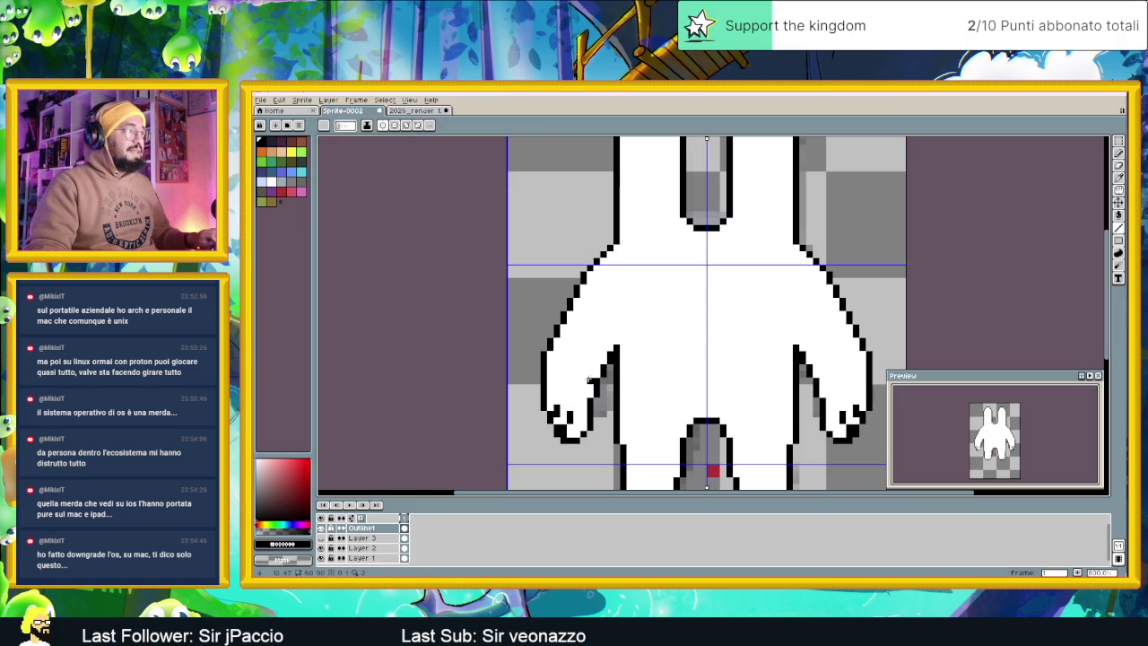
pyautogui.click(576, 370)
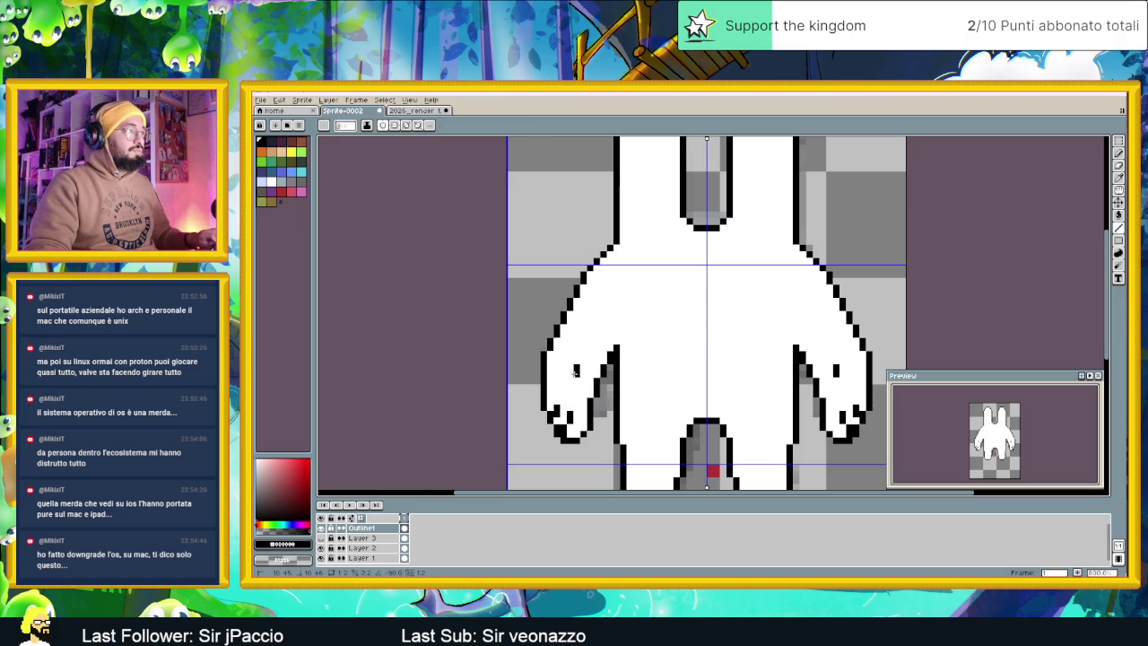
pyautogui.click(569, 379)
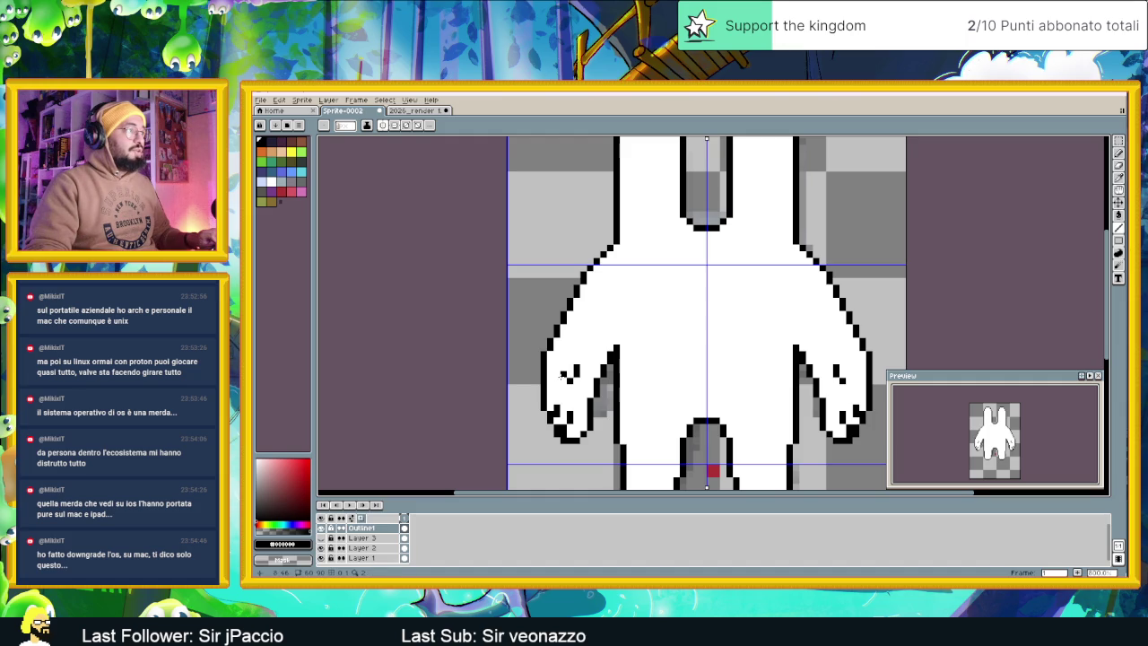
# Add more black finger pixels to both hands and whiten a stray pixel
pyautogui.keyDown('alt'); pyautogui.click(559, 358); pyautogui.keyUp('alt')
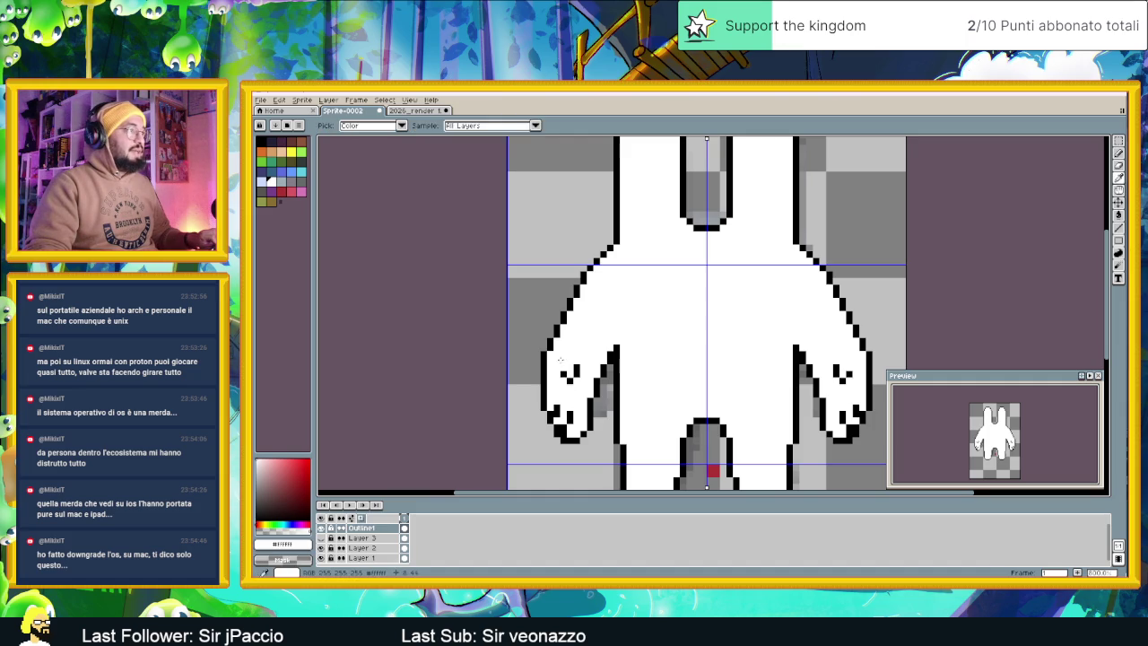
pyautogui.keyDown('alt'); pyautogui.click(569, 382); pyautogui.keyUp('alt')
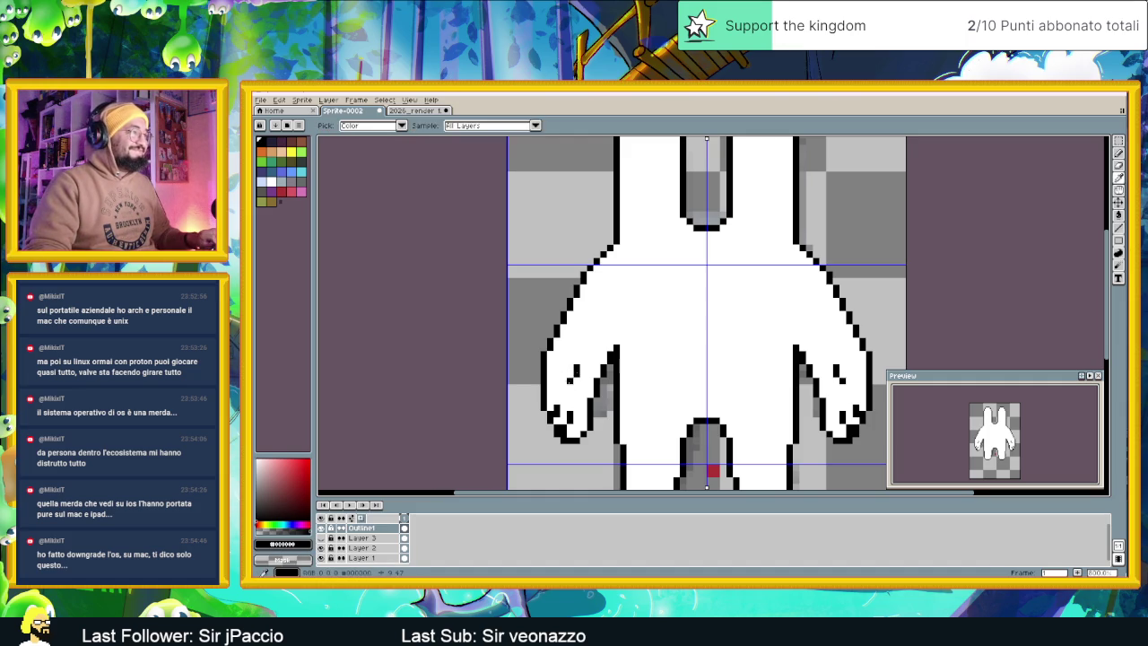
pyautogui.click(563, 381)
pyautogui.click(690, 420)
pyautogui.scroll(-2, 628, 359)
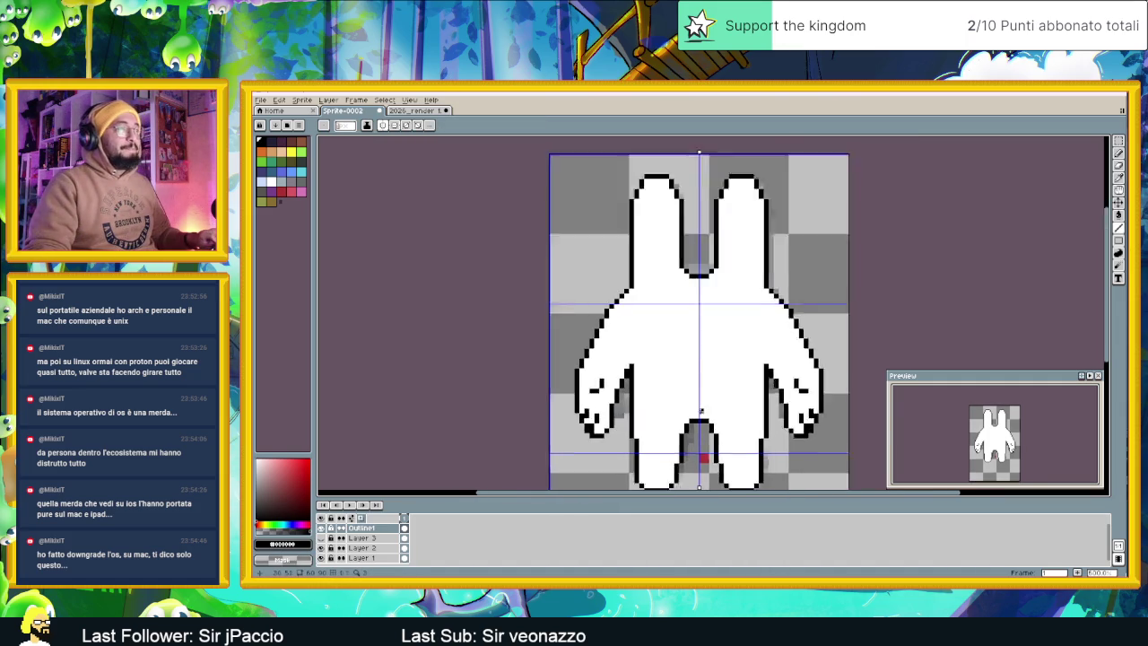
pyautogui.scroll(2, 619, 359)
pyautogui.click(566, 364)
pyautogui.click(563, 365)
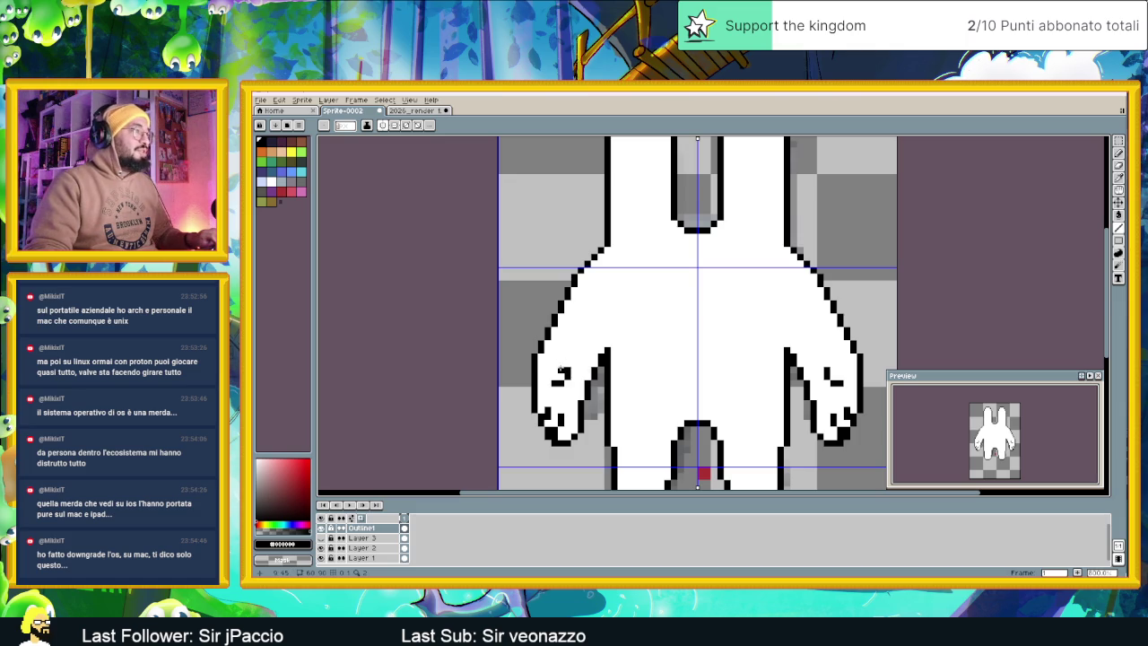
pyautogui.keyDown('alt'); pyautogui.click(568, 368); pyautogui.keyUp('alt')
pyautogui.click(567, 370)
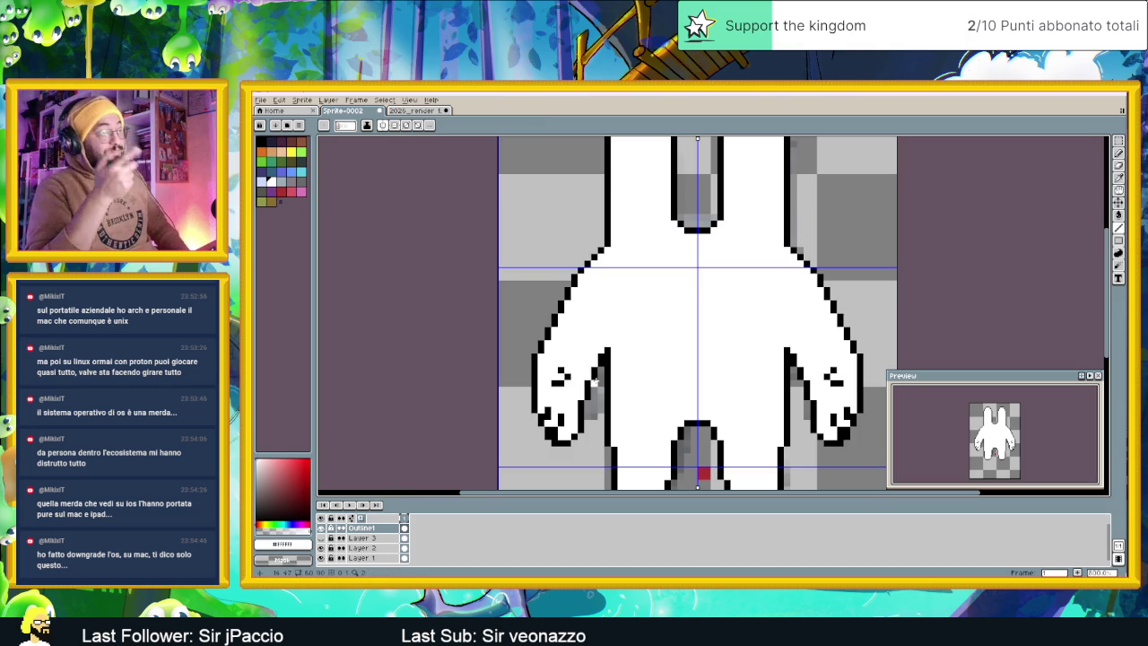
pyautogui.scroll(-1, 776, 320)
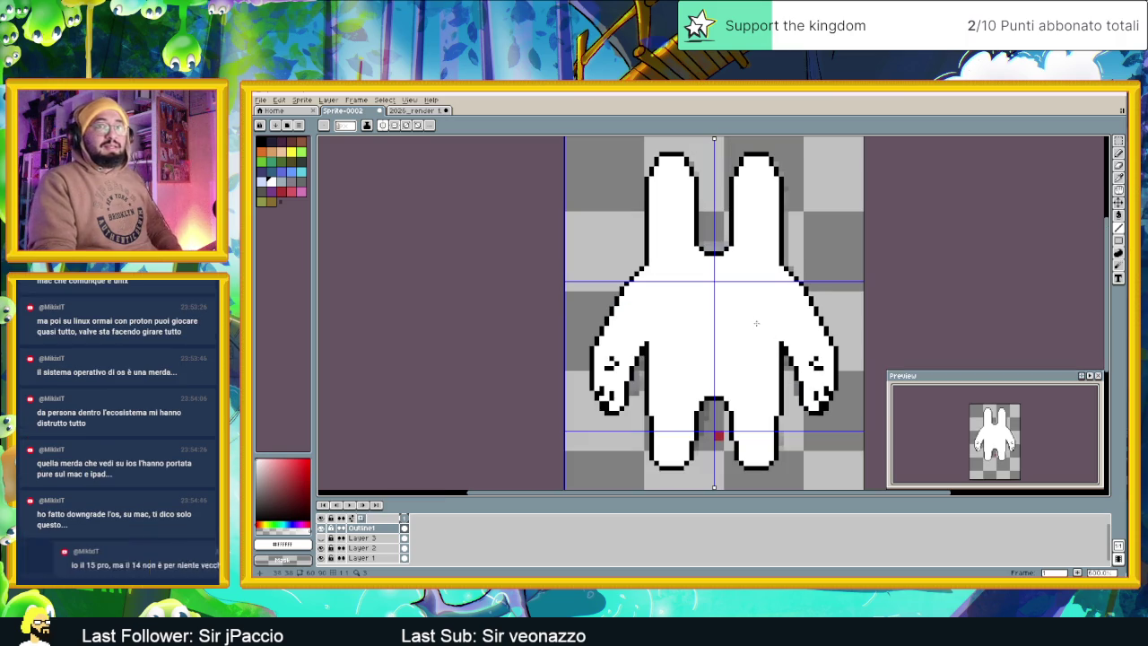
pyautogui.scroll(1, 713, 267)
pyautogui.scroll(1, 723, 279)
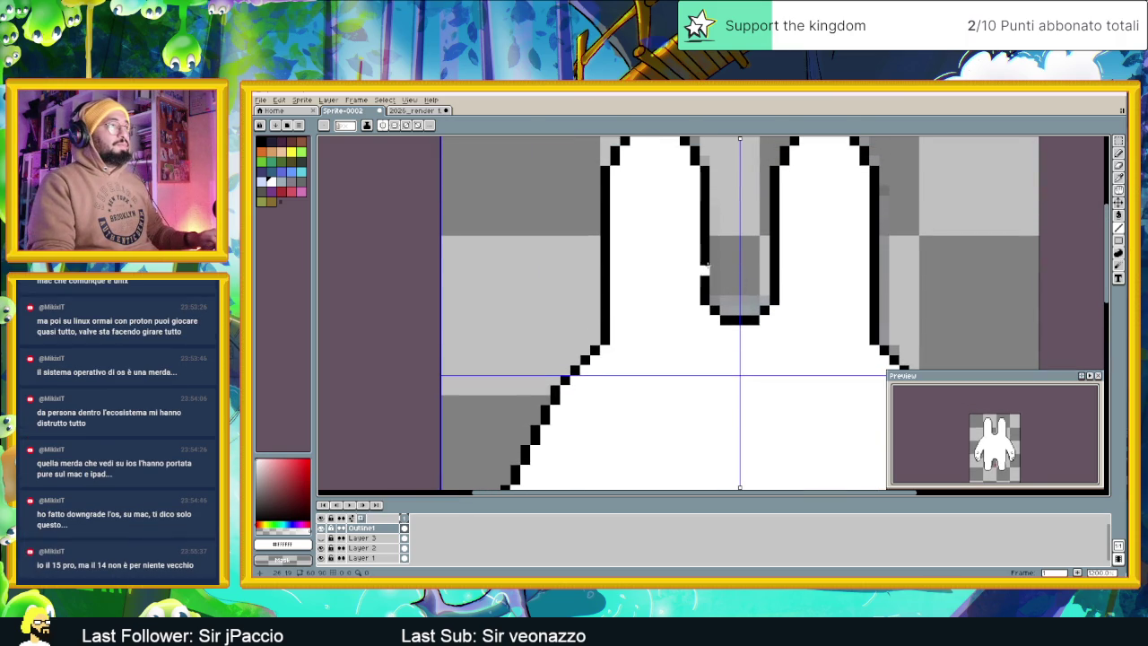
# Draw black lower inner-ear edges and repaint the excess black there white
pyautogui.keyDown('alt'); pyautogui.click(775, 267); pyautogui.keyUp('alt')
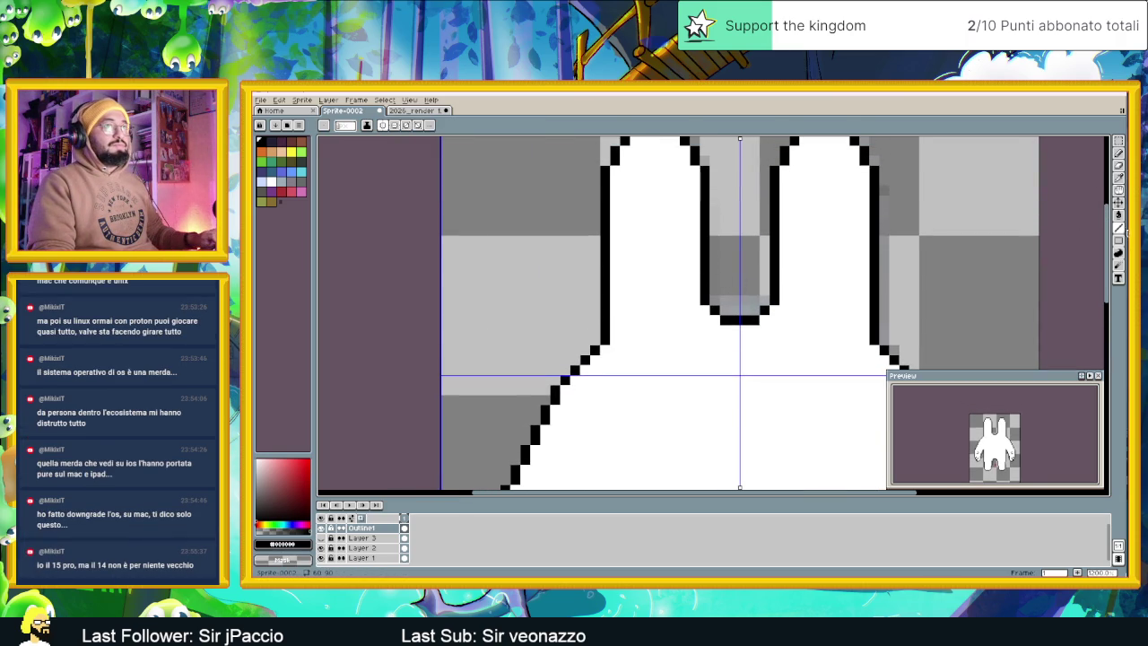
pyautogui.moveTo(744, 272)
pyautogui.mouseDown()
pyautogui.moveTo(722, 301)
pyautogui.moveTo(714, 272)
pyautogui.mouseUp()
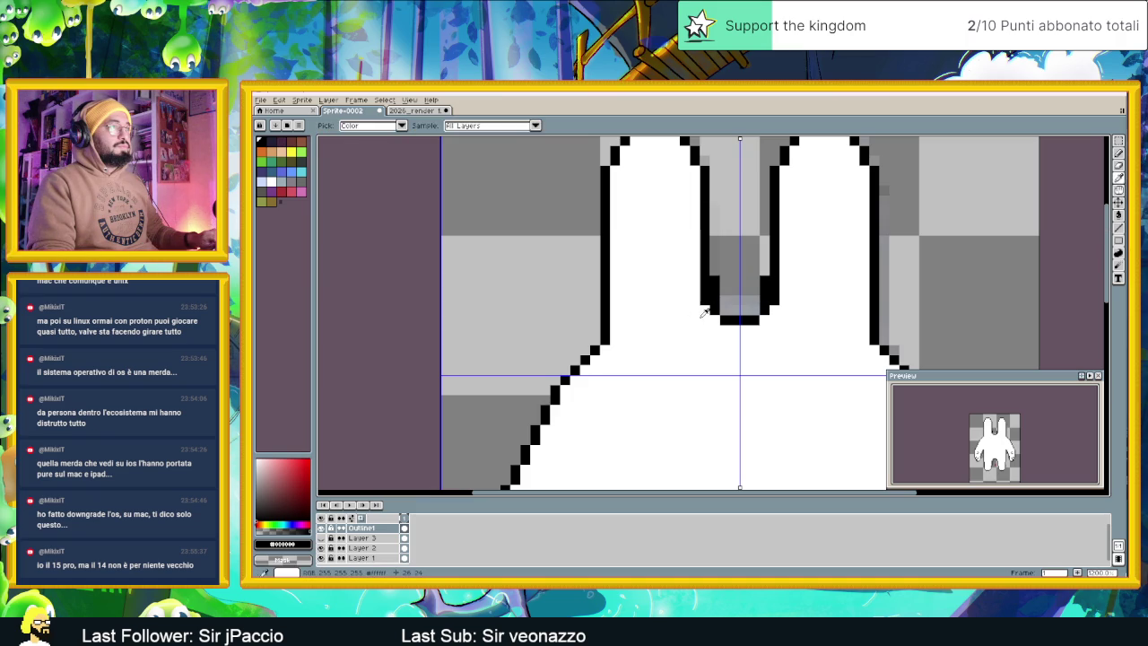
pyautogui.keyDown('alt'); pyautogui.click(696, 287); pyautogui.keyUp('alt')
pyautogui.moveTo(775, 303); pyautogui.dragTo(775, 276)
pyautogui.moveTo(705, 295); pyautogui.dragTo(703, 282)
pyautogui.scroll(-4, 745, 301)
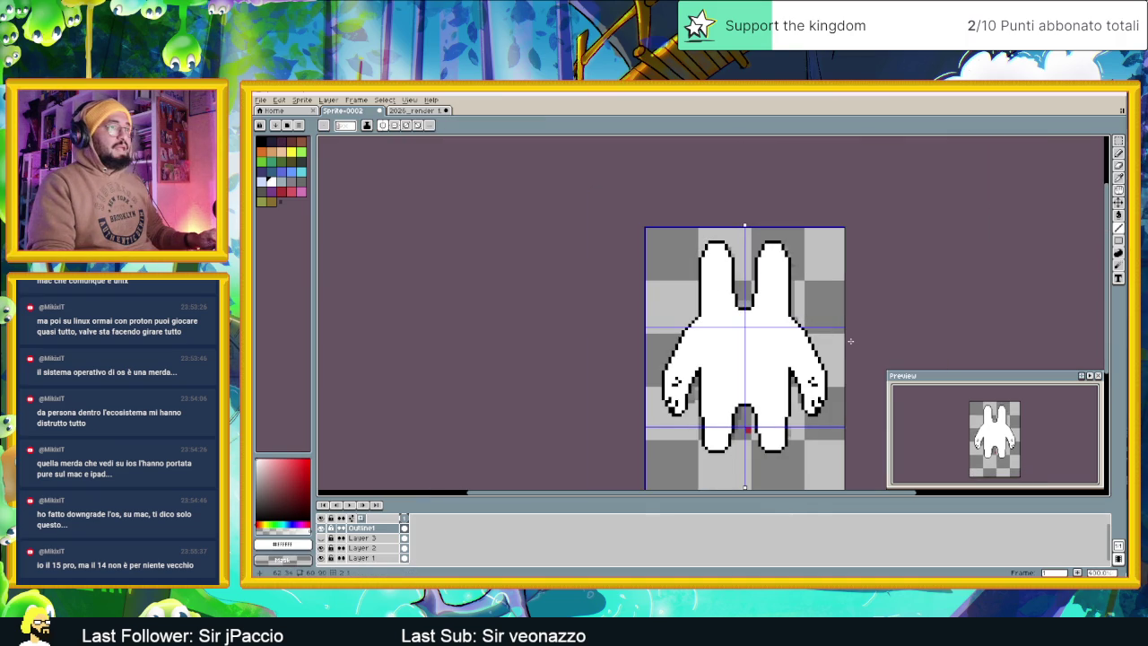
# Undo and redo the last stroke, then add Layer 4 above Outline with the pixel-perfect pencil
pyautogui.hotkey('ctrl', 'z')
pyautogui.hotkey('ctrl', 'y')
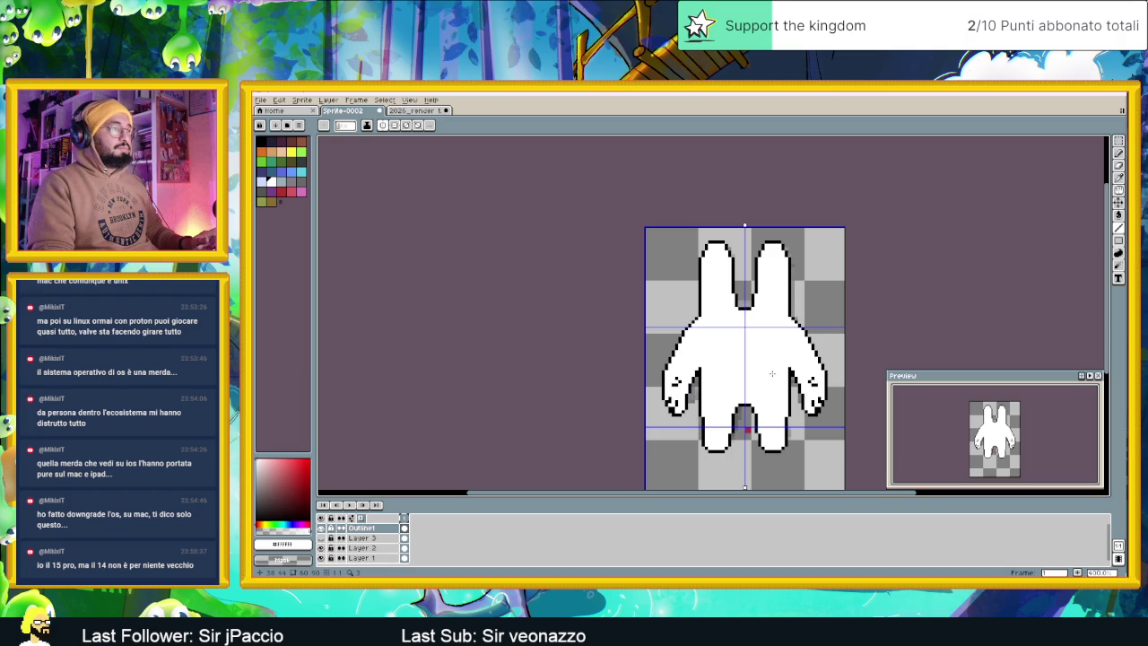
pyautogui.scroll(1, 771, 374)
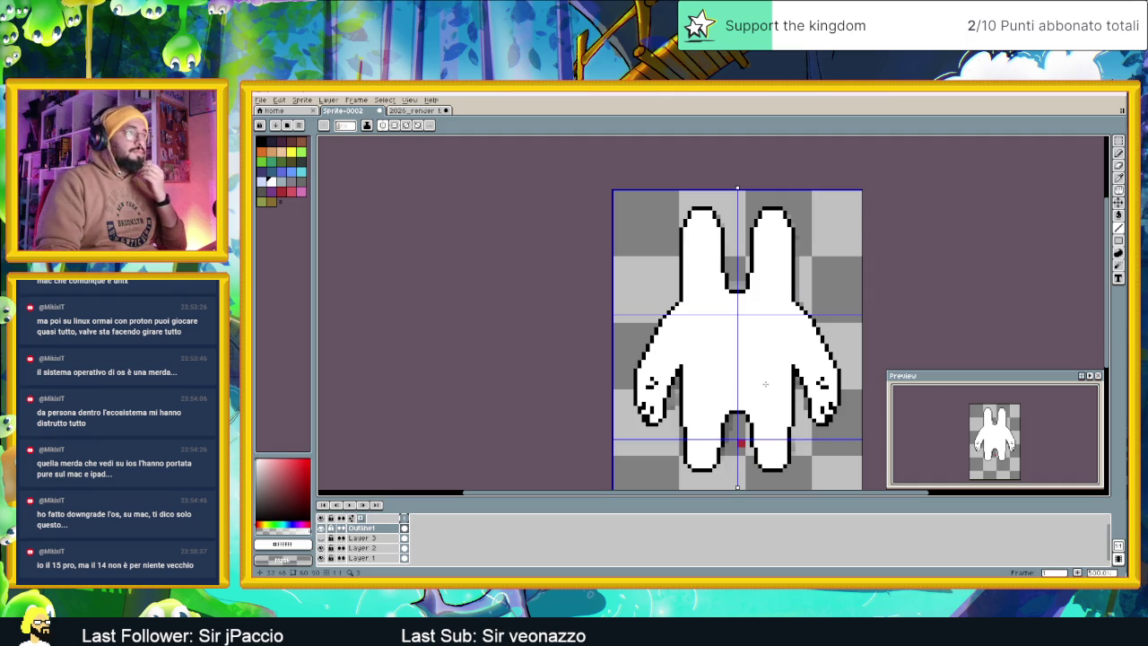
pyautogui.rightClick(360, 529)
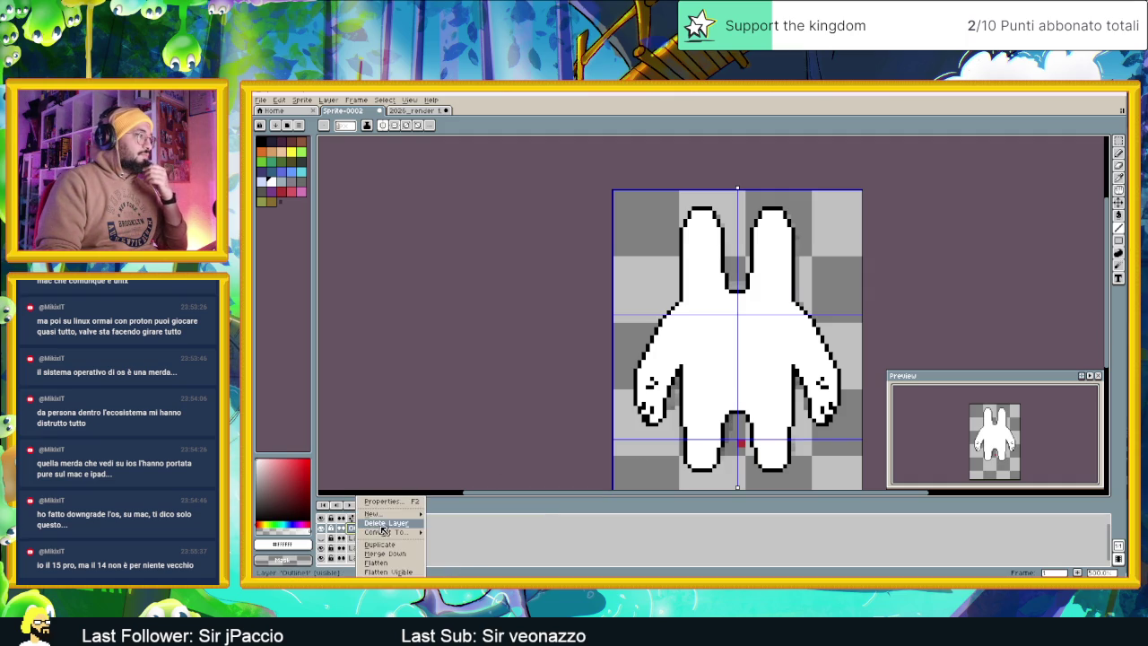
pyautogui.click(439, 515)
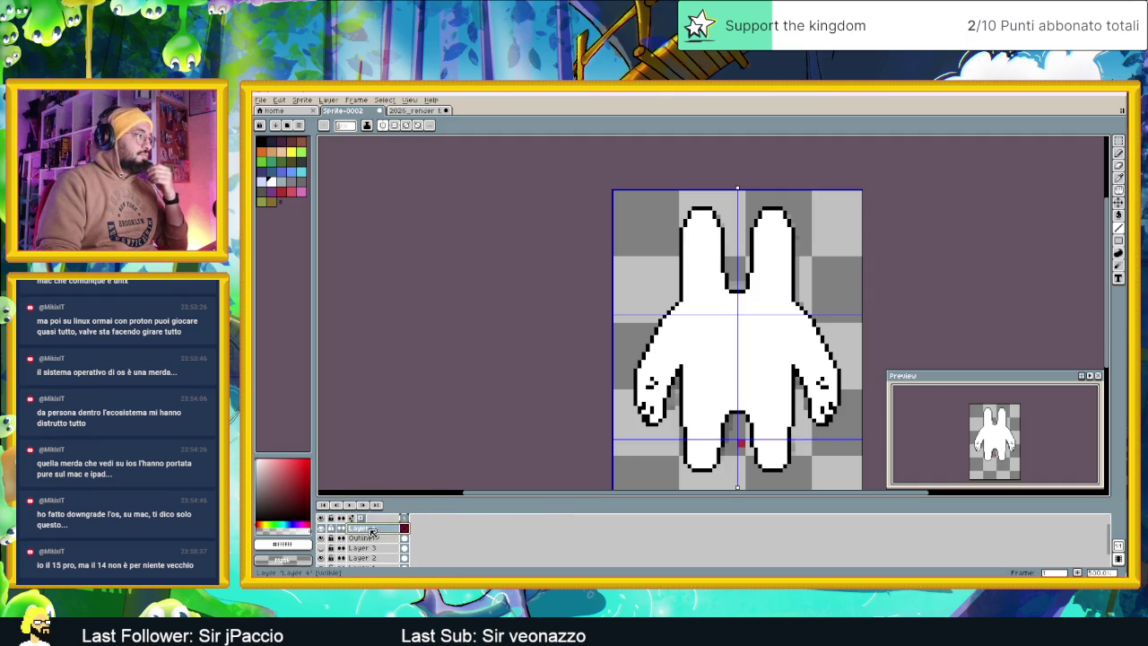
pyautogui.scroll(1, 729, 352)
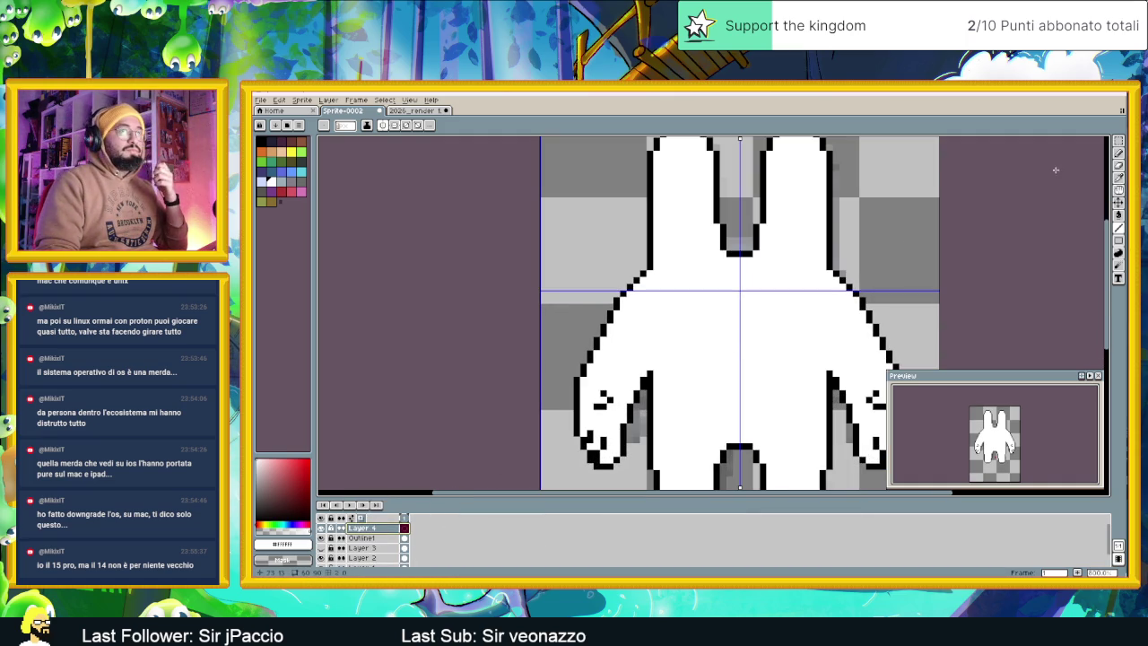
pyautogui.click(1118, 154)
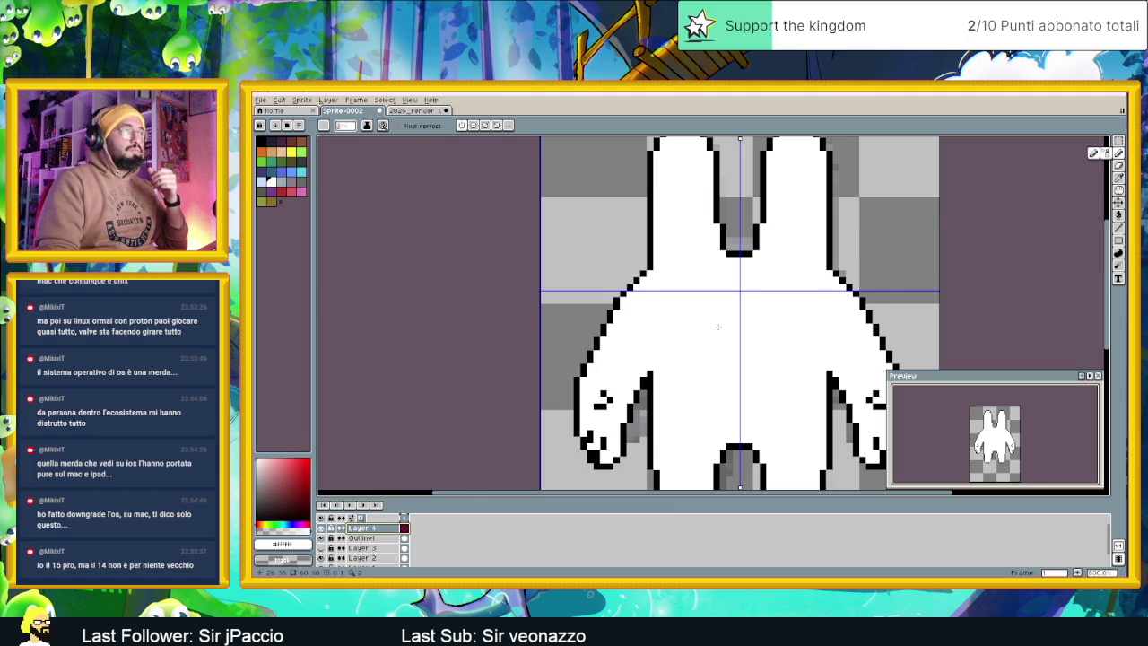
pyautogui.scroll(-1, 719, 325)
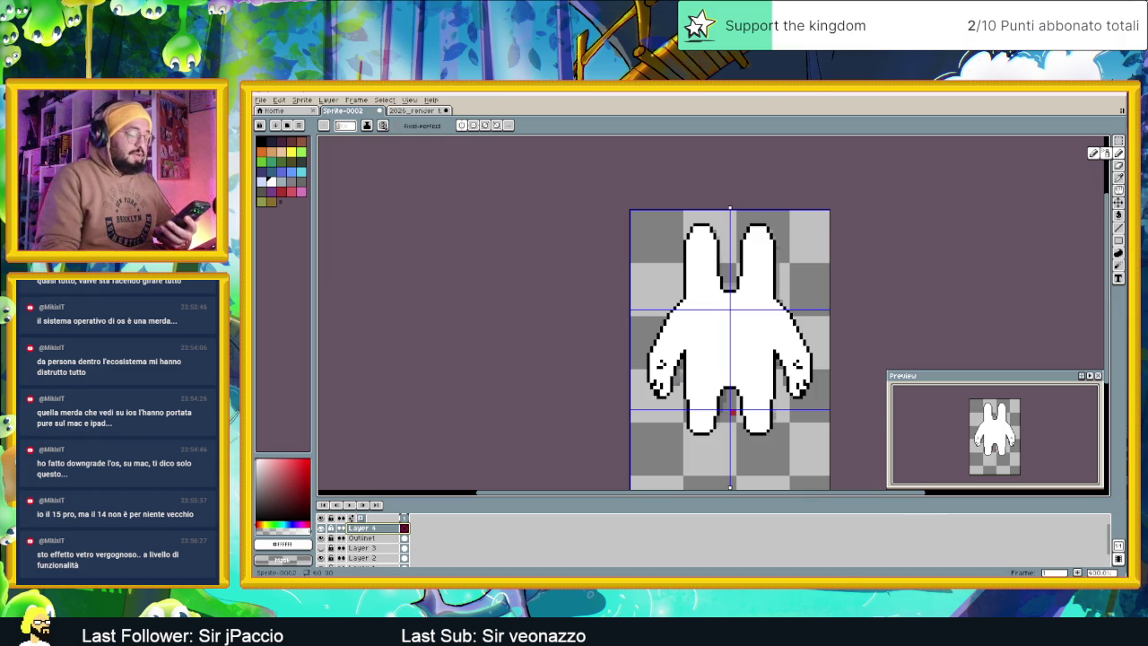
pyautogui.press('super')
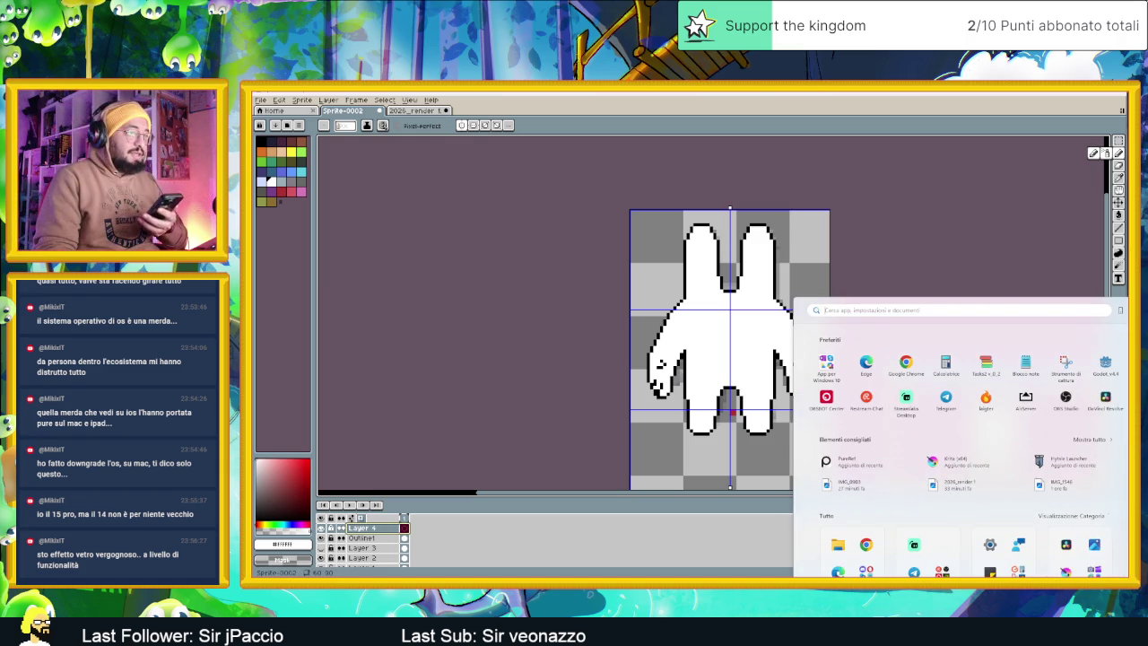
# Launch AirServer from the Start menu's pinned apps
pyautogui.click(1019, 397)
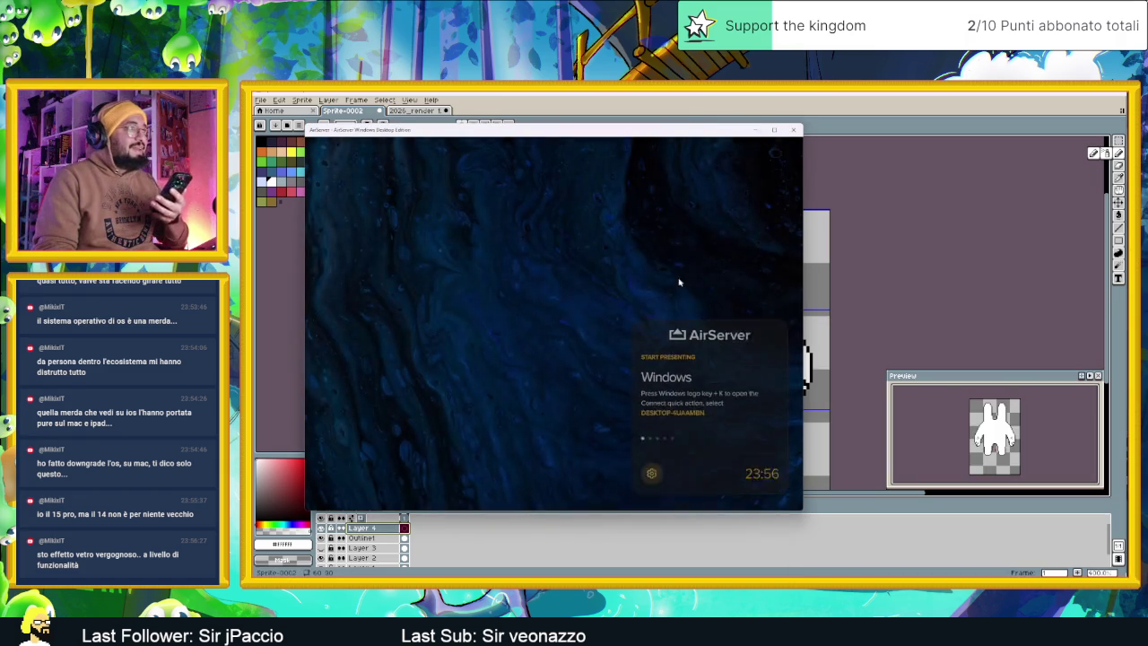
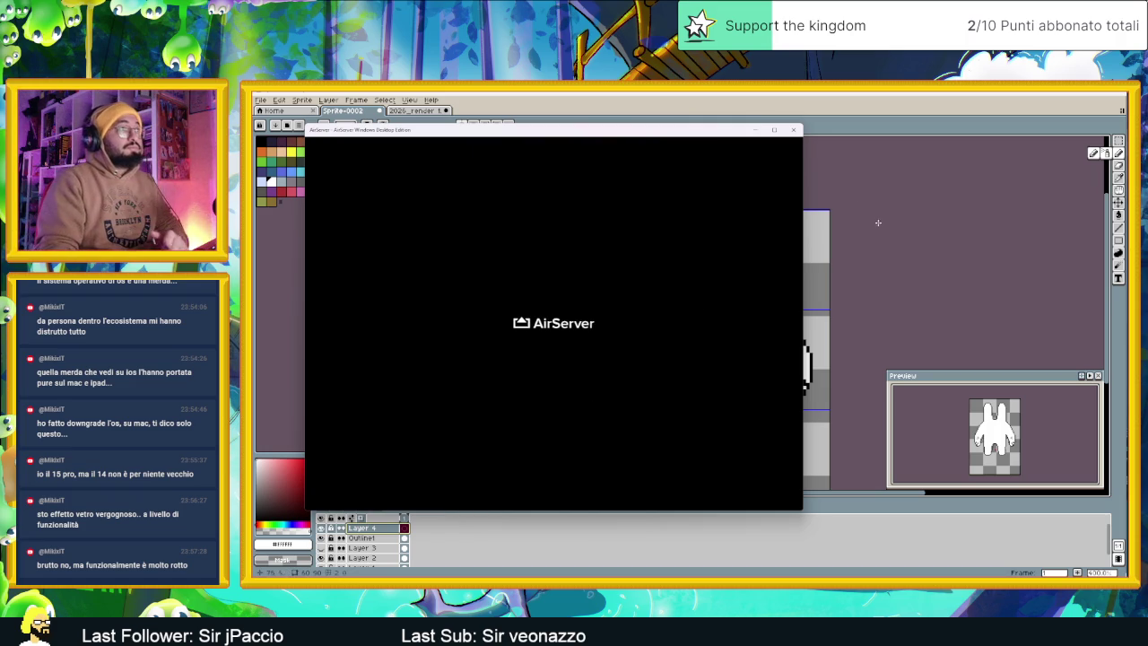
# Close the AirServer window to reveal the bunny sprite and open Layer 4's properties
pyautogui.click(793, 129)
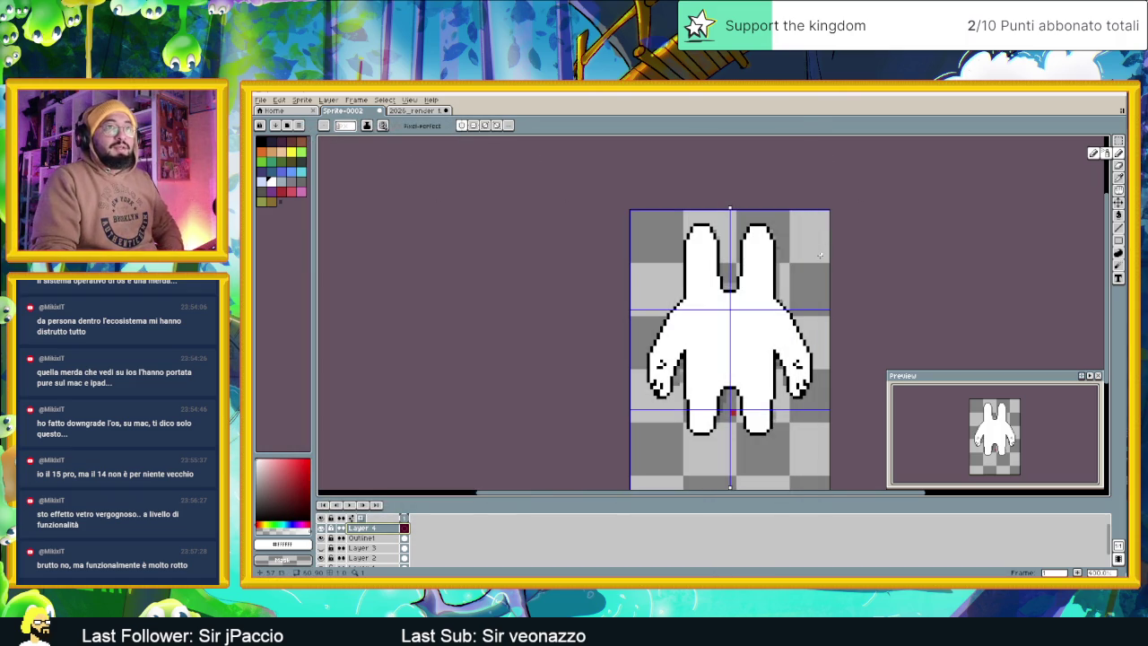
pyautogui.scroll(1, 758, 341)
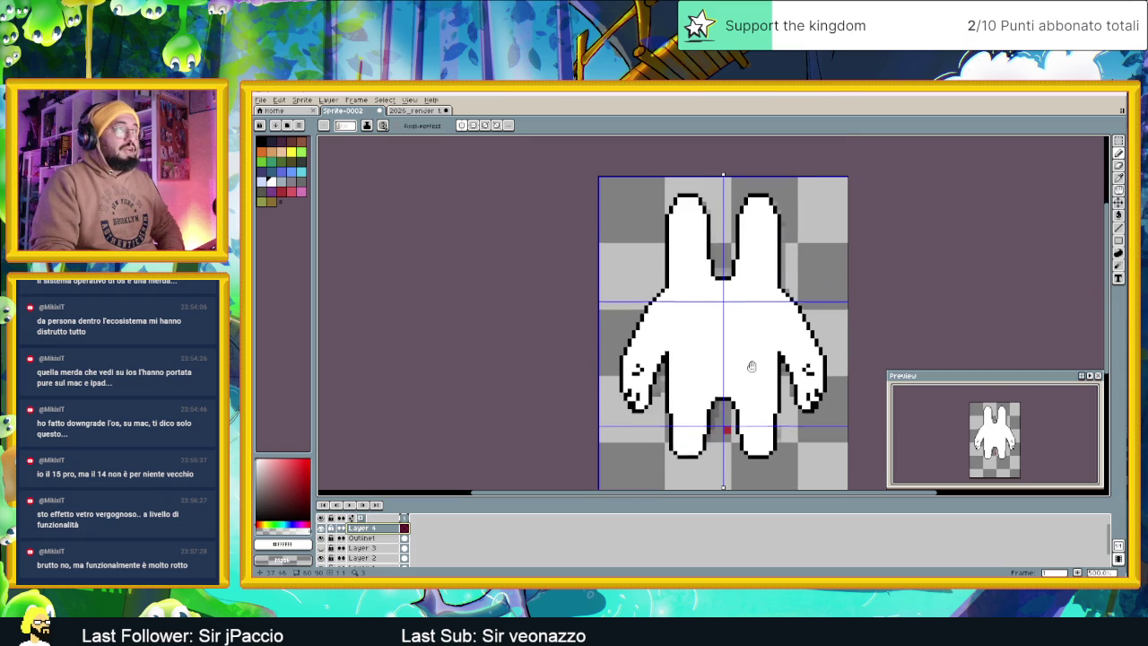
pyautogui.scroll(2, 762, 350)
pyautogui.scroll(-1, 734, 370)
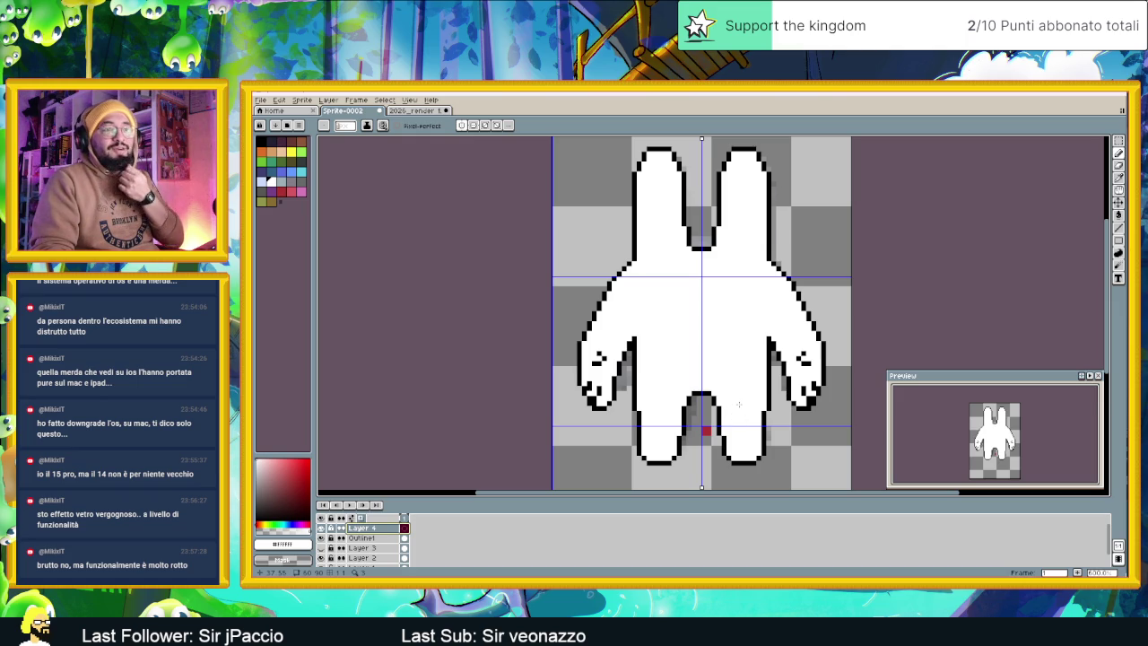
pyautogui.scroll(1, 739, 404)
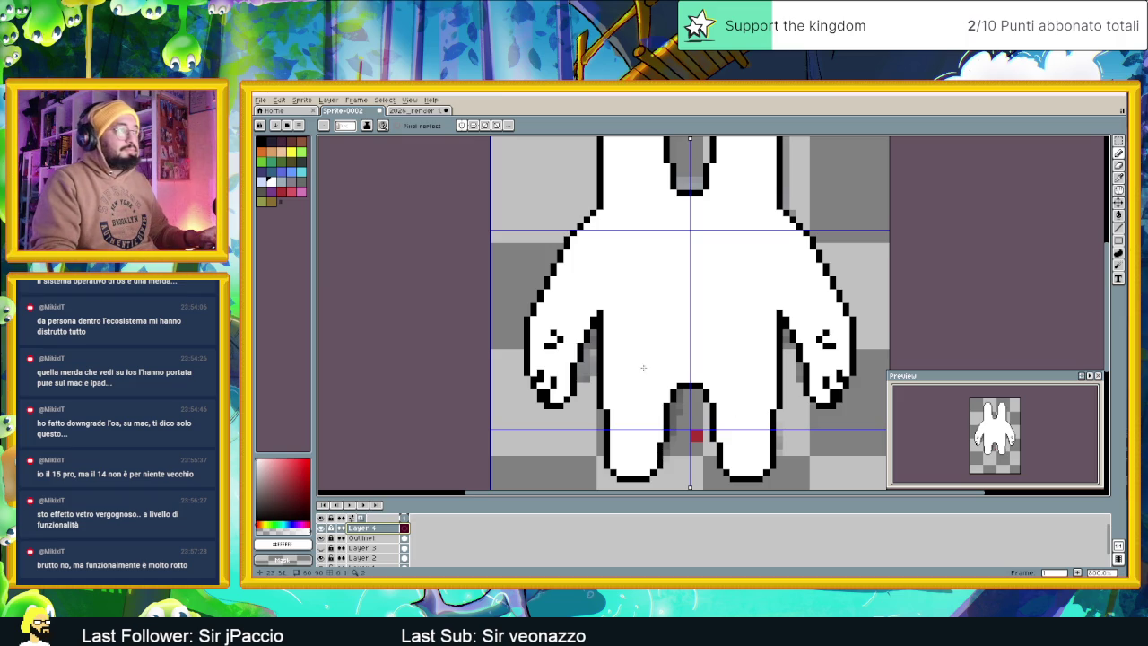
pyautogui.scroll(-1, 700, 251)
pyautogui.scroll(-1, 704, 260)
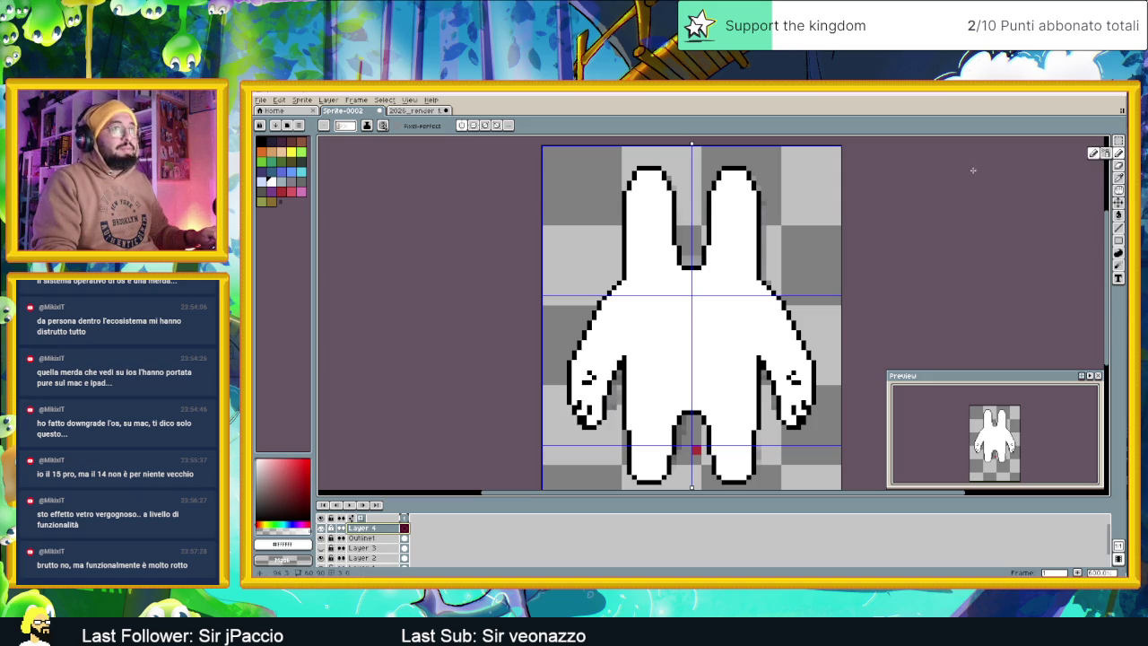
pyautogui.scroll(1, 673, 207)
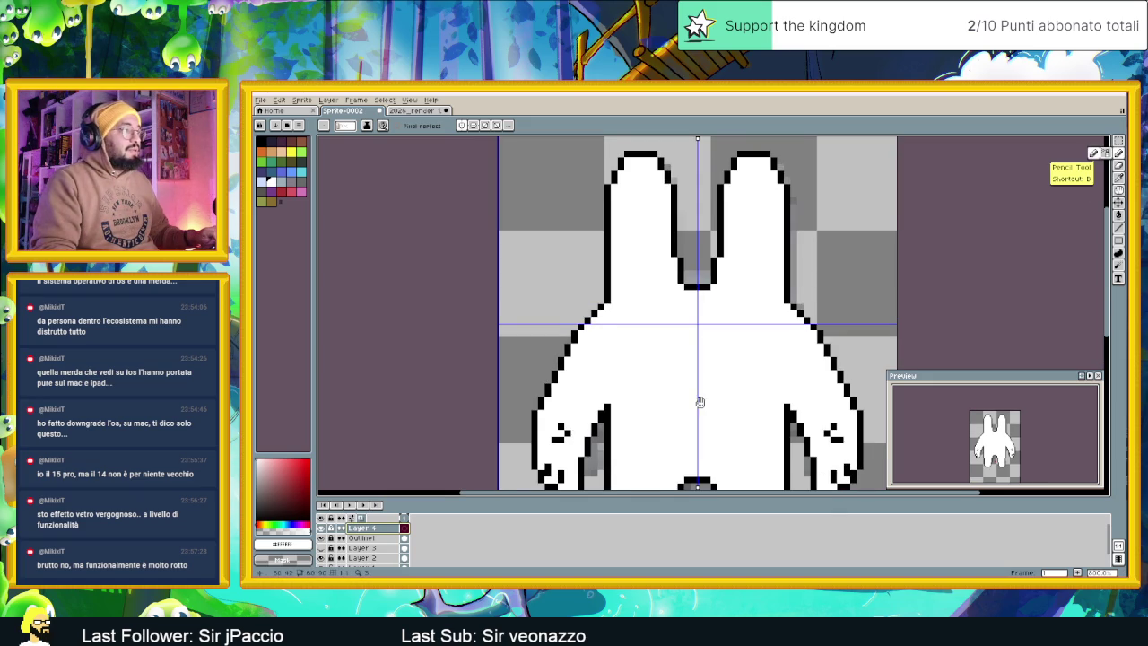
pyautogui.scroll(-1, 655, 402)
pyautogui.doubleClick(380, 529)
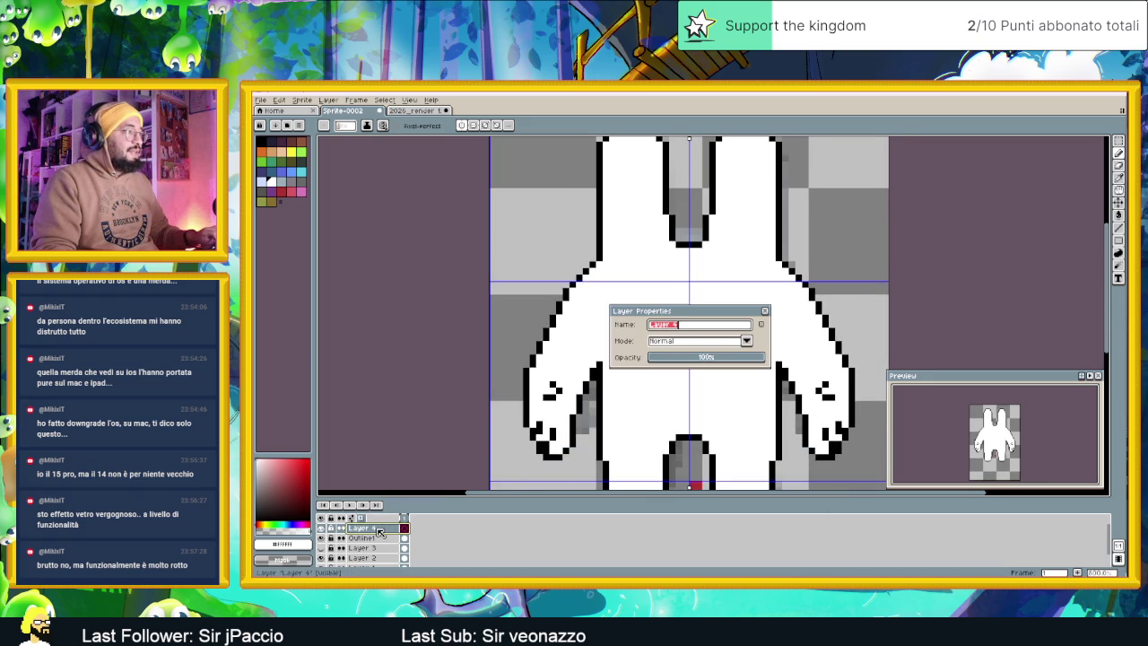
# Rename Layer 4 to 'occhi'
pyautogui.write('occhi')
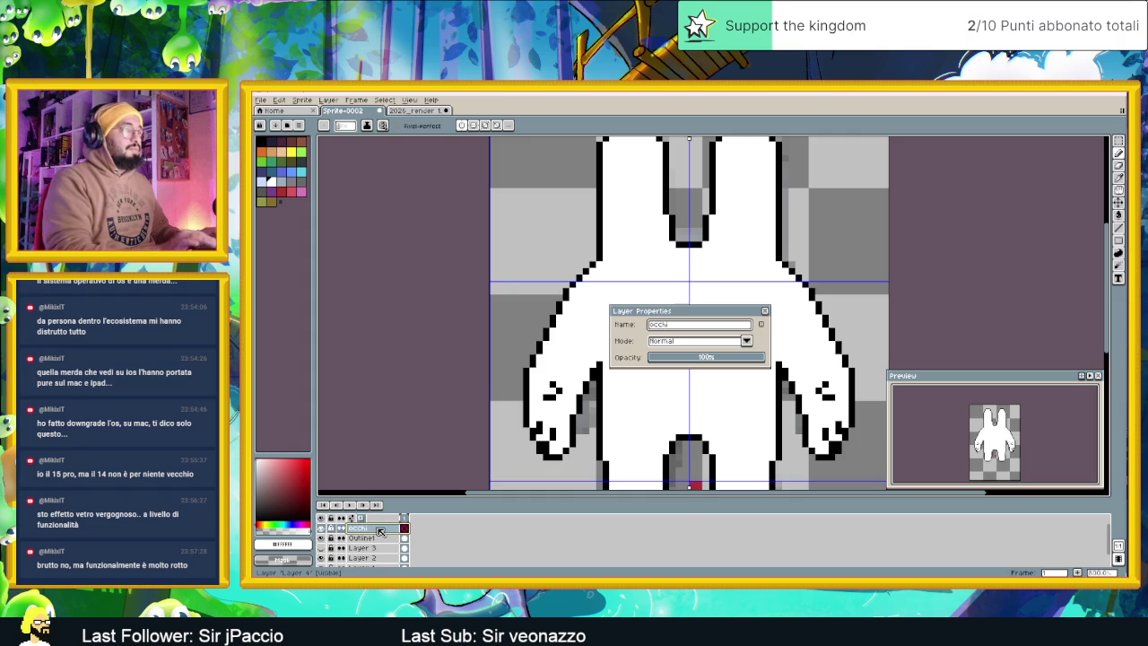
pyautogui.click(765, 312)
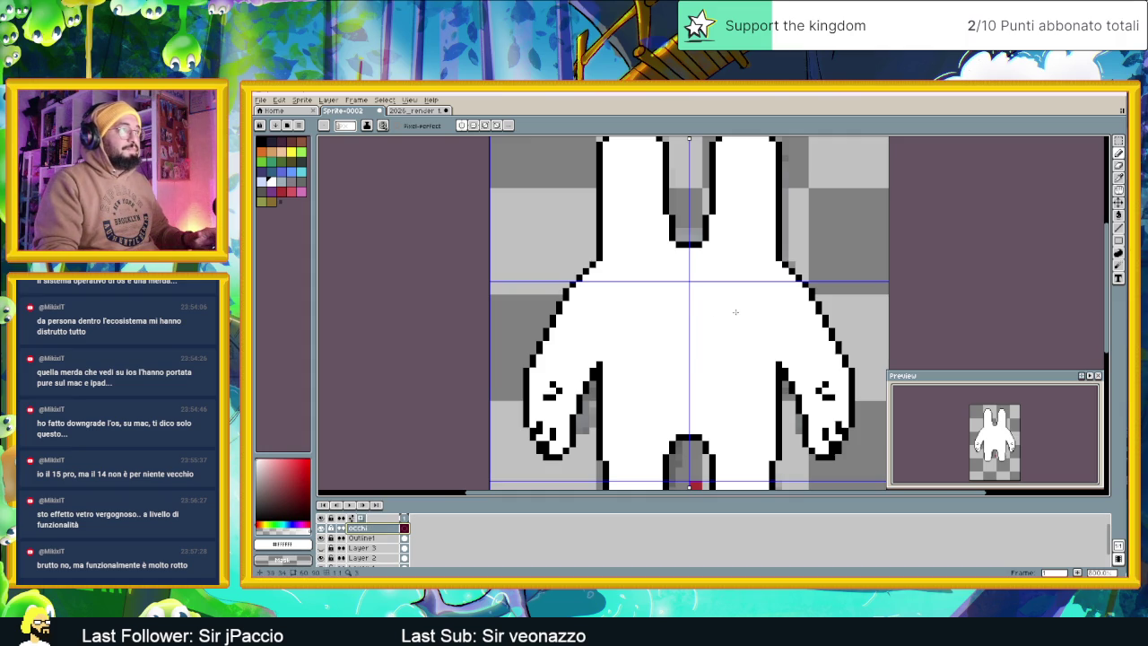
pyautogui.scroll(-1, 673, 311)
pyautogui.scroll(-1, 673, 311)
pyautogui.scroll(-1, 673, 311)
pyautogui.scroll(-1, 673, 311)
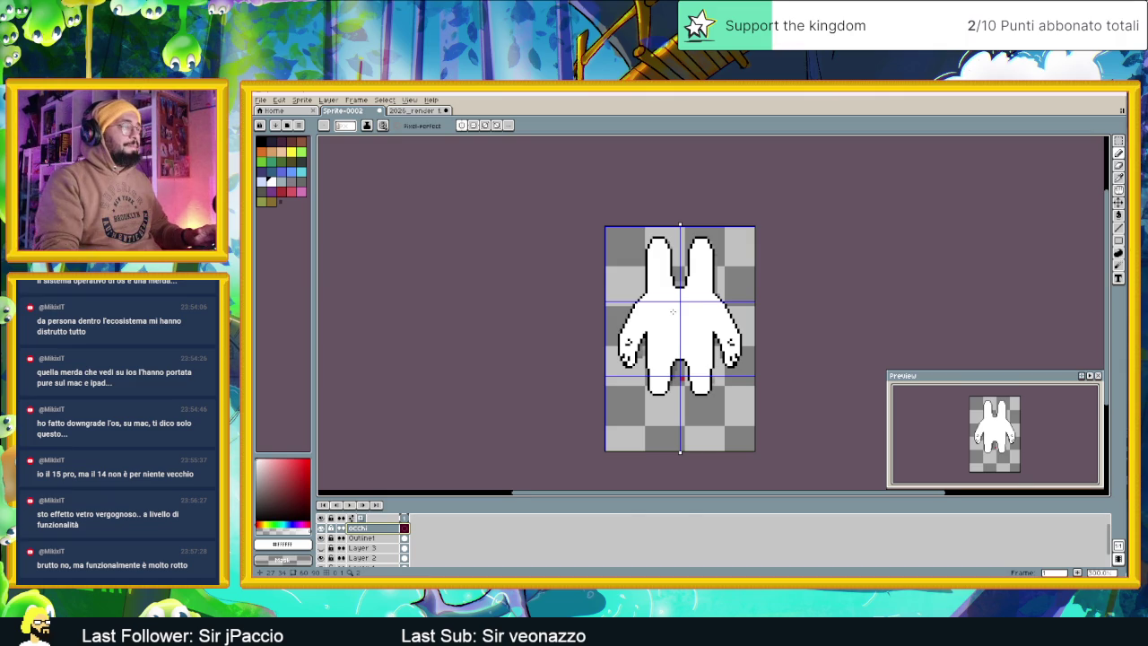
pyautogui.scroll(1, 673, 312)
pyautogui.scroll(1, 670, 319)
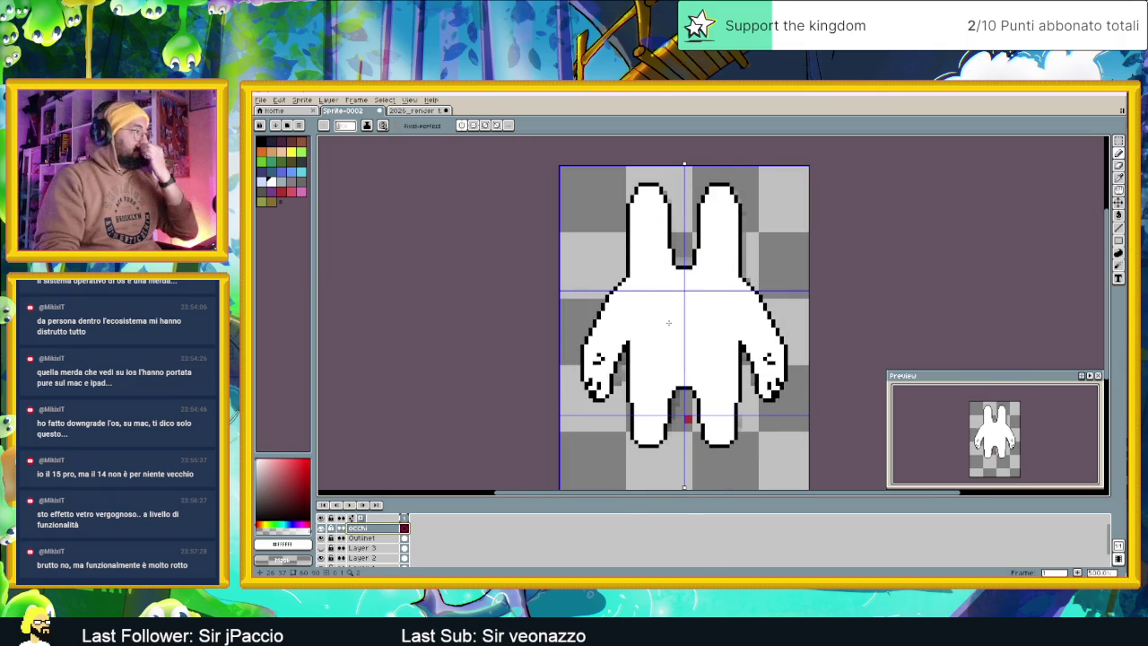
pyautogui.scroll(1, 668, 322)
pyautogui.scroll(3, 649, 292)
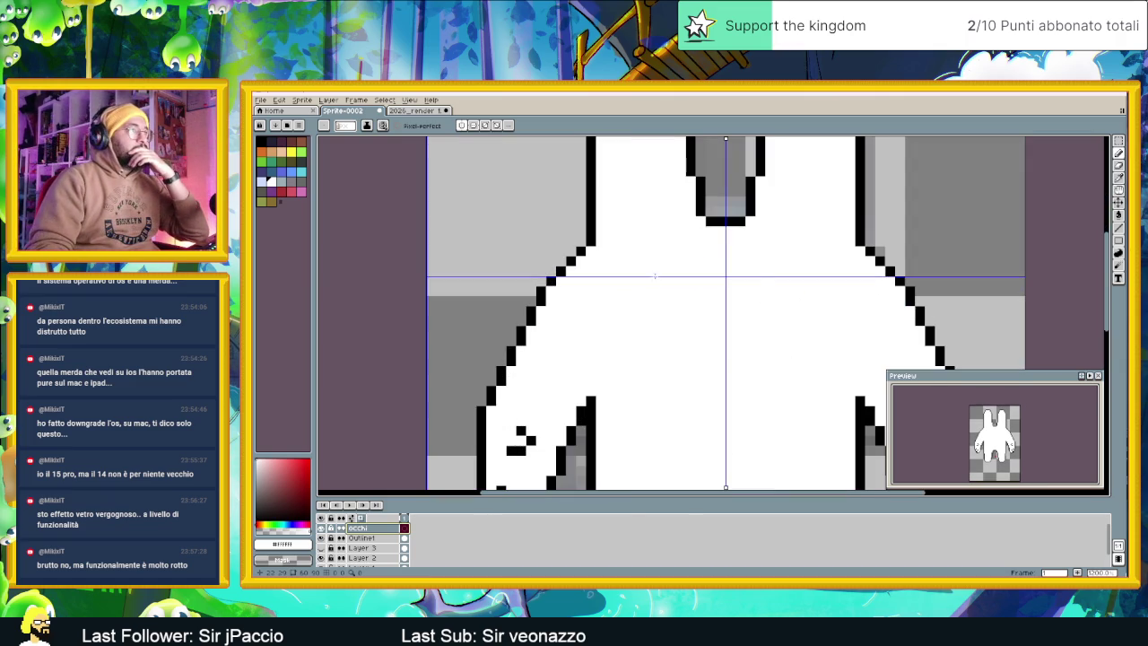
pyautogui.moveTo(1119, 153)
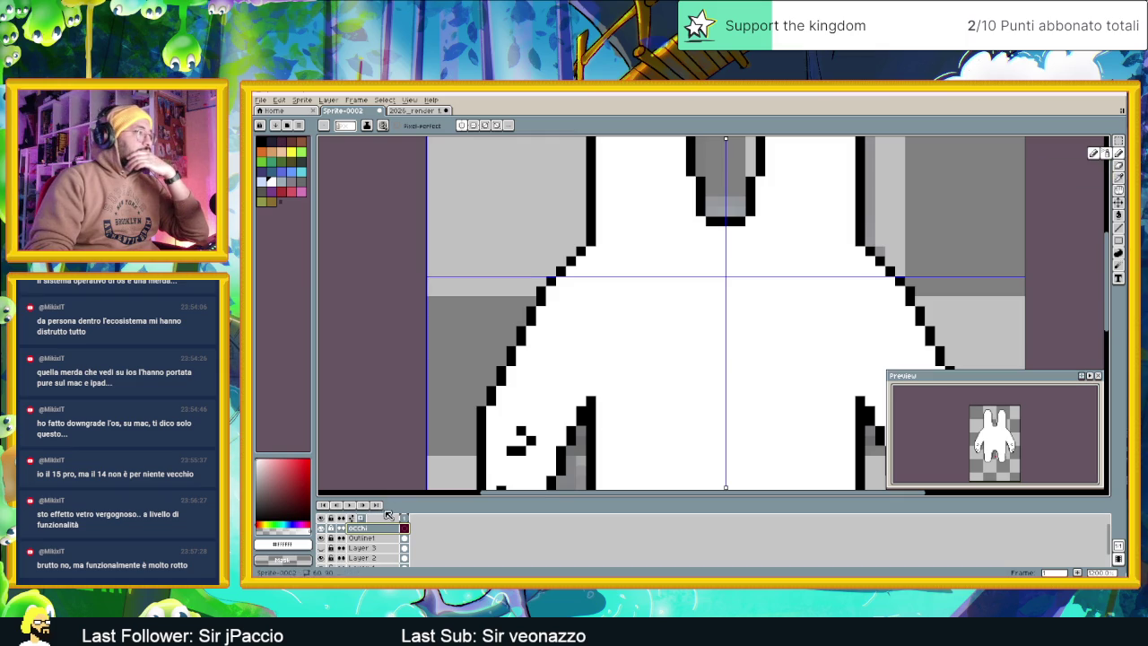
# On Outline1, shift the drawing colour to a light cyan-tinted grey, then reselect the occhi layer
pyautogui.click(364, 538)
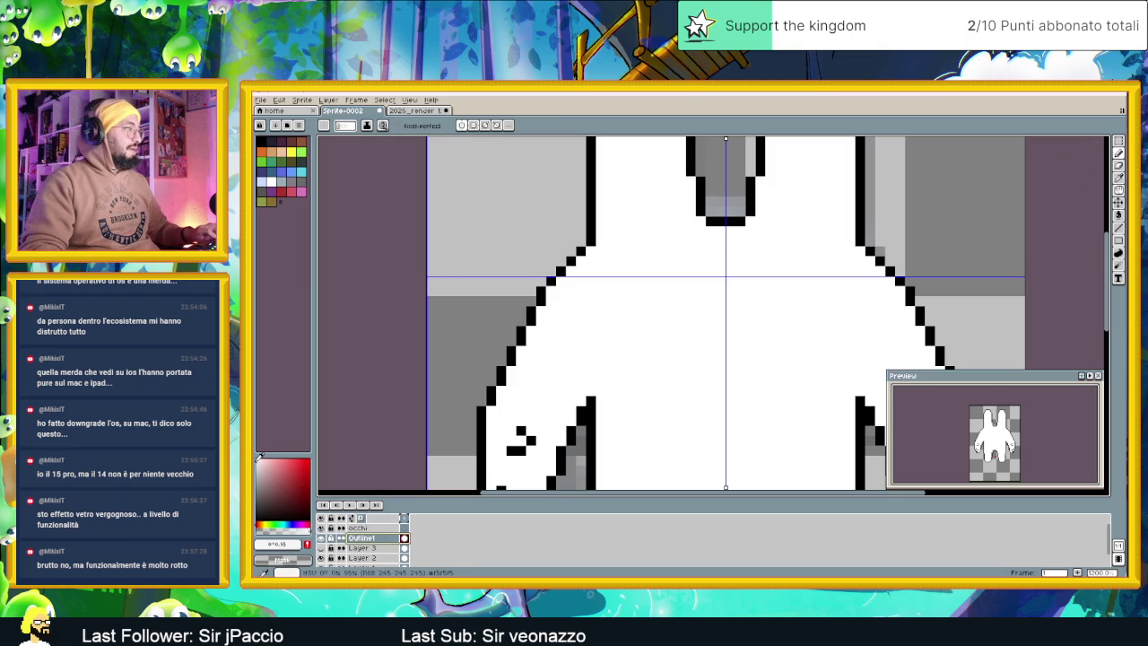
pyautogui.click(288, 520)
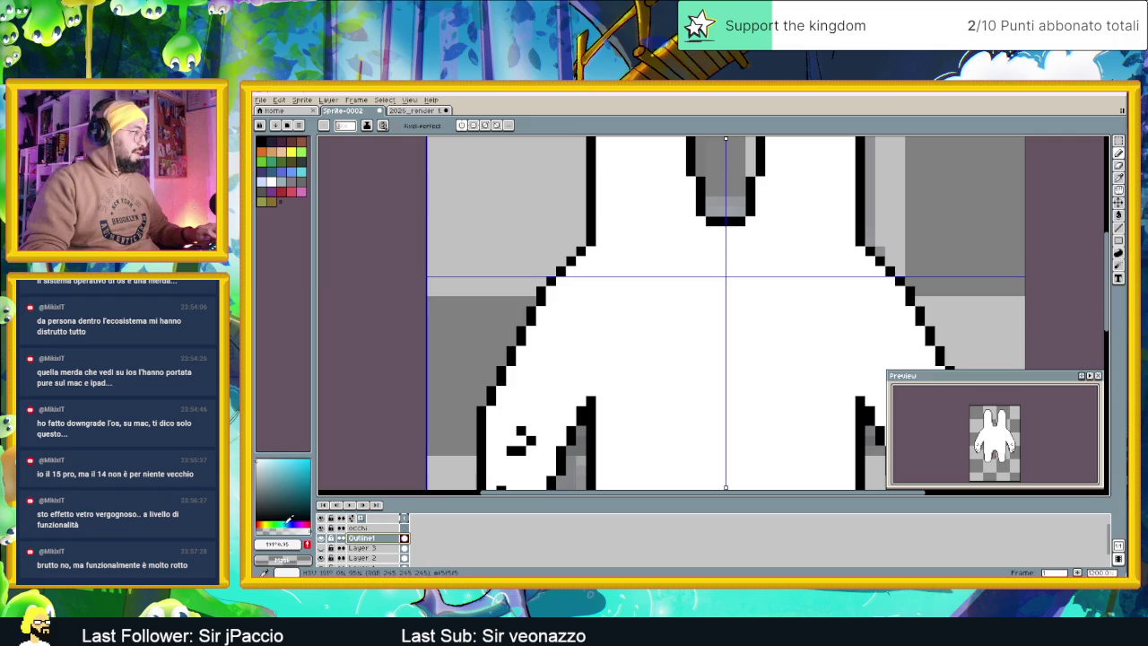
pyautogui.click(263, 457)
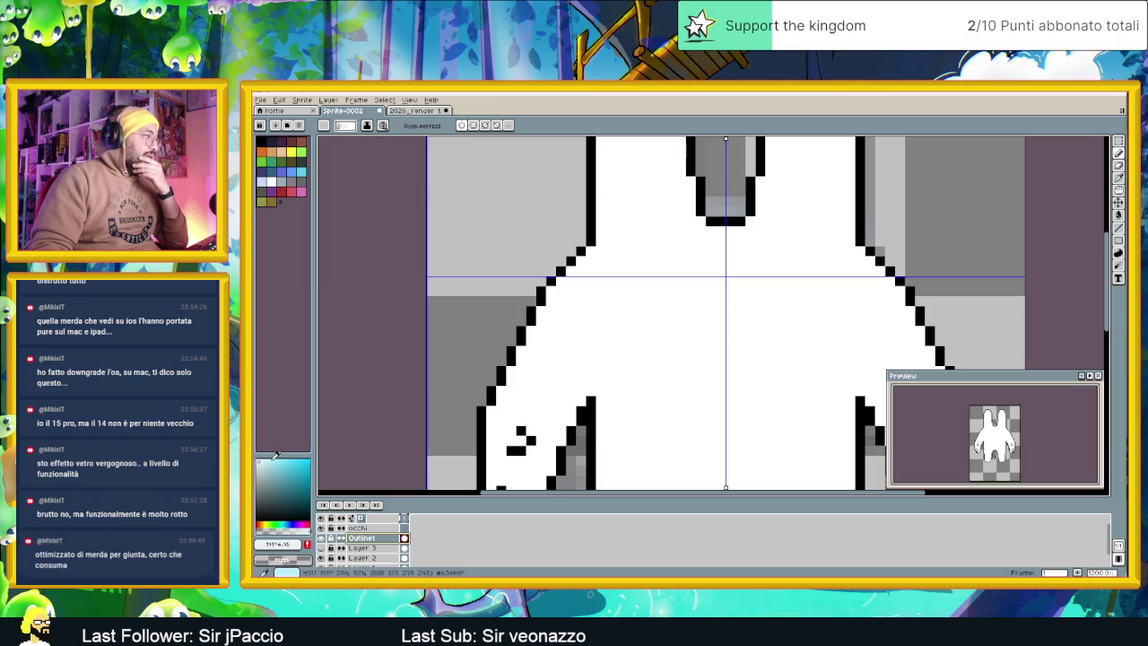
pyautogui.click(259, 461)
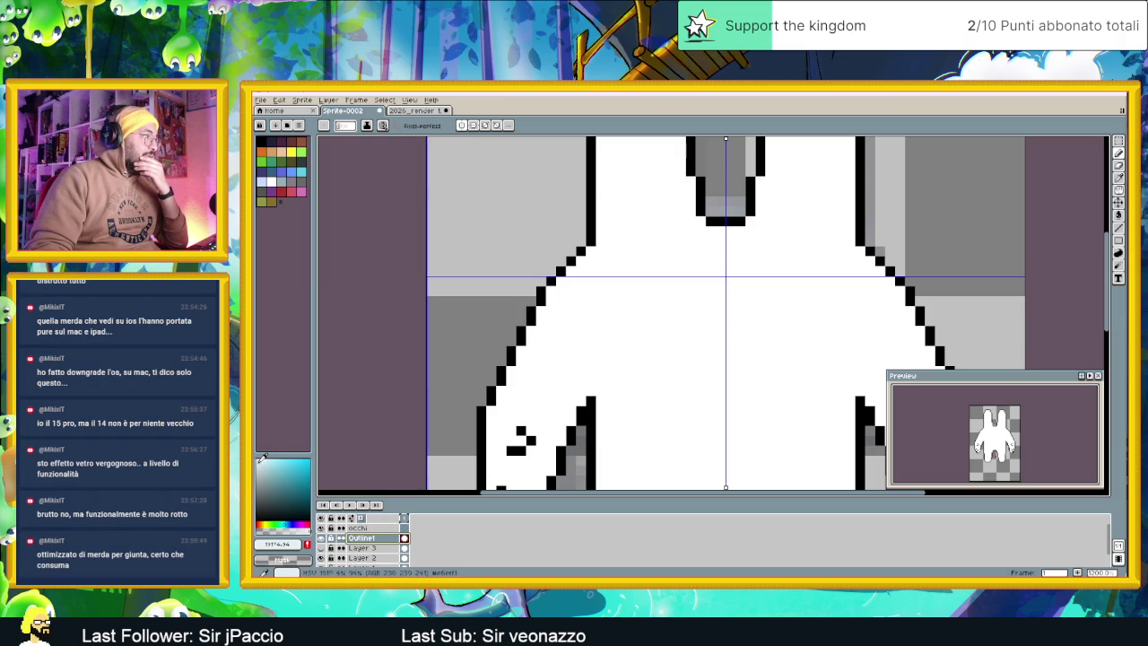
pyautogui.click(363, 527)
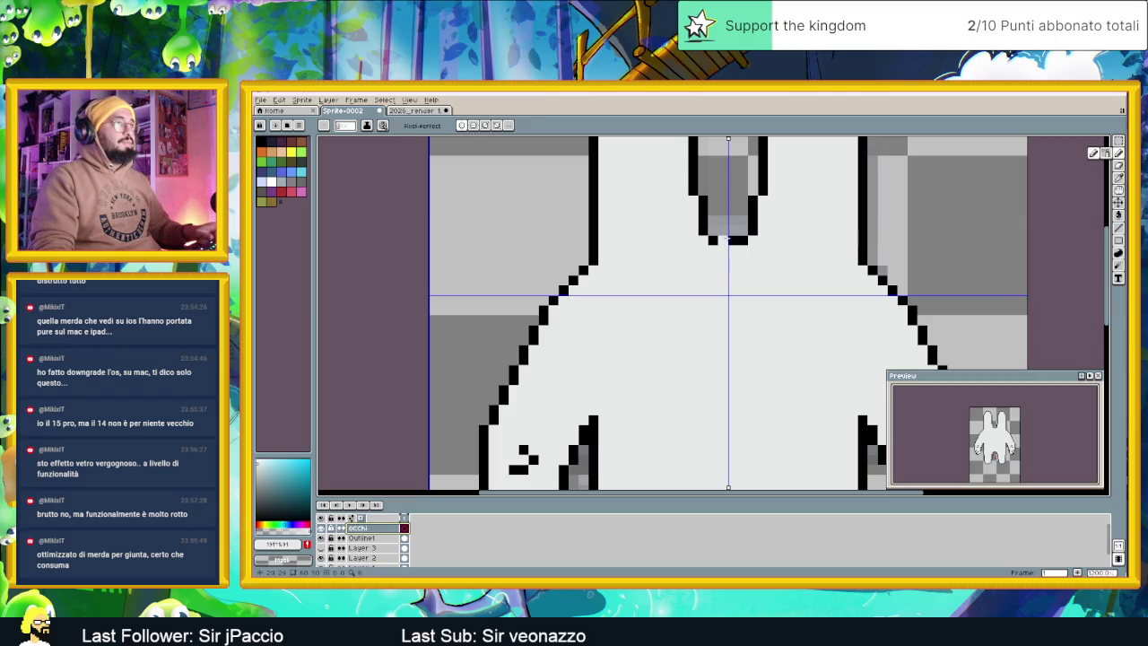
# Draw a mirrored pair of small black diamond-shaped eyes on the bunny's face
pyautogui.click(643, 340)
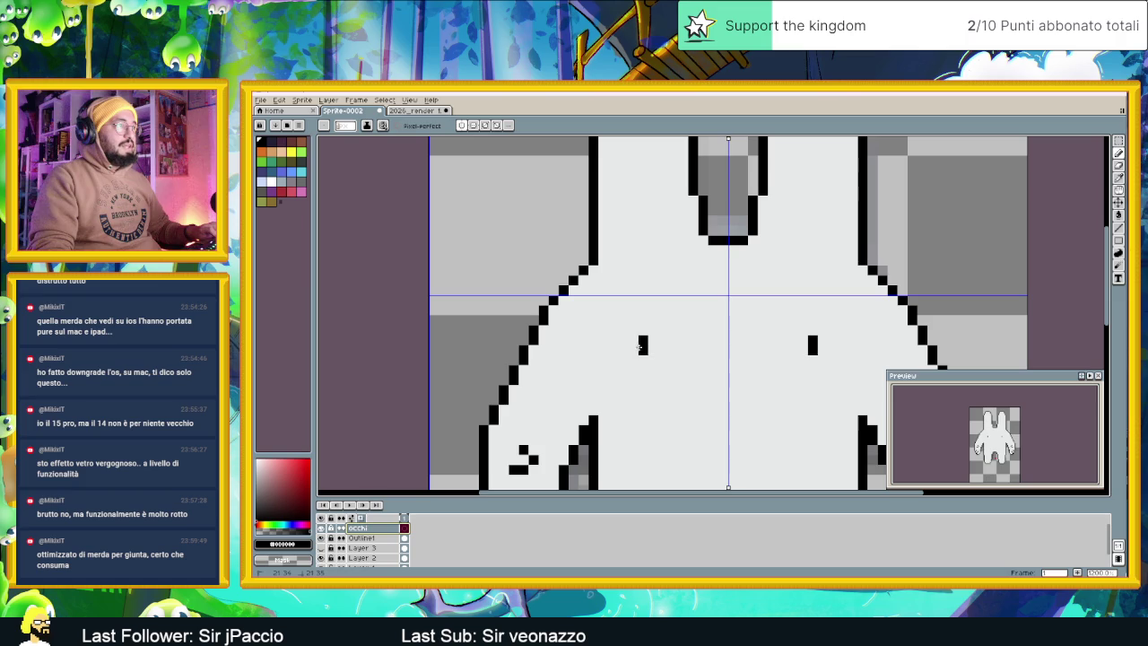
pyautogui.click(644, 359)
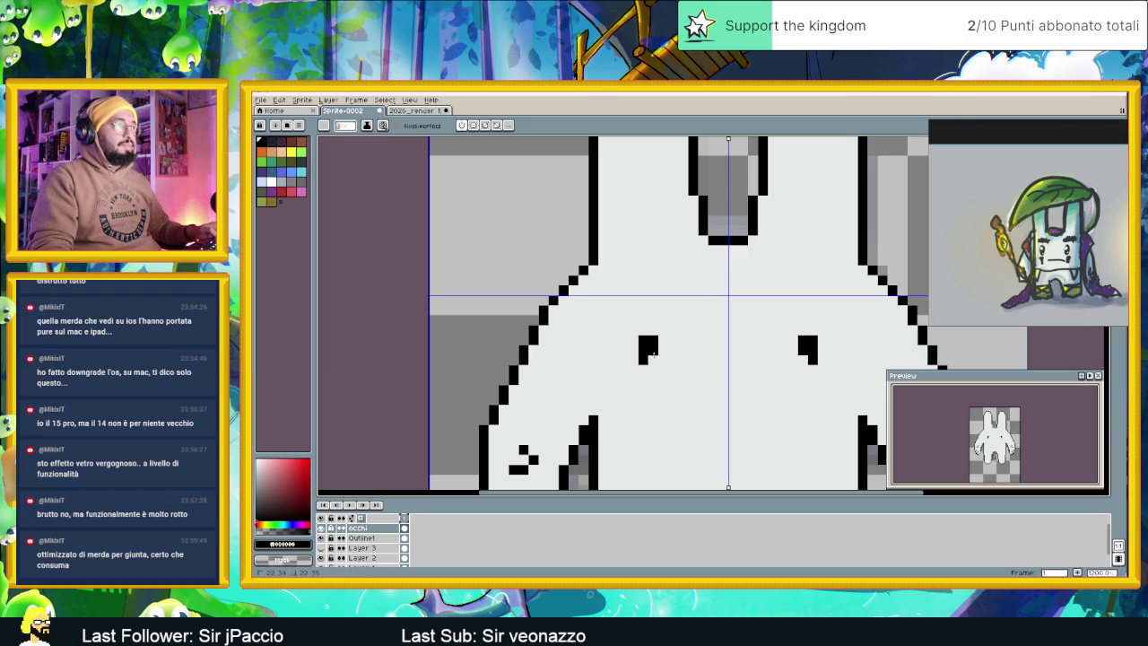
pyautogui.moveTo(661, 358); pyautogui.dragTo(659, 350)
pyautogui.click(653, 321)
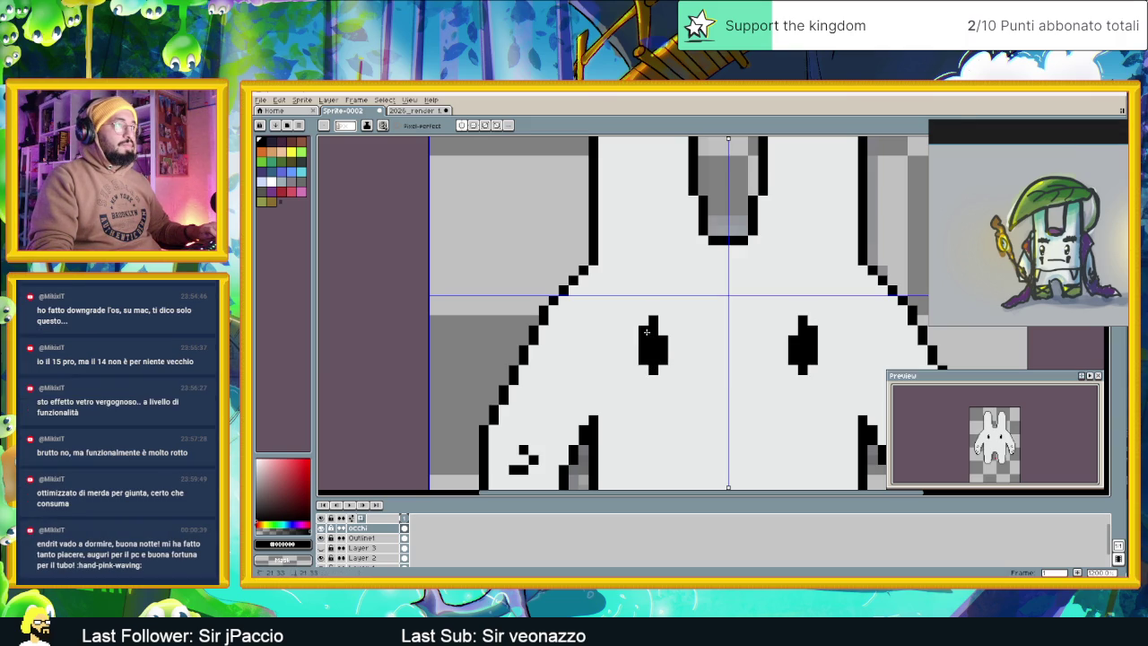
# Recentre the bunny and park the reference image beside the top of the canvas
pyautogui.scroll(-2, 691, 379)
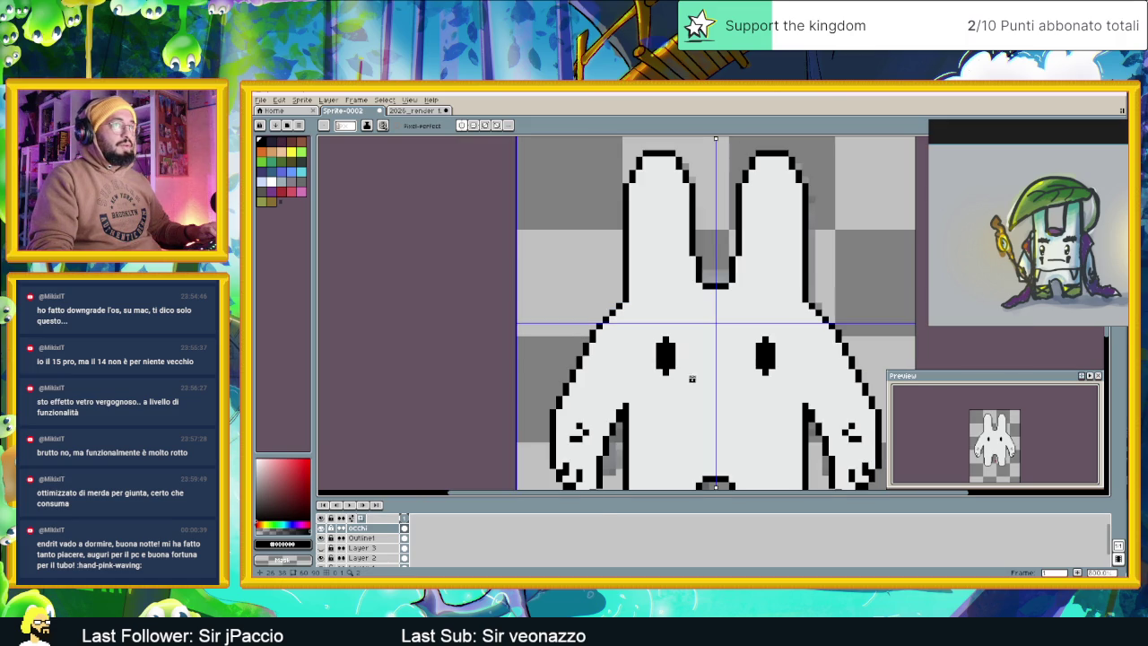
pyautogui.moveTo(738, 371); pyautogui.dragTo(679, 365)
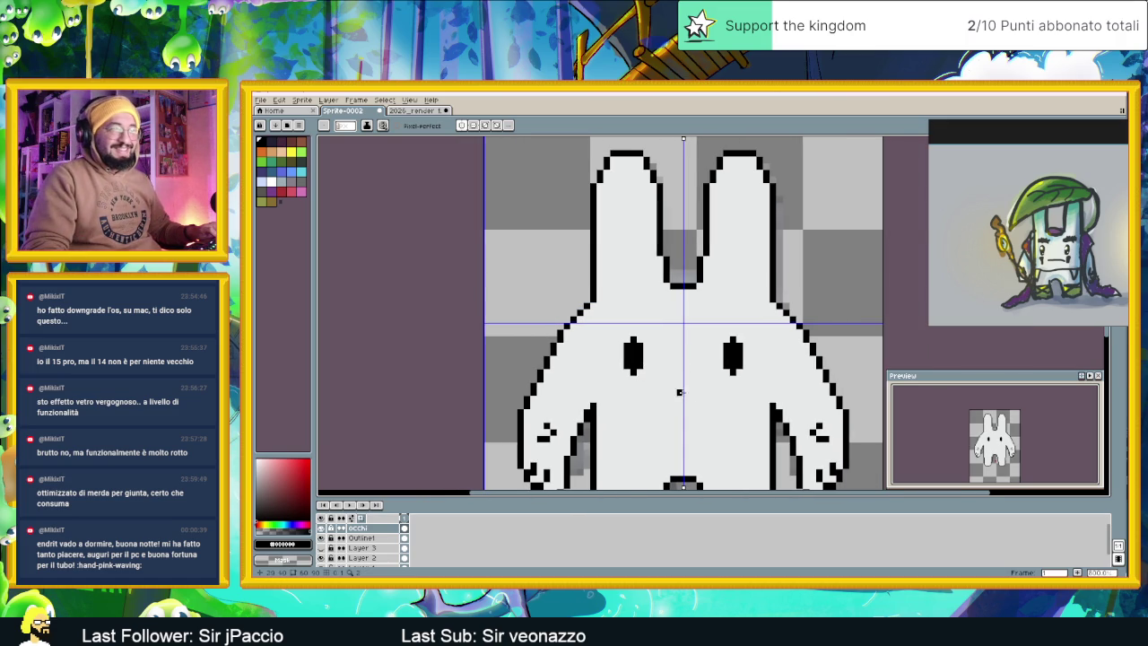
pyautogui.scroll(1, 673, 359)
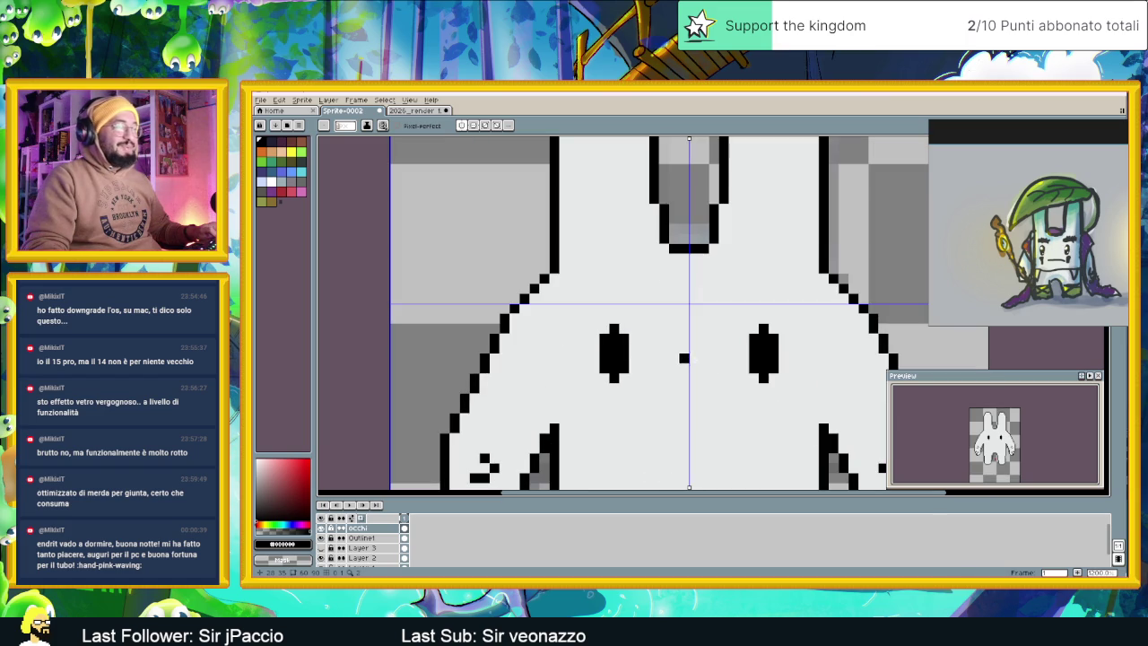
pyautogui.moveTo(1114, 135)
pyautogui.mouseDown()
pyautogui.moveTo(1063, 410)
pyautogui.moveTo(1087, 383)
pyautogui.mouseUp()
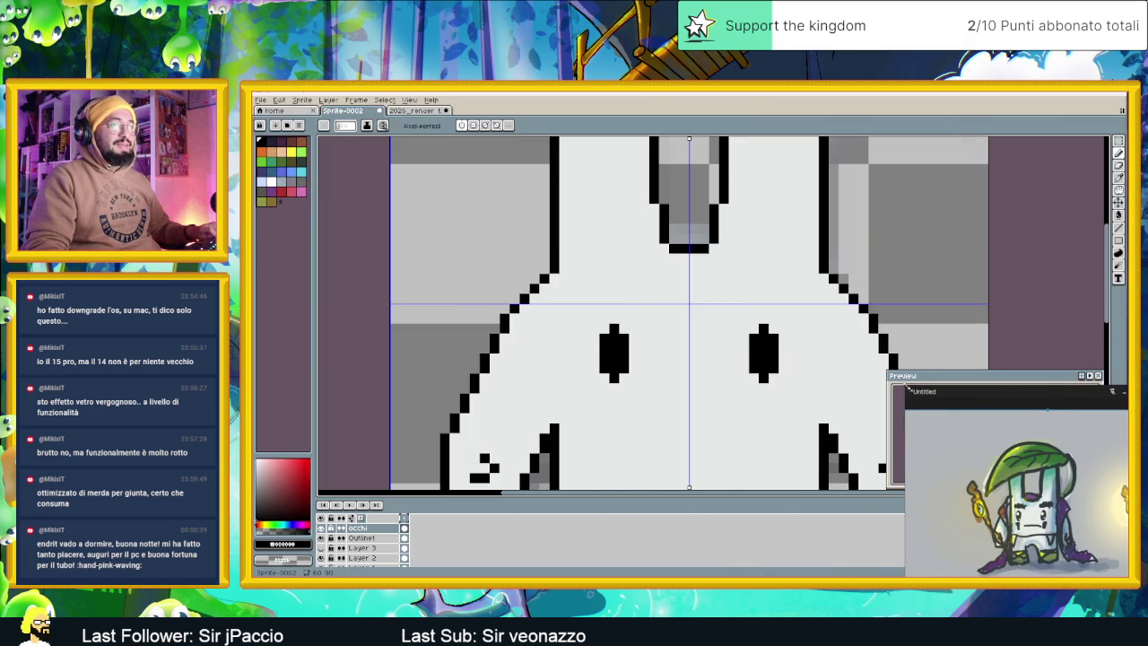
pyautogui.moveTo(907, 389); pyautogui.dragTo(964, 154)
pyautogui.scroll(-3, 1005, 233)
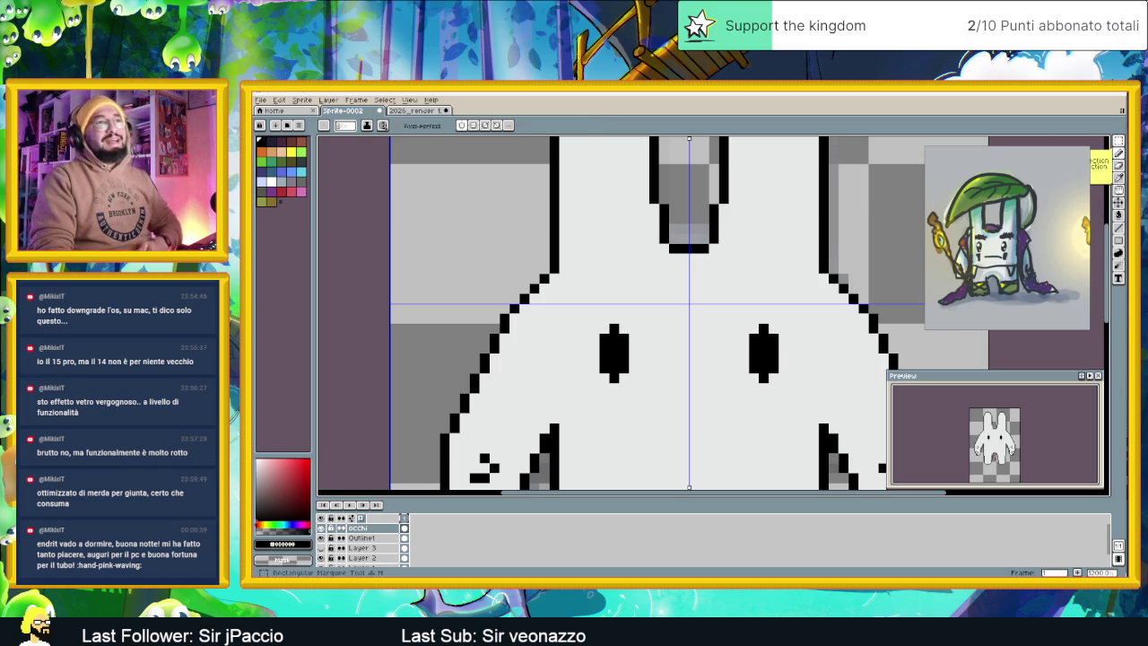
pyautogui.click(594, 307)
# Select the area around both eyes and nudge them left and right, undoing stray marks
pyautogui.hotkey('ctrl', 'z')
pyautogui.moveTo(589, 303); pyautogui.dragTo(640, 395)
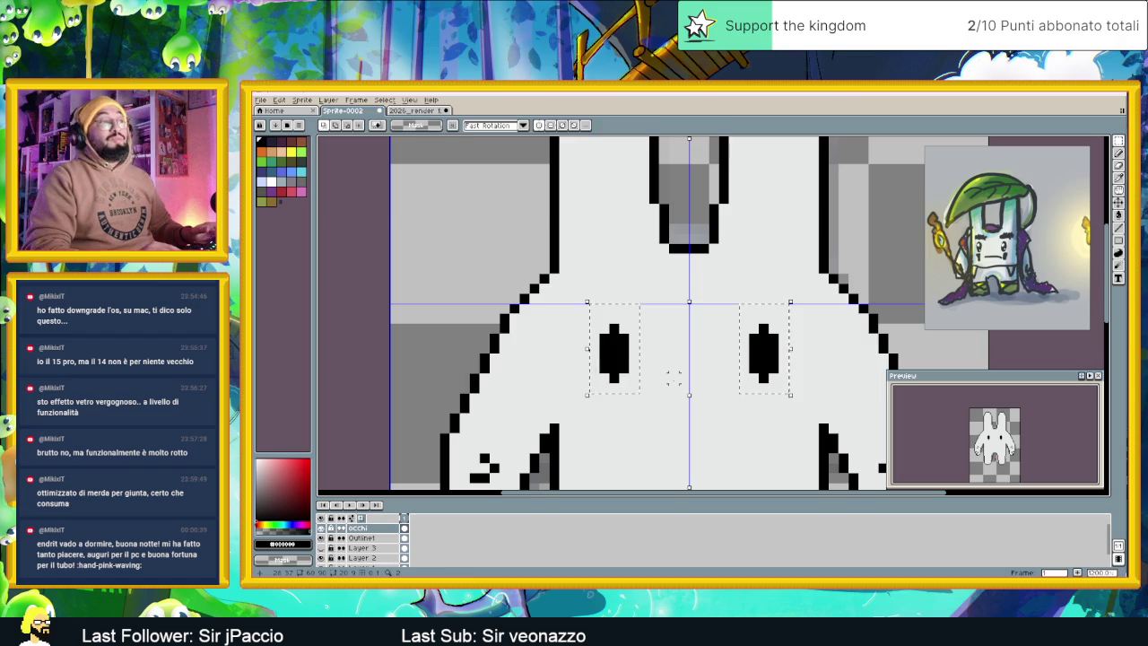
pyautogui.press('Right')
pyautogui.press('Right')
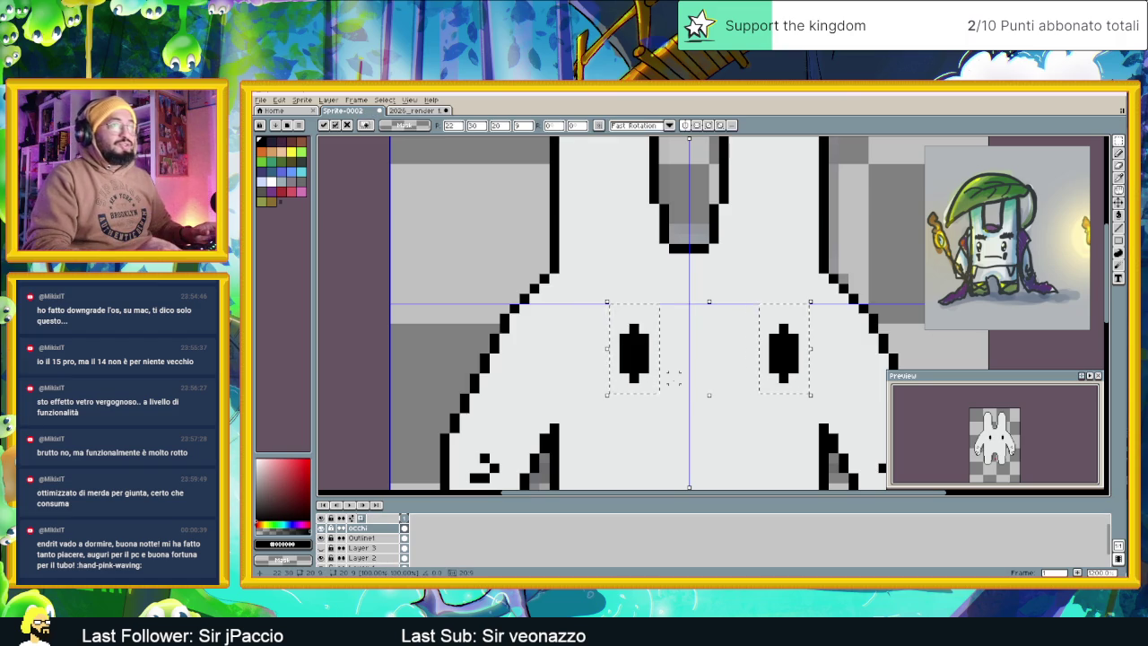
pyautogui.press('Left')
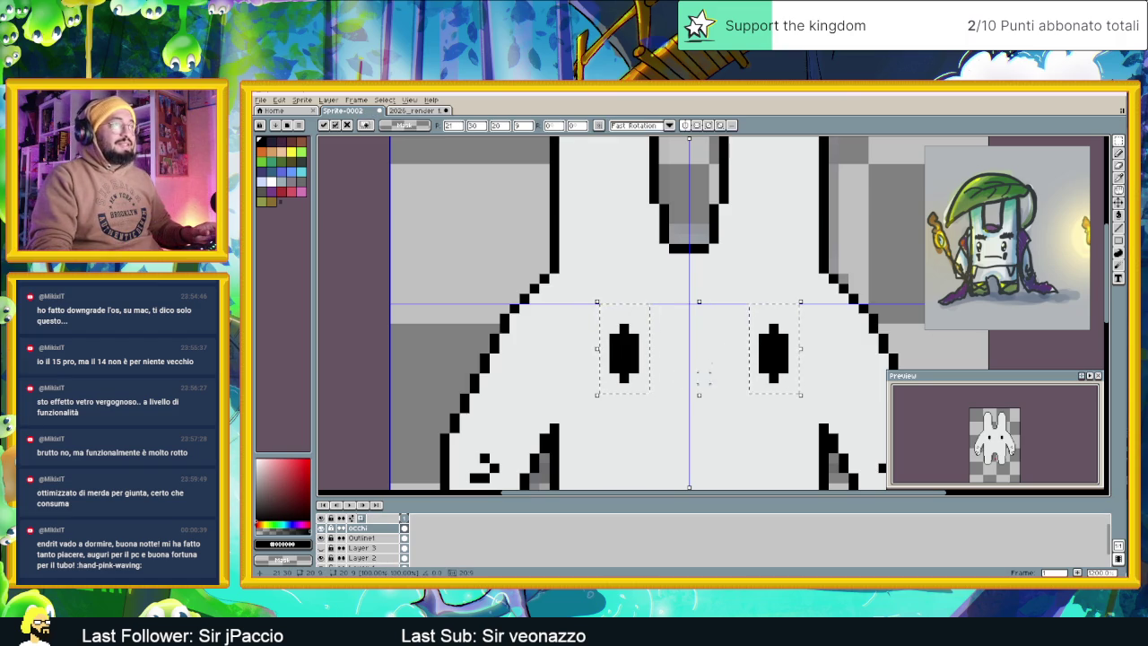
pyautogui.click(804, 279)
pyautogui.hotkey('ctrl', 'z')
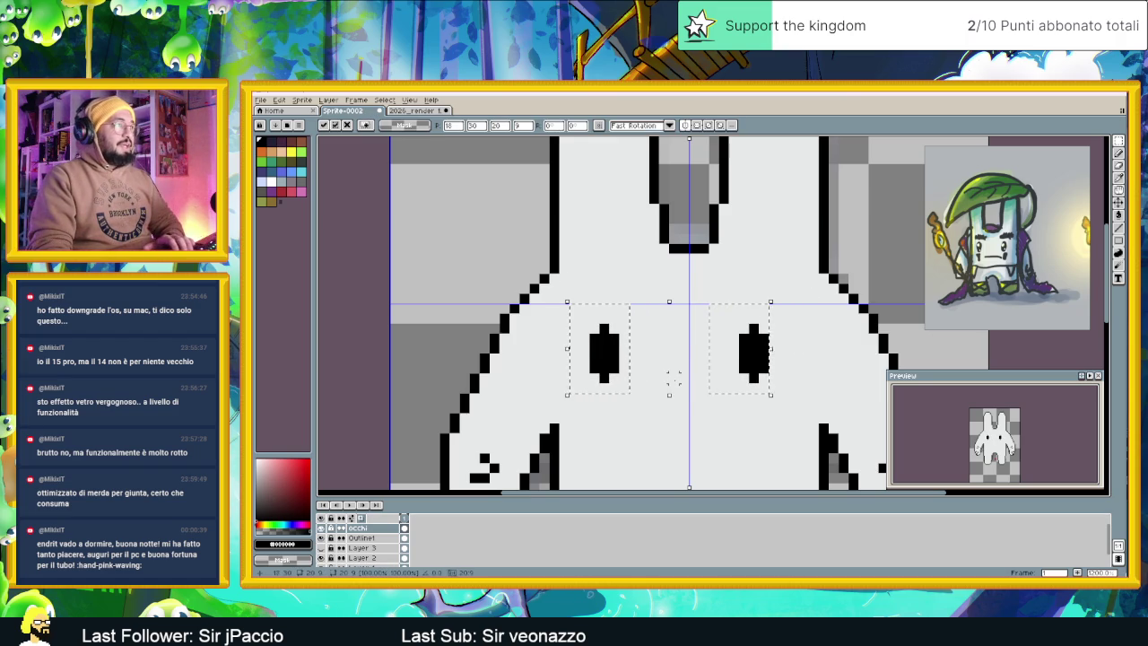
pyautogui.moveTo(755, 365); pyautogui.dragTo(747, 365)
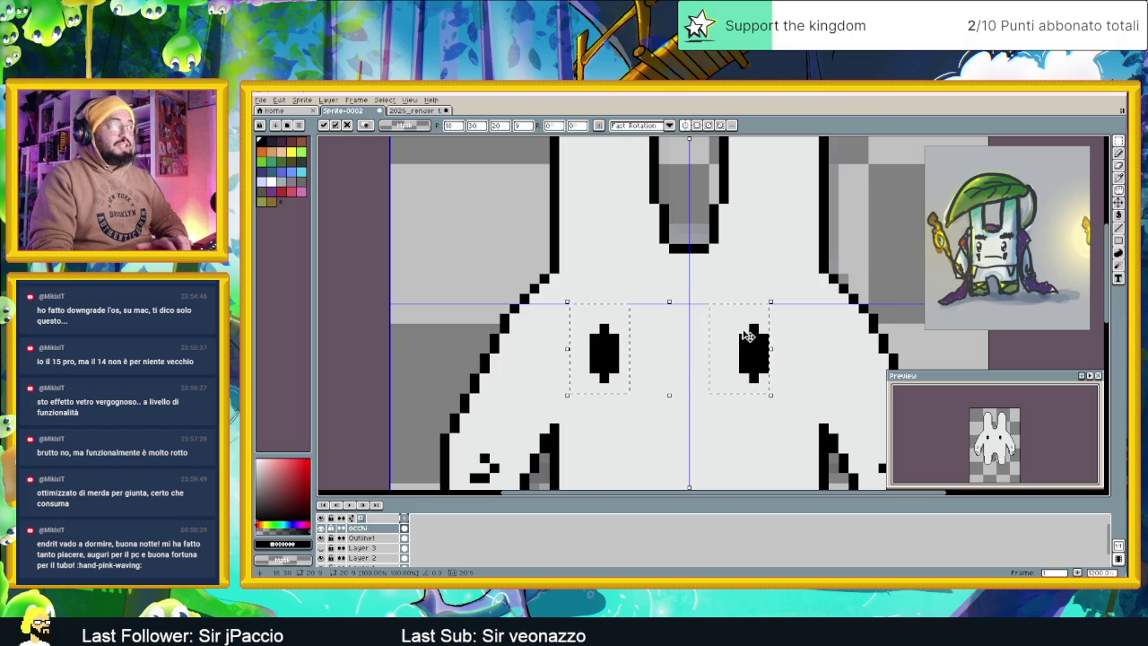
pyautogui.press('u')
pyautogui.moveTo(713, 285); pyautogui.dragTo(786, 388)
pyautogui.hotkey('ctrl', 'z')
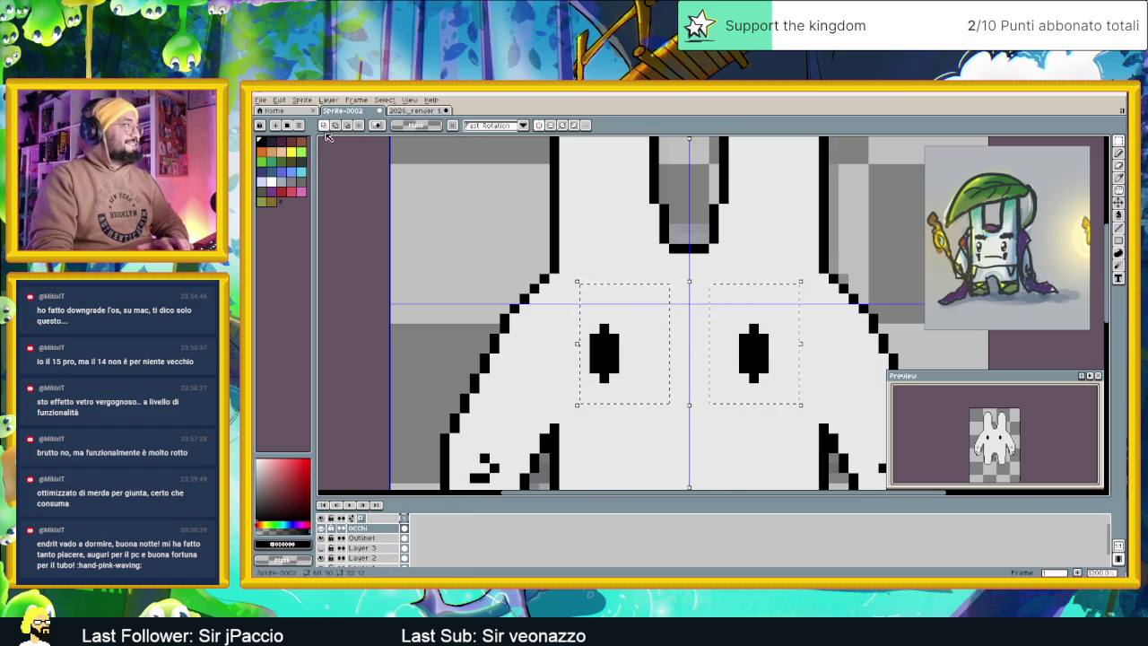
# Clear the selection, box-select both eyes together and delete them
pyautogui.hotkey('ctrl', 'd')
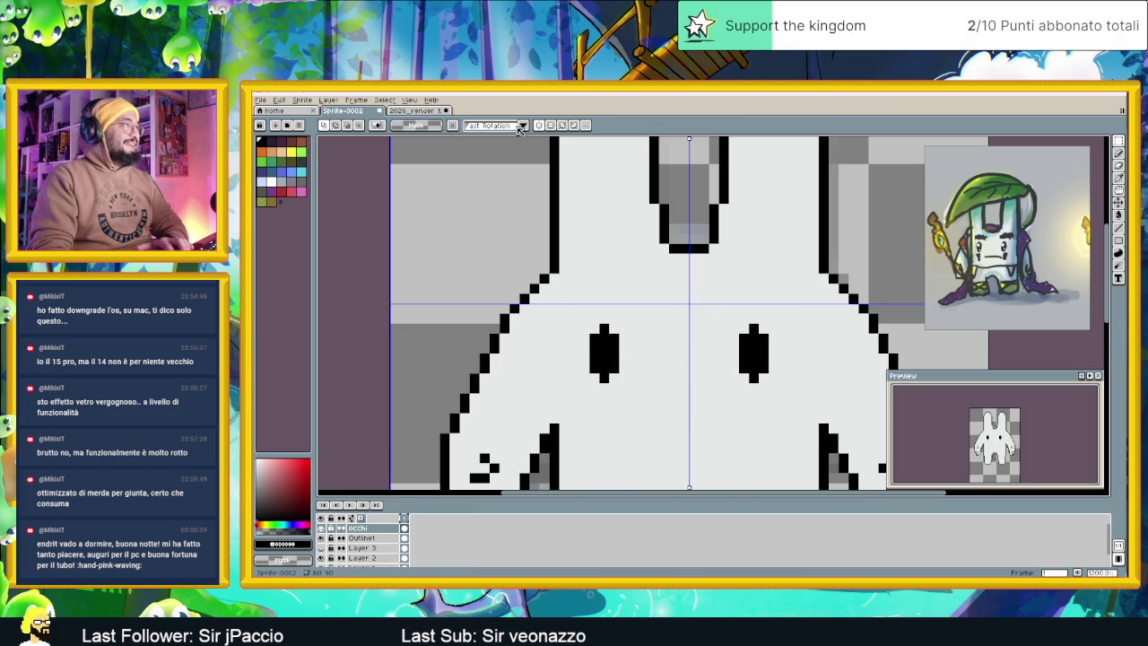
pyautogui.moveTo(711, 286); pyautogui.dragTo(787, 391)
pyautogui.hotkey('ctrl', 'z')
pyautogui.hotkey('ctrl', 'z')
pyautogui.press('Right')
pyautogui.press('Right')
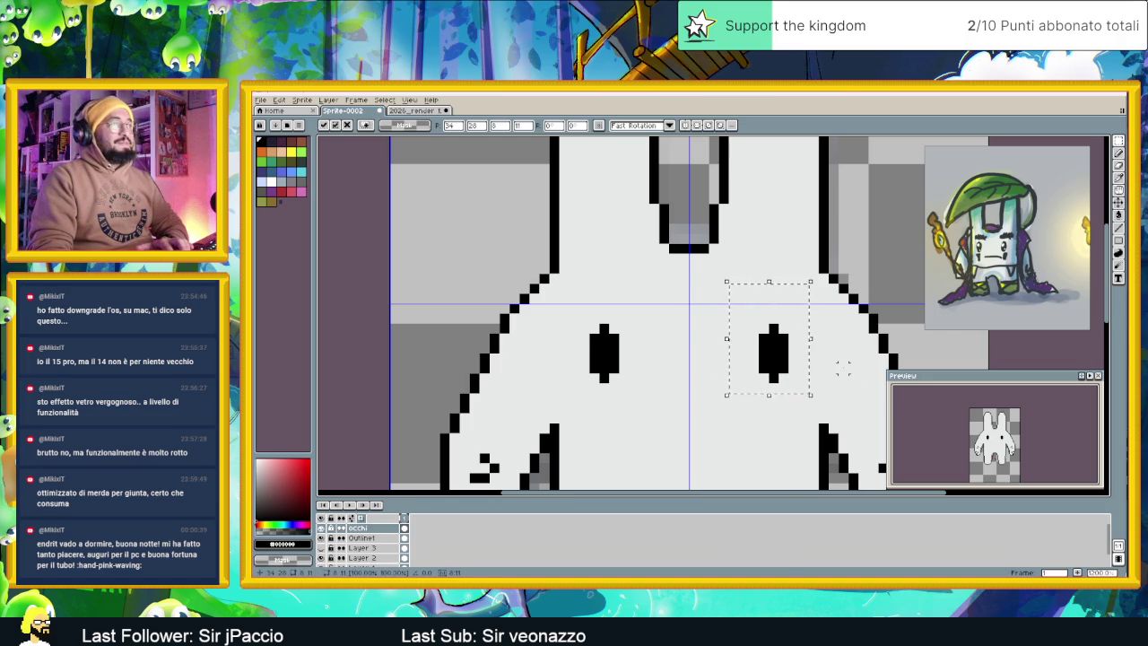
pyautogui.moveTo(810, 293); pyautogui.dragTo(547, 395)
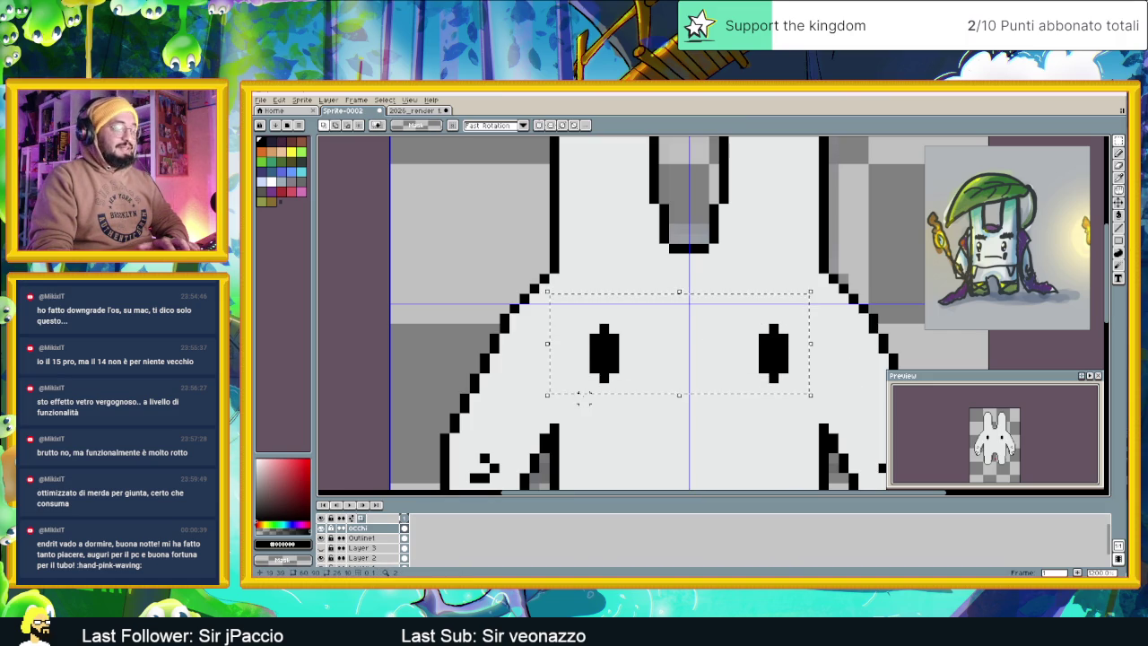
pyautogui.press('Delete')
# Outline and fill two mirrored black oval eyes with the pixel pencil
pyautogui.click(1118, 154)
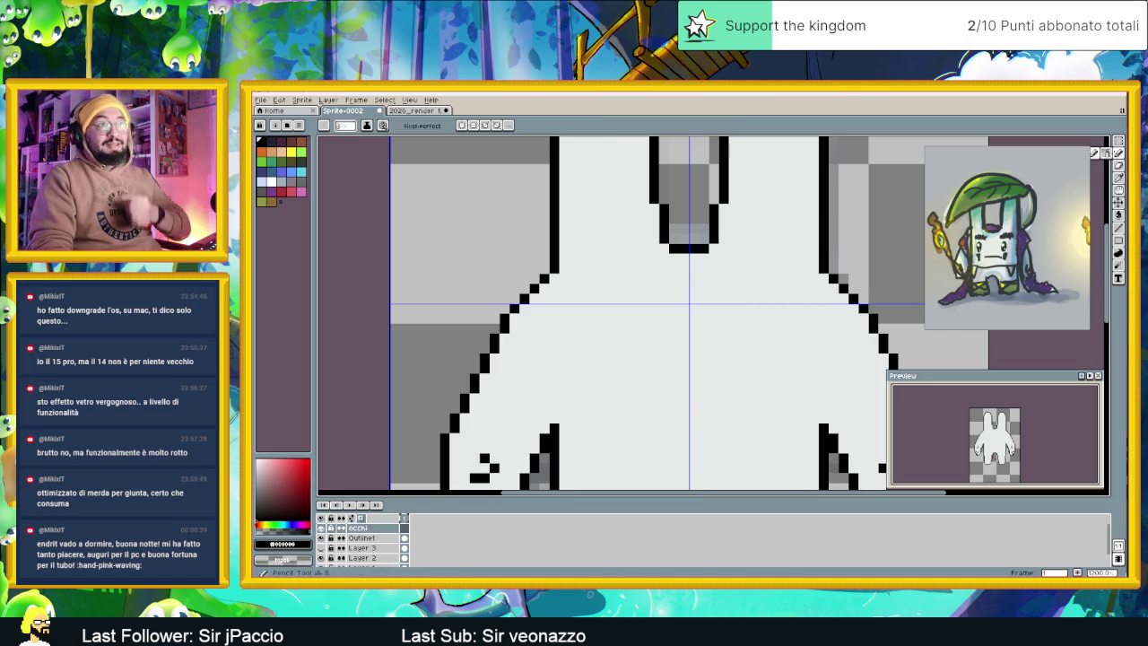
pyautogui.click(594, 339)
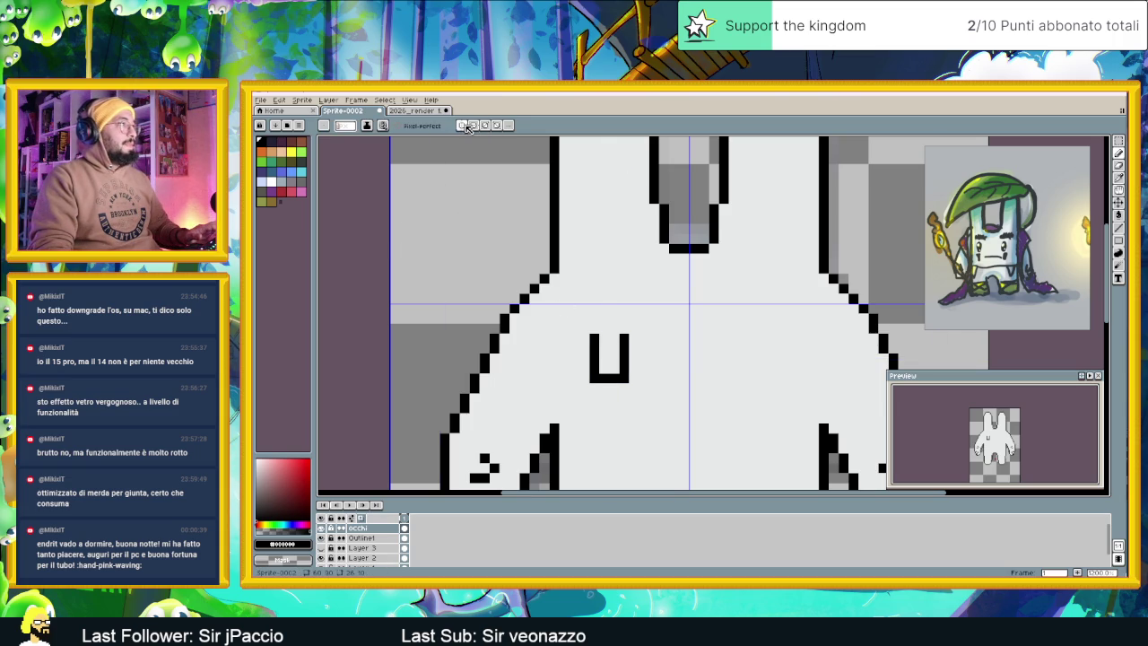
pyautogui.moveTo(610, 334); pyautogui.dragTo(596, 333)
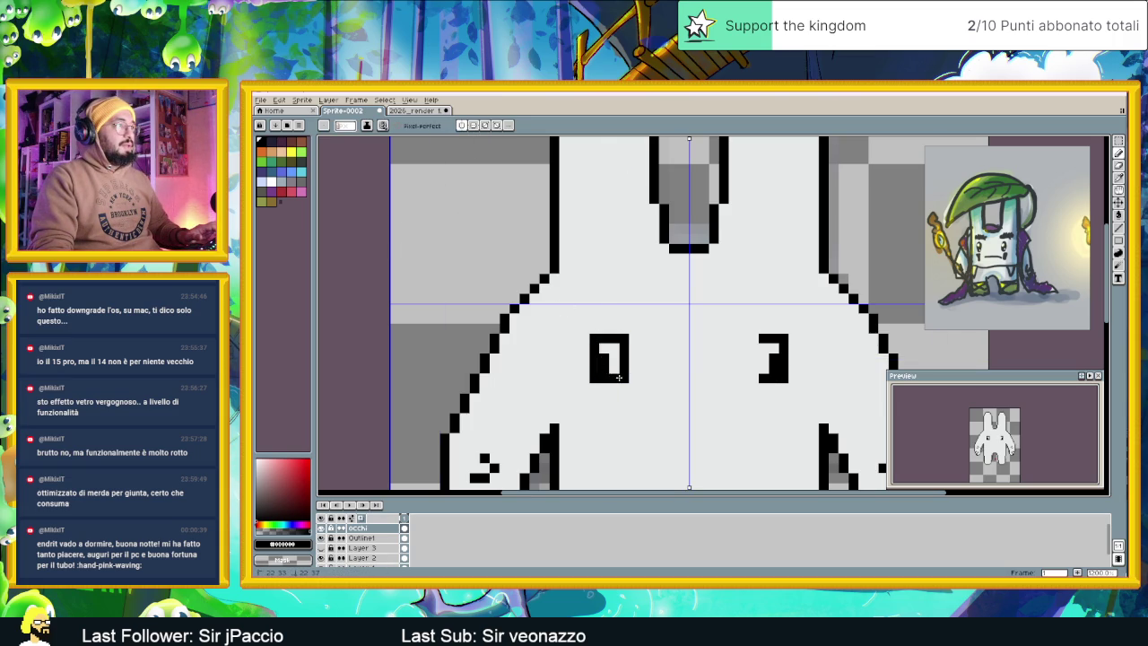
pyautogui.moveTo(601, 341); pyautogui.dragTo(614, 367)
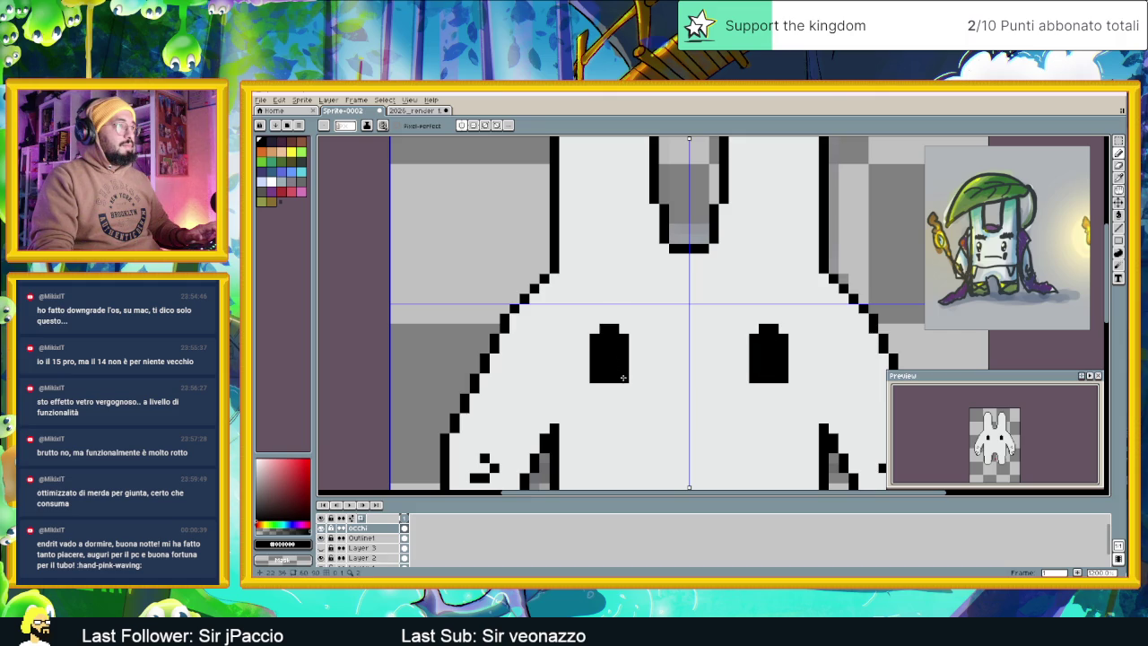
pyautogui.scroll(-2, 609, 386)
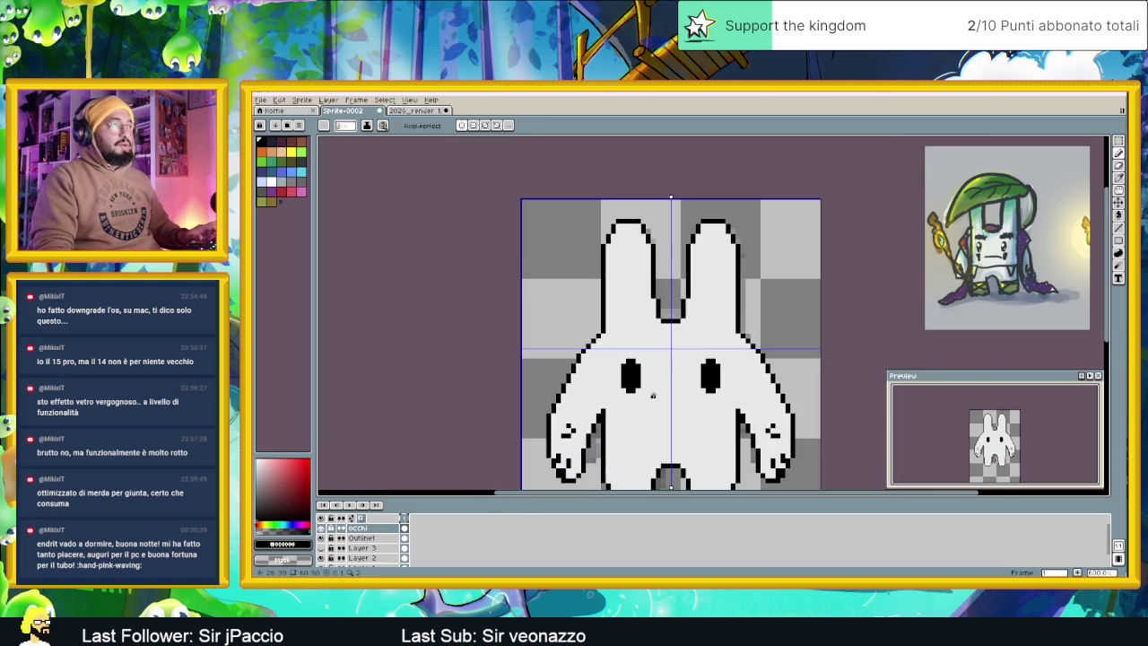
pyautogui.moveTo(682, 403); pyautogui.dragTo(625, 331)
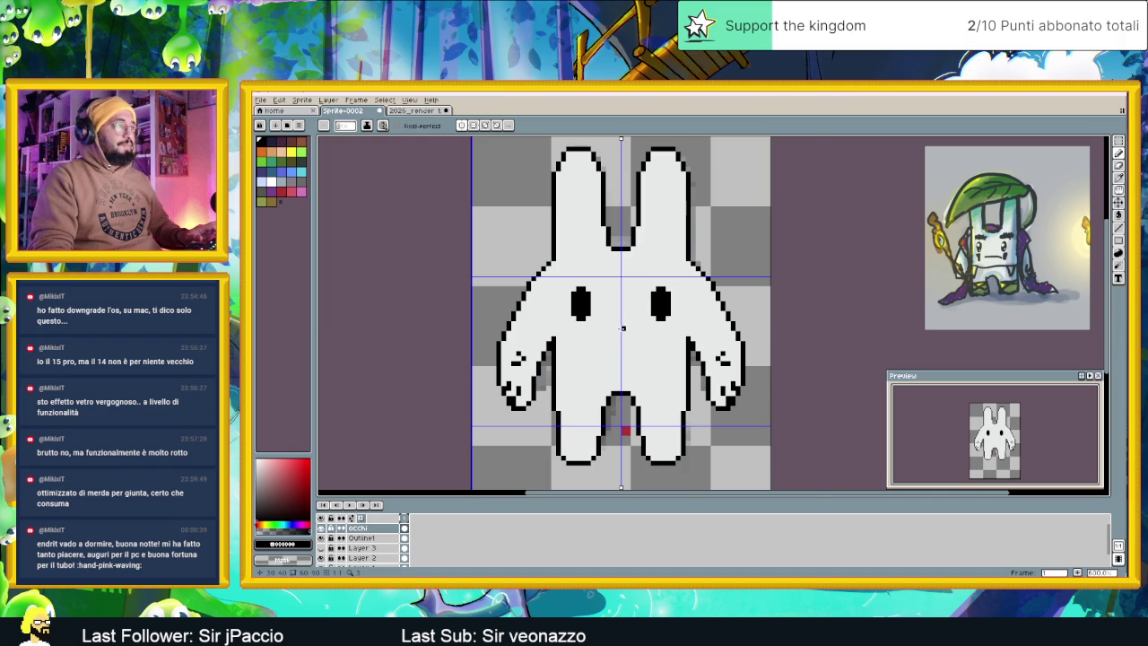
pyautogui.scroll(1, 625, 329)
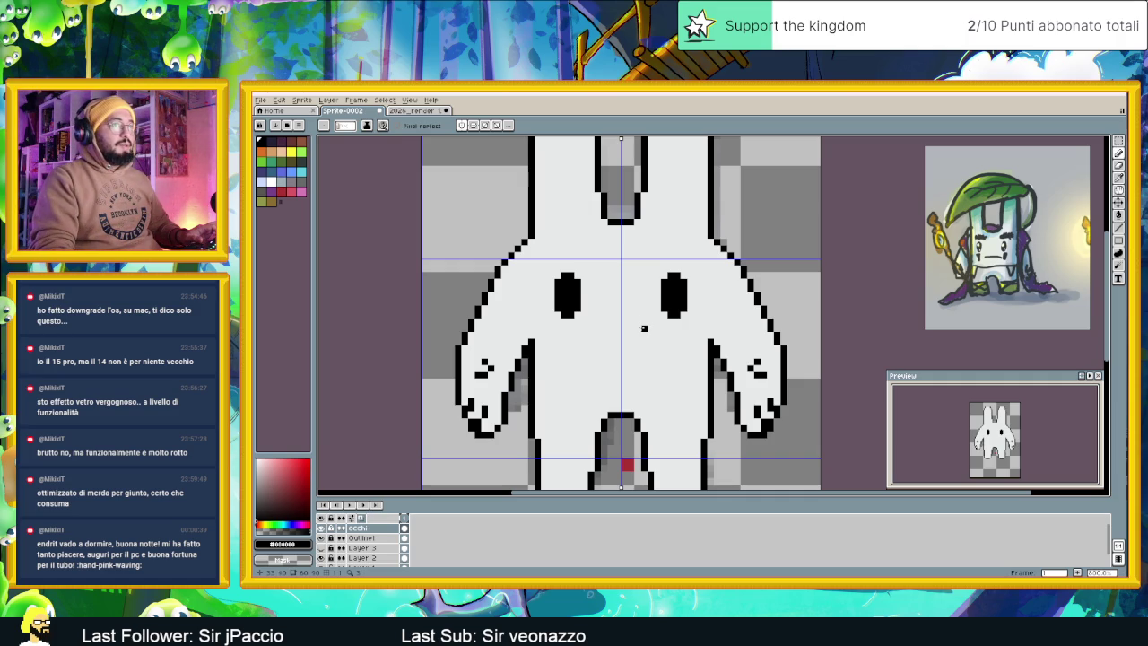
pyautogui.scroll(1, 583, 337)
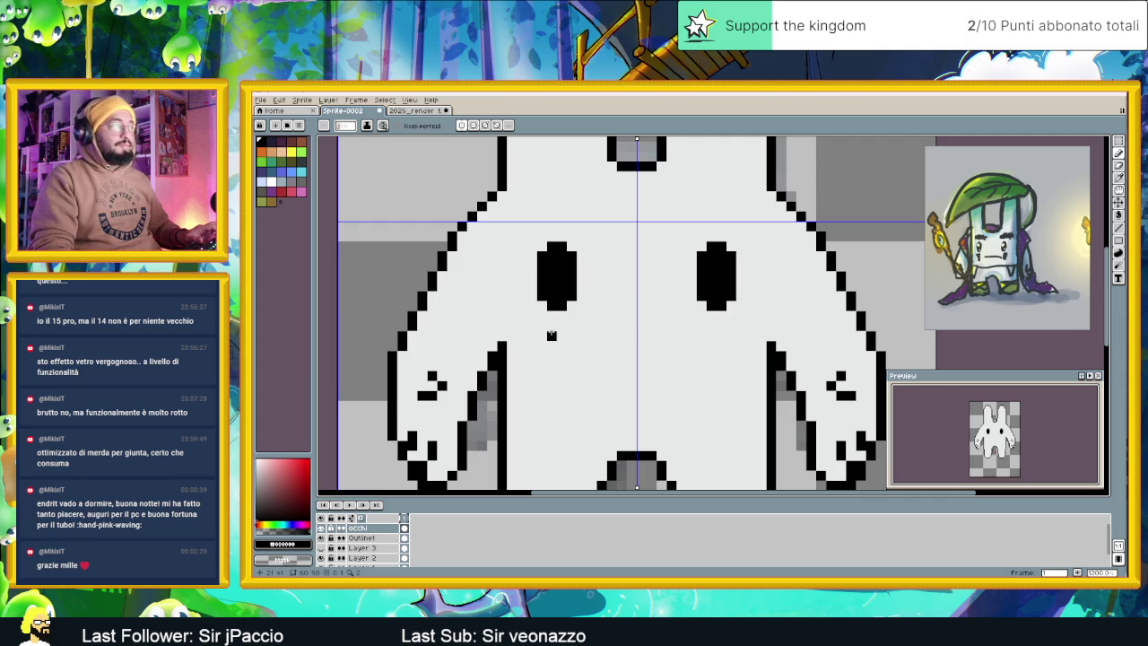
# Undo the short marks drawn under the eyes and zoom in on the eyes
pyautogui.moveTo(542, 335)
pyautogui.mouseDown()
pyautogui.moveTo(569, 334)
pyautogui.moveTo(560, 344)
pyautogui.mouseUp()
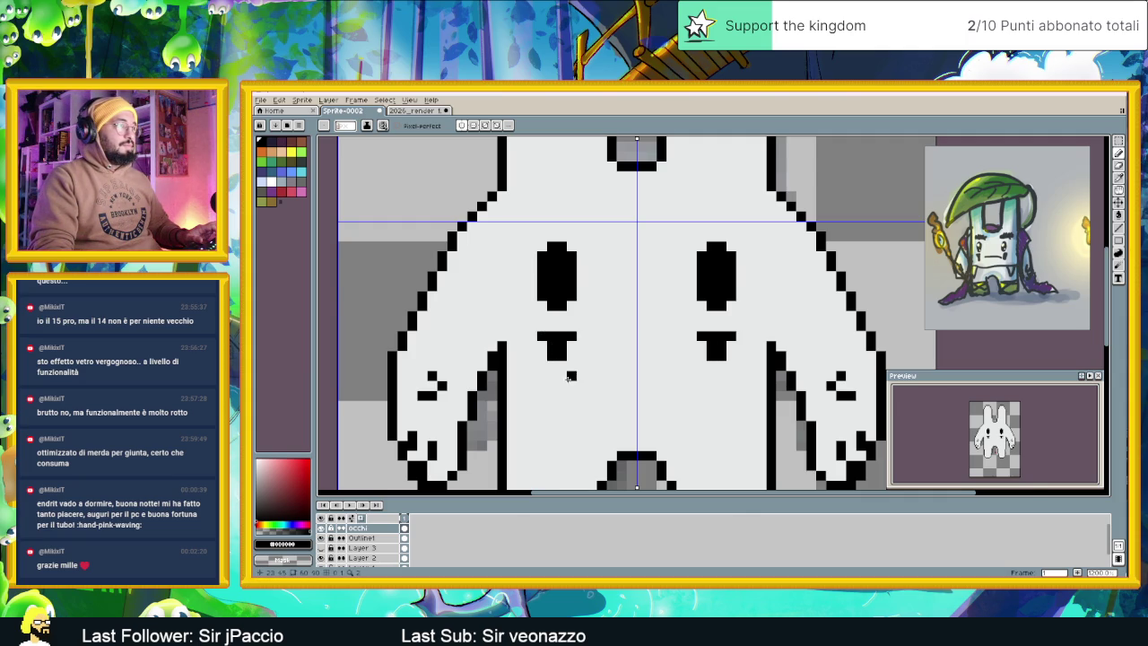
pyautogui.scroll(-3, 569, 378)
pyautogui.press('v')
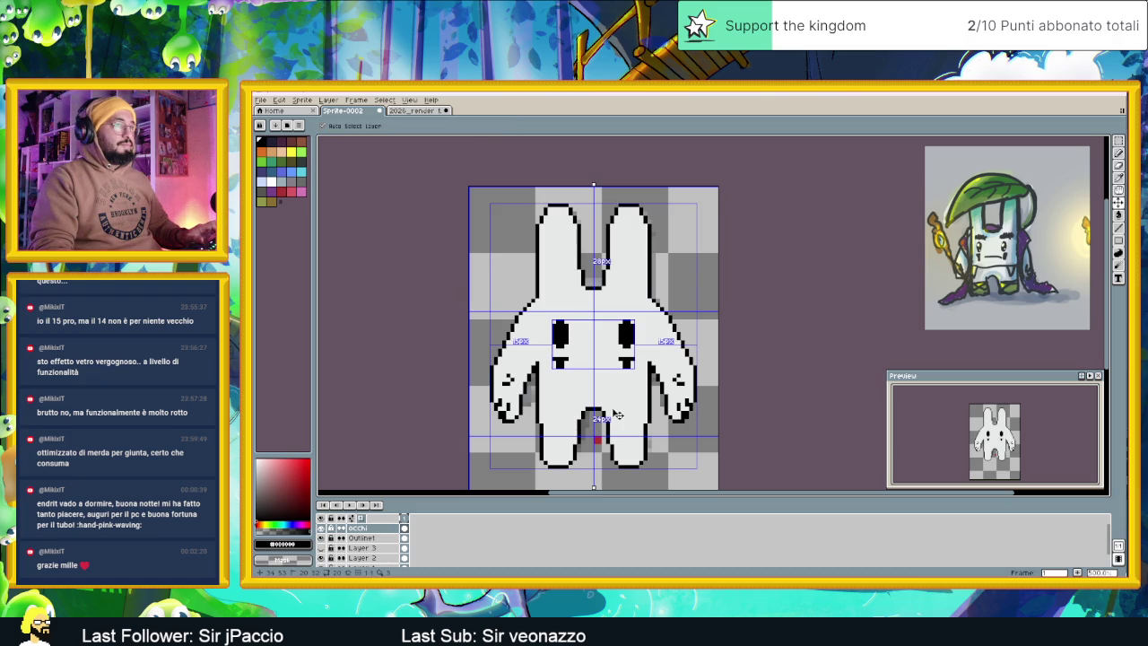
pyautogui.hotkey('ctrl', 'z')
pyautogui.press('b')
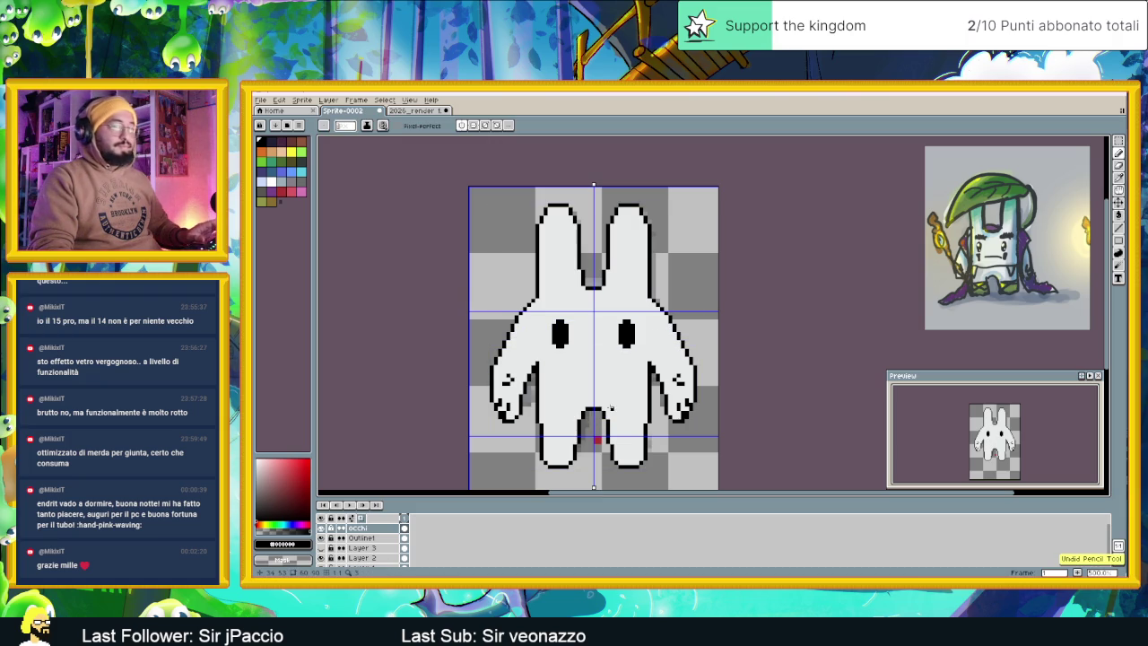
pyautogui.scroll(1, 588, 328)
pyautogui.scroll(-1, 592, 359)
pyautogui.scroll(1, 597, 402)
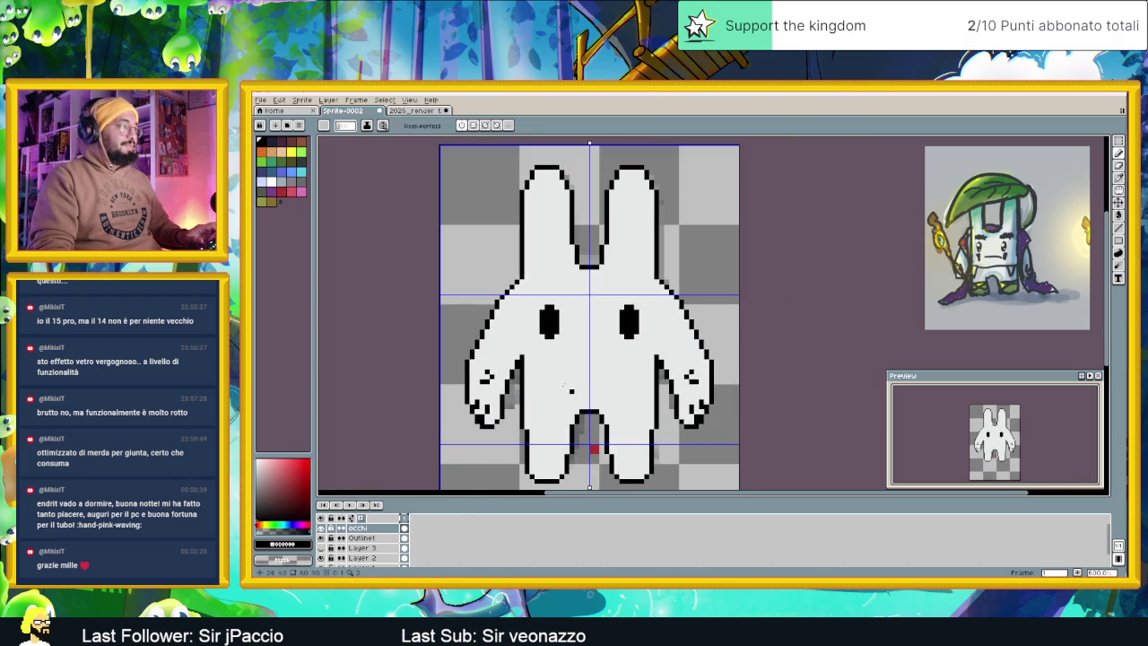
pyautogui.scroll(1, 560, 320)
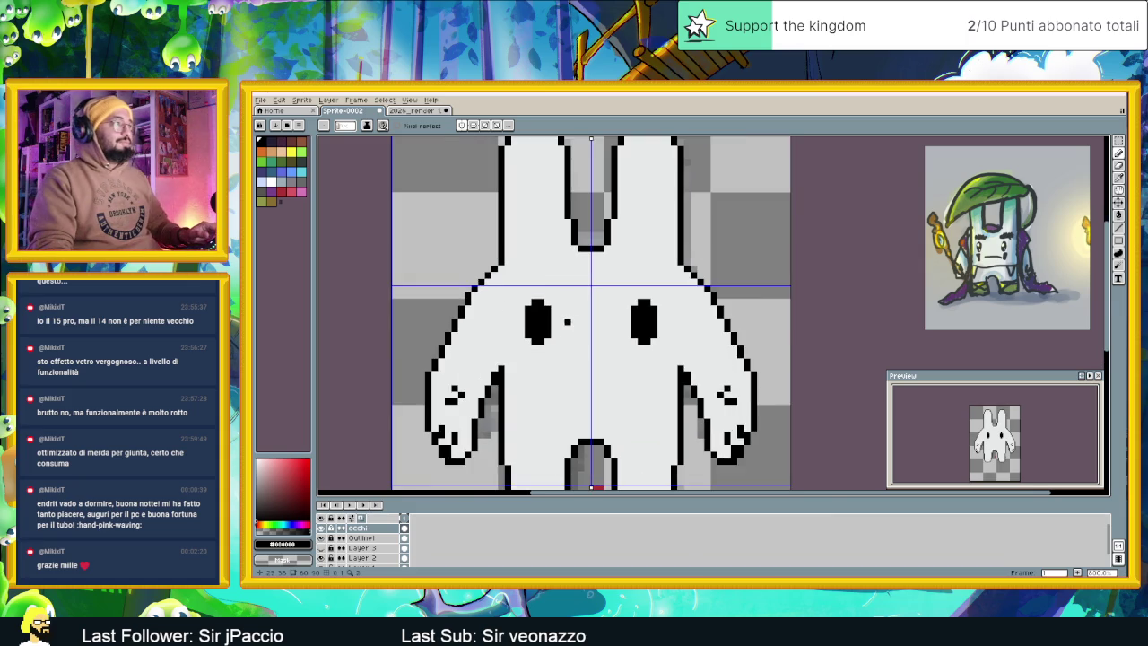
pyautogui.scroll(1, 552, 319)
pyautogui.scroll(2, 543, 322)
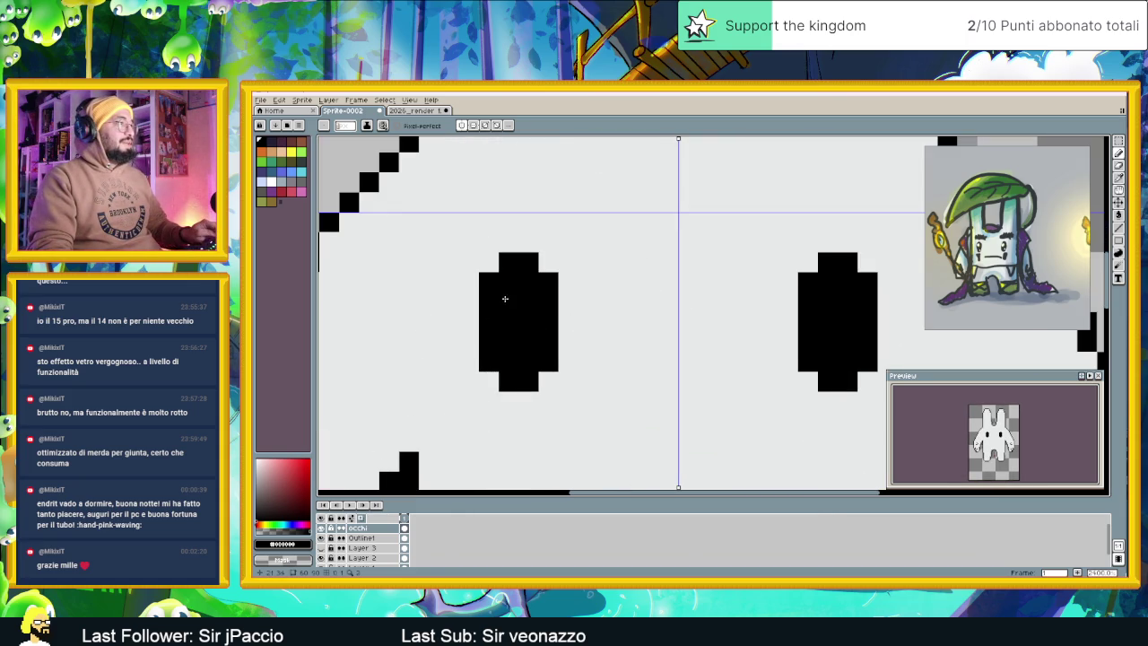
# Switch the colour to white and dot a highlight pixel on both eyes
pyautogui.click(272, 182)
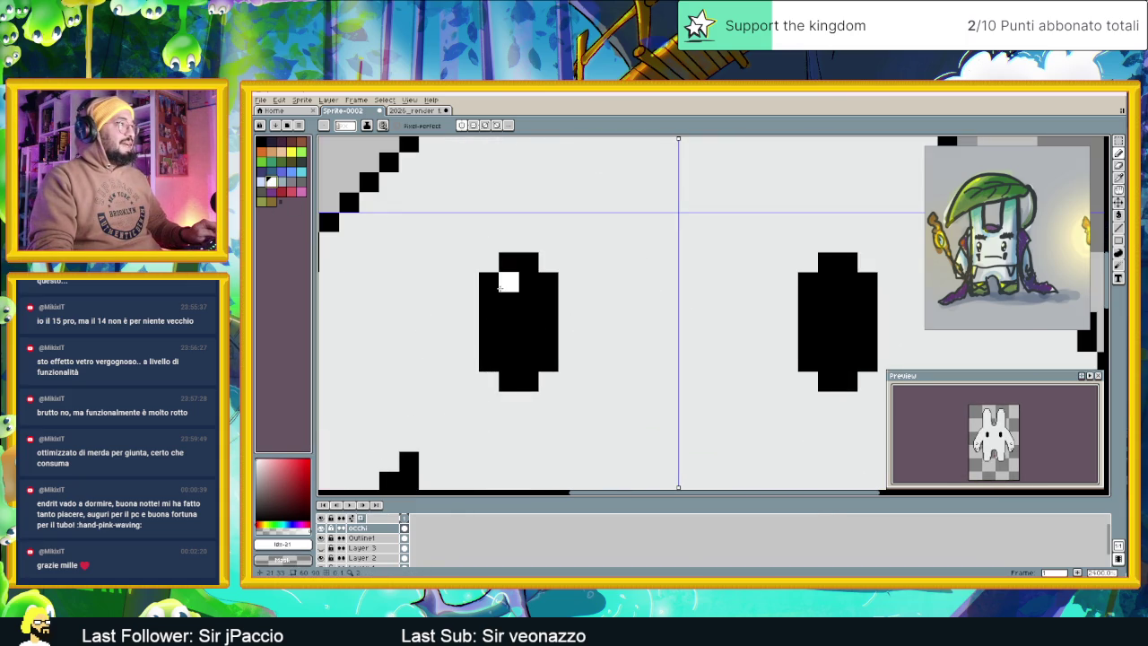
pyautogui.click(509, 282)
pyautogui.click(848, 281)
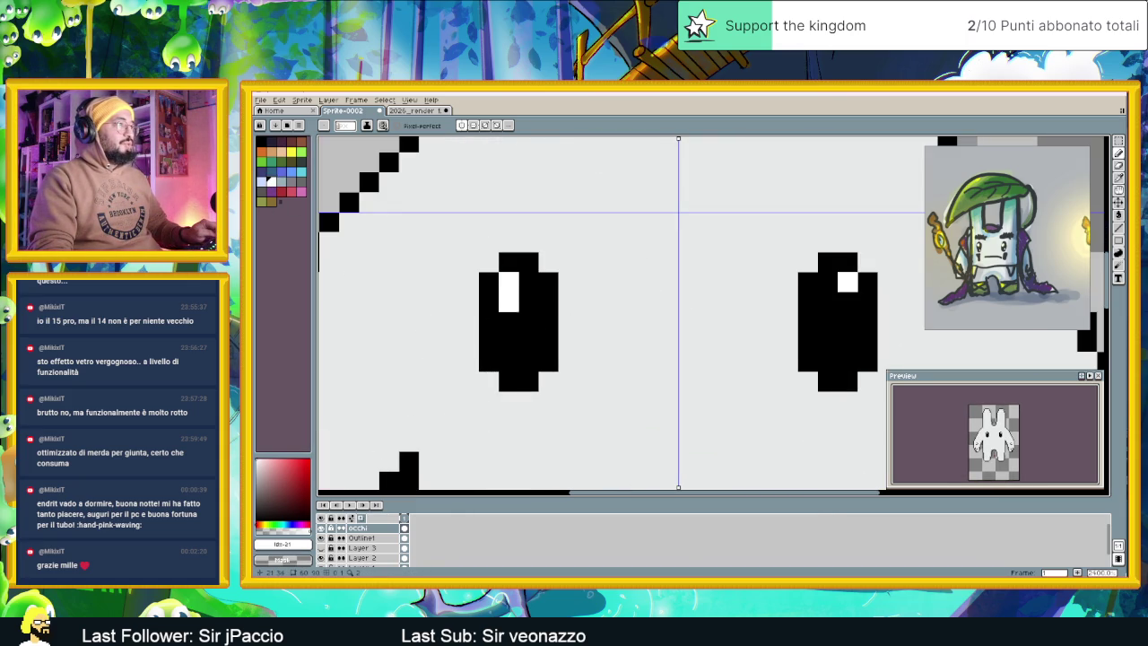
pyautogui.scroll(-2, 575, 359)
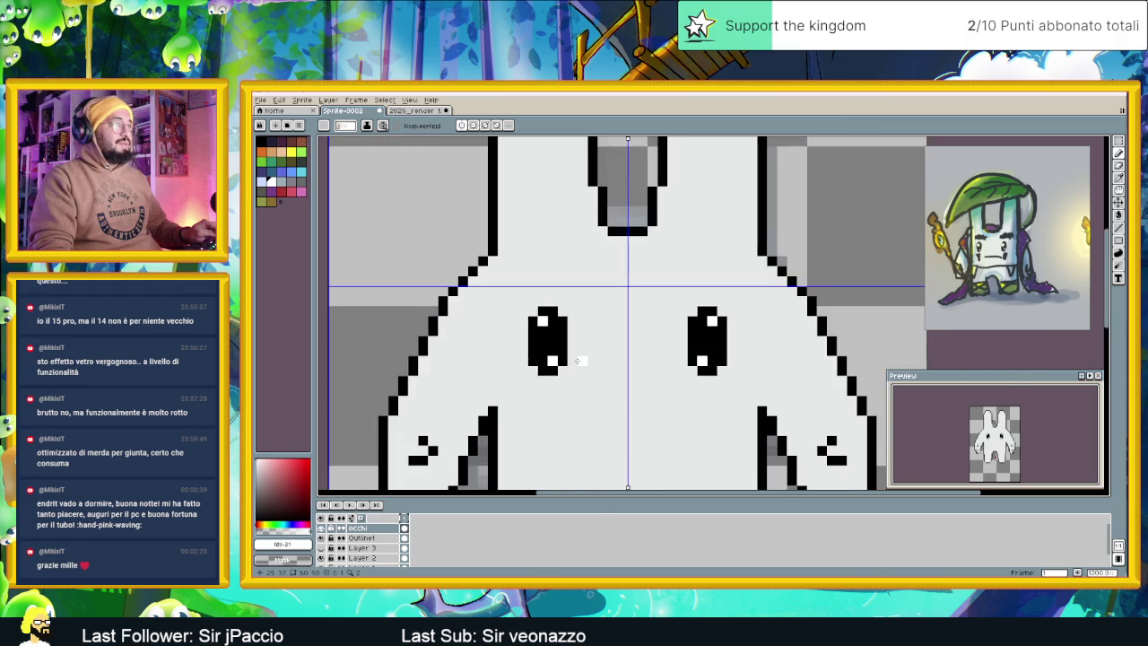
pyautogui.scroll(-1, 592, 367)
pyautogui.scroll(-1, 615, 388)
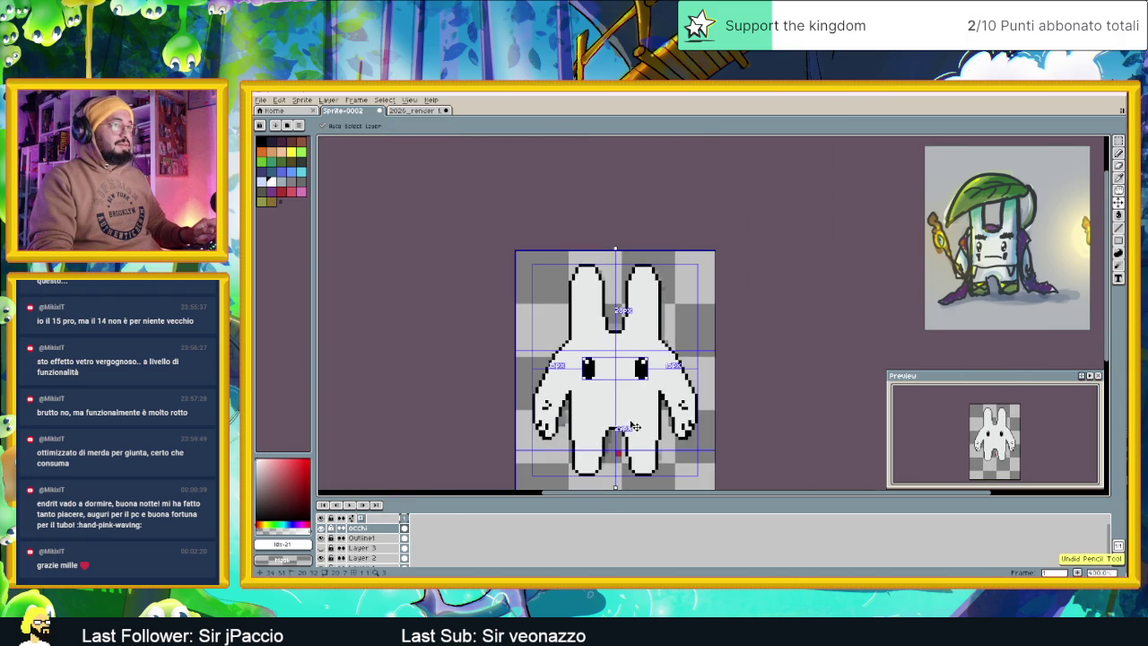
pyautogui.scroll(3, 589, 371)
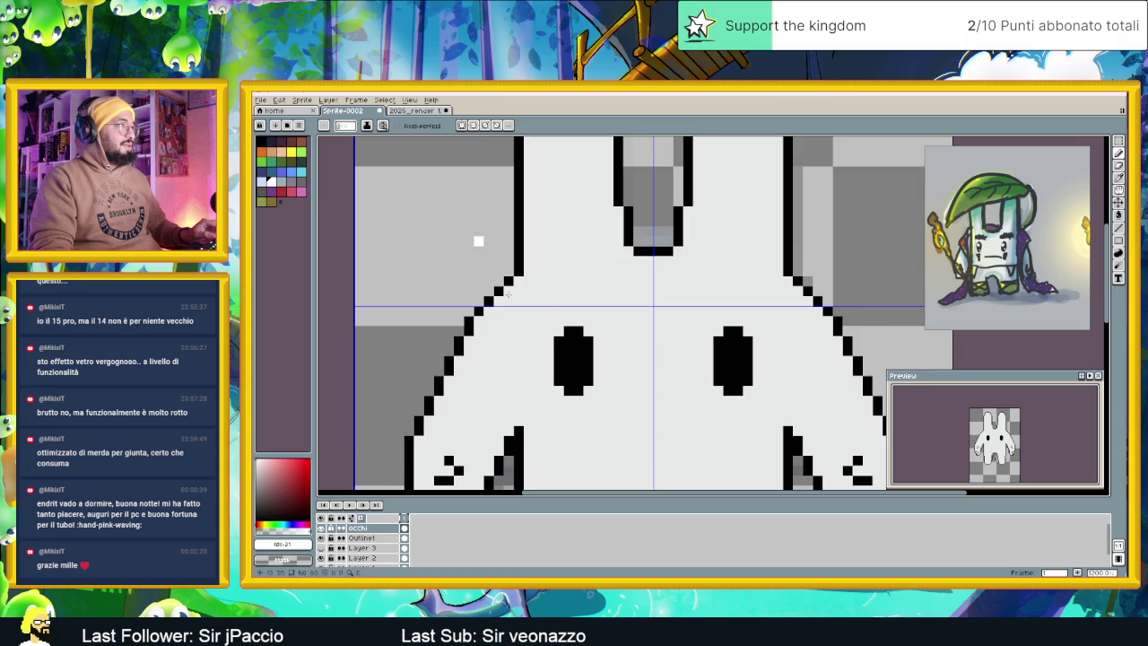
pyautogui.scroll(1, 568, 407)
# Try extra white pixels on the left eye, then undo the last ones
pyautogui.moveTo(572, 311); pyautogui.dragTo(570, 321)
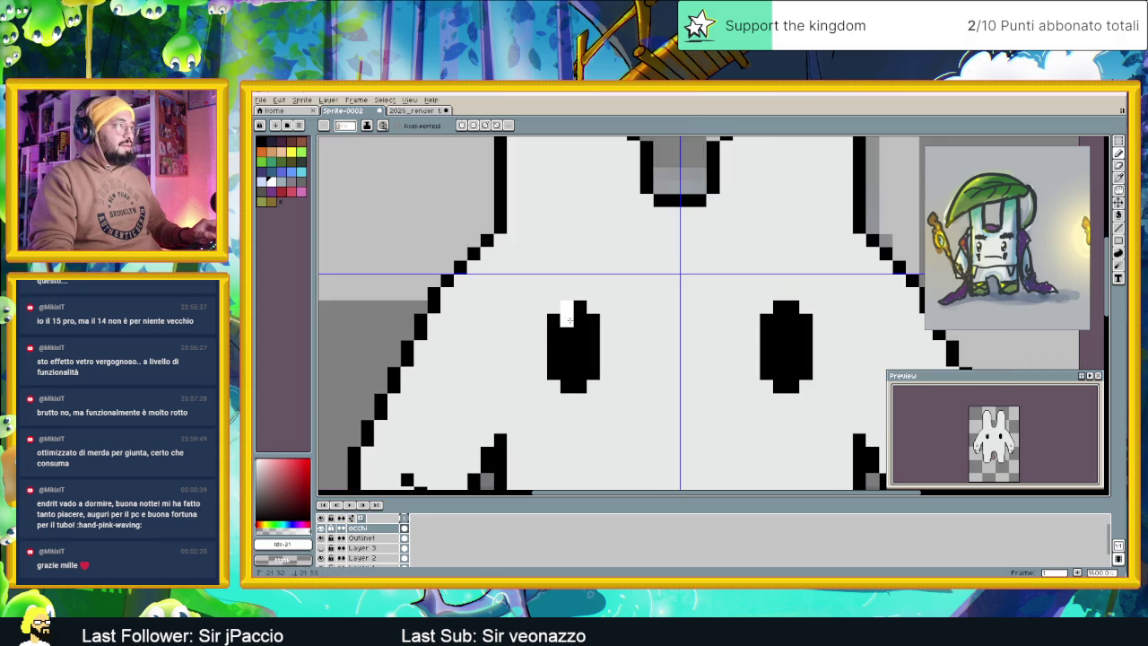
pyautogui.click(555, 320)
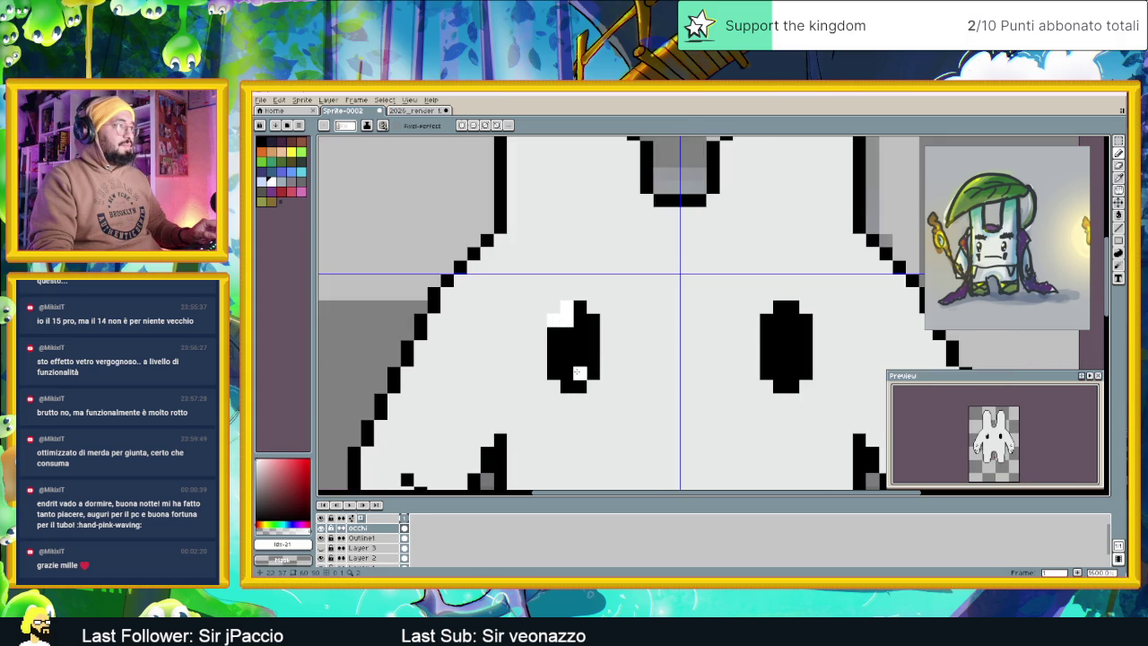
pyautogui.click(579, 372)
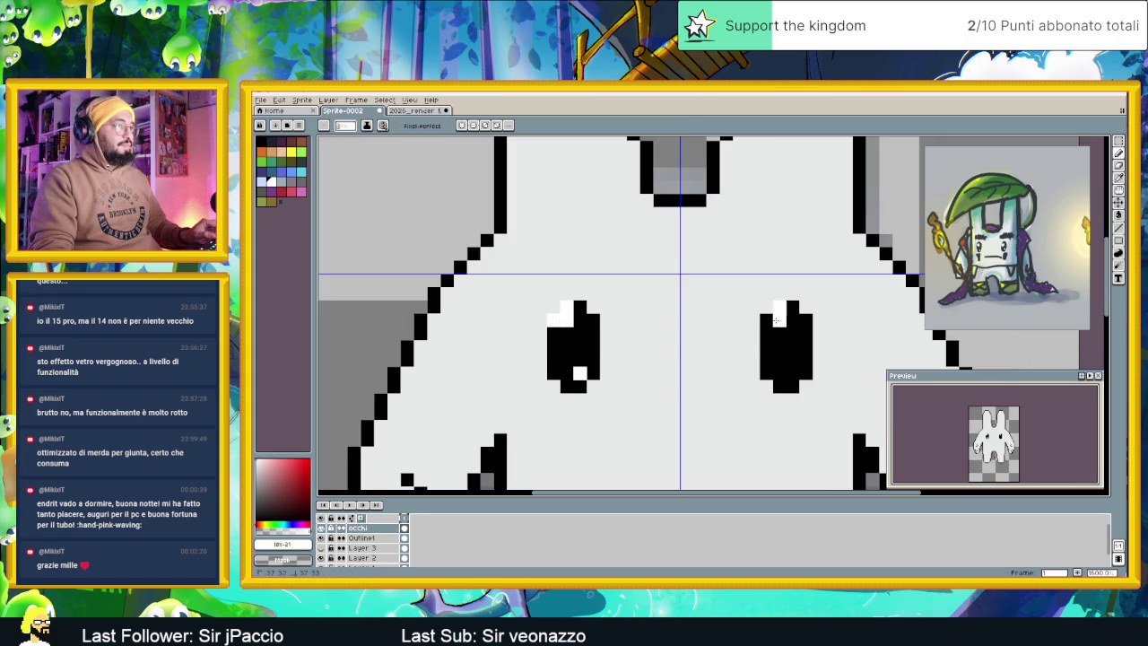
pyautogui.scroll(-2, 761, 381)
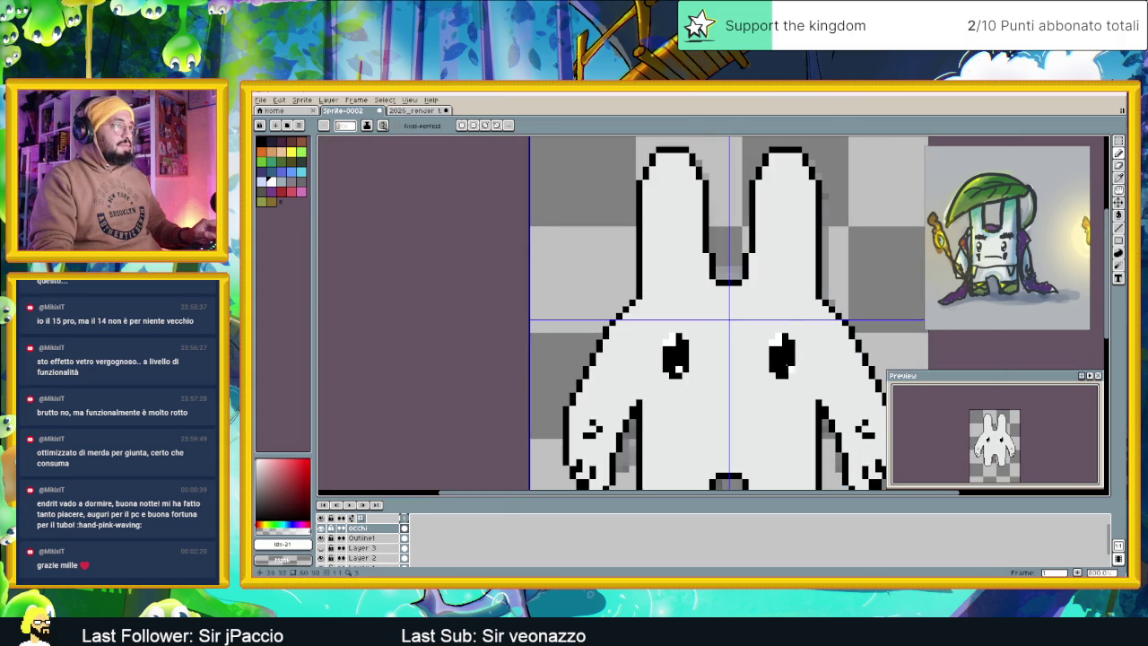
pyautogui.scroll(-2, 758, 402)
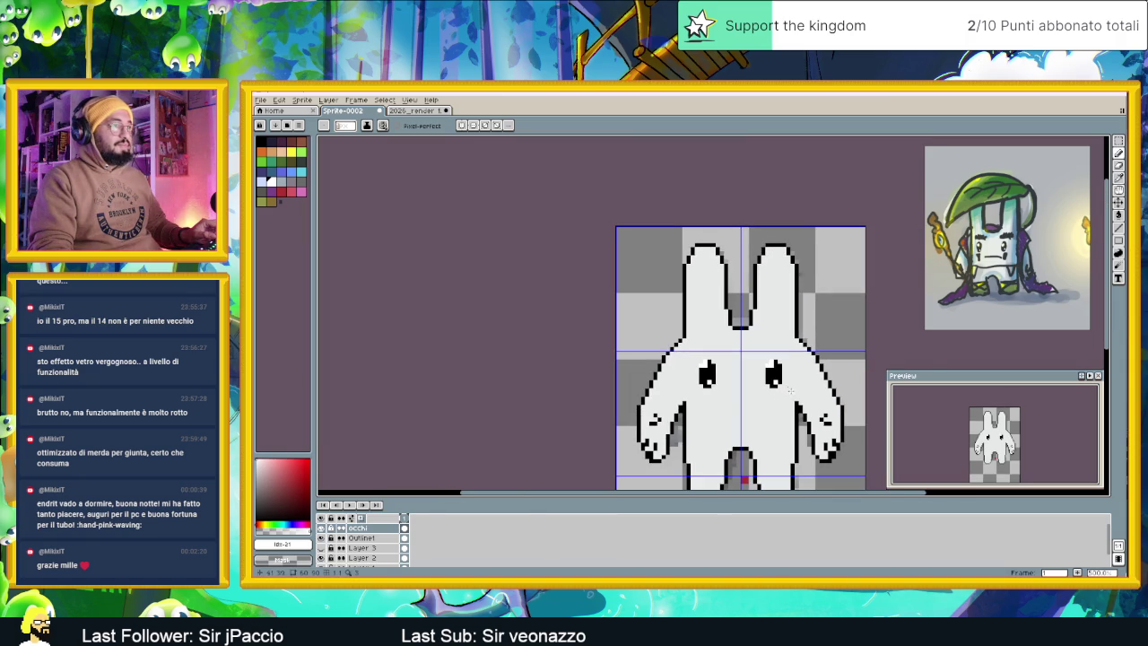
pyautogui.hotkey('ctrl', 'z')
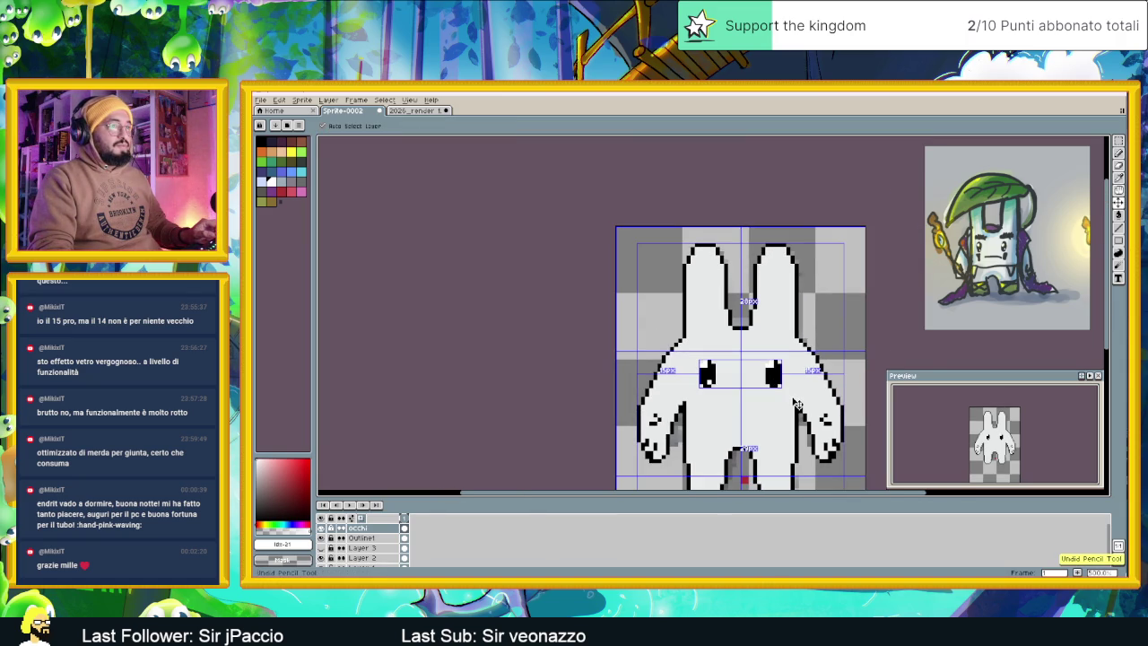
pyautogui.press('b')
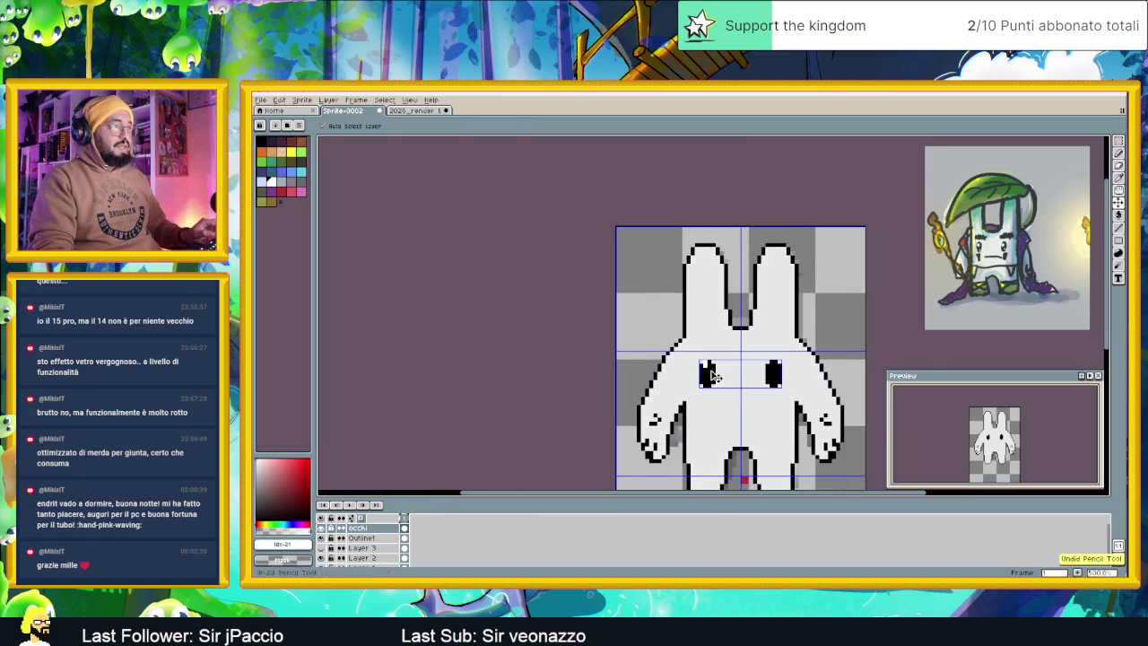
pyautogui.scroll(2, 709, 373)
pyautogui.scroll(3, 696, 367)
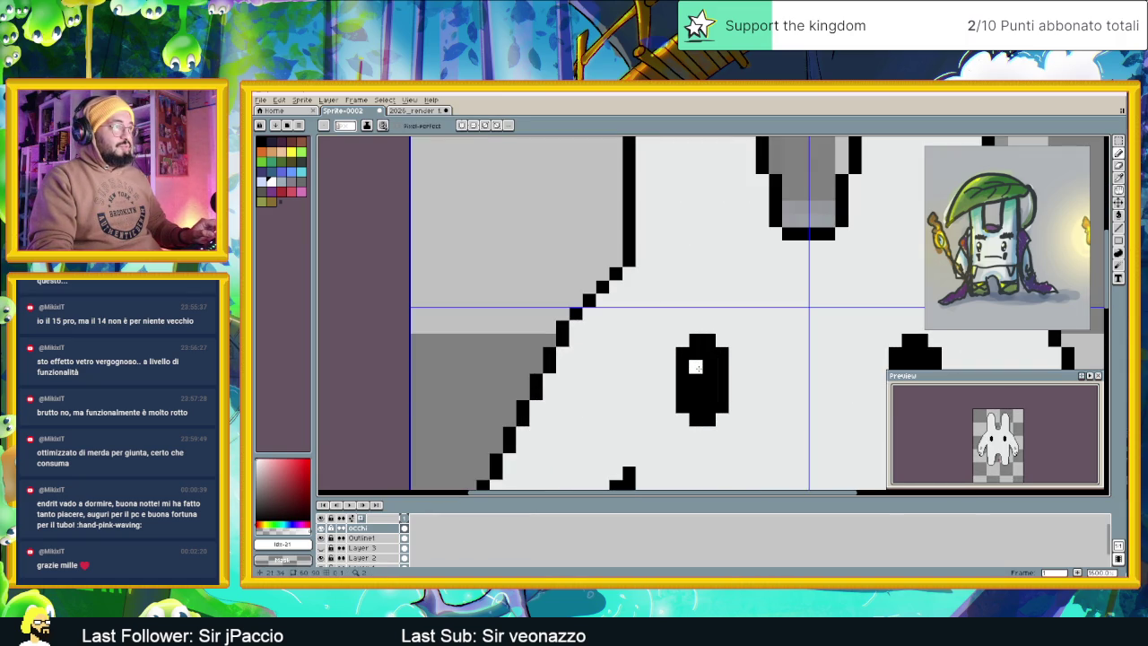
# Place white highlight pixels on the left and right eyes, undoing the last stroke
pyautogui.click(696, 367)
pyautogui.click(708, 392)
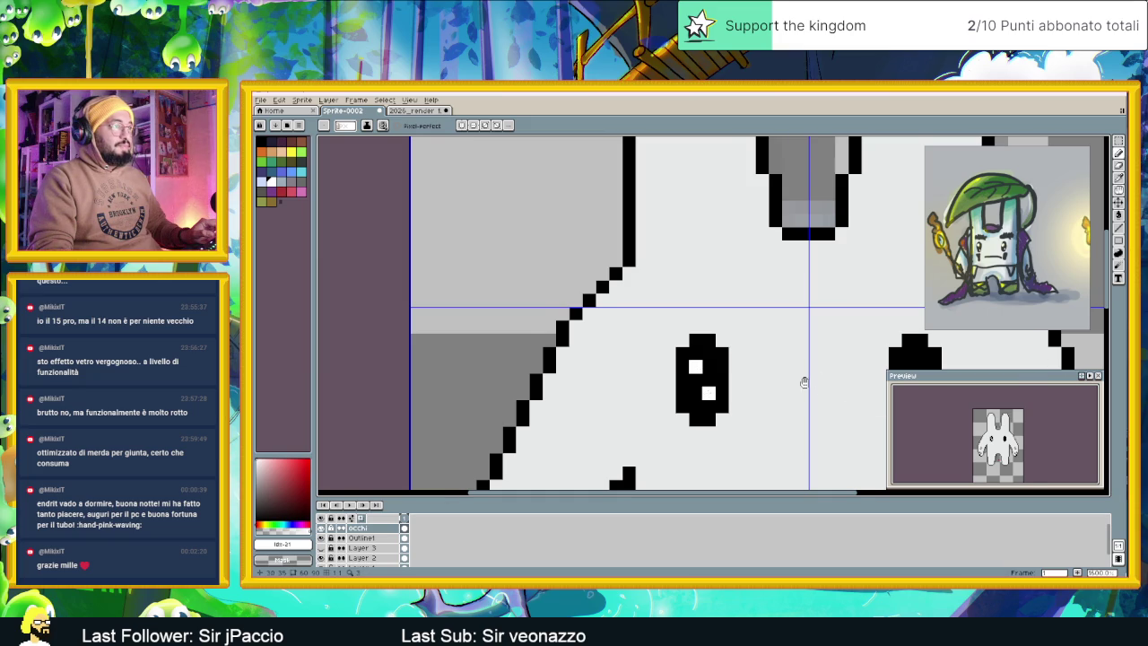
pyautogui.moveTo(825, 380); pyautogui.dragTo(682, 365)
pyautogui.click(765, 353)
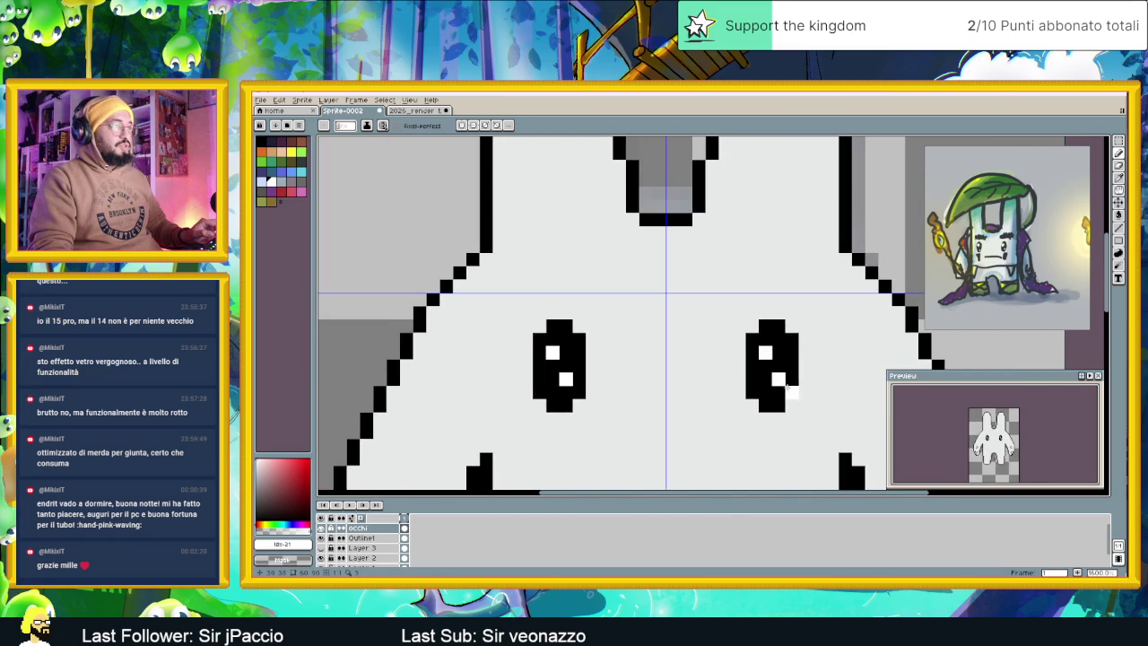
pyautogui.scroll(-4, 785, 384)
pyautogui.scroll(-1, 745, 386)
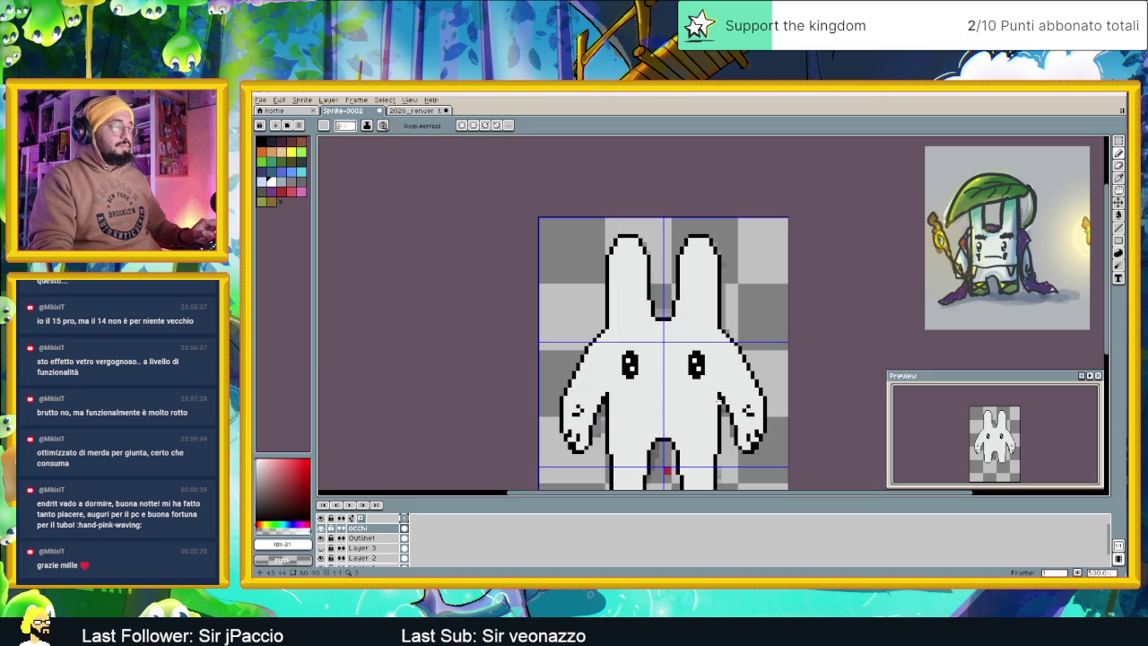
pyautogui.hotkey('ctrl', 'z')
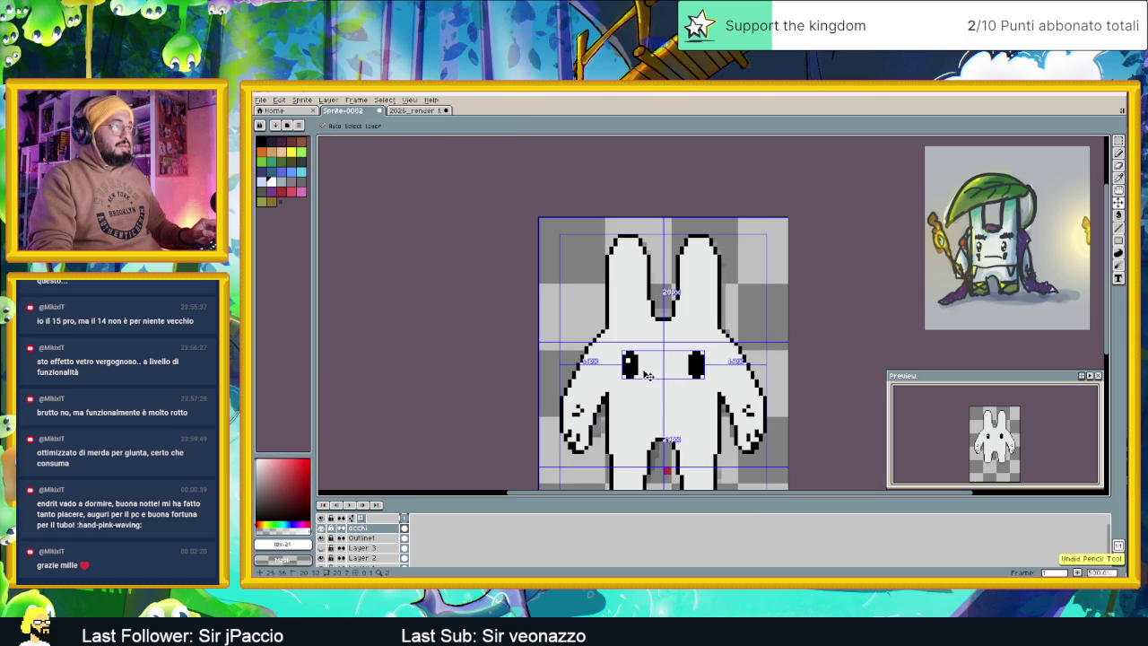
pyautogui.scroll(1, 648, 375)
pyautogui.scroll(2, 628, 355)
# Add matching upper-left highlight pixels to each eye and sample the body's light grey
pyautogui.click(624, 350)
pyautogui.click(786, 345)
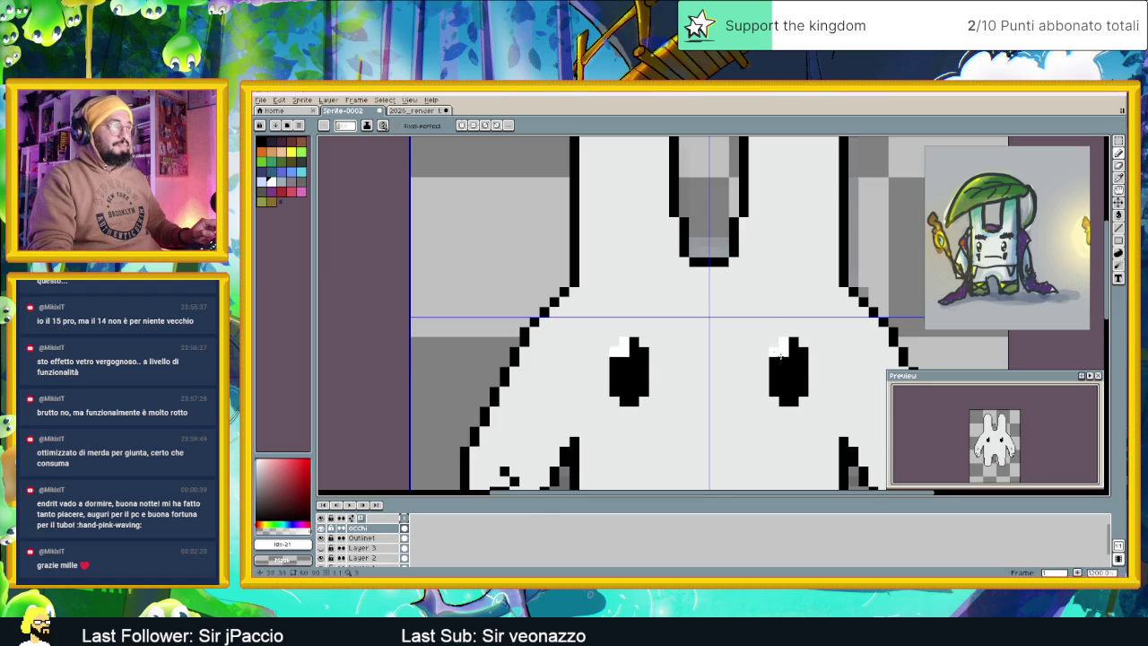
pyautogui.scroll(-3, 776, 352)
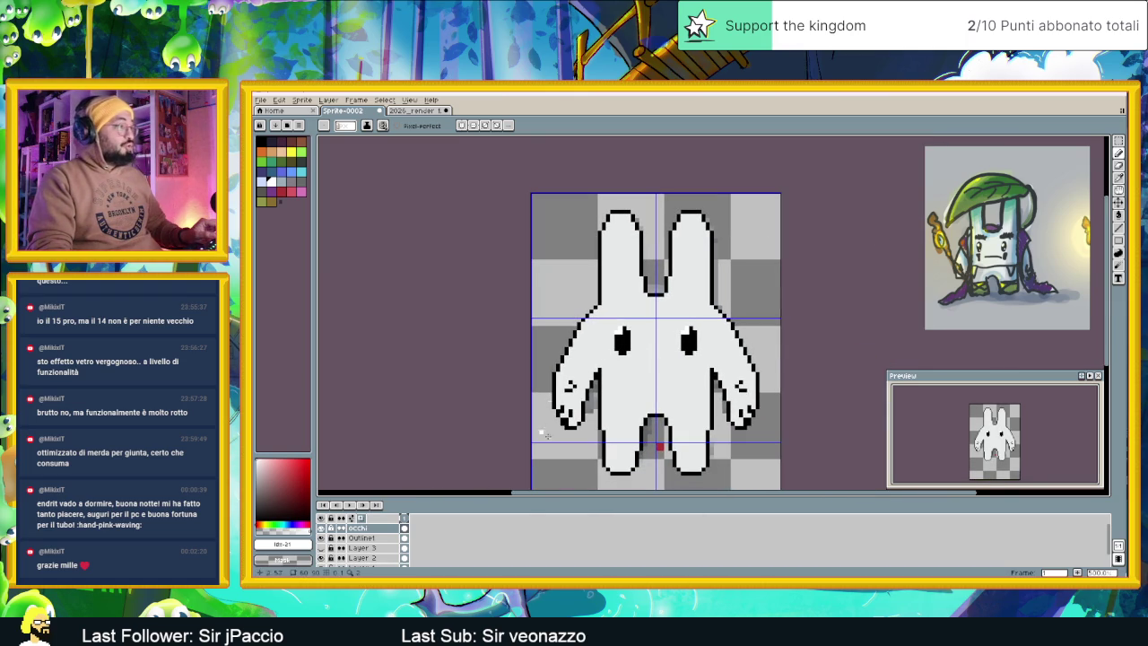
pyautogui.scroll(1, 628, 346)
pyautogui.scroll(1, 619, 336)
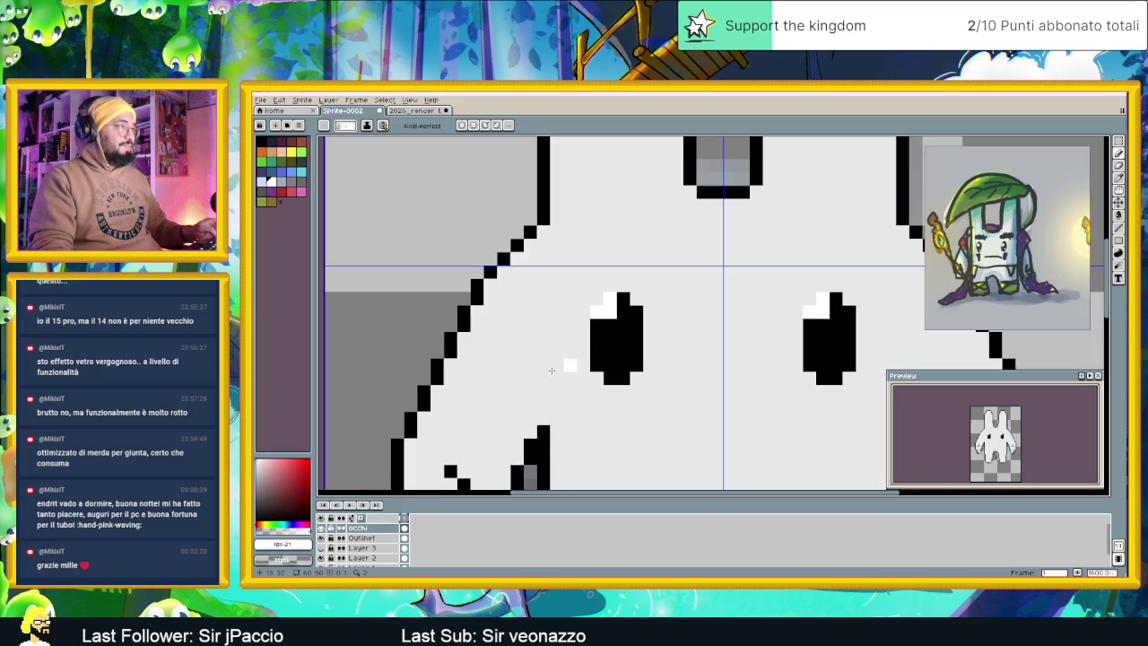
pyautogui.keyDown('alt'); pyautogui.click(583, 352); pyautogui.keyUp('alt')
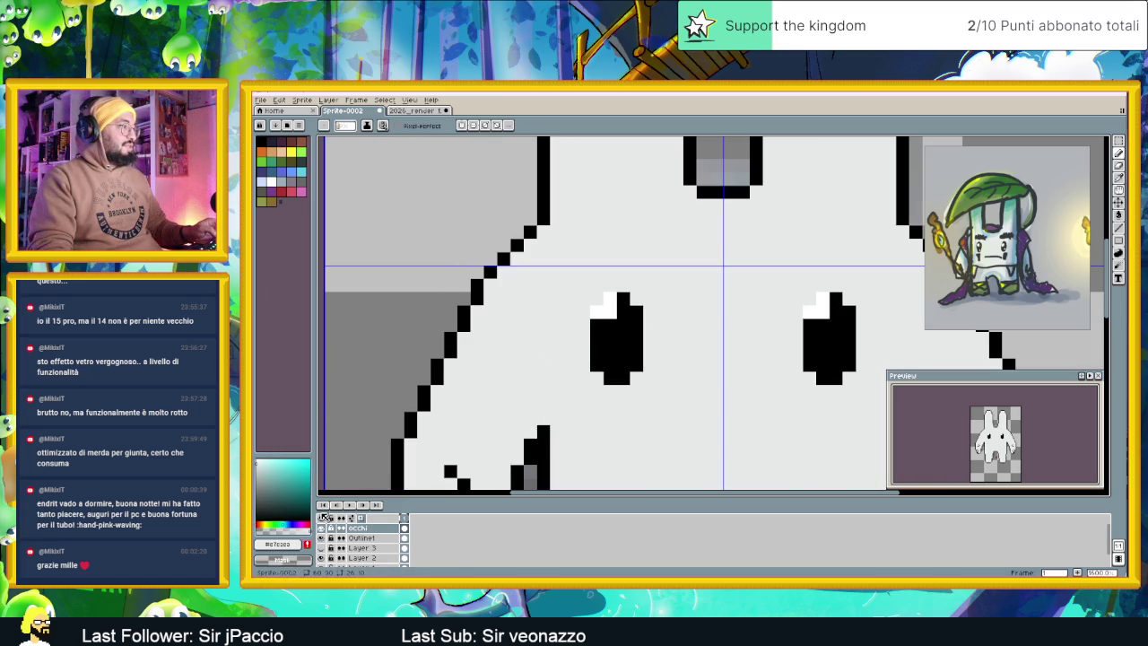
# Choose a pale grey-cyan and rim the left eye's top, sides and bottom
pyautogui.click(259, 468)
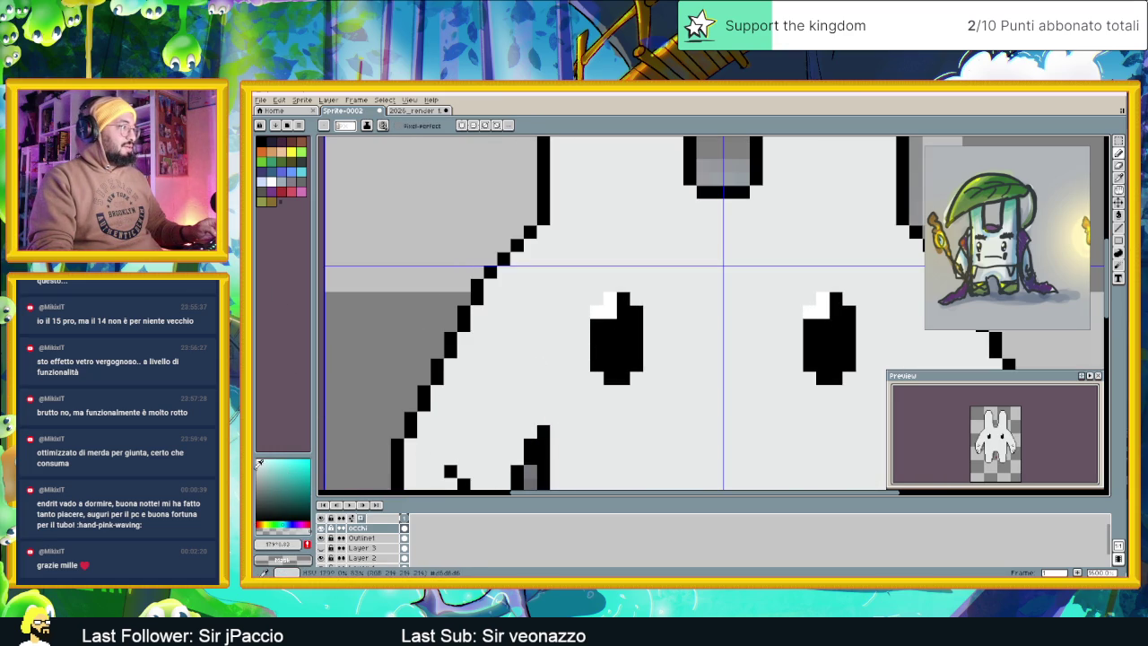
pyautogui.moveTo(595, 298)
pyautogui.mouseDown()
pyautogui.moveTo(606, 293)
pyautogui.moveTo(583, 312)
pyautogui.mouseUp()
pyautogui.moveTo(583, 367); pyautogui.dragTo(606, 388)
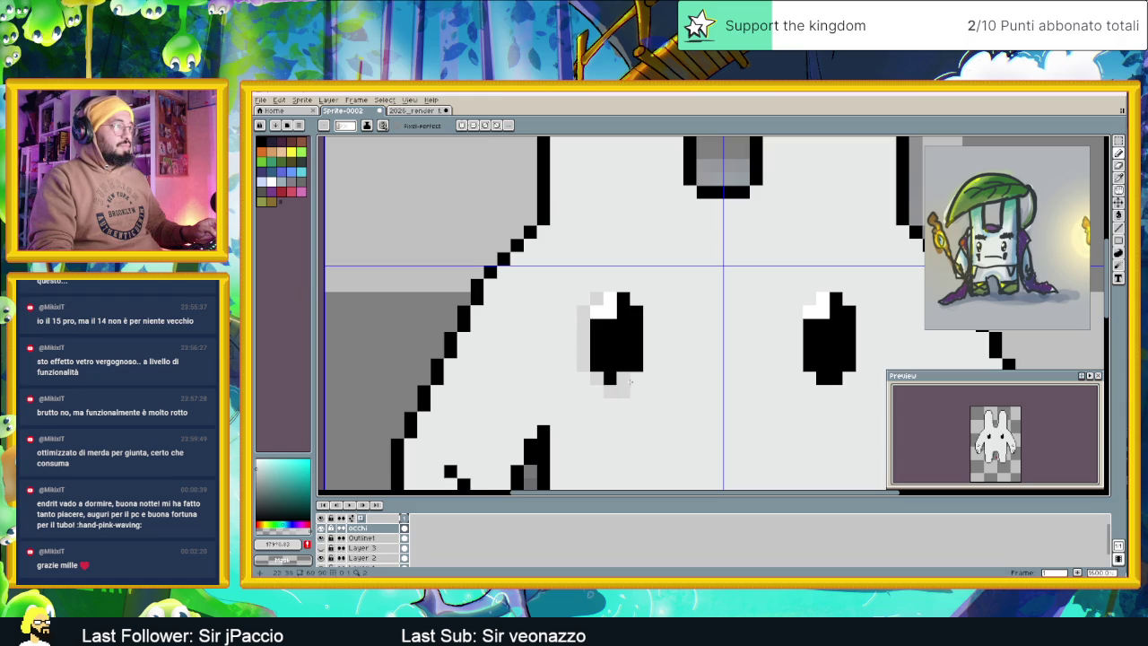
pyautogui.moveTo(646, 361); pyautogui.dragTo(648, 326)
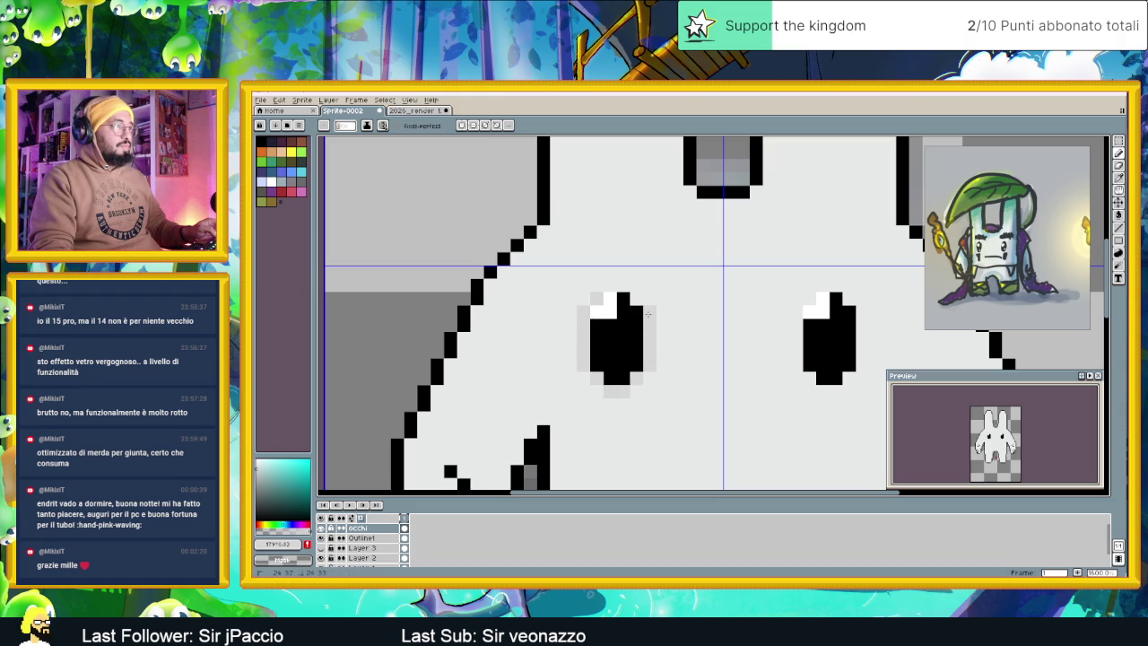
# Rim the right eye with pale grey pixels beside and below it
pyautogui.hscroll(2, 717, 357)
pyautogui.hscroll(2, 679, 366)
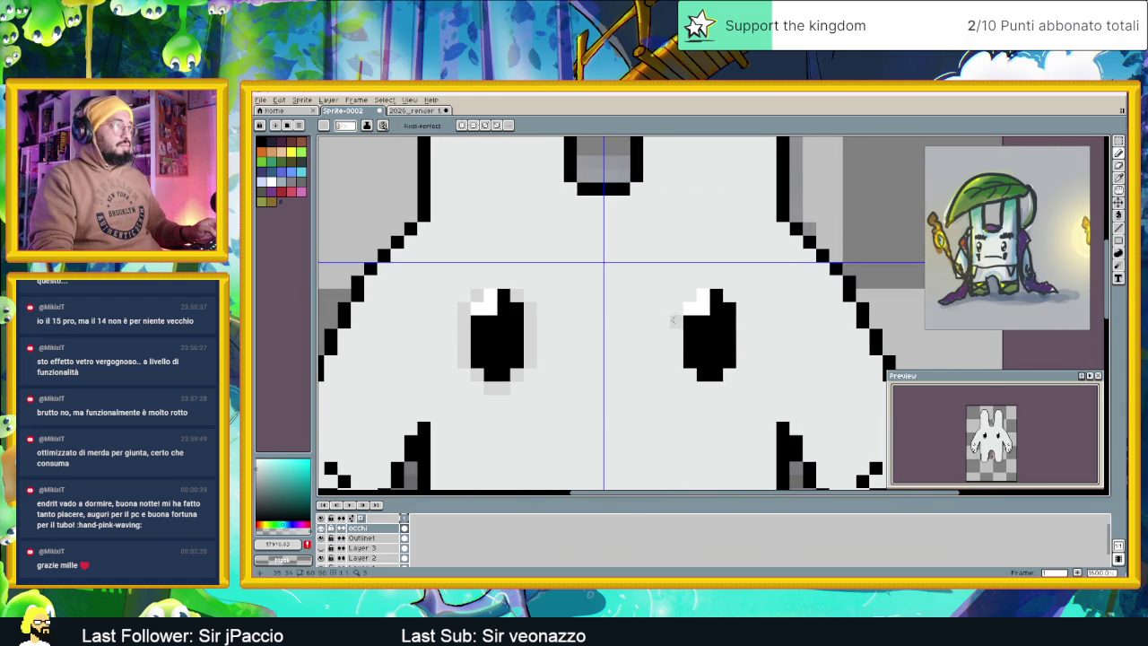
pyautogui.click(690, 295)
pyautogui.click(676, 359)
pyautogui.click(703, 388)
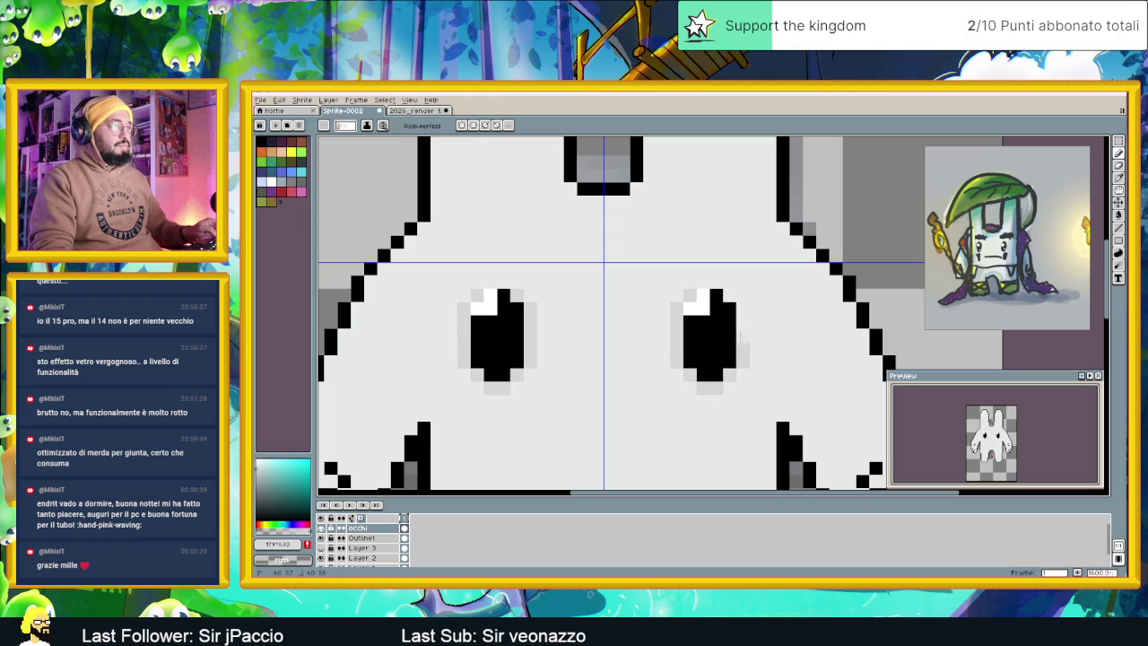
pyautogui.scroll(-3, 719, 388)
pyautogui.scroll(-1, 720, 387)
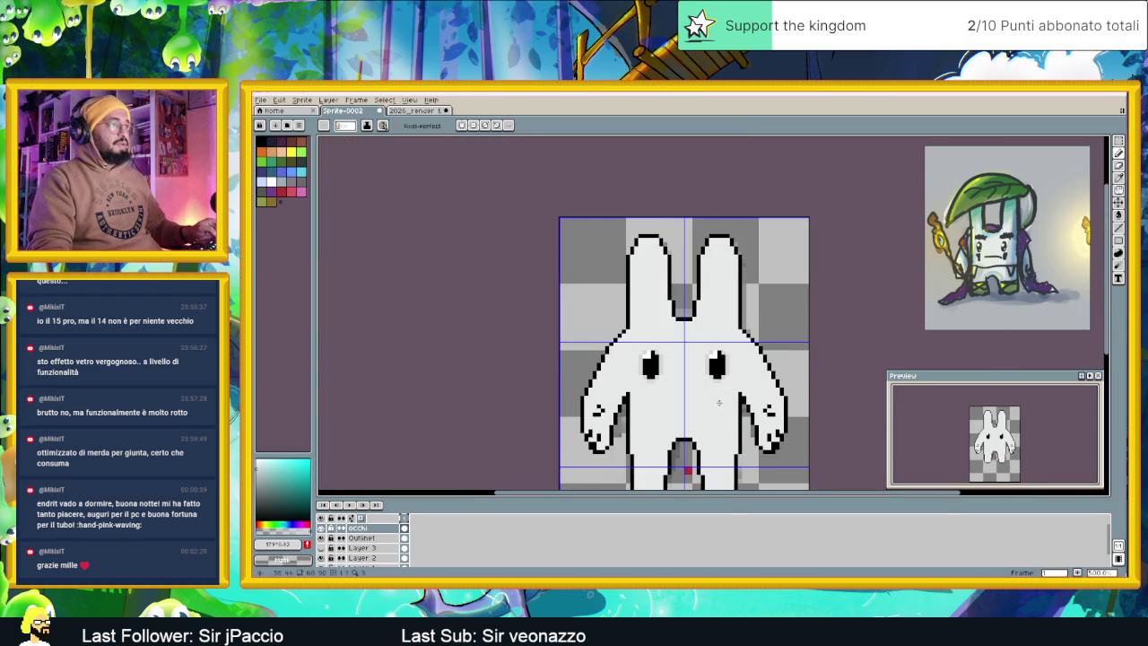
pyautogui.scroll(-1, 718, 394)
pyautogui.scroll(-1, 716, 403)
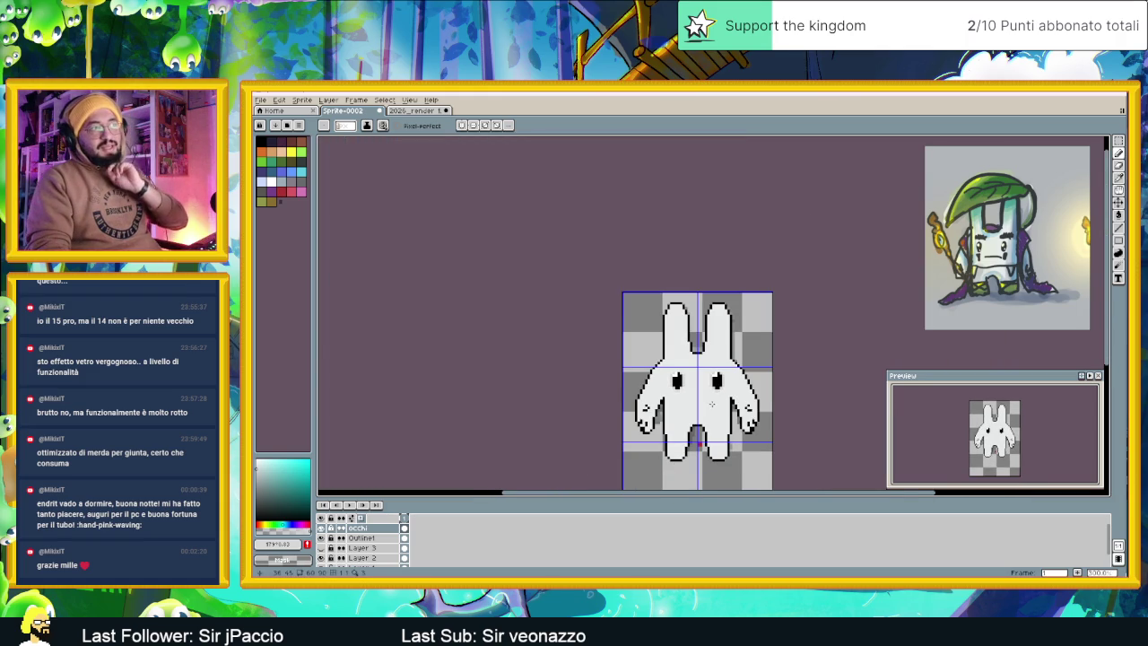
pyautogui.scroll(1, 715, 404)
pyautogui.scroll(1, 716, 390)
pyautogui.scroll(1, 717, 379)
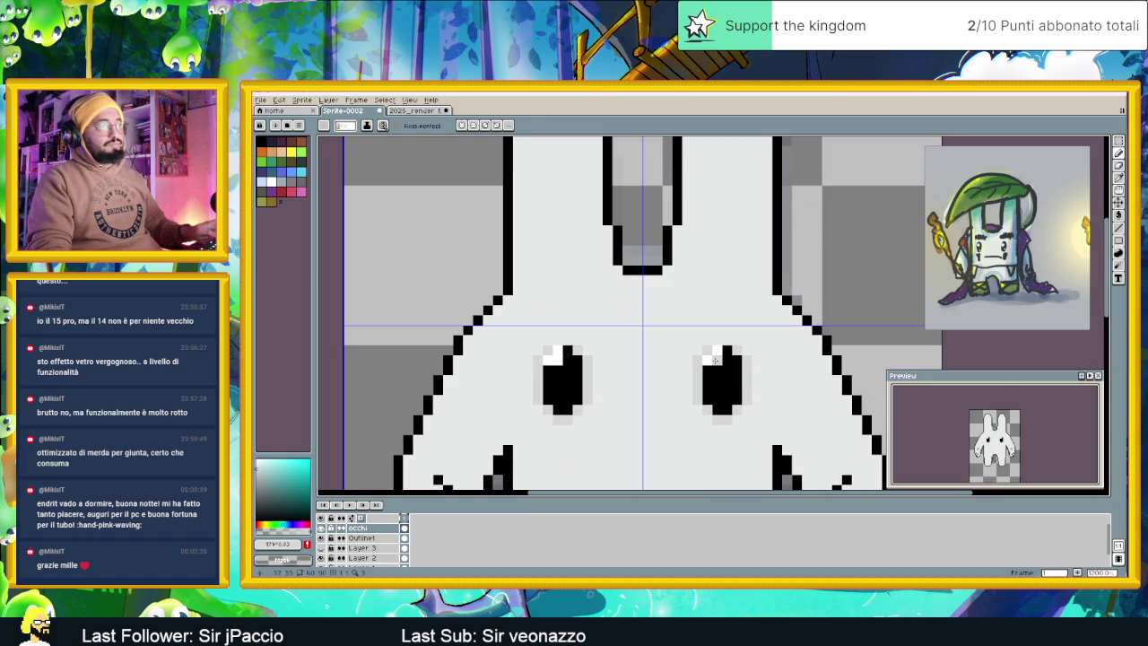
# Dot a white pixel at the lower right of each eye
pyautogui.keyDown('alt'); pyautogui.click(727, 400); pyautogui.keyUp('alt')
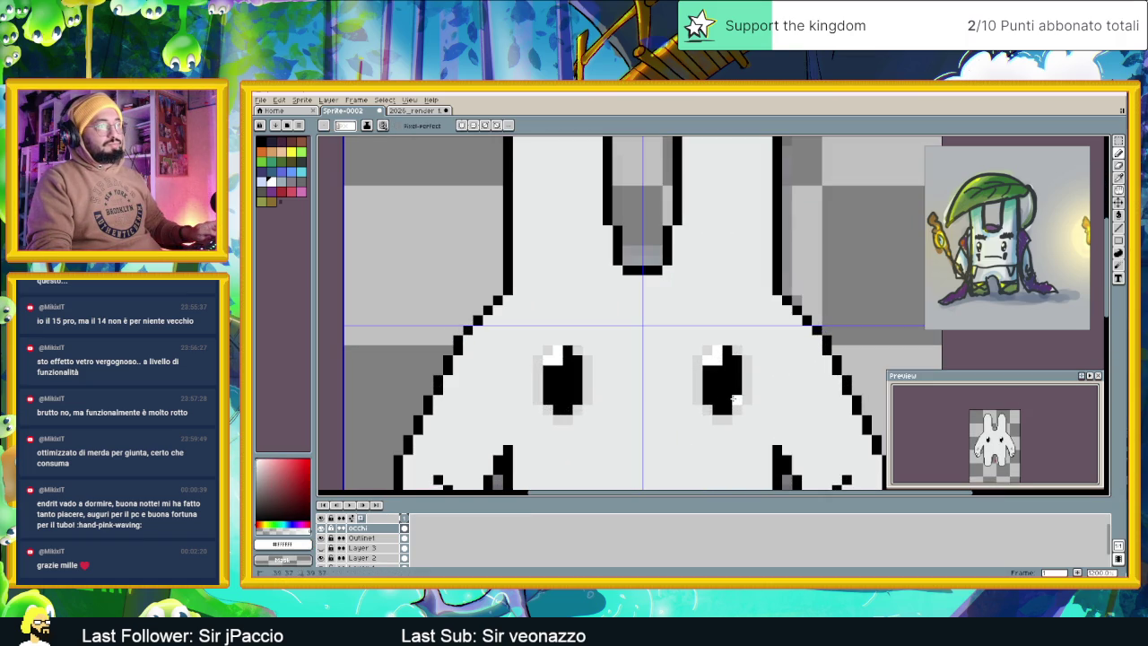
pyautogui.click(572, 403)
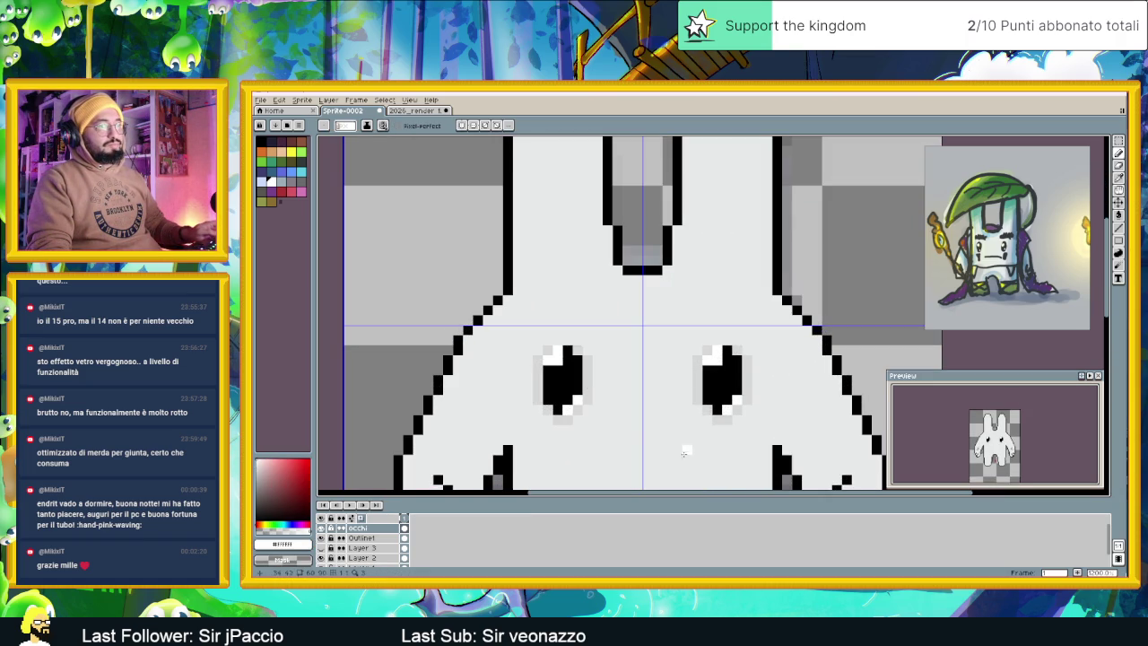
pyautogui.click(711, 411)
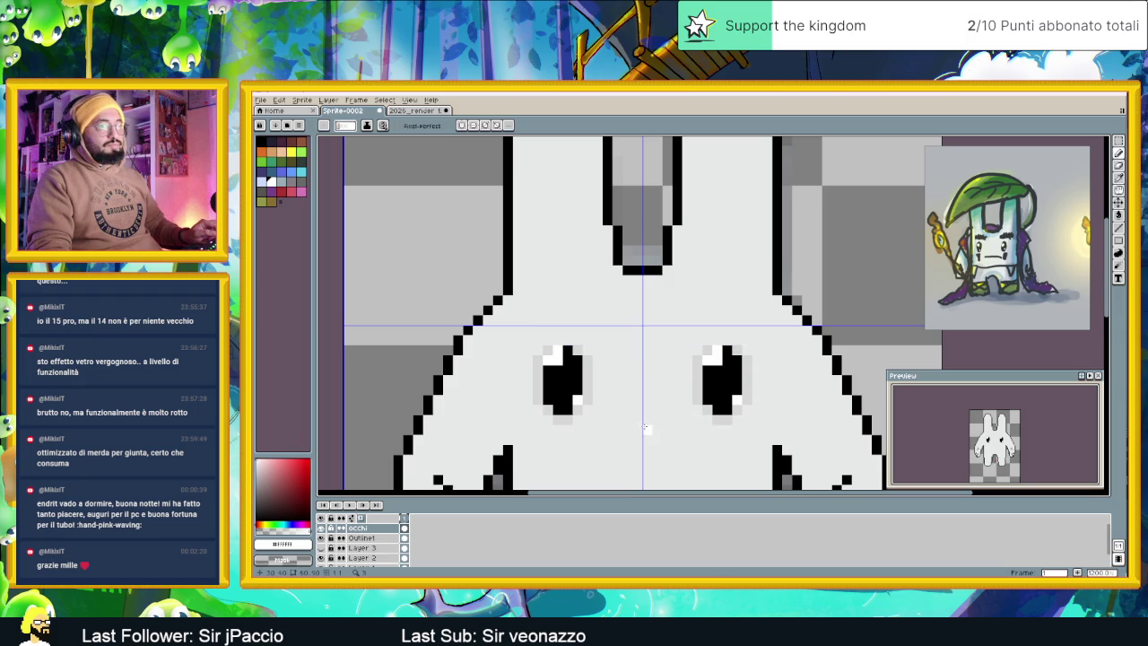
pyautogui.scroll(-1, 646, 429)
pyautogui.scroll(-1, 642, 430)
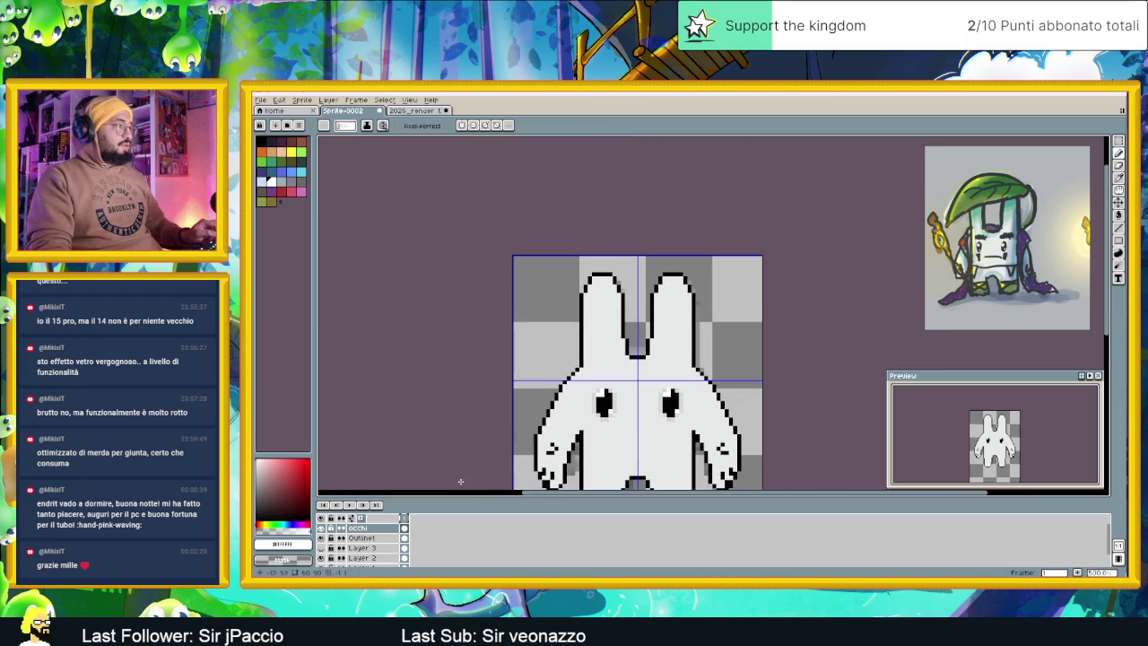
# Sample the eye's light grey and adjust it to a light cyan-grey
pyautogui.press('i')
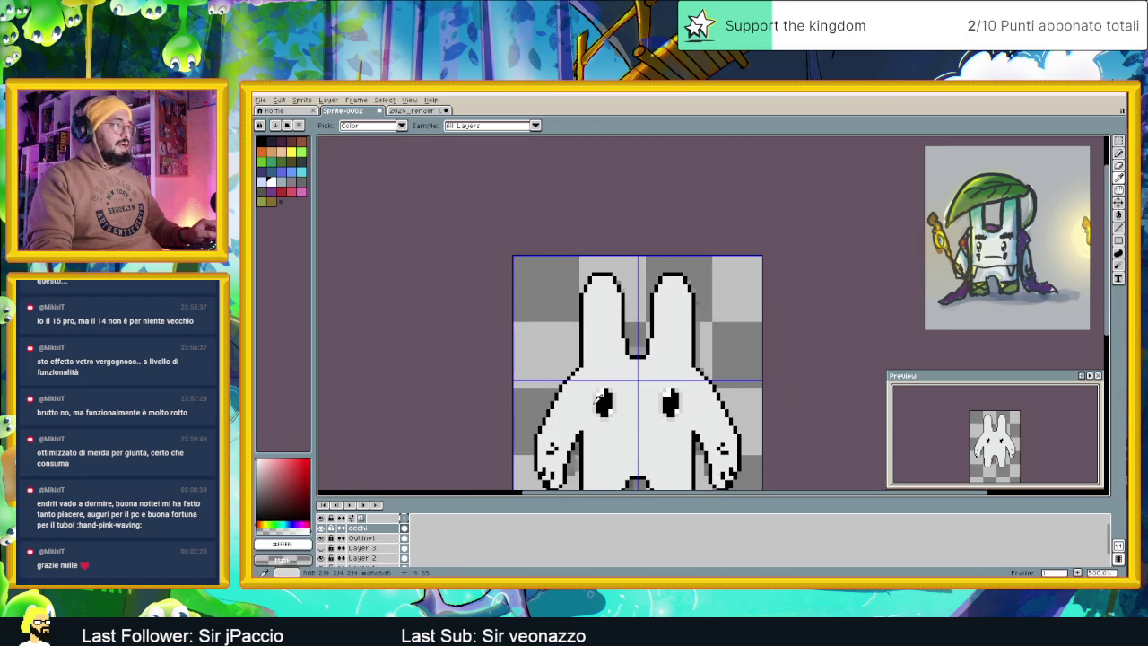
pyautogui.click(598, 401)
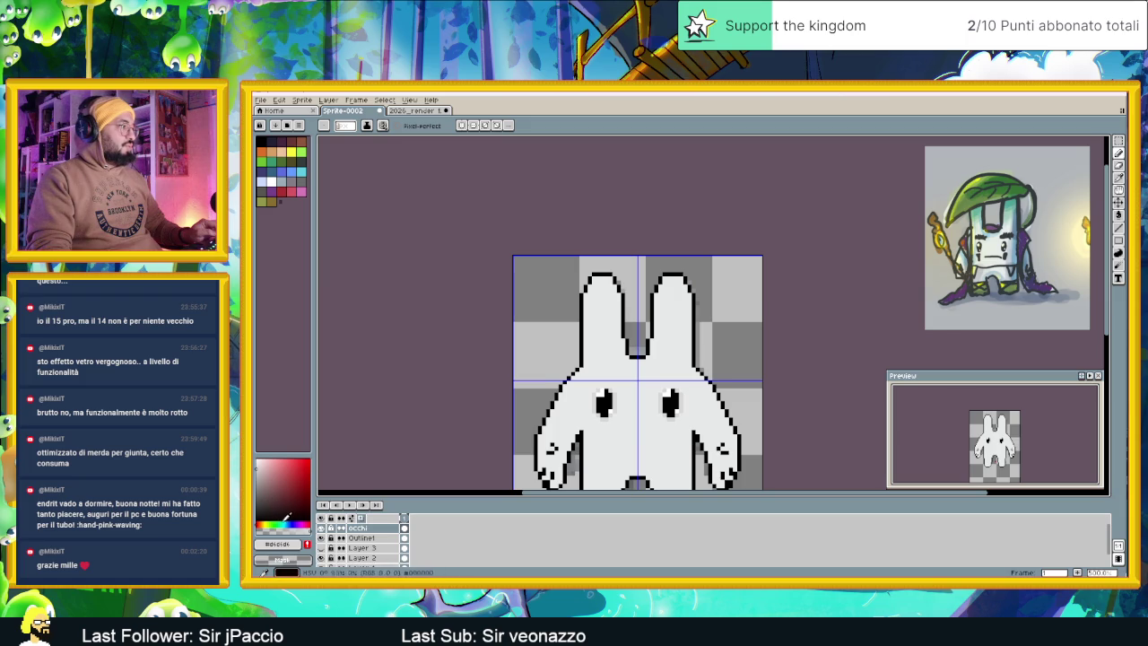
pyautogui.click(285, 523)
pyautogui.click(261, 463)
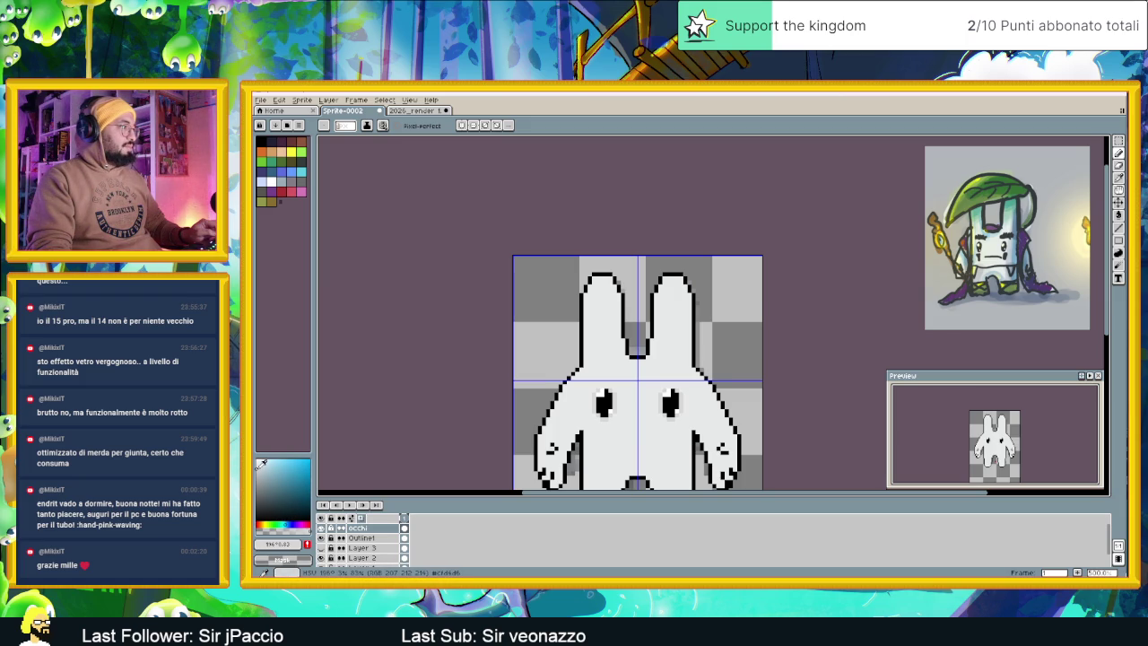
pyautogui.click(264, 464)
pyautogui.scroll(2, 621, 401)
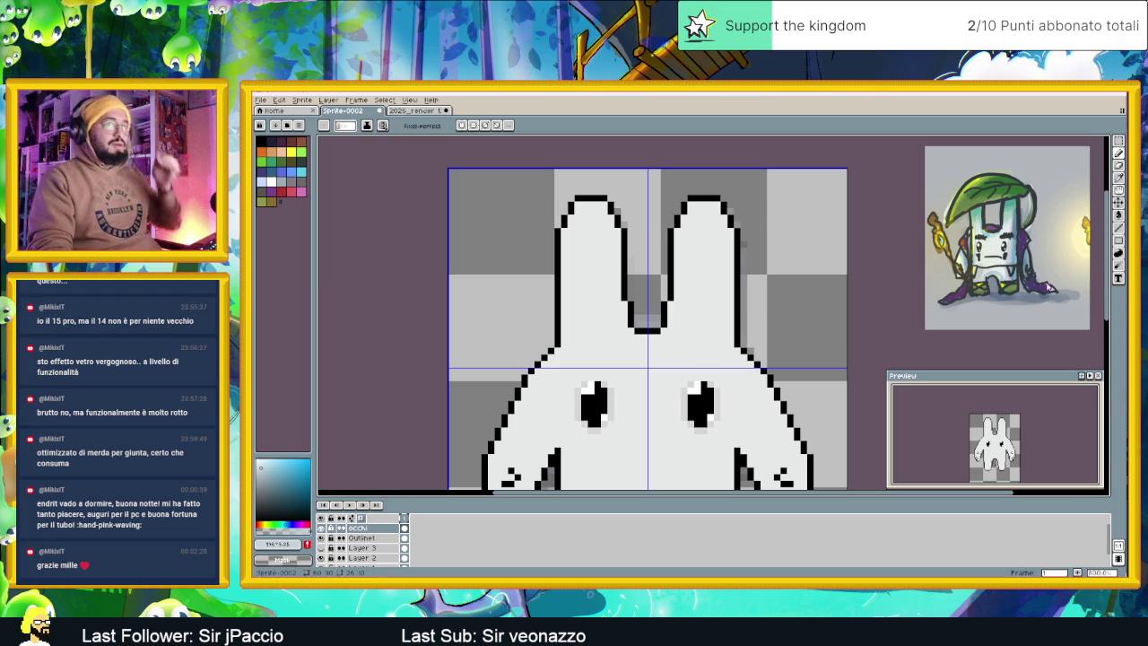
# Recentre the view so the full bunny figure is visible
pyautogui.press('g')
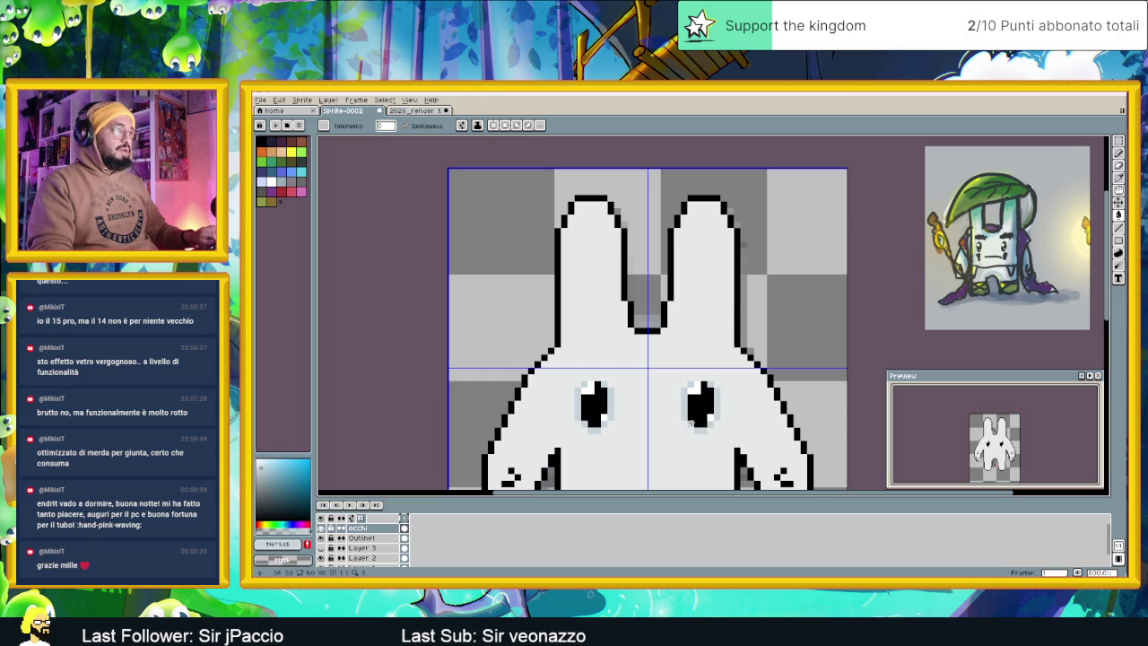
pyautogui.scroll(-2, 729, 439)
pyautogui.scroll(-2, 700, 413)
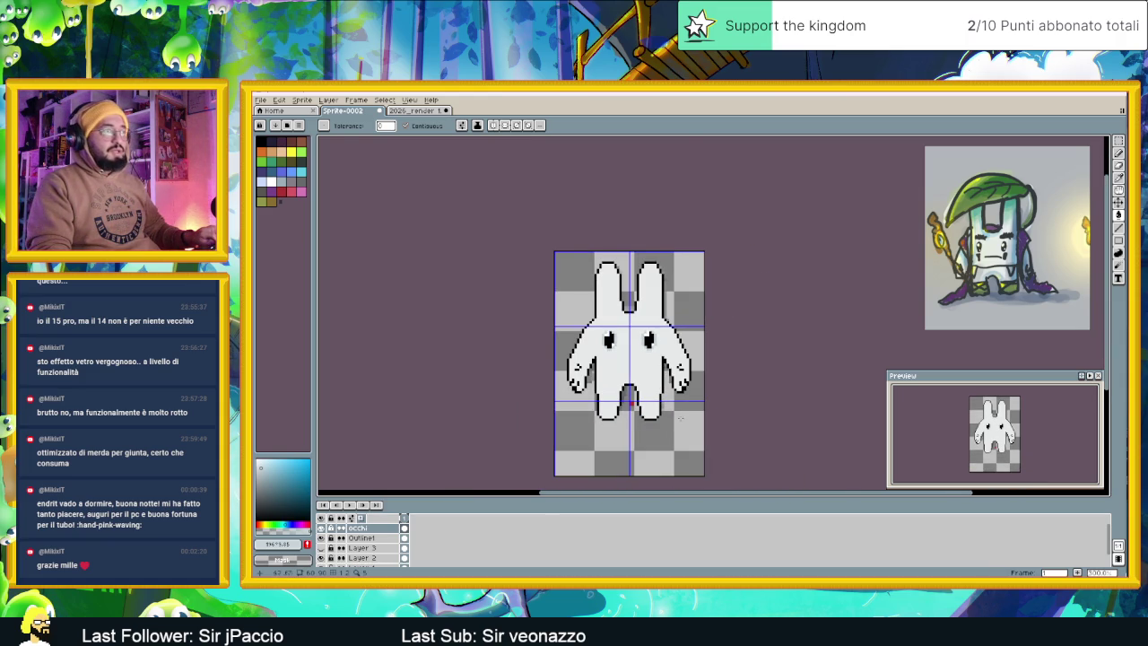
pyautogui.moveTo(677, 414); pyautogui.dragTo(657, 397)
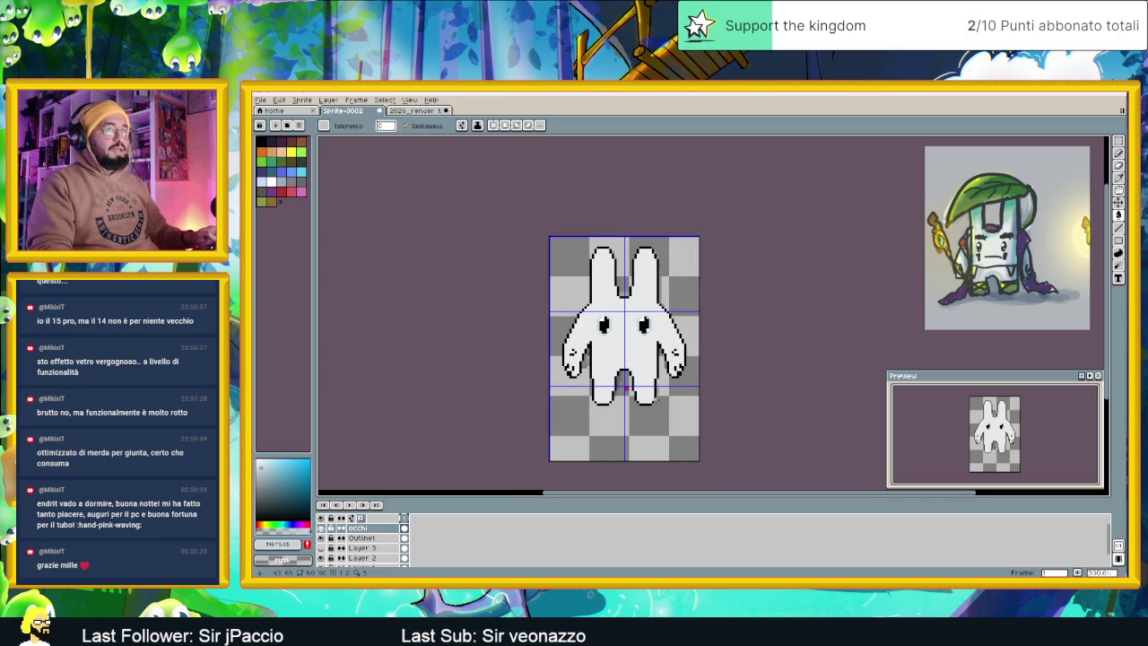
pyautogui.scroll(1, 625, 379)
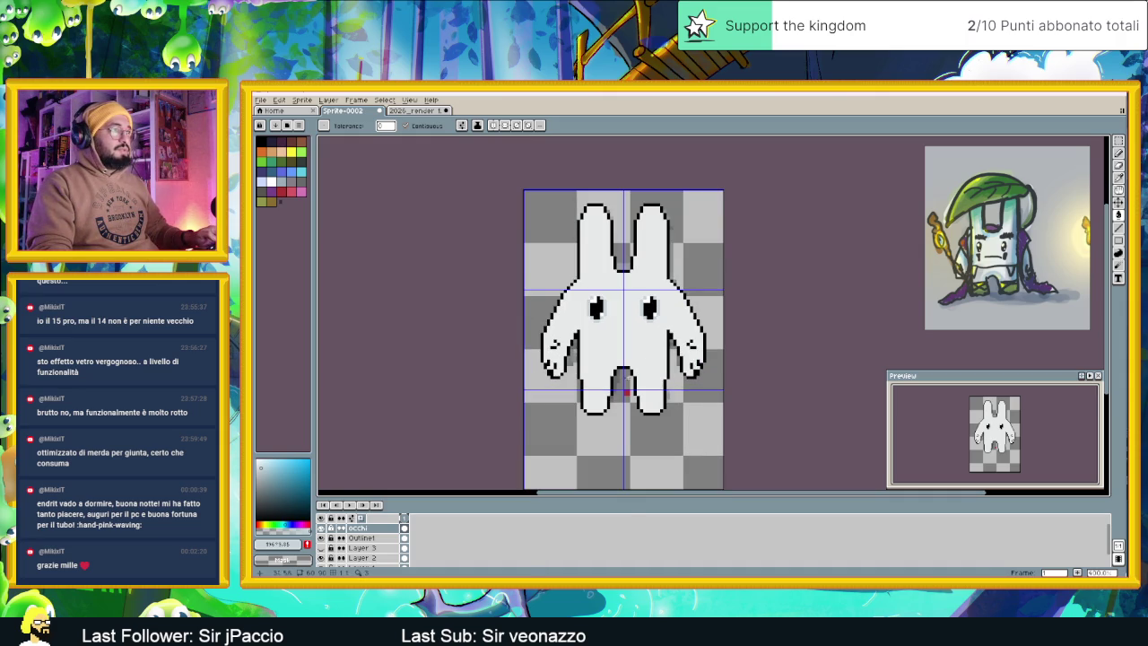
pyautogui.click(1119, 141)
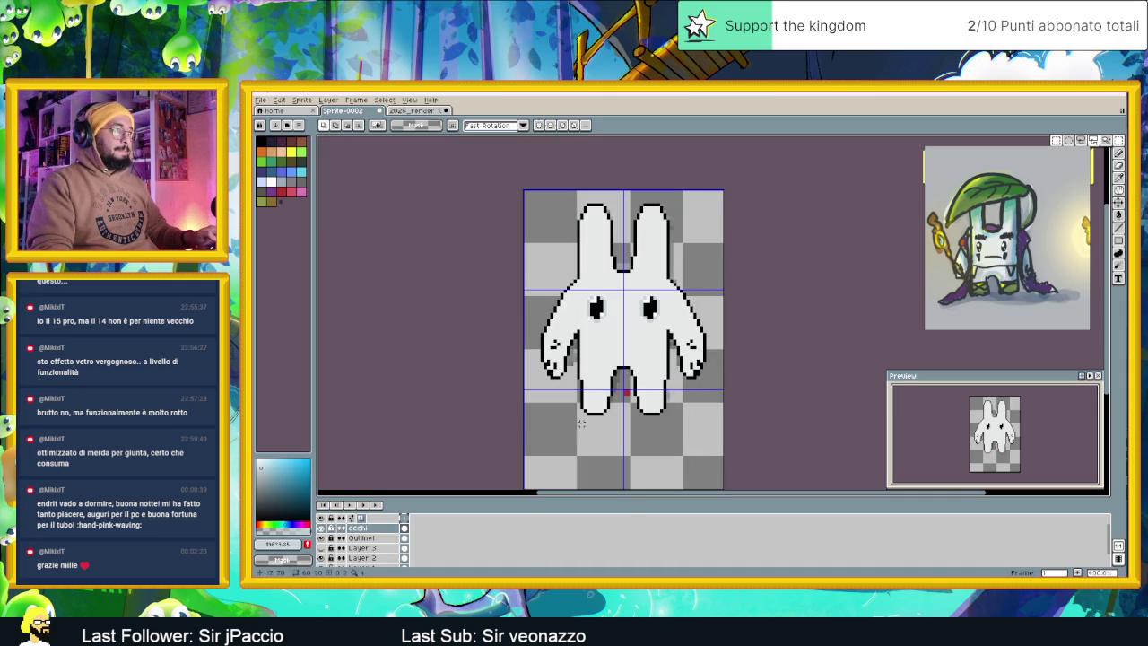
# Select the bunny's legs and stretch them downward with a transform
pyautogui.moveTo(585, 420); pyautogui.dragTo(672, 353)
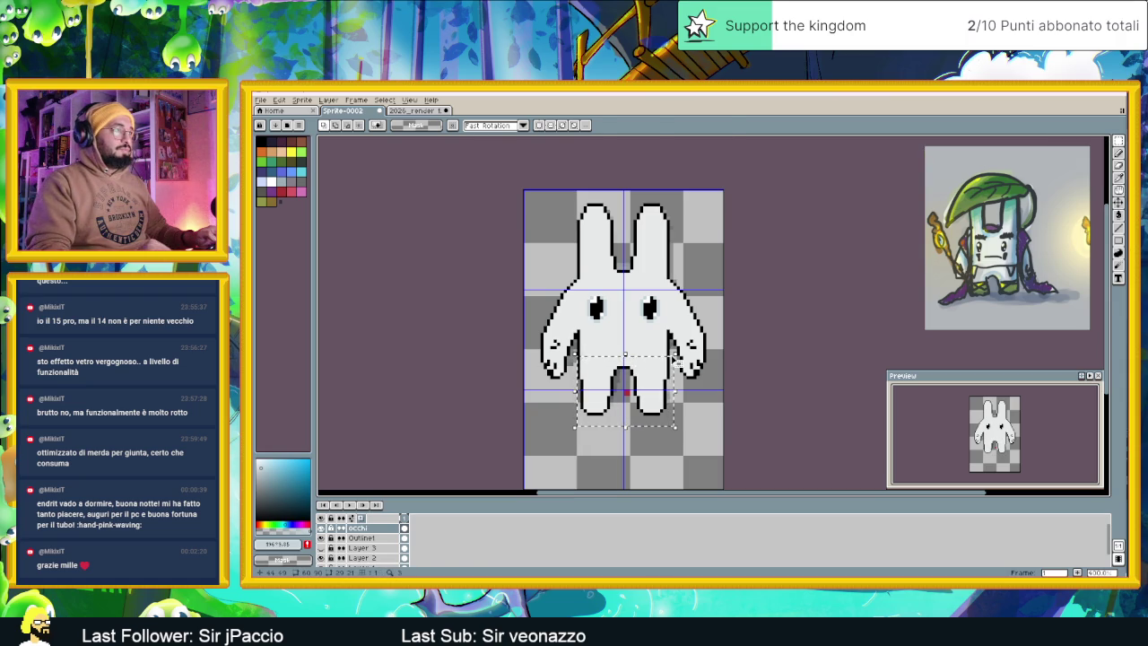
pyautogui.hotkey('ctrl', 't')
pyautogui.press('Return')
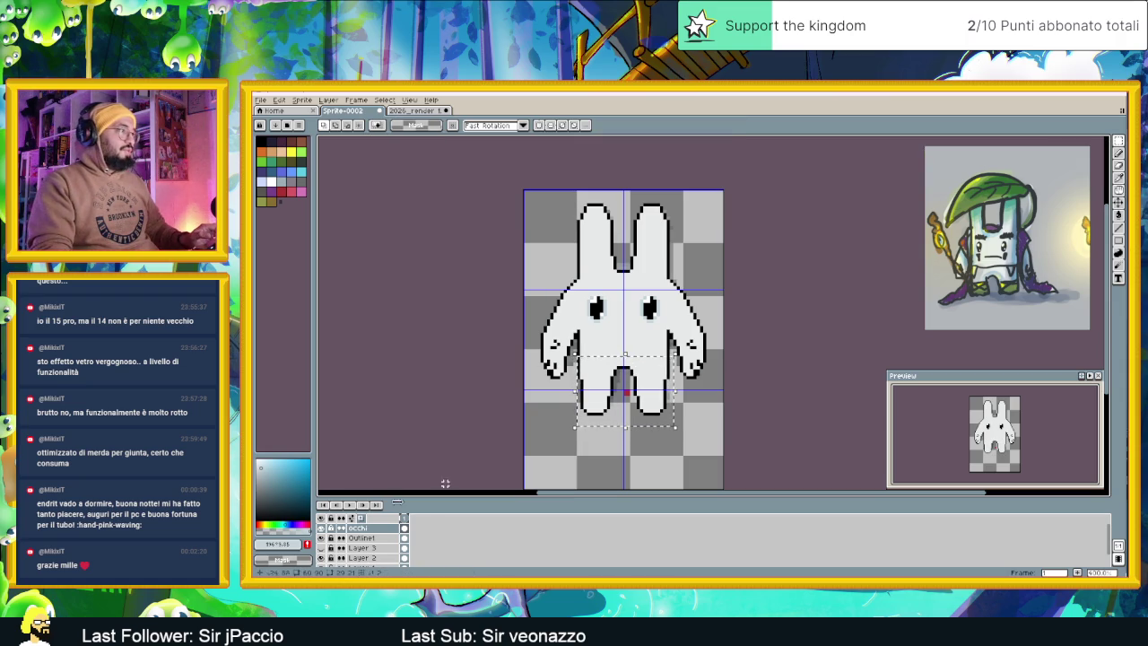
# On the Outline1 layer, reselect the leg area, then deselect it and zoom in
pyautogui.click(377, 540)
pyautogui.hotkey('ctrl', 'd')
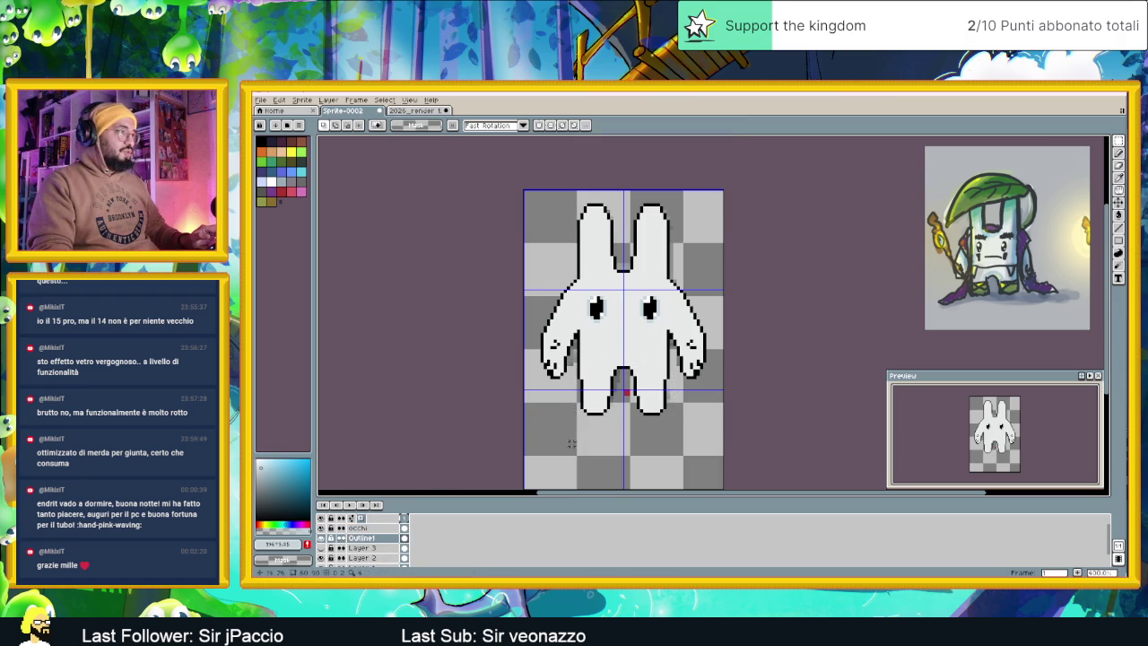
pyautogui.moveTo(568, 440); pyautogui.dragTo(641, 381)
pyautogui.click(577, 440)
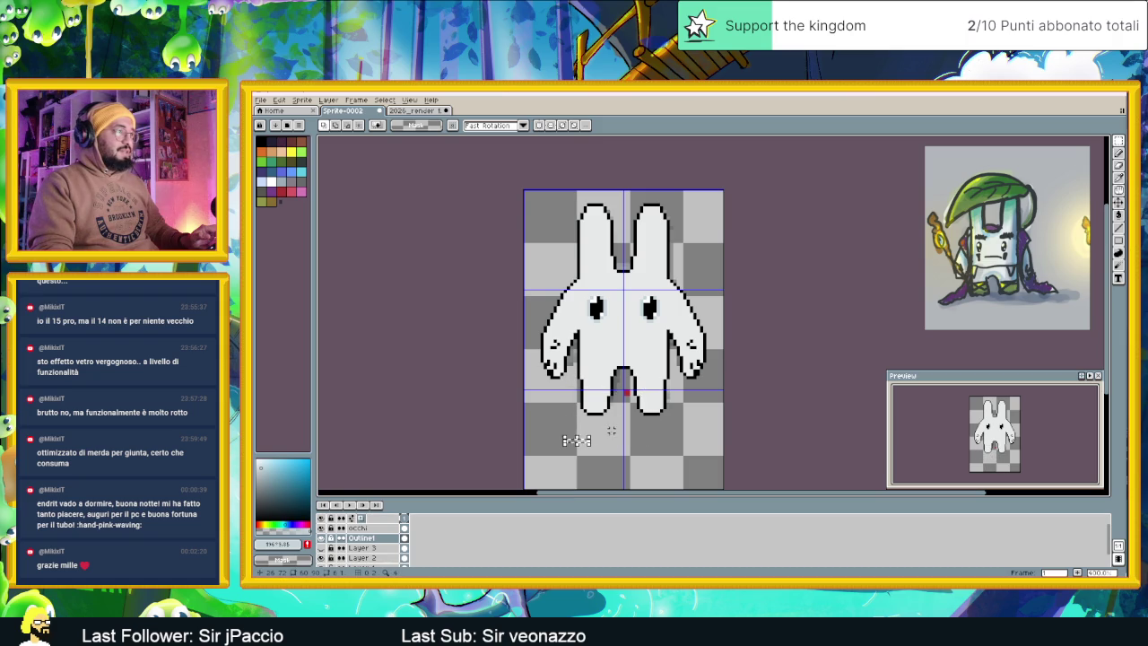
pyautogui.moveTo(577, 432); pyautogui.dragTo(675, 359)
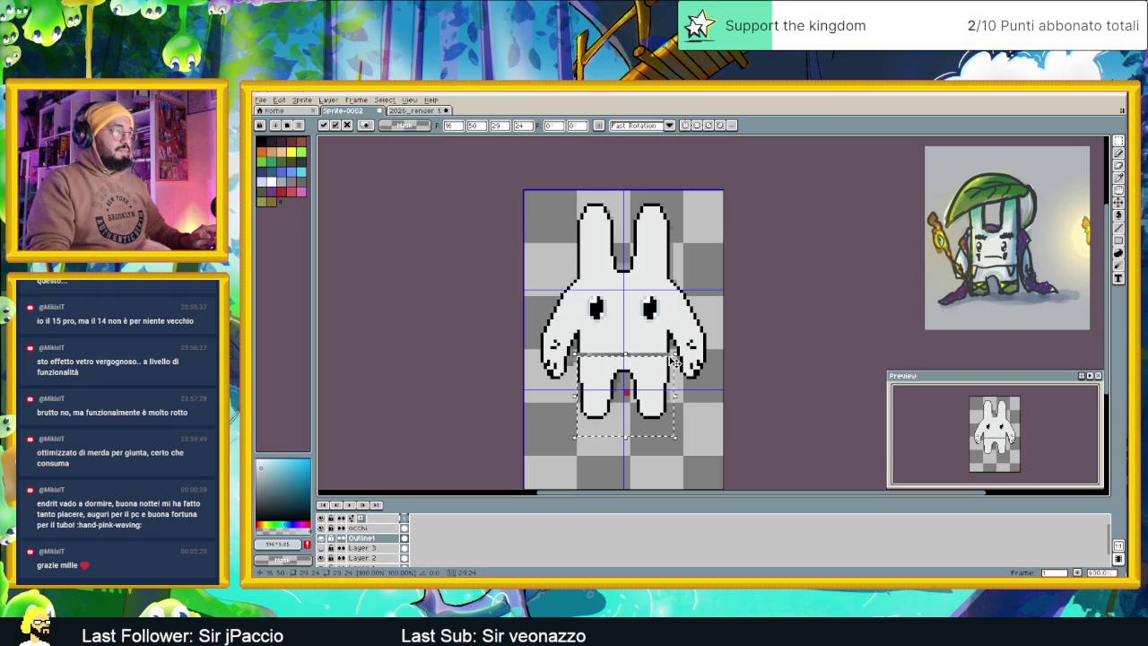
pyautogui.hotkey('ctrl', 'd')
pyautogui.scroll(1, 635, 341)
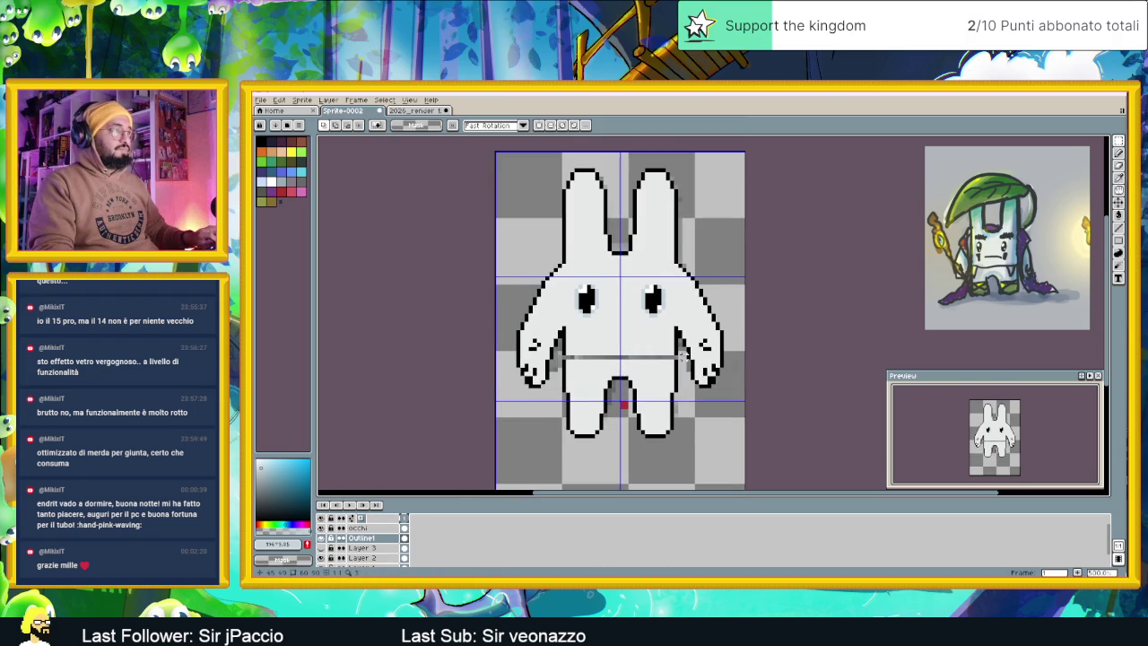
pyautogui.scroll(1, 677, 340)
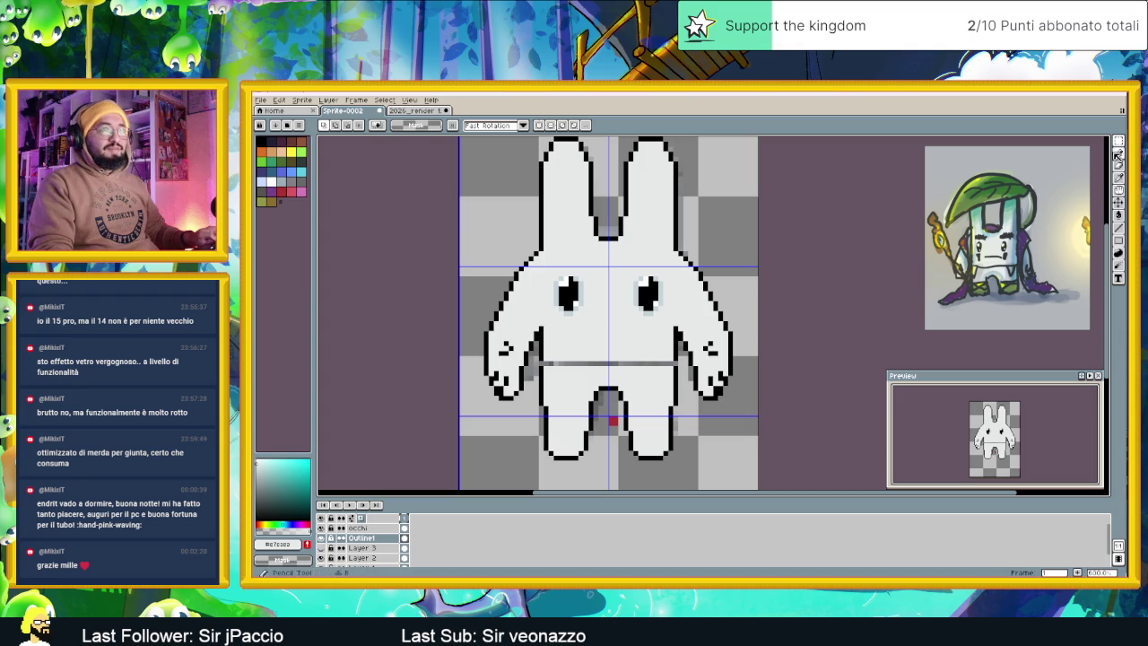
# Give the Pencil black from the palette, then select the occhi layer with the Rectangular Marquee
pyautogui.click(1118, 155)
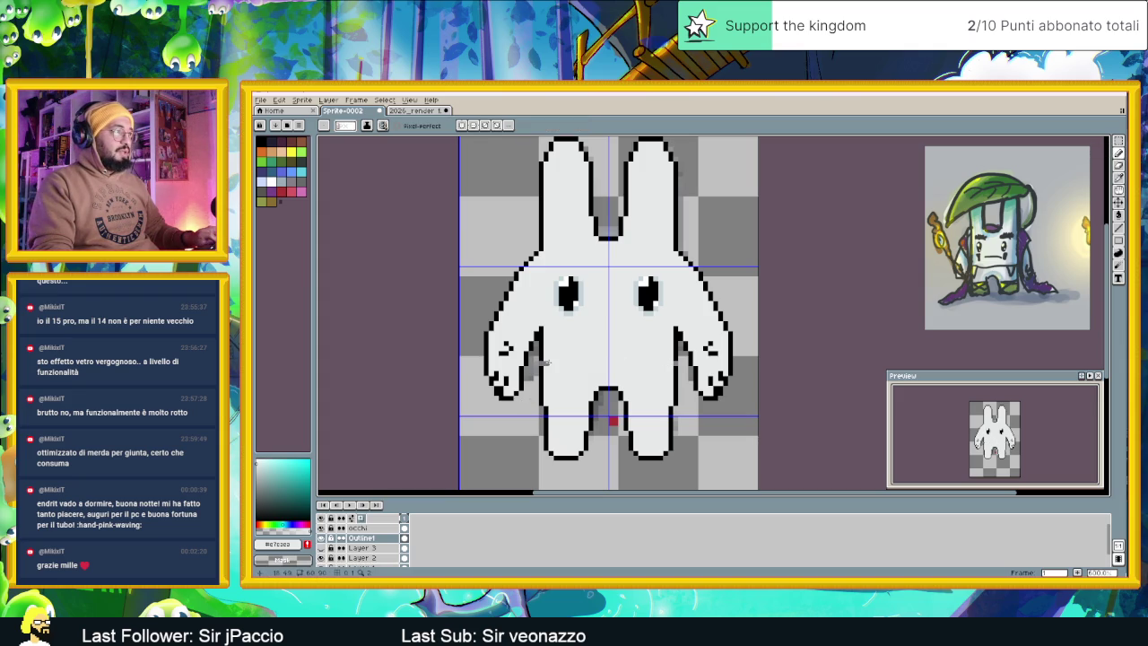
pyautogui.keyDown('alt'); pyautogui.click(536, 360); pyautogui.keyUp('alt')
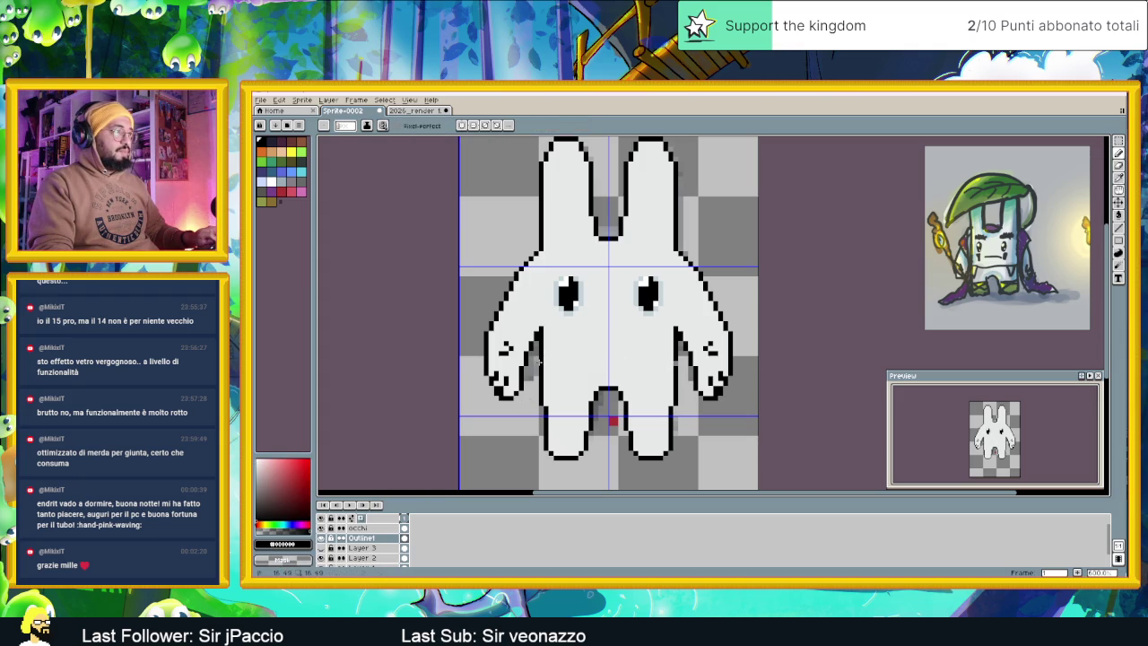
pyautogui.scroll(-1, 689, 398)
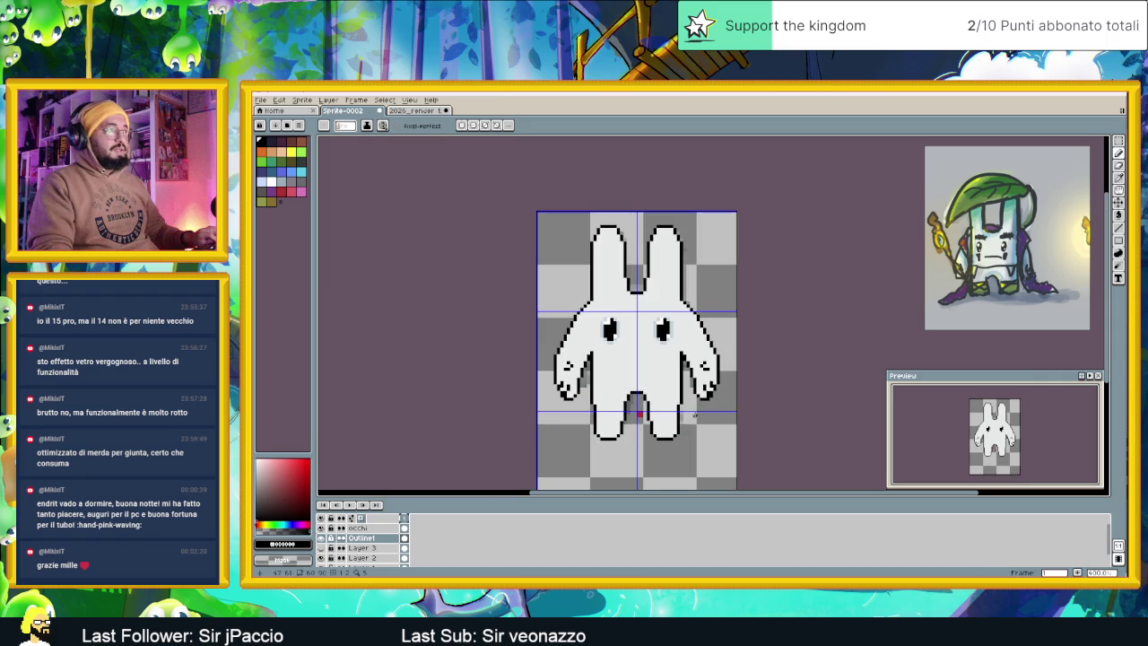
pyautogui.scroll(1, 644, 348)
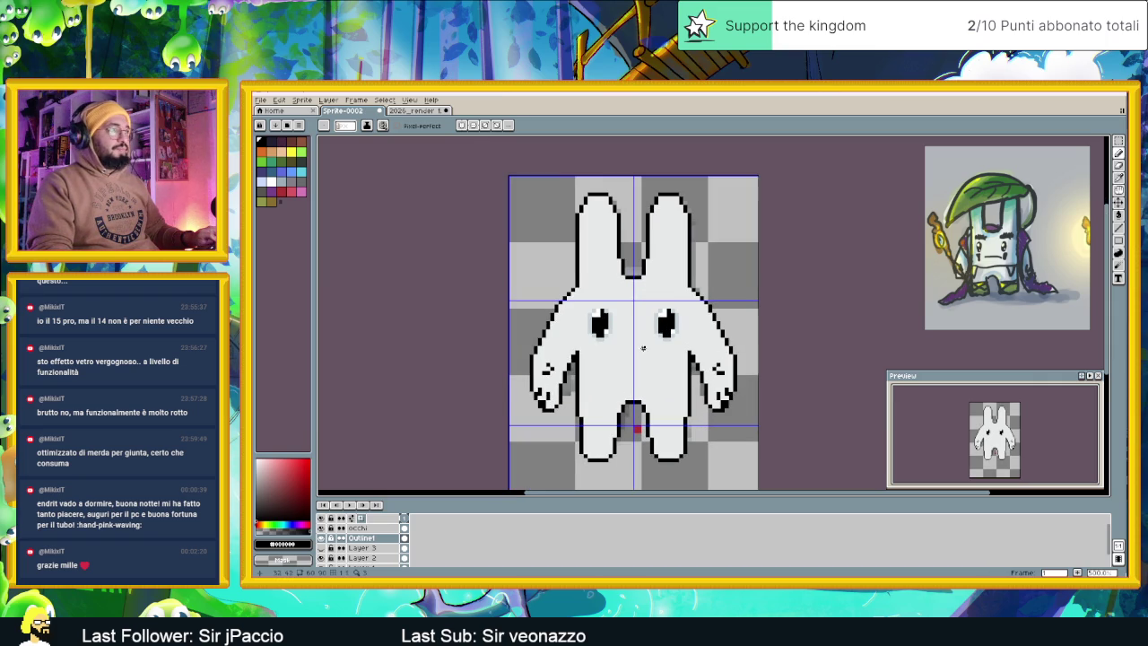
pyautogui.scroll(1, 639, 343)
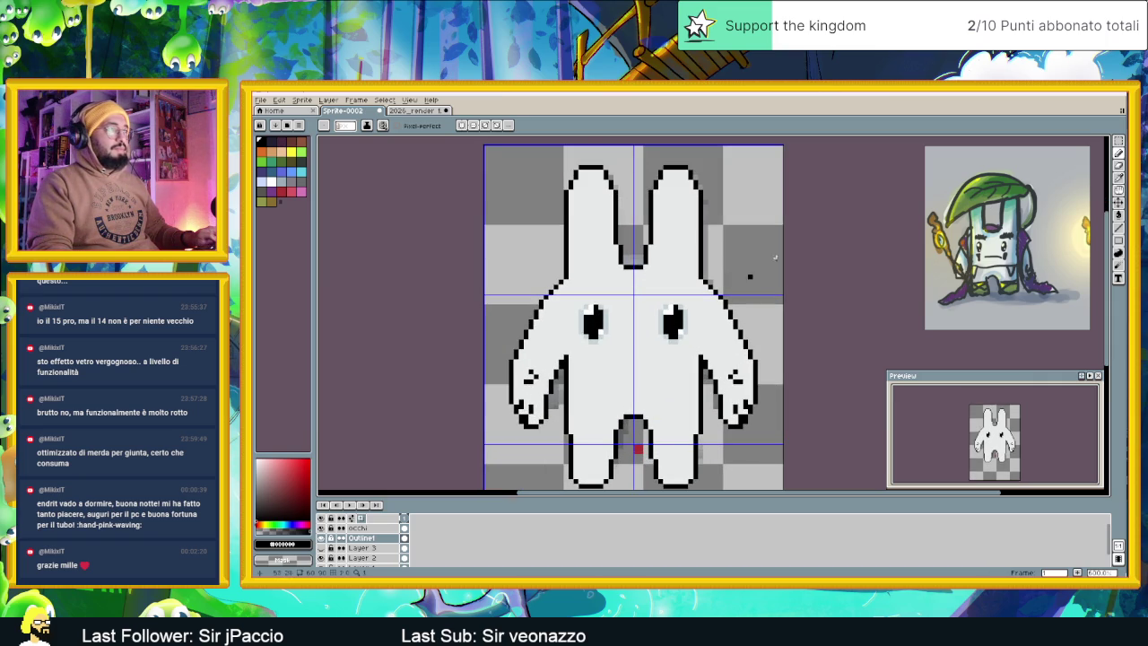
pyautogui.click(1119, 141)
pyautogui.click(377, 527)
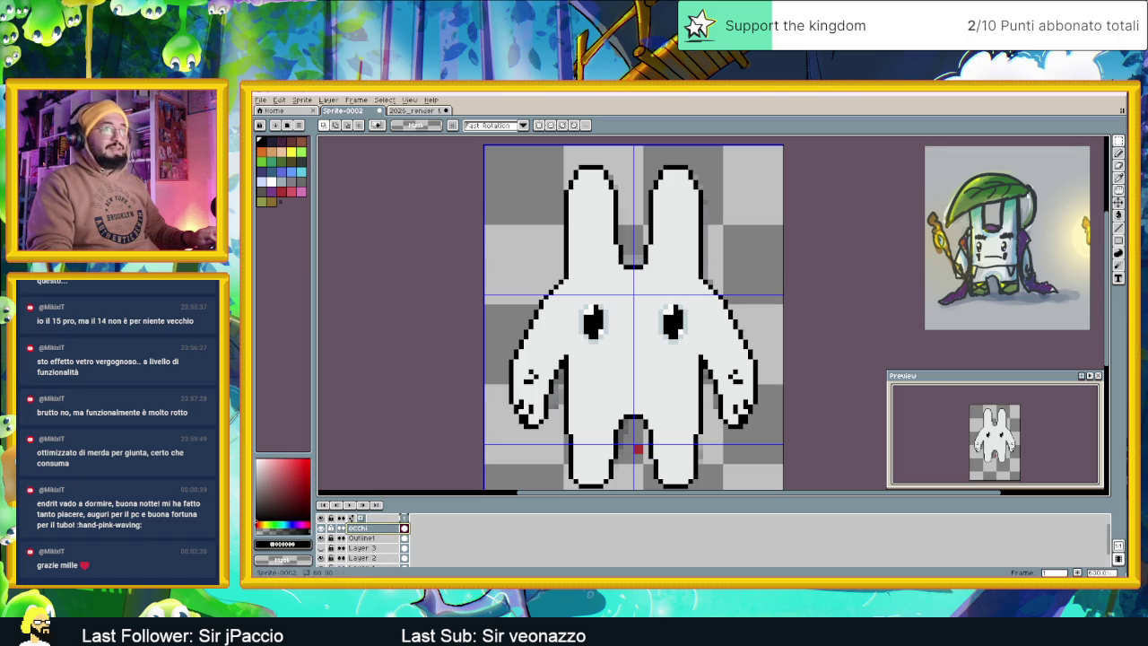
pyautogui.click(1118, 202)
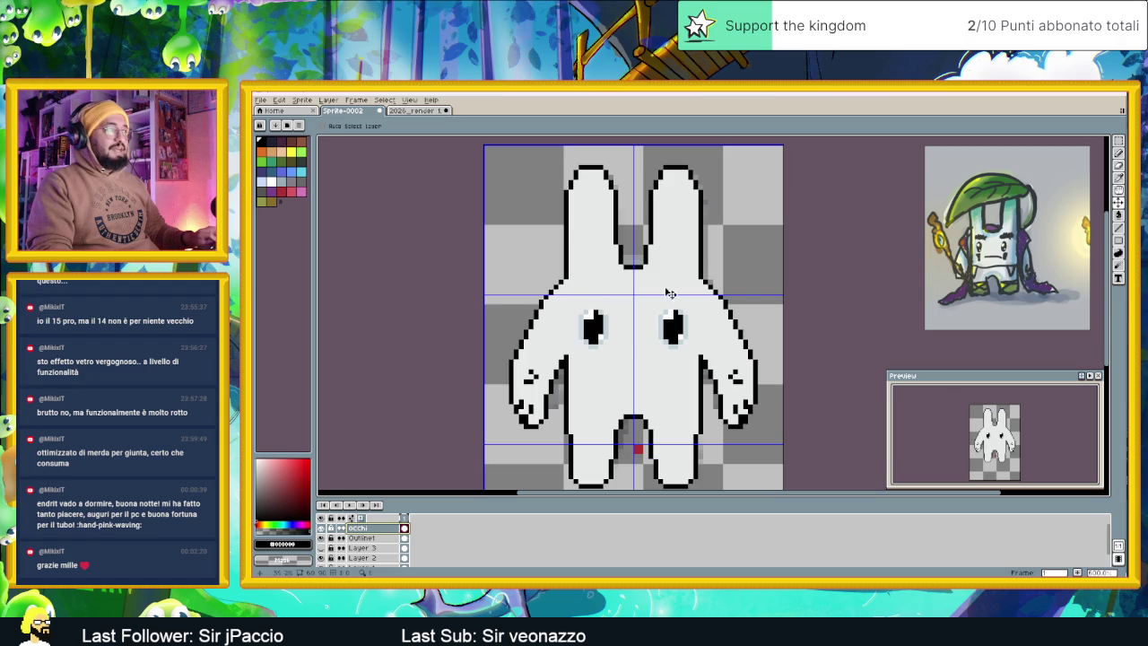
# Add a light grey highlight pixel to the top of the bunny's left eye
pyautogui.scroll(-1, 719, 314)
pyautogui.scroll(-2, 722, 356)
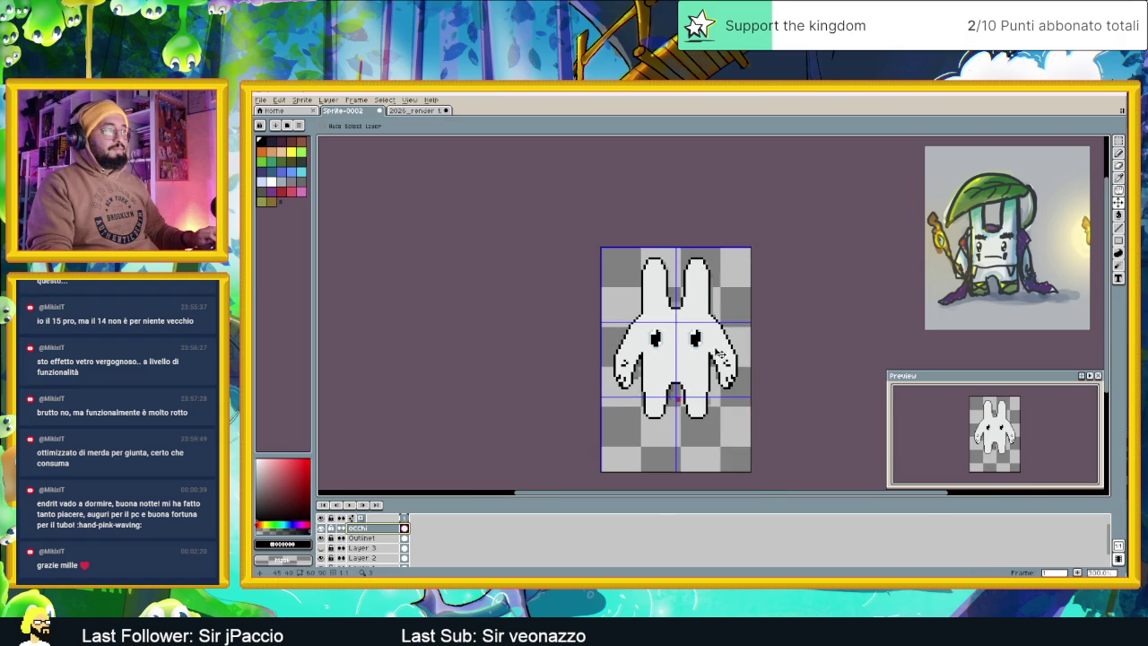
pyautogui.scroll(3, 723, 356)
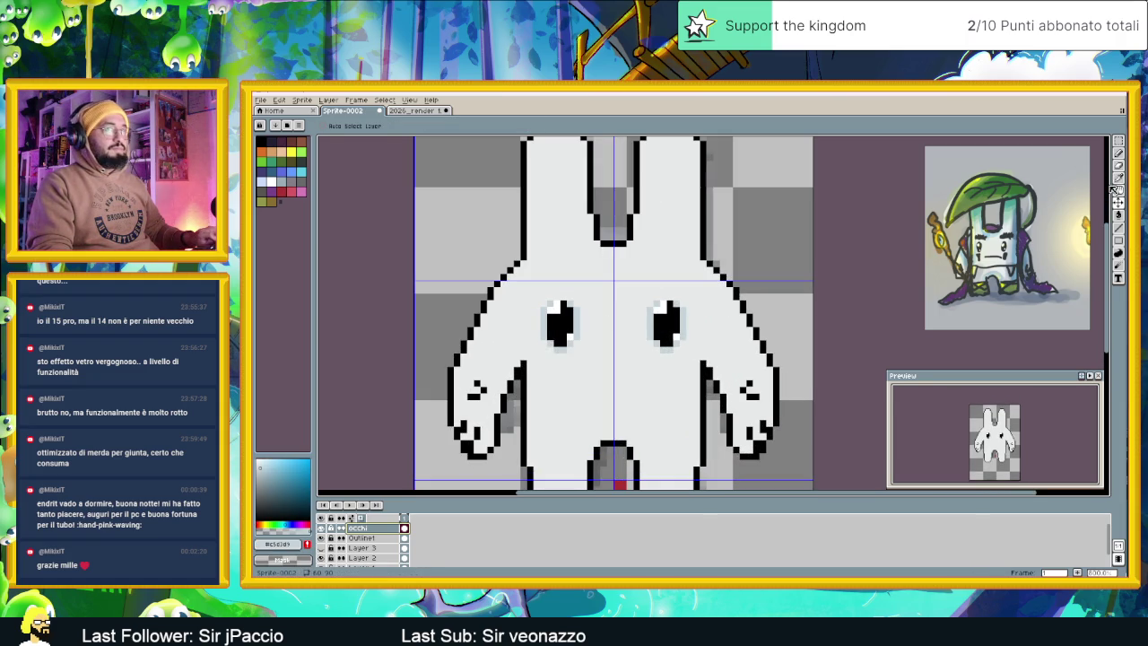
pyautogui.click(1119, 154)
pyautogui.click(561, 307)
pyautogui.scroll(-1, 643, 395)
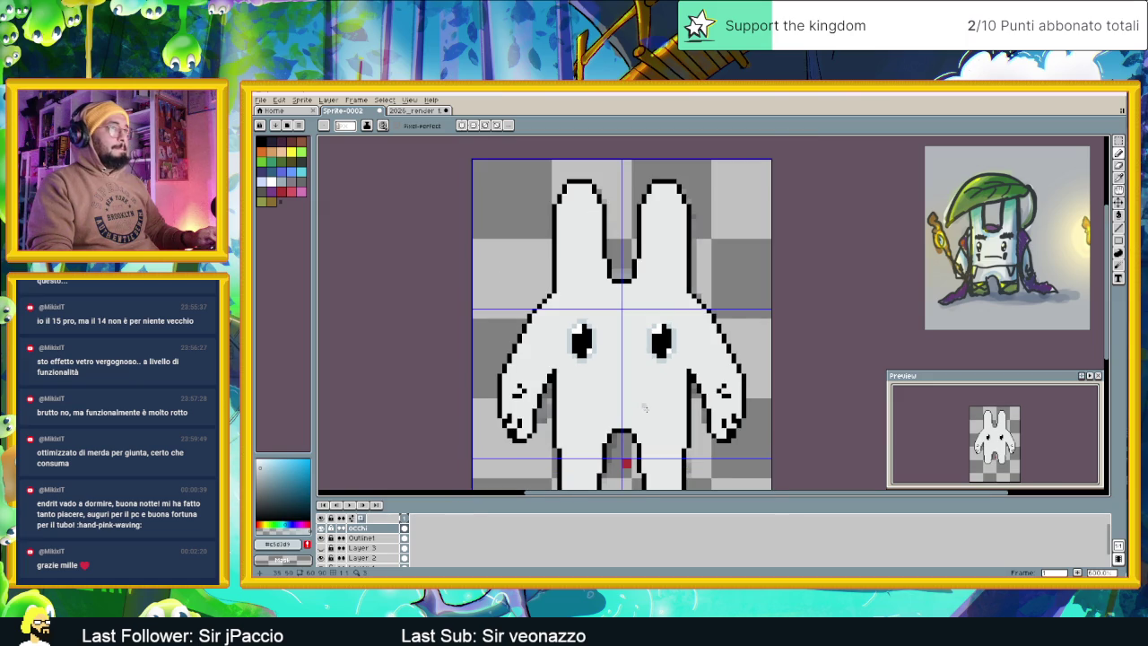
pyautogui.scroll(1, 631, 341)
# Draw a short horizontal black mouth line below the bunny's eyes
pyautogui.press('x')
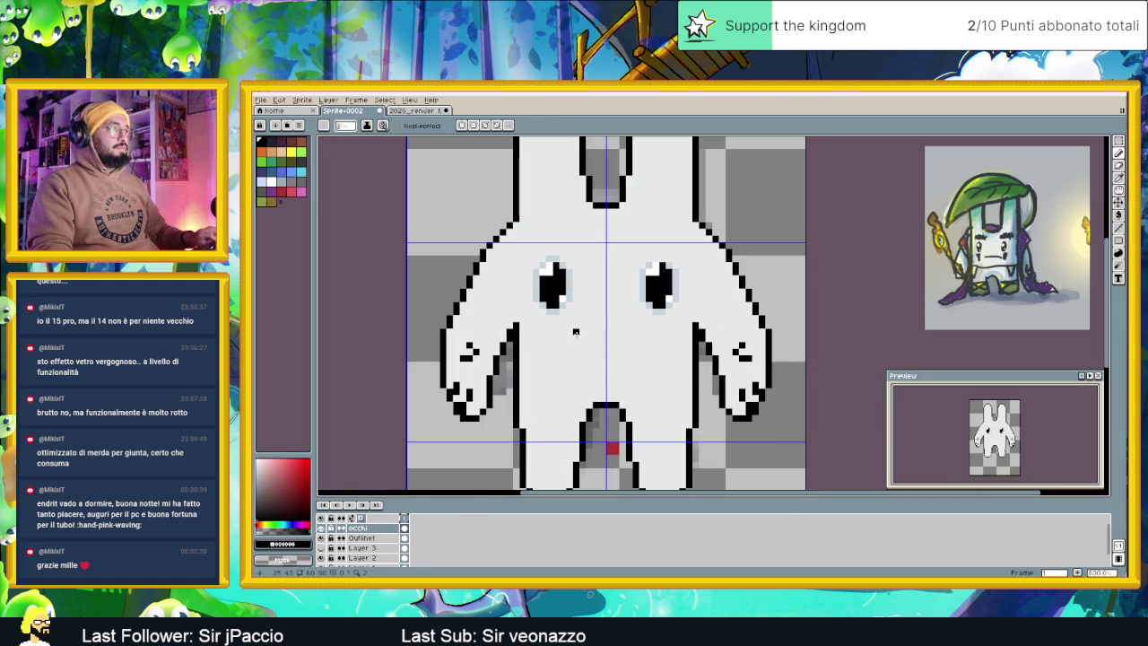
pyautogui.moveTo(576, 332); pyautogui.dragTo(631, 332)
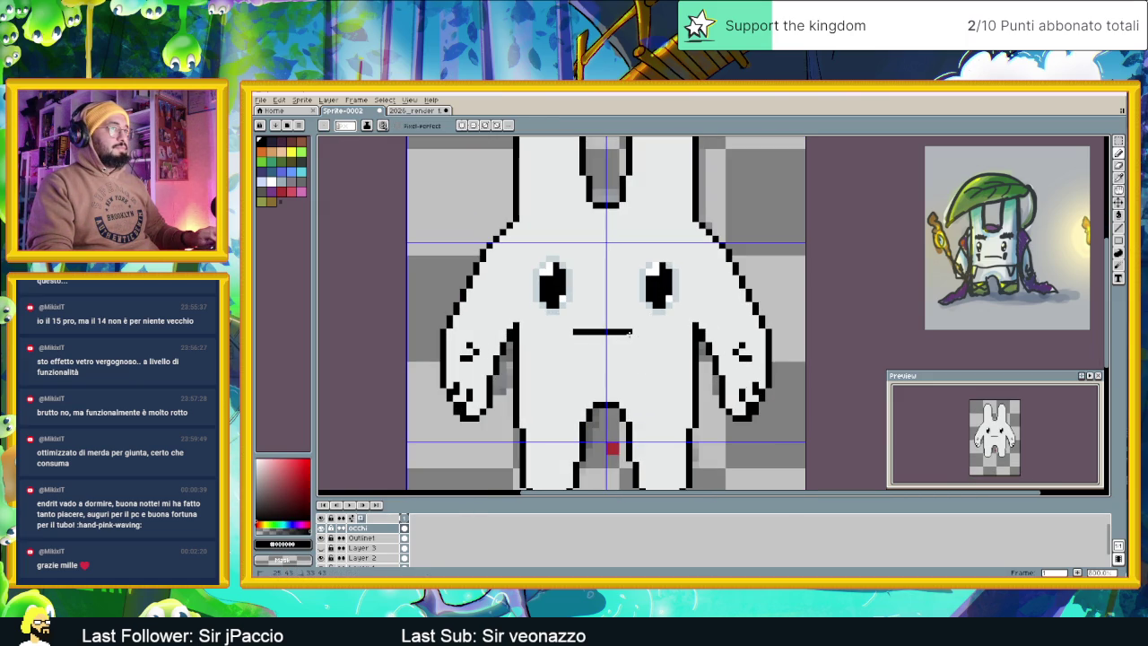
pyautogui.scroll(-1, 642, 366)
pyautogui.scroll(-1, 646, 387)
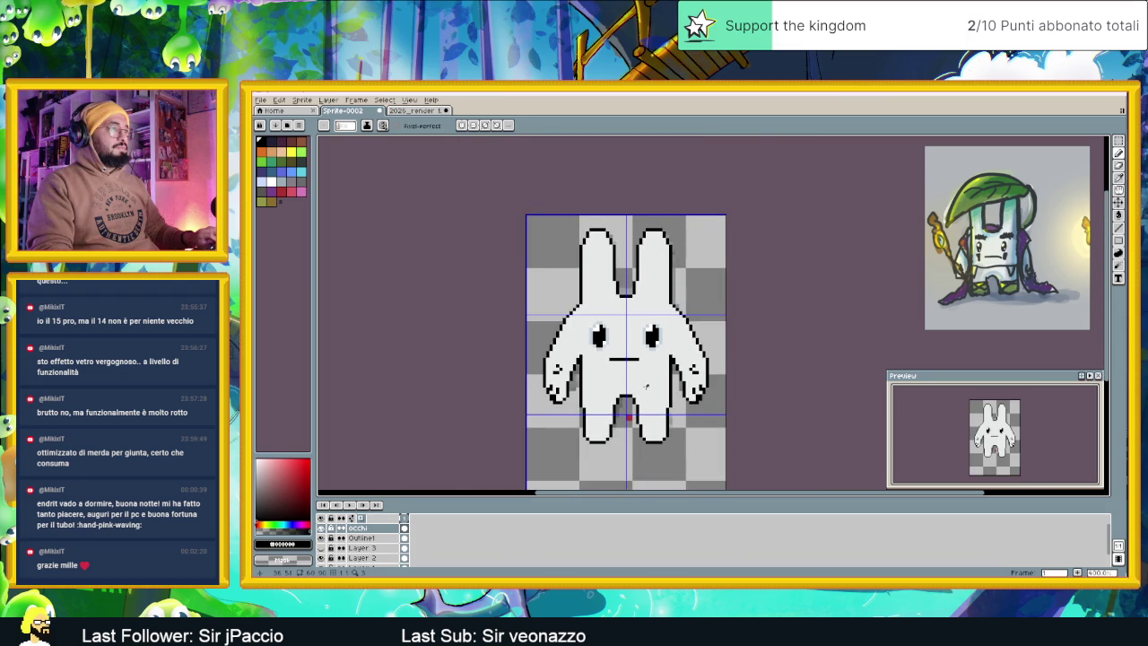
pyautogui.scroll(1, 644, 386)
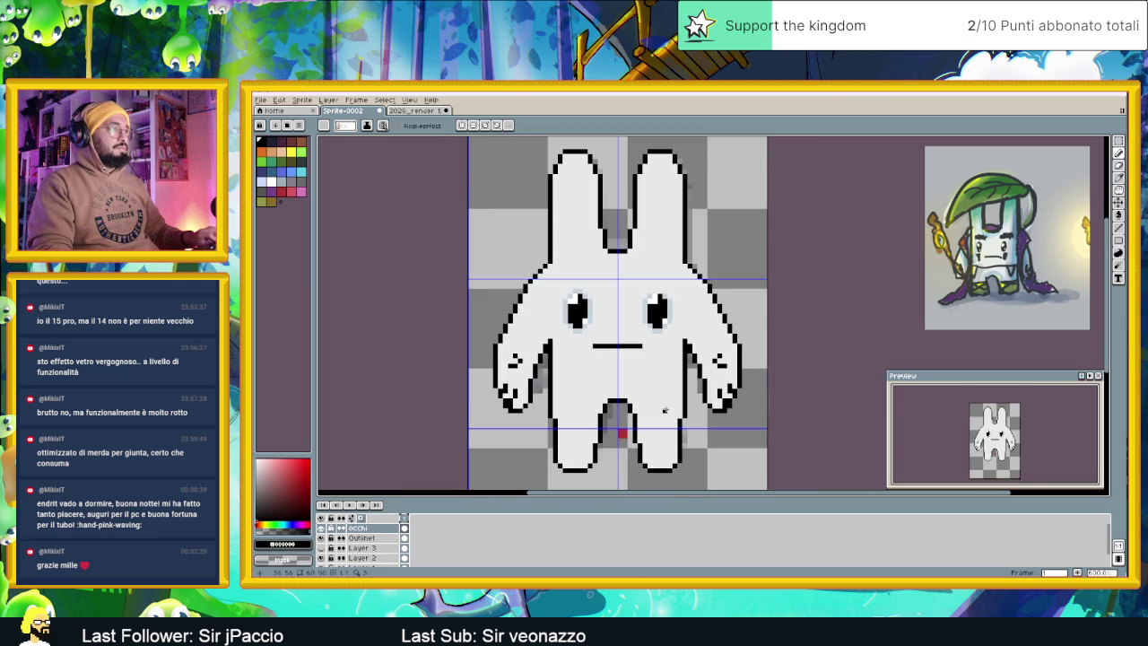
pyautogui.scroll(-1, 665, 410)
pyautogui.scroll(-1, 665, 411)
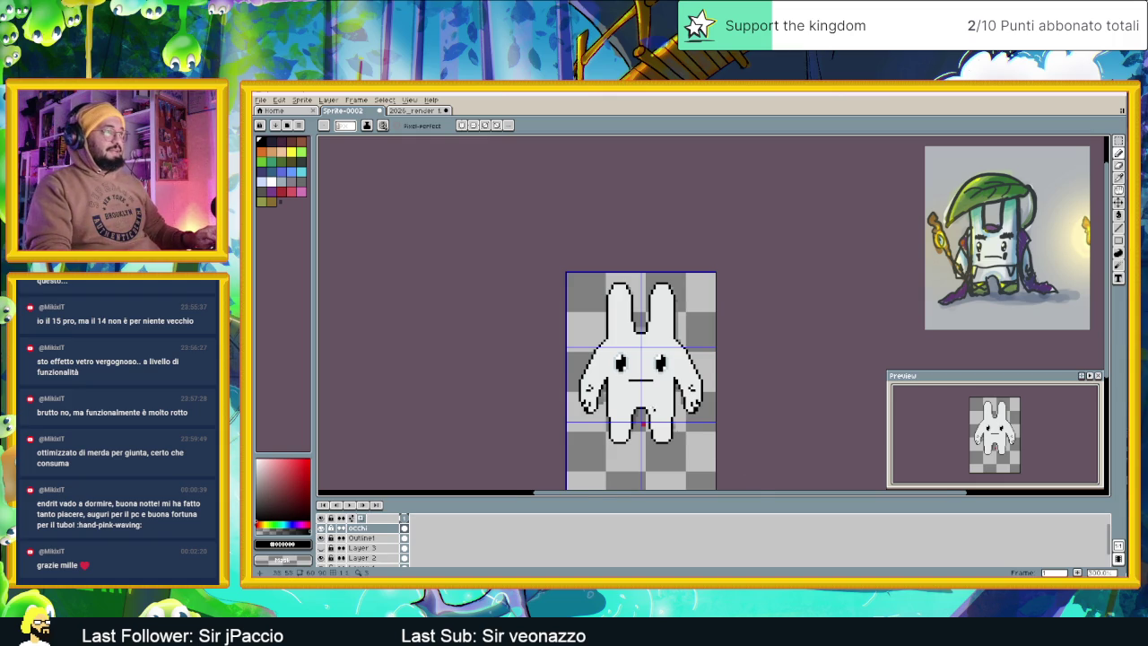
pyautogui.scroll(2, 642, 423)
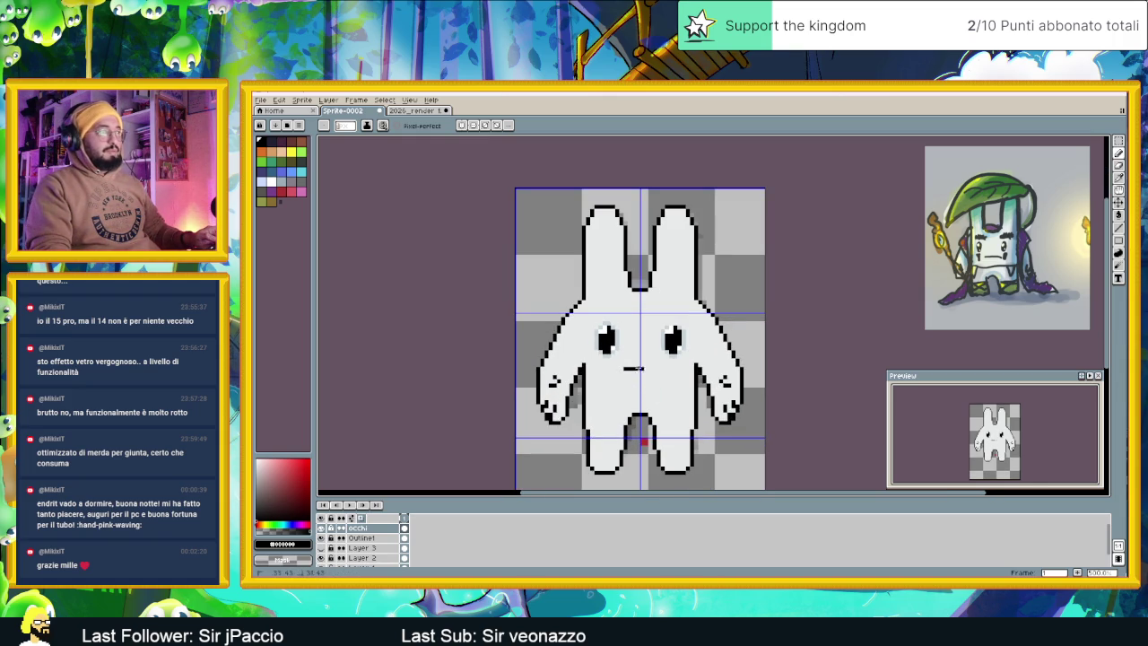
# Create a new empty layer and draw a short black mouth line on it
pyautogui.rightClick(358, 528)
pyautogui.moveTo(386, 513)
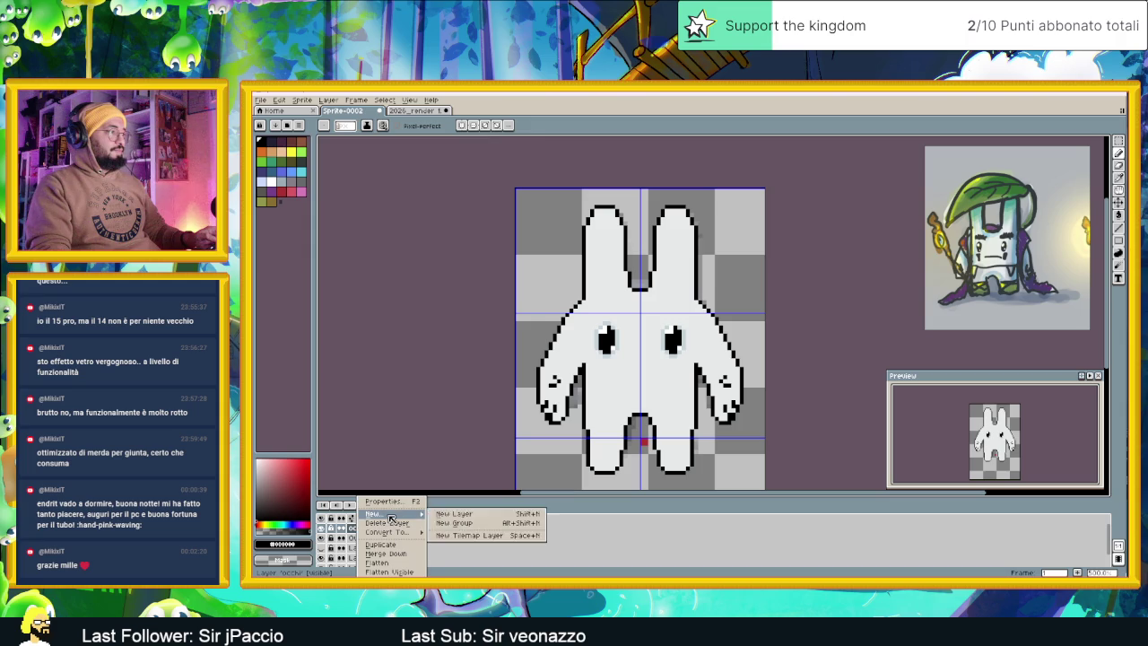
pyautogui.click(454, 515)
pyautogui.scroll(2, 625, 378)
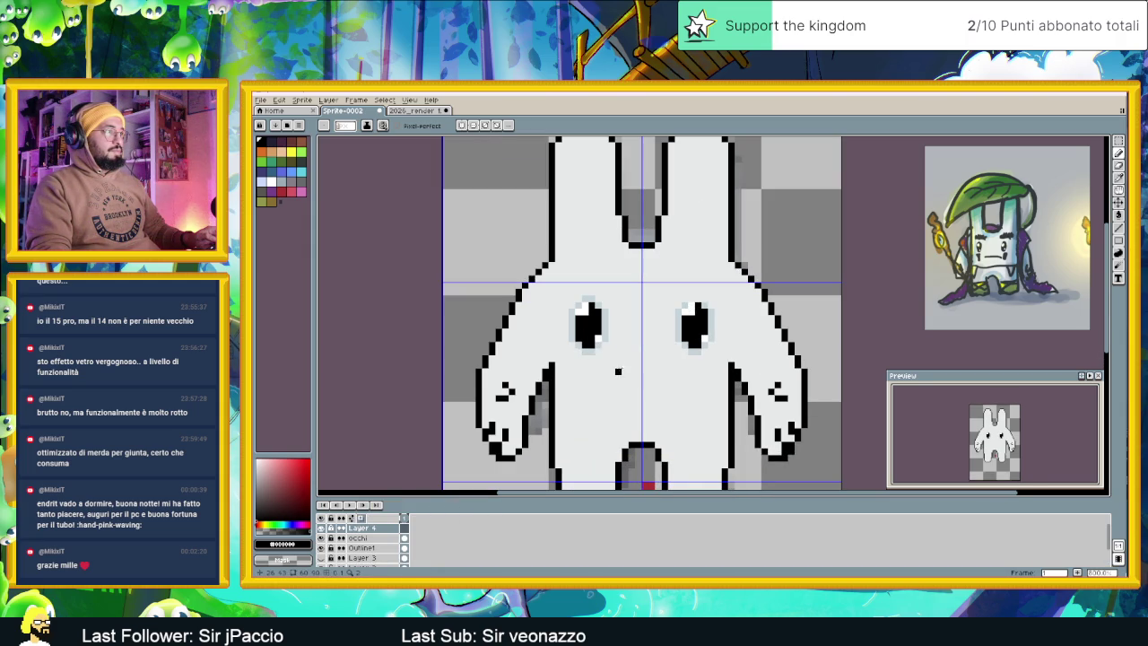
pyautogui.moveTo(617, 357); pyautogui.dragTo(655, 358)
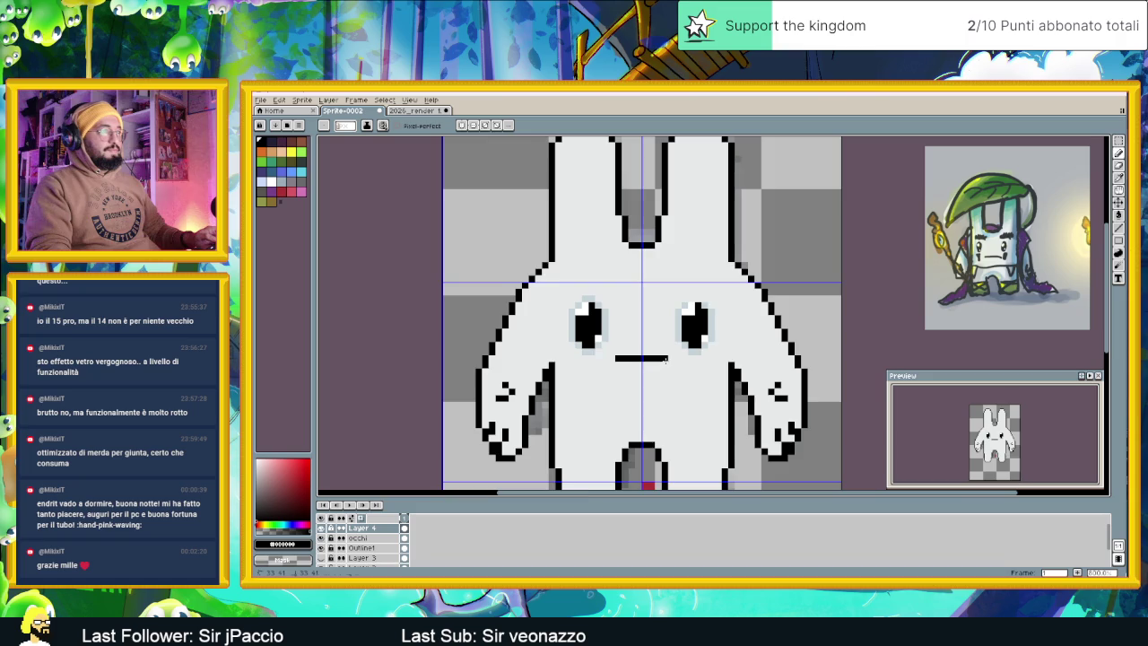
pyautogui.scroll(-2, 664, 399)
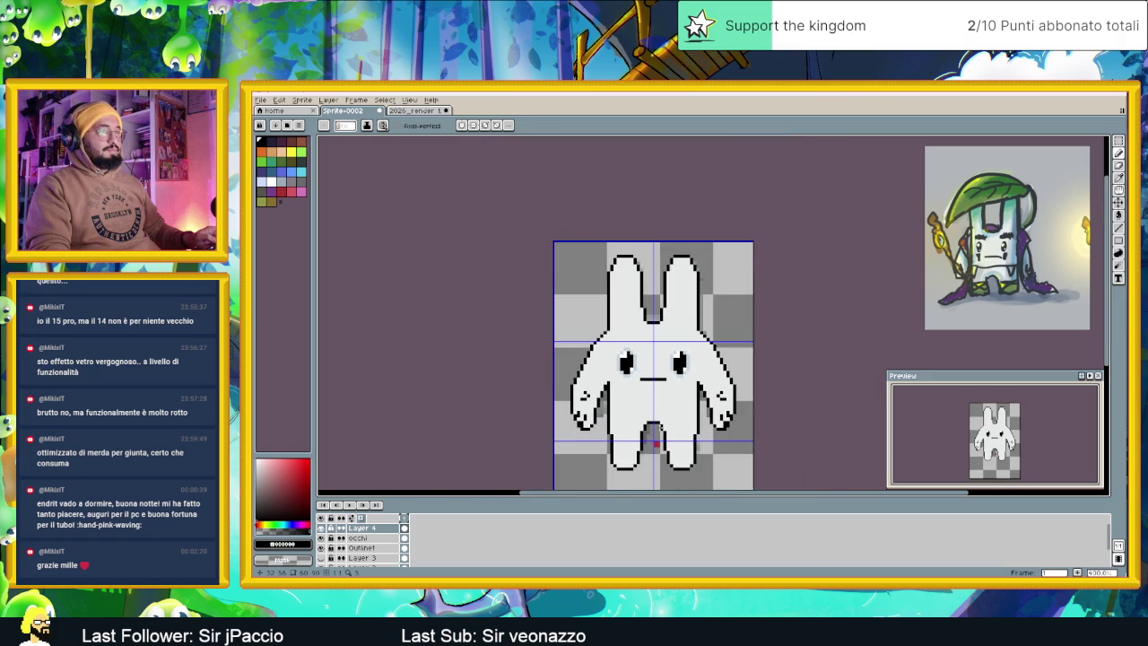
pyautogui.scroll(1, 655, 427)
pyautogui.scroll(1, 641, 415)
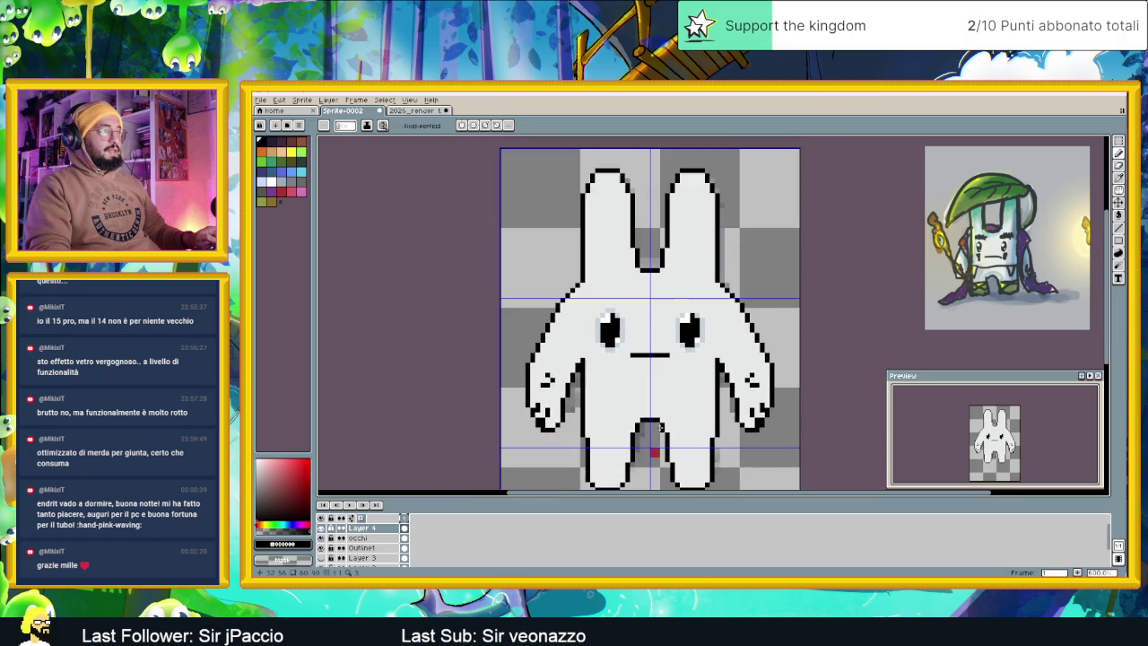
# Try a horizontal line across the bunny's waist, then undo it
pyautogui.moveTo(587, 394); pyautogui.dragTo(703, 395)
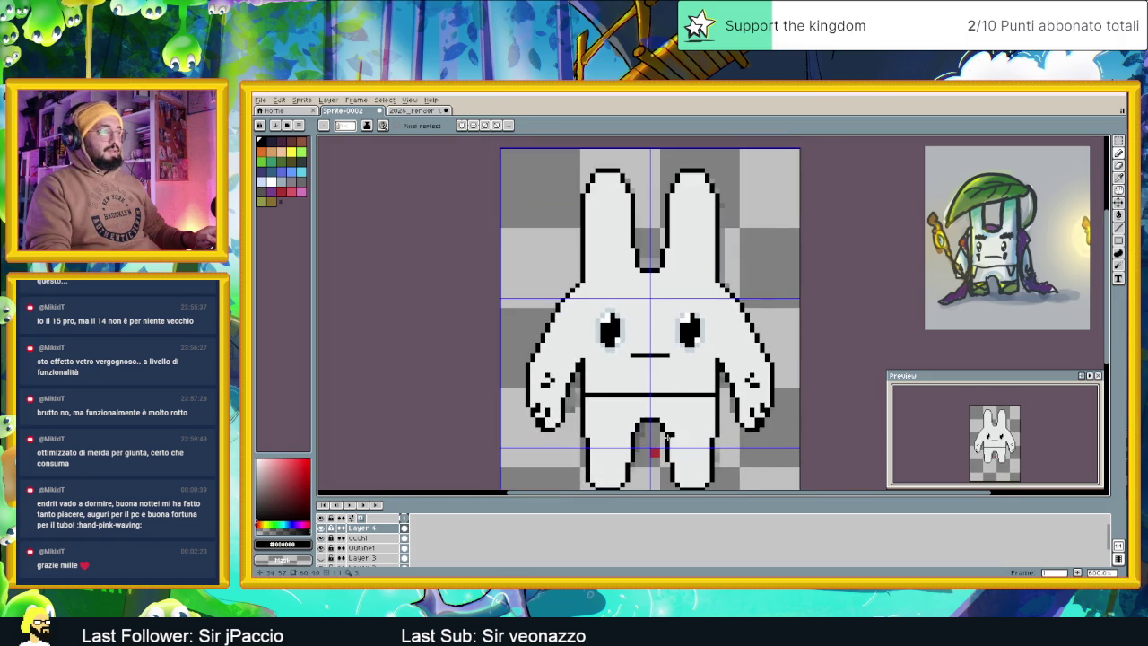
pyautogui.hotkey('ctrl', 'z')
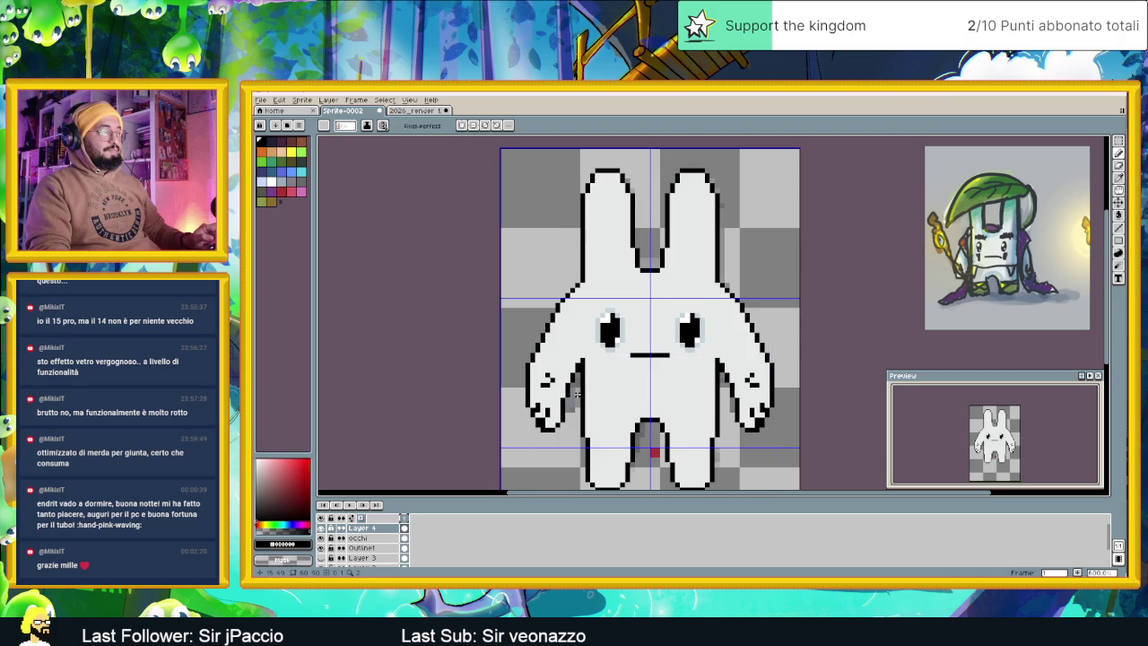
pyautogui.scroll(-1, 627, 395)
pyautogui.scroll(-1, 695, 419)
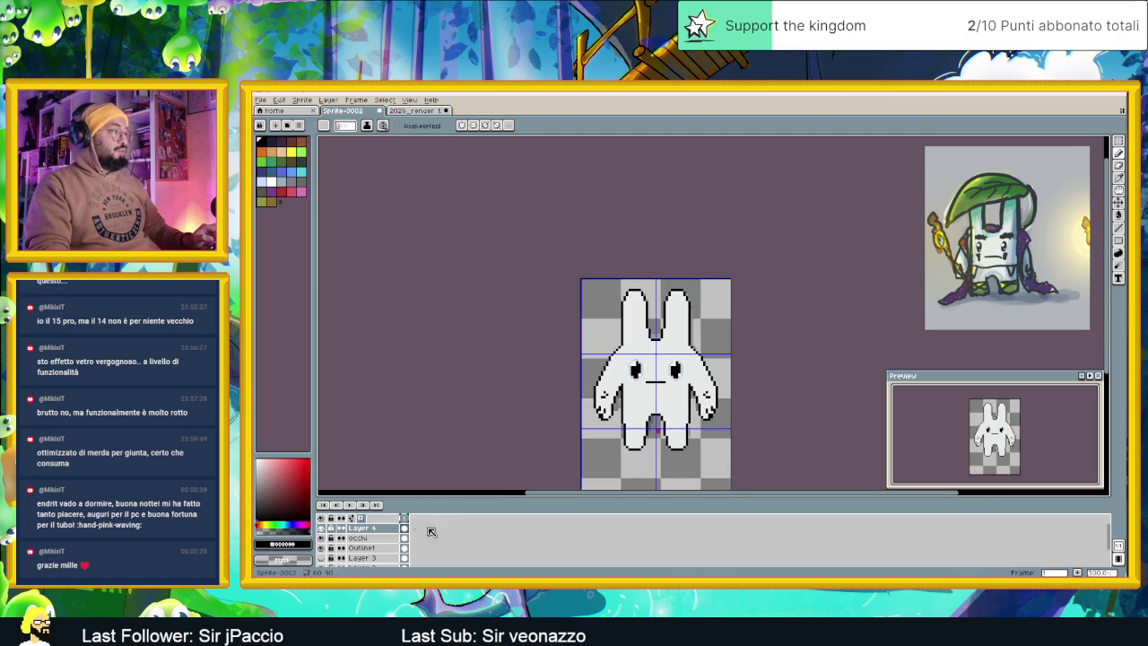
# Add a second animation frame and rename Layer 4 to 'Bocca'
pyautogui.click(1078, 571)
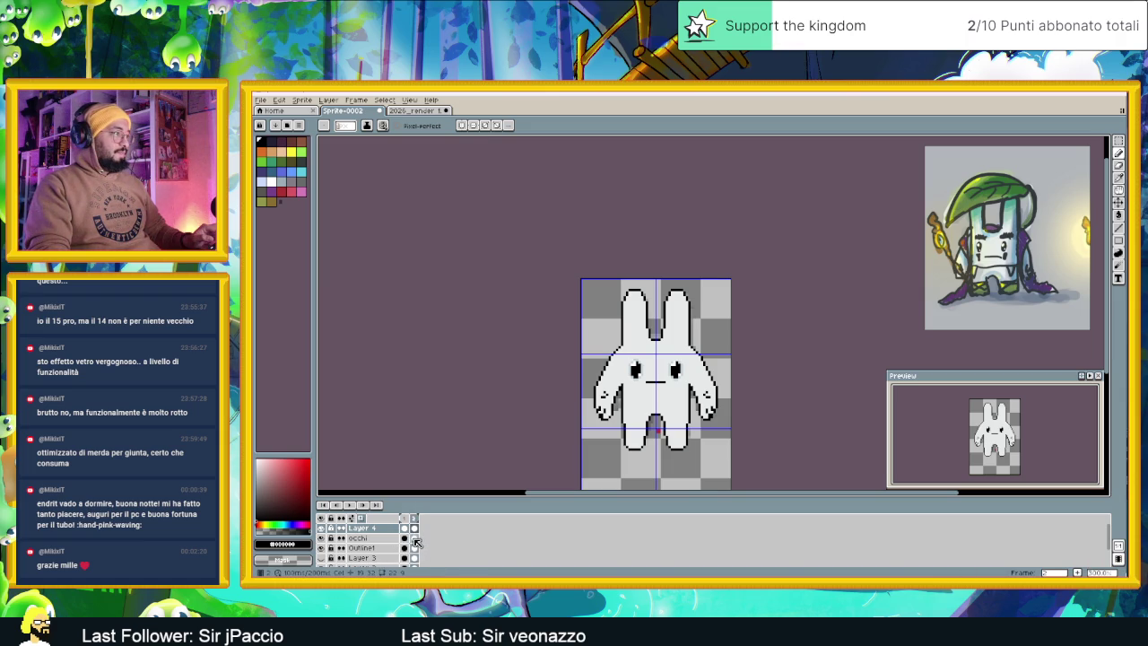
pyautogui.click(413, 537)
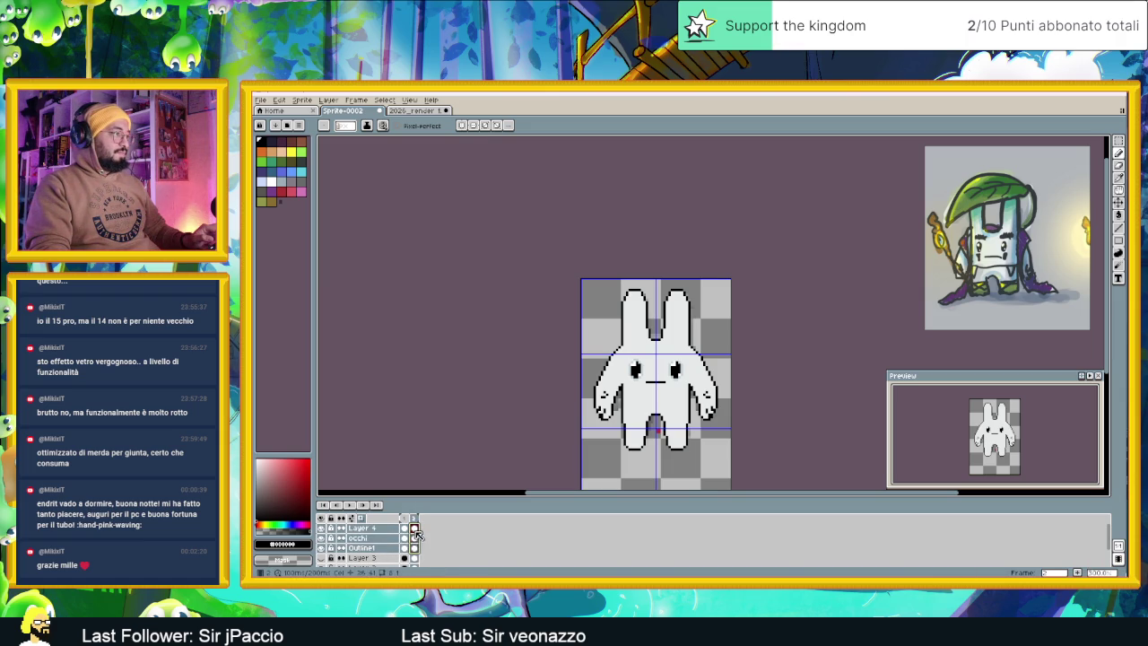
pyautogui.doubleClick(362, 528)
pyautogui.write('Bocca')
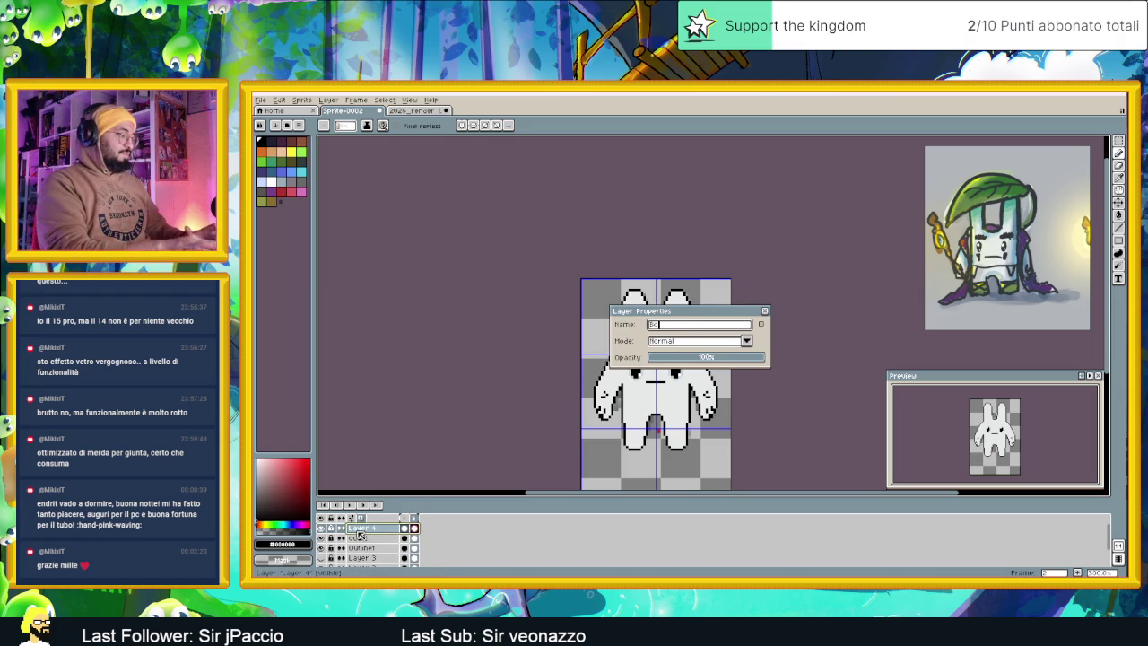
pyautogui.press('Return')
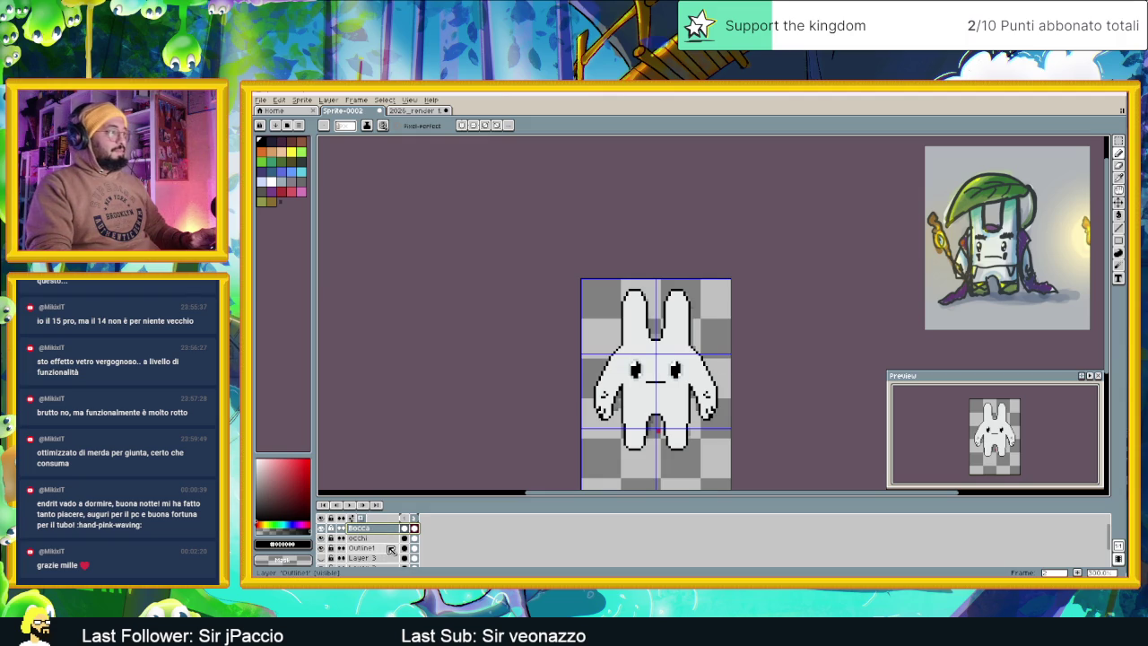
# Toggle visibility of Outline1 and the grey reference layers
pyautogui.click(322, 548)
pyautogui.click(323, 558)
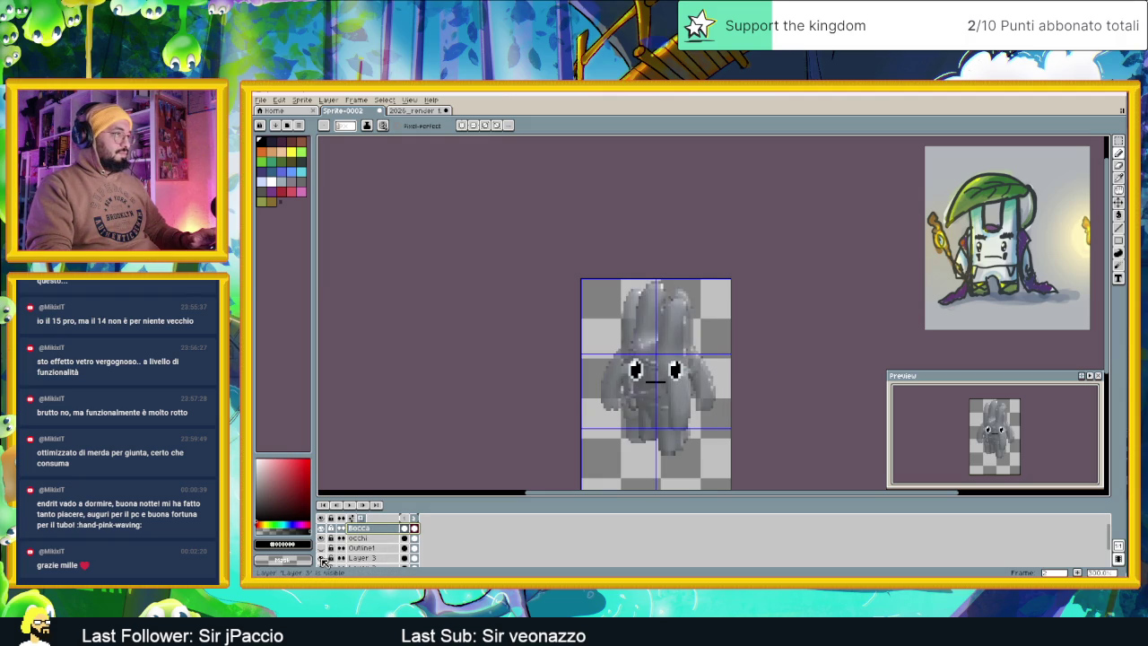
pyautogui.click(323, 559)
pyautogui.scroll(-2, 325, 559)
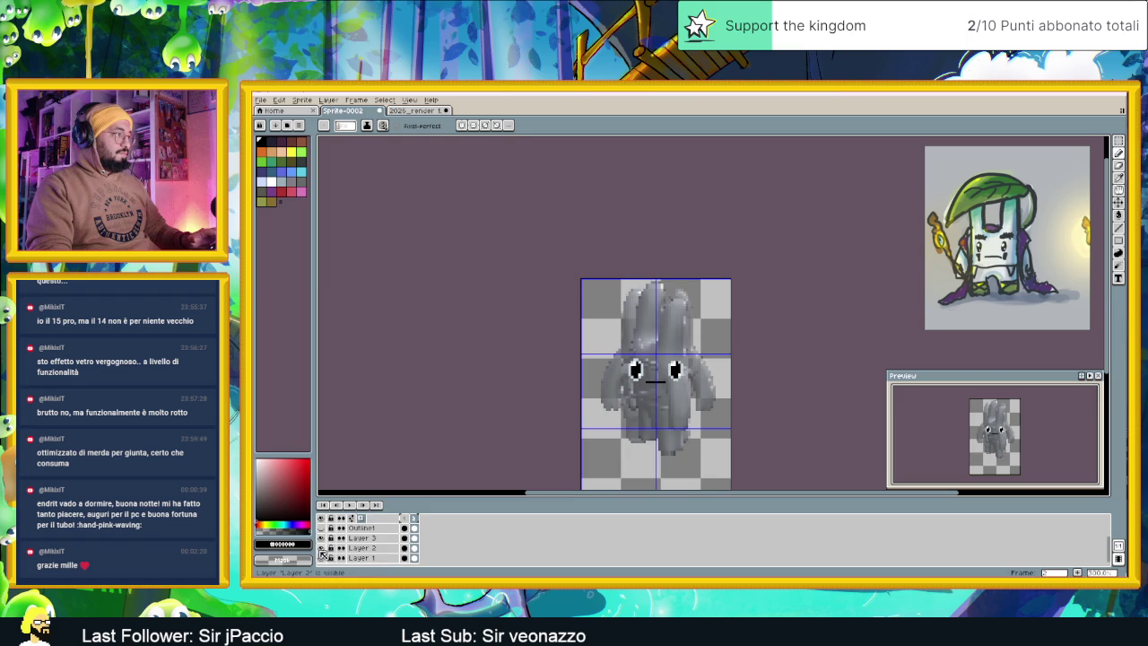
pyautogui.click(323, 558)
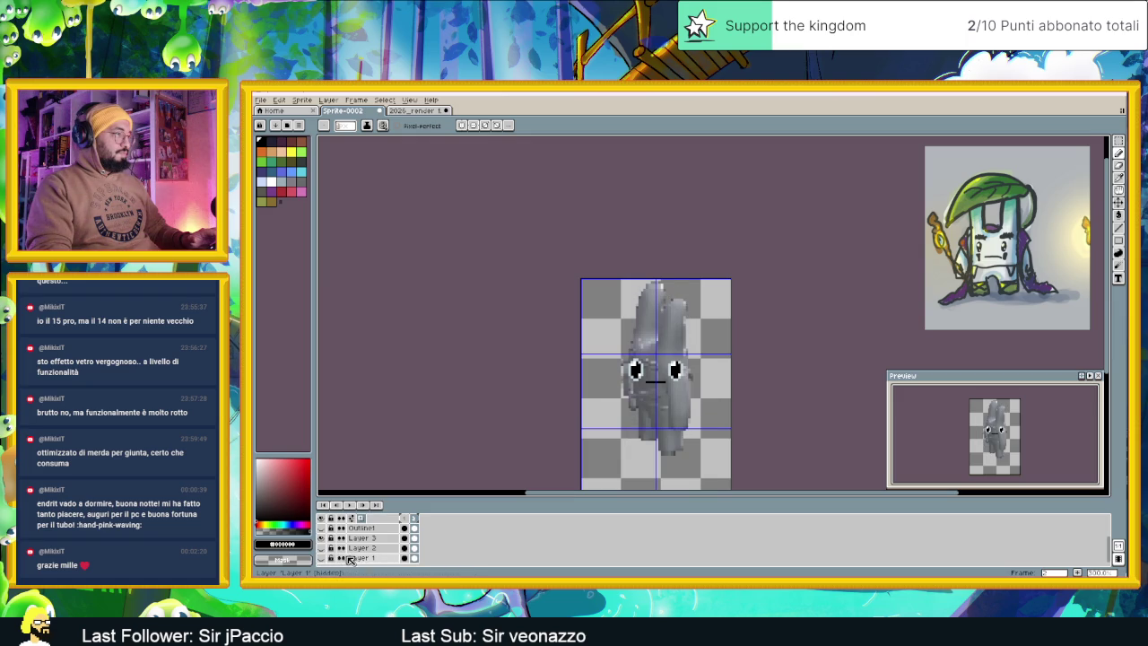
pyautogui.scroll(2, 325, 538)
# Hide Bocca and occhi, show and select Outline1, and move to frame 2
pyautogui.click(322, 529)
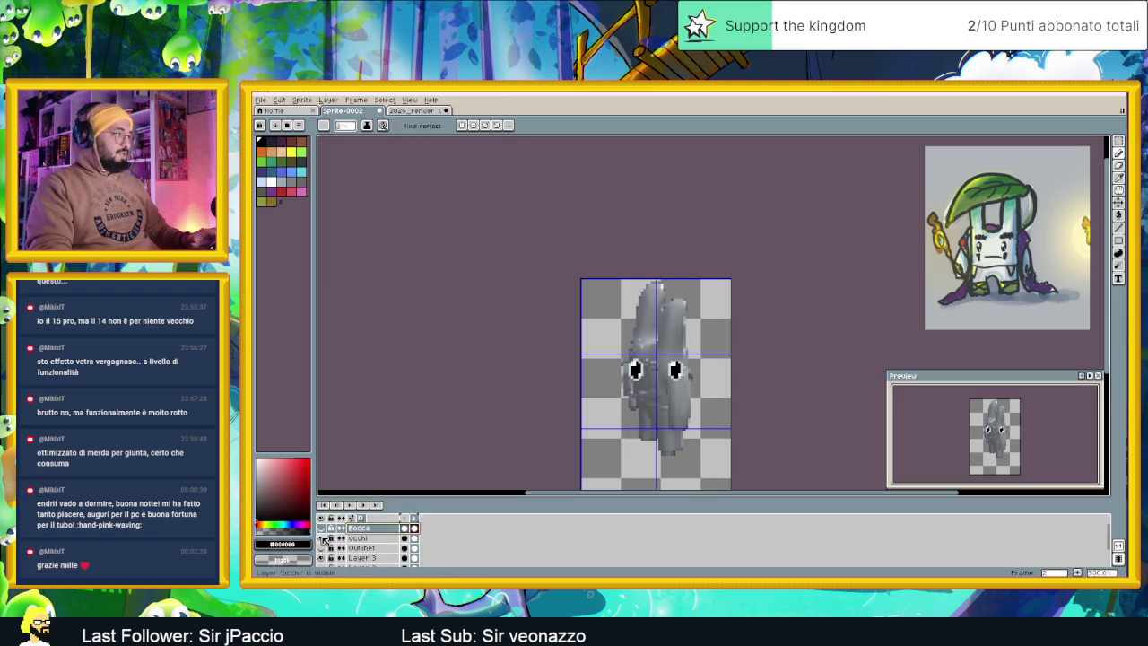
pyautogui.click(322, 539)
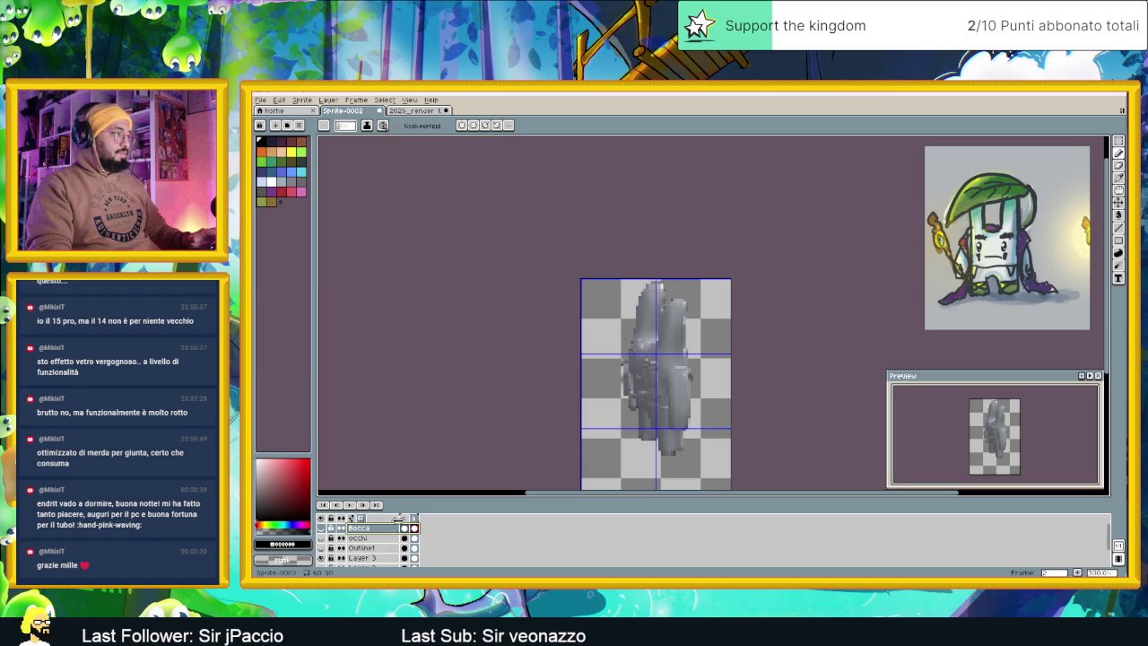
pyautogui.click(323, 547)
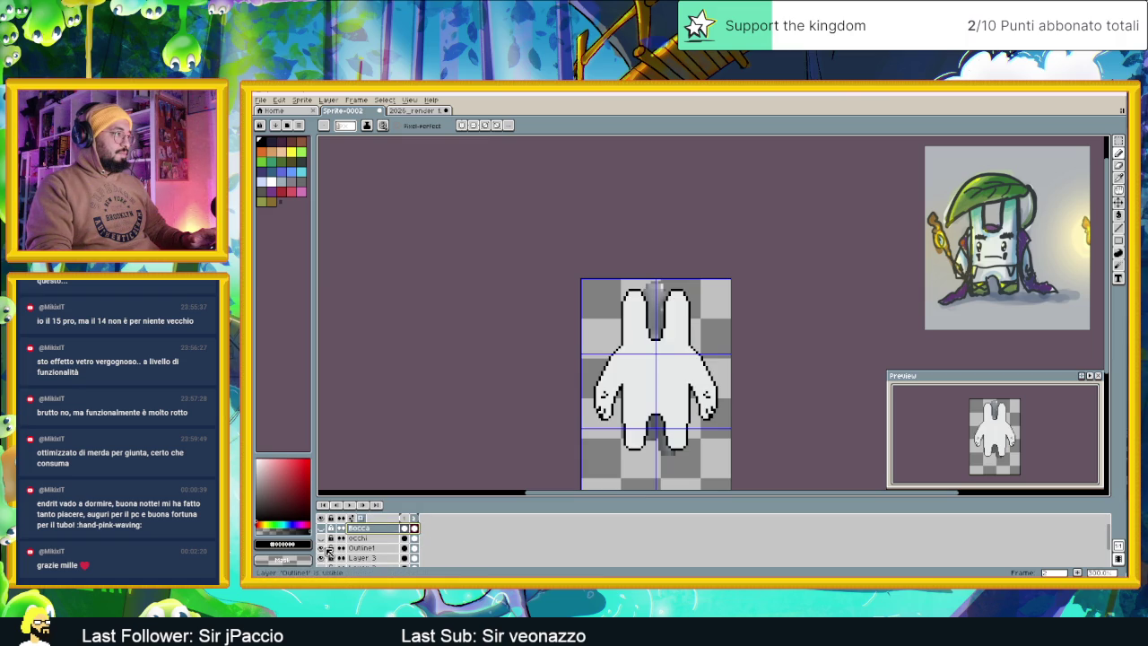
pyautogui.click(414, 538)
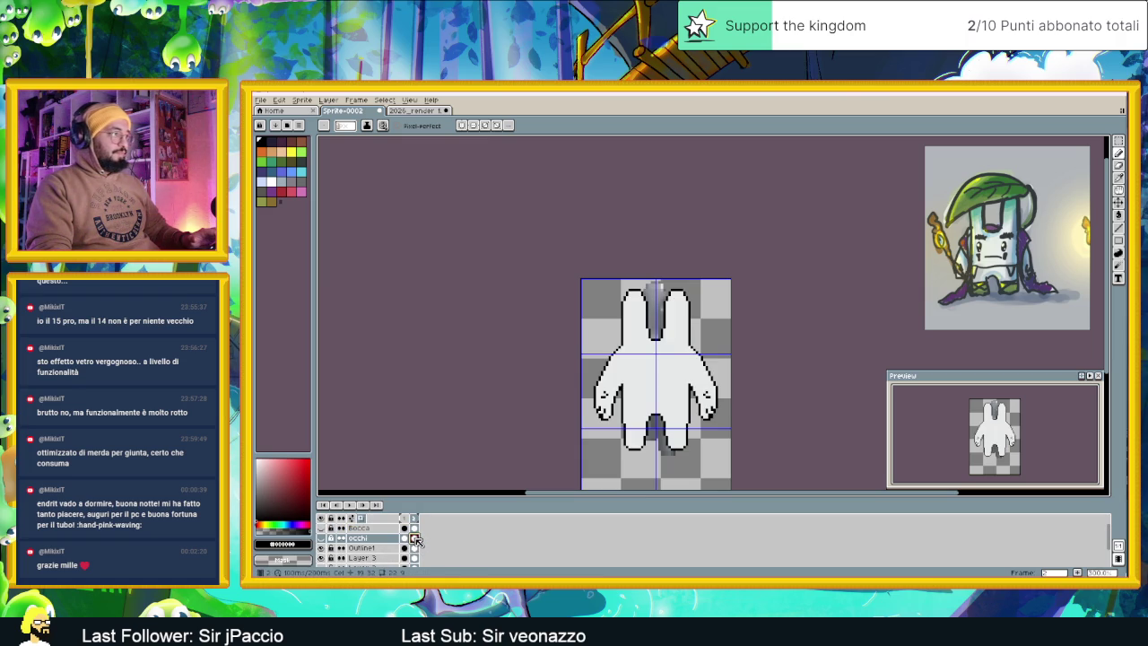
pyautogui.click(415, 547)
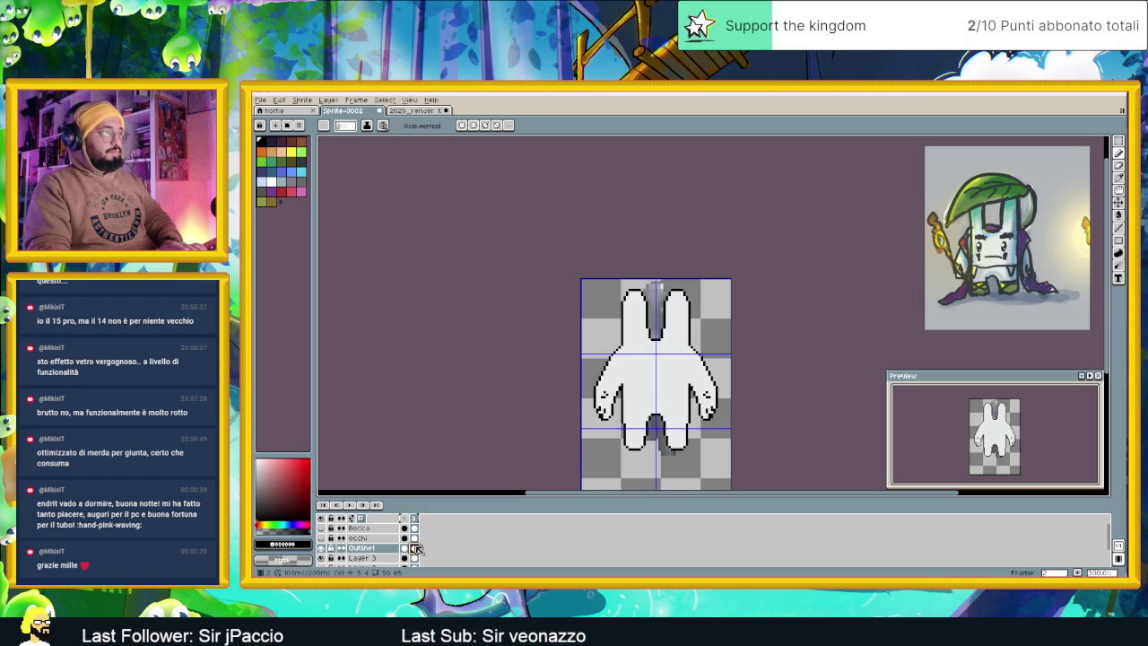
pyautogui.hotkey('ctrl', 'v')
pyautogui.scroll(1, 671, 392)
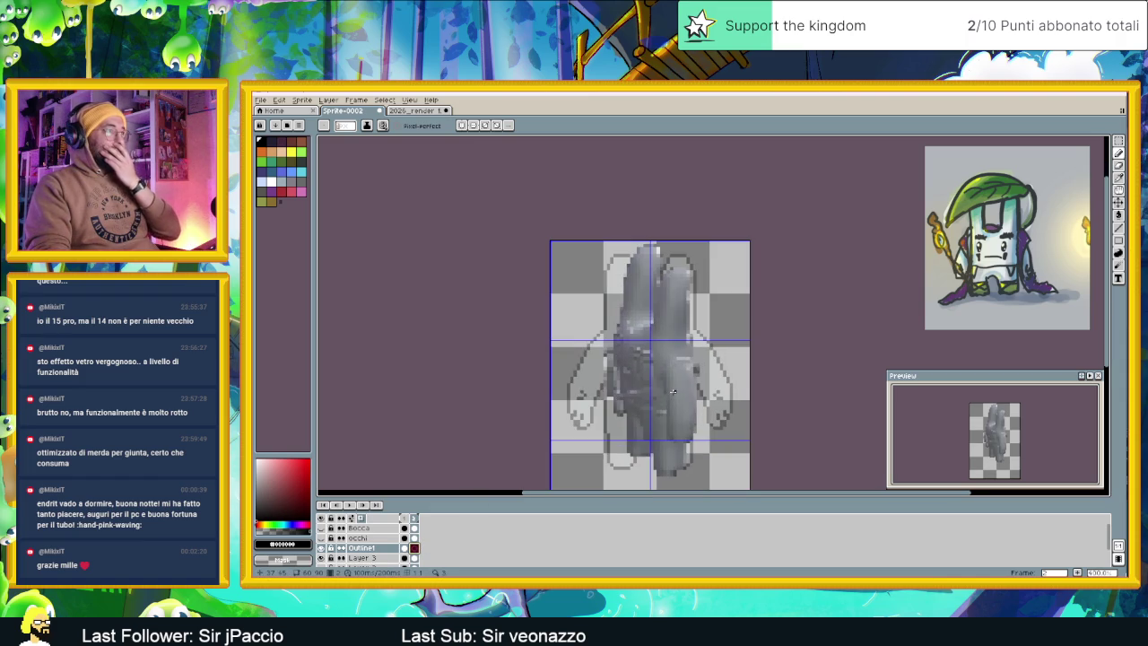
# Zoom in and draw a black line along the bottom of the grey figure's foot
pyautogui.scroll(-1, 673, 388)
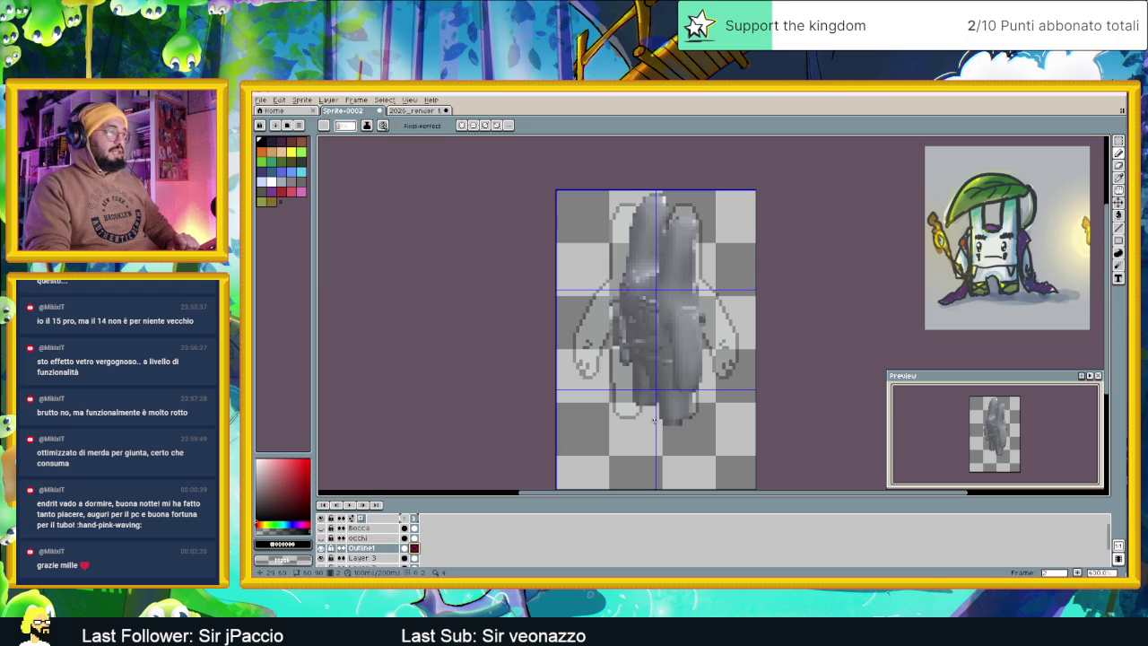
pyautogui.scroll(1, 663, 411)
pyautogui.moveTo(663, 411); pyautogui.dragTo(616, 412)
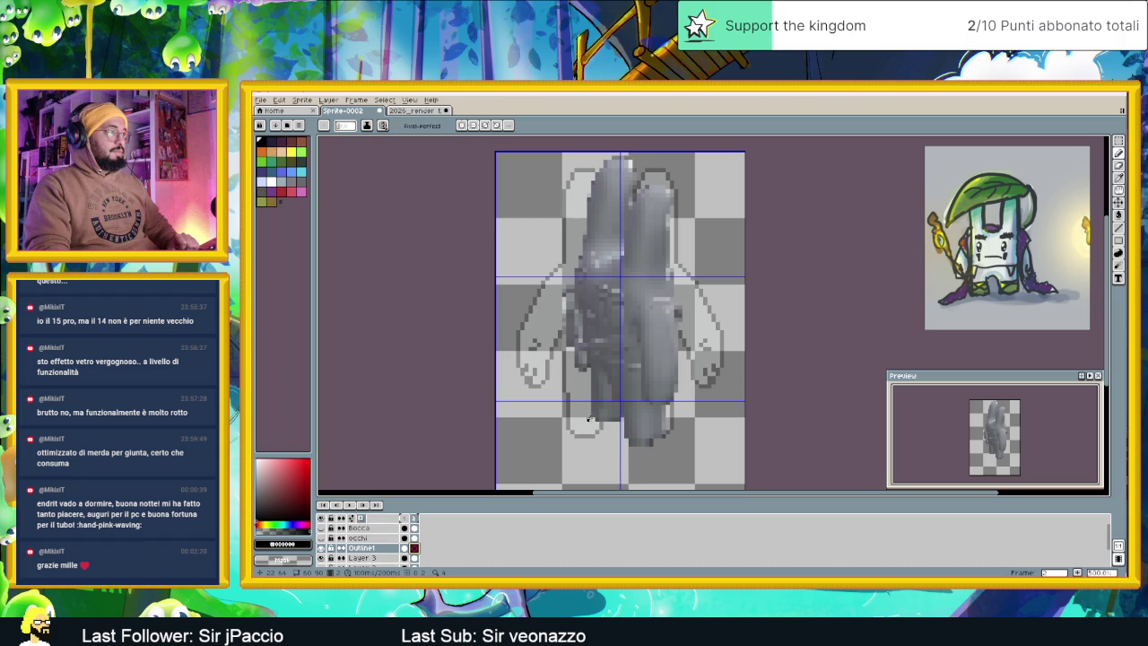
pyautogui.scroll(1, 630, 432)
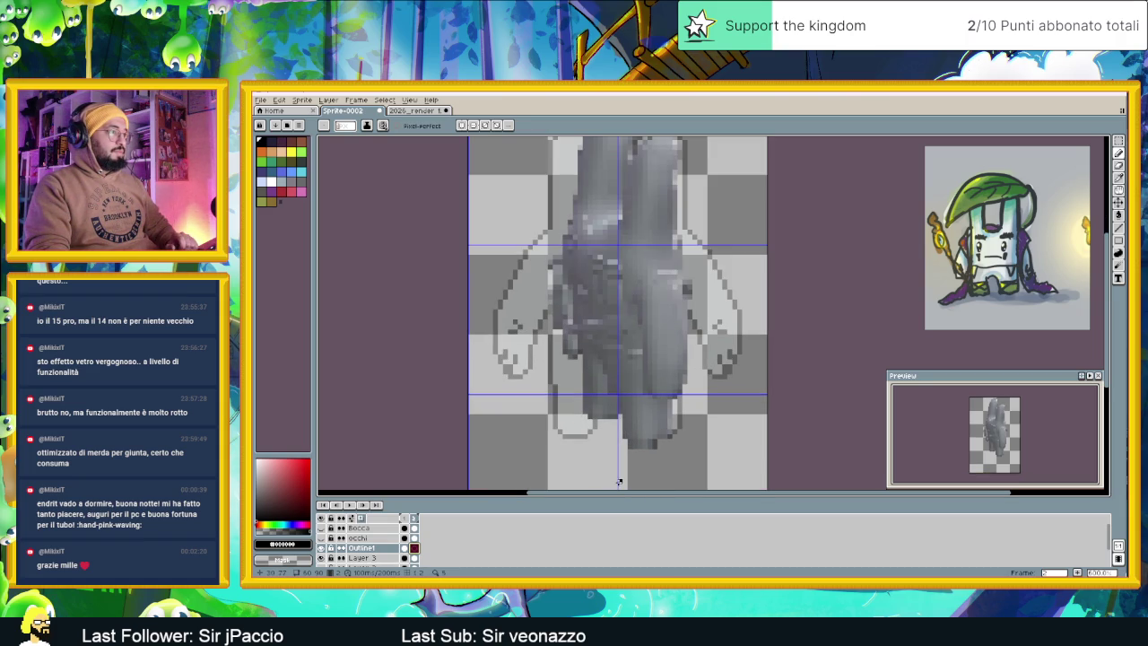
pyautogui.click(639, 446)
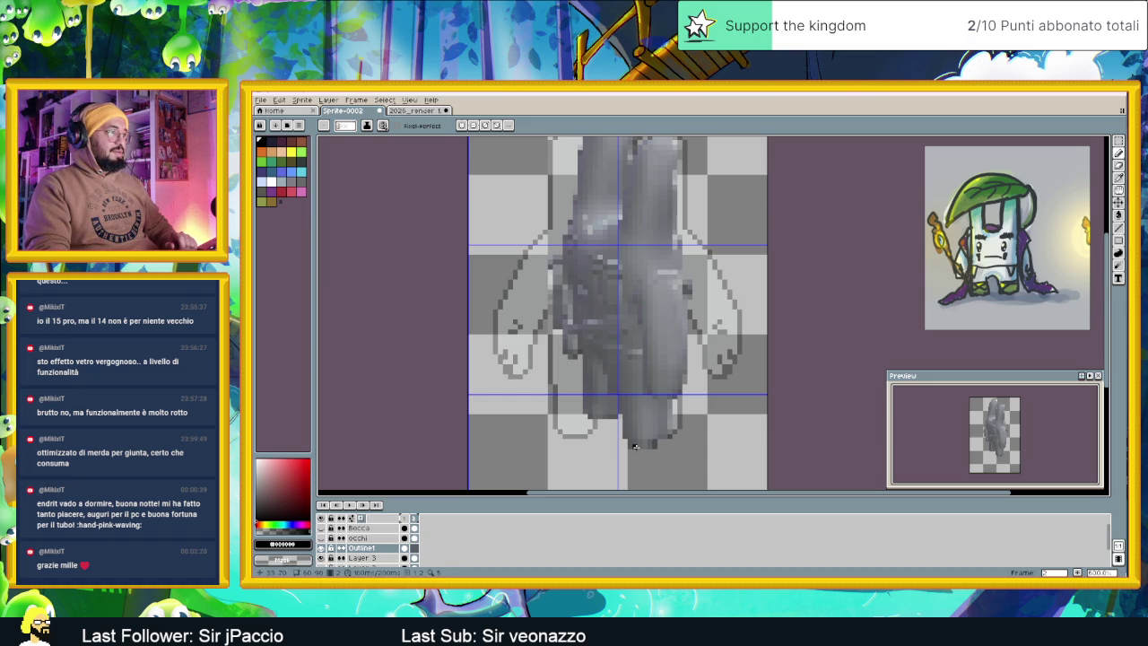
pyautogui.moveTo(635, 446); pyautogui.dragTo(651, 445)
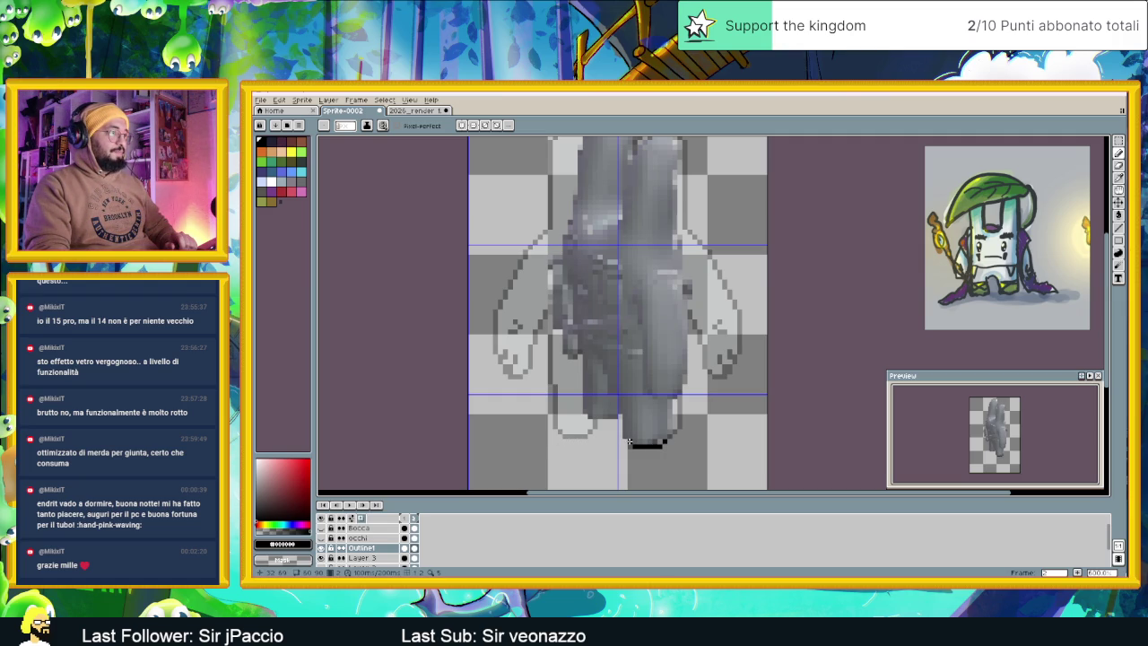
# Trace the leg's outline upward in black, then view frame 1
pyautogui.scroll(1, 624, 452)
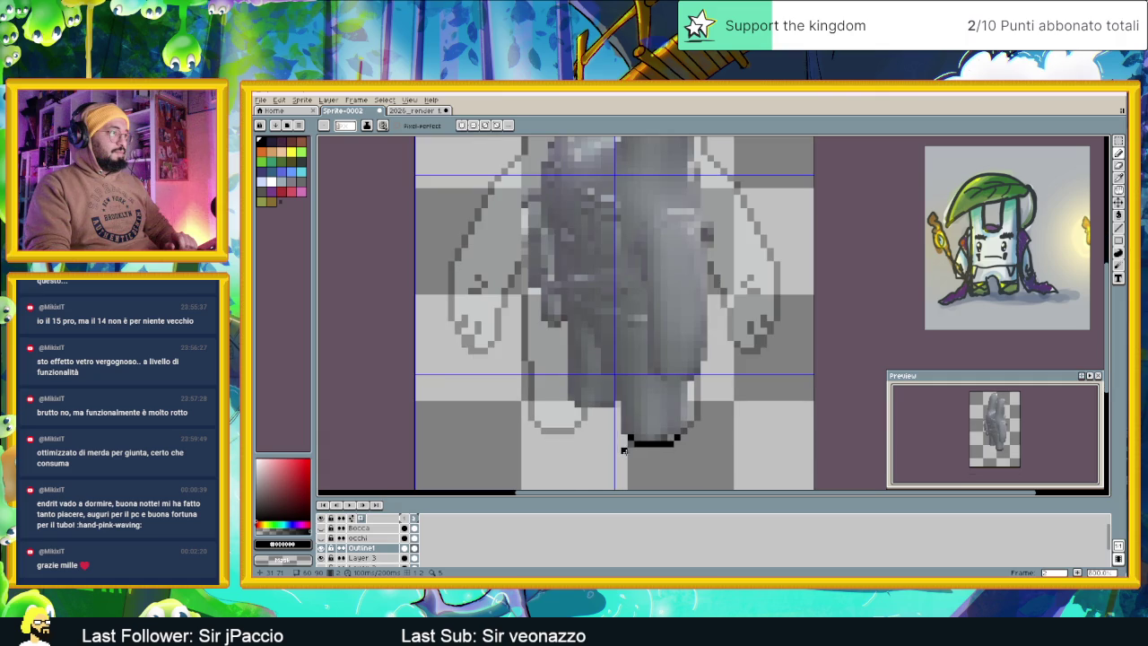
pyautogui.moveTo(625, 432)
pyautogui.mouseDown()
pyautogui.moveTo(621, 382)
pyautogui.moveTo(590, 322)
pyautogui.mouseUp()
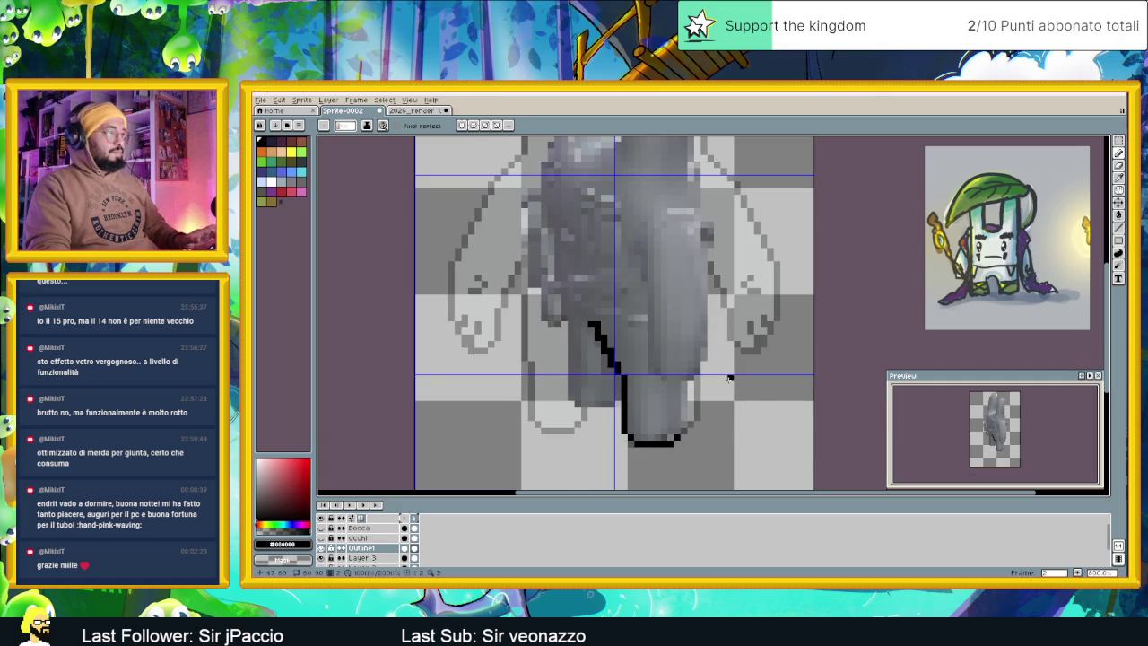
pyautogui.press('super')
pyautogui.press('Escape')
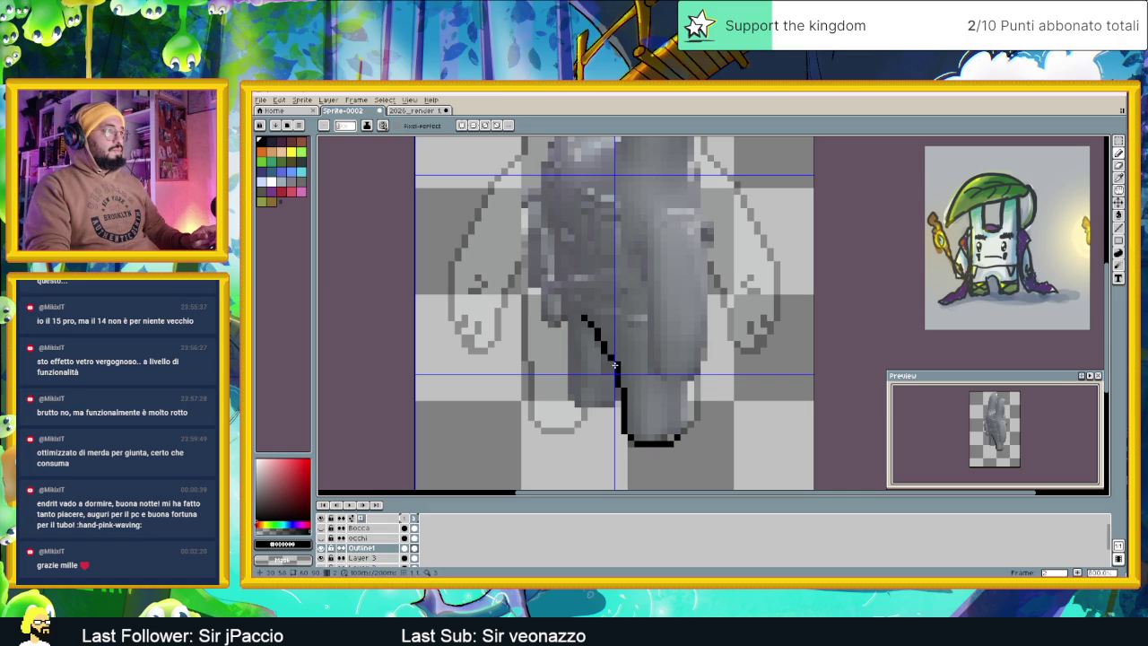
pyautogui.scroll(-1, 664, 410)
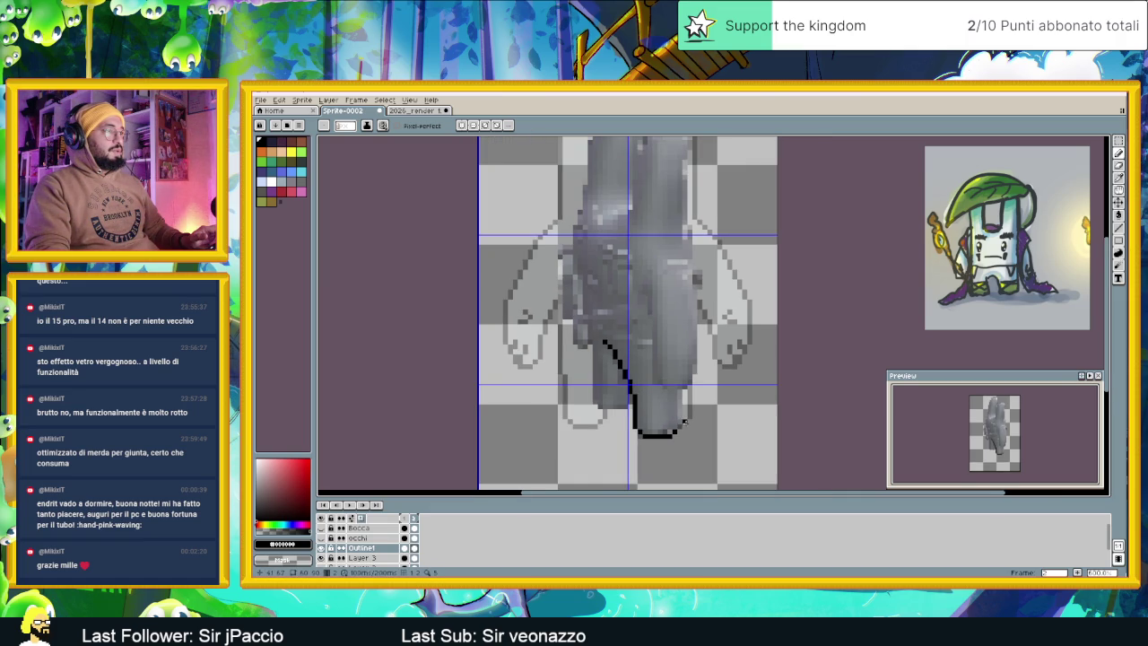
pyautogui.scroll(1, 684, 422)
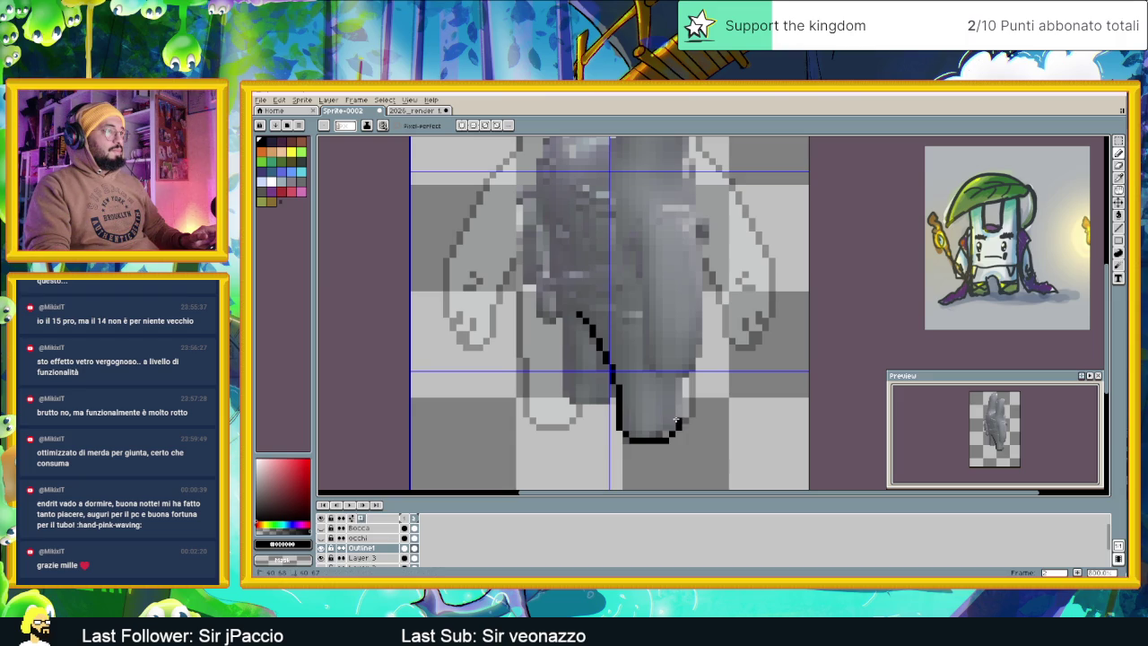
pyautogui.scroll(-2, 699, 432)
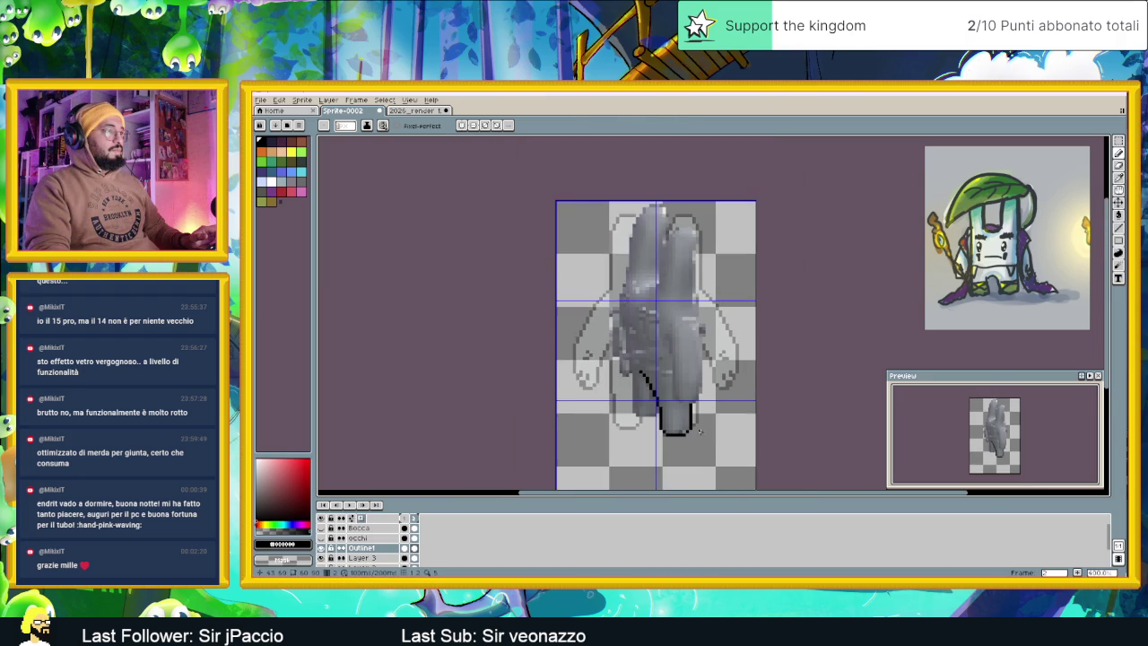
pyautogui.scroll(1, 709, 448)
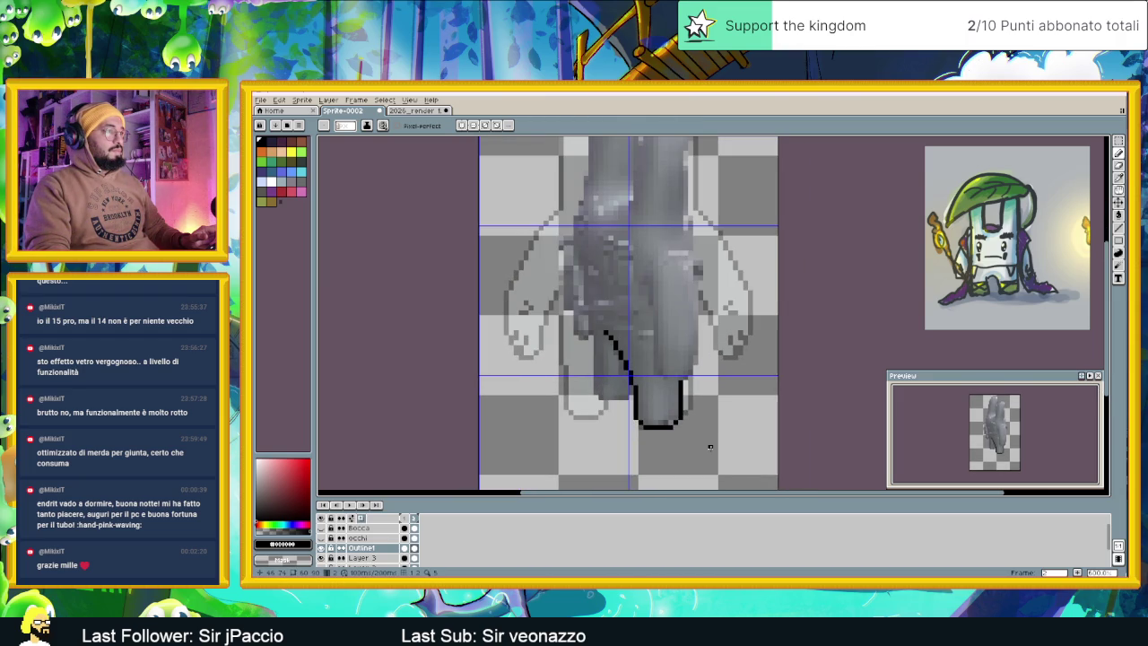
pyautogui.click(408, 518)
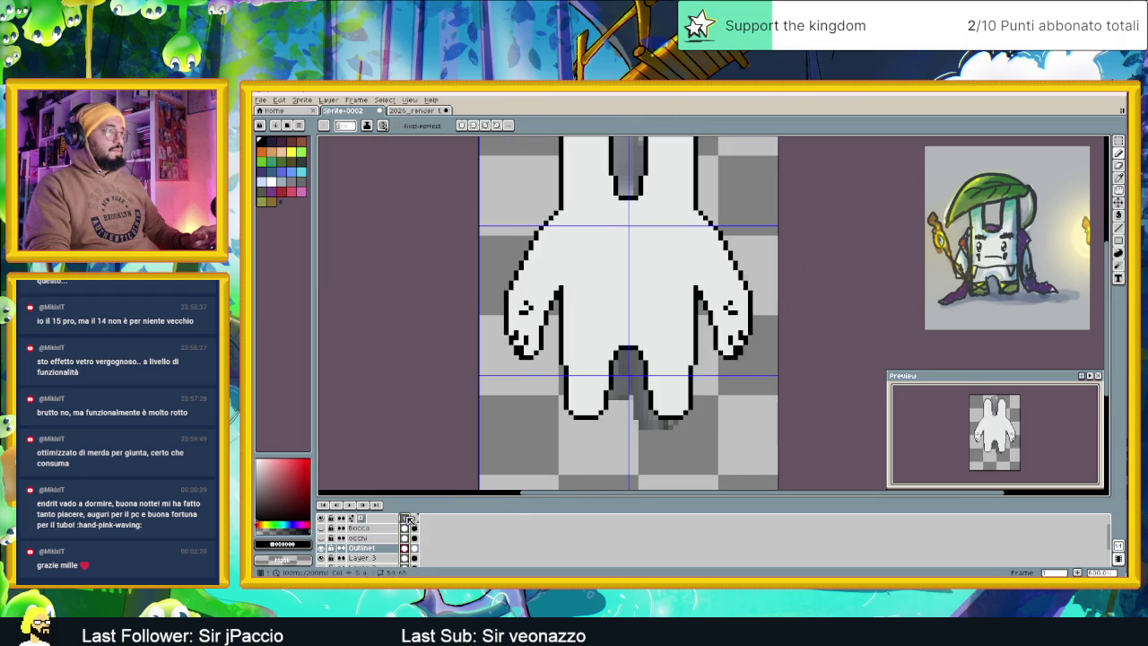
# Flip between frames 1 and 2 to compare poses, then hide Layer 3's grey reference
pyautogui.click(418, 518)
pyautogui.click(417, 519)
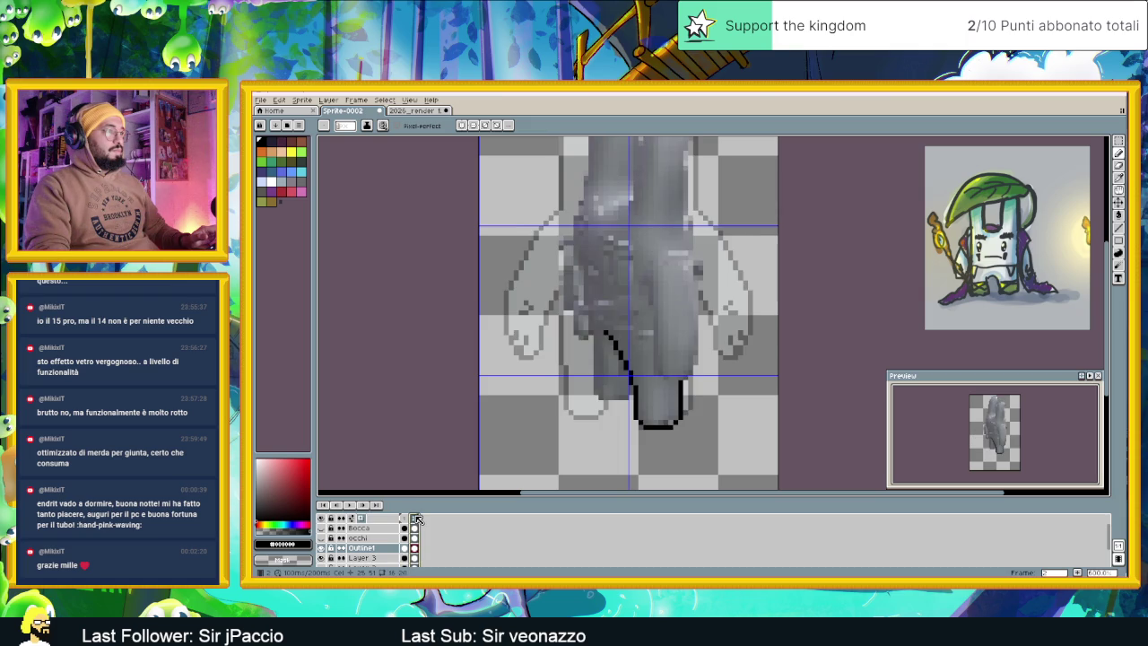
pyautogui.click(405, 518)
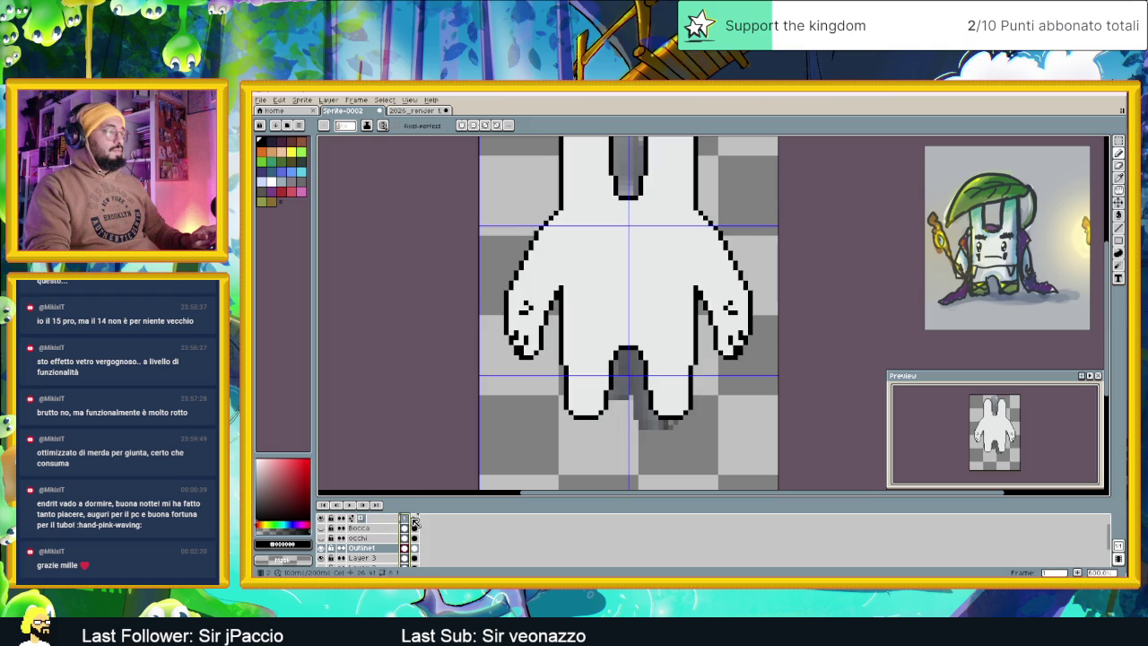
pyautogui.click(417, 518)
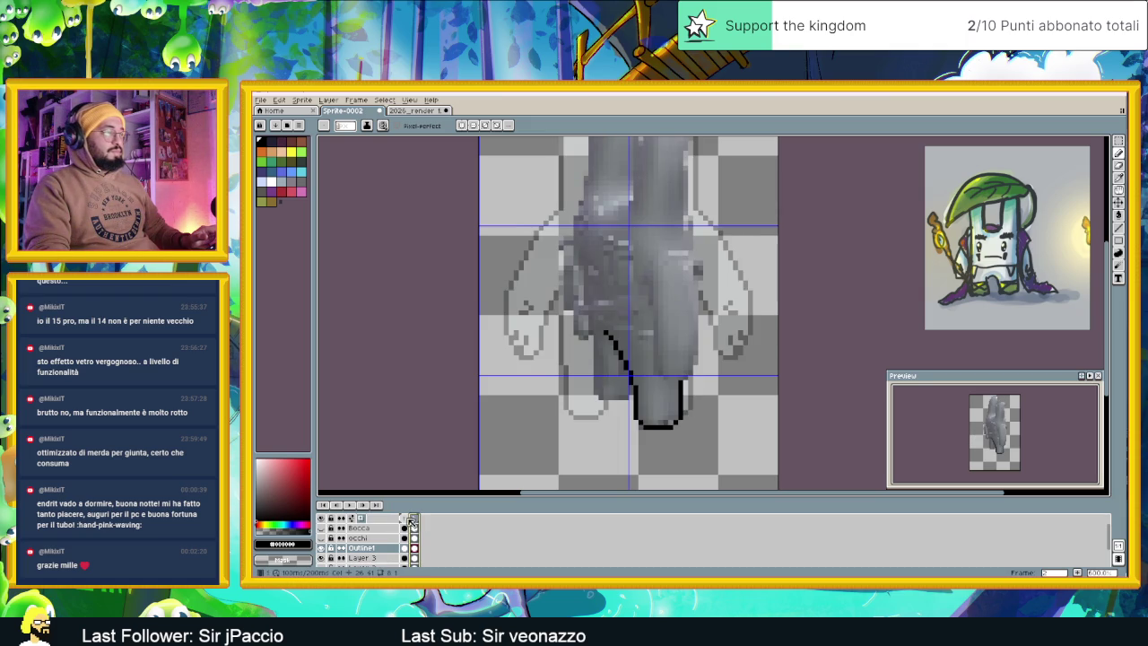
pyautogui.click(406, 518)
pyautogui.click(412, 519)
pyautogui.click(406, 518)
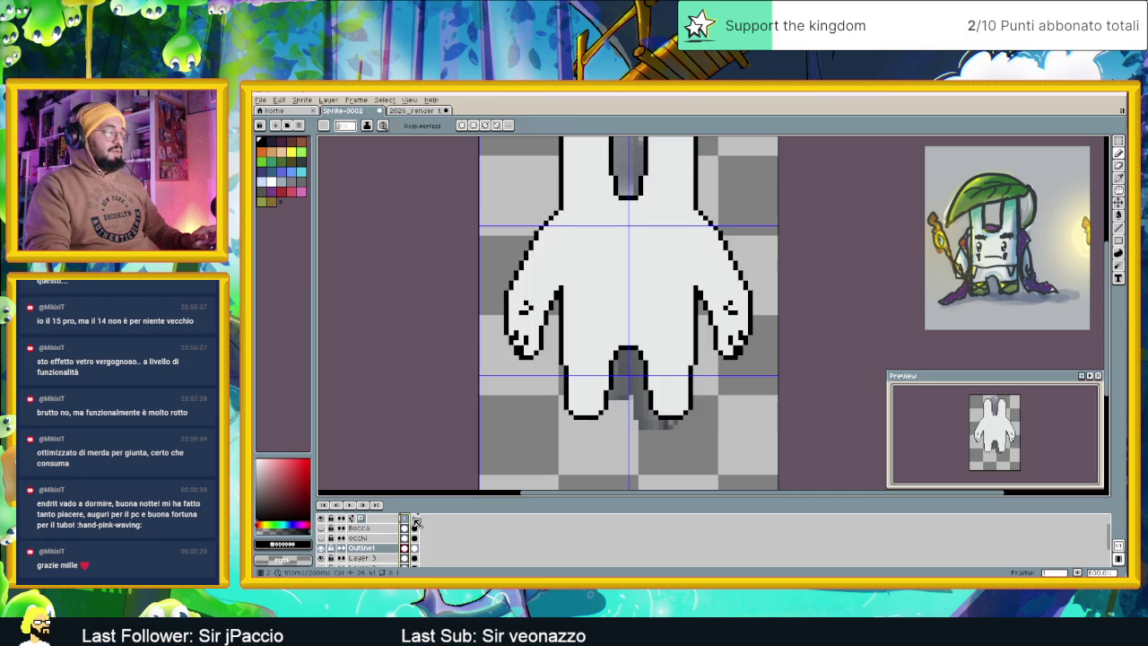
pyautogui.click(416, 519)
pyautogui.click(405, 519)
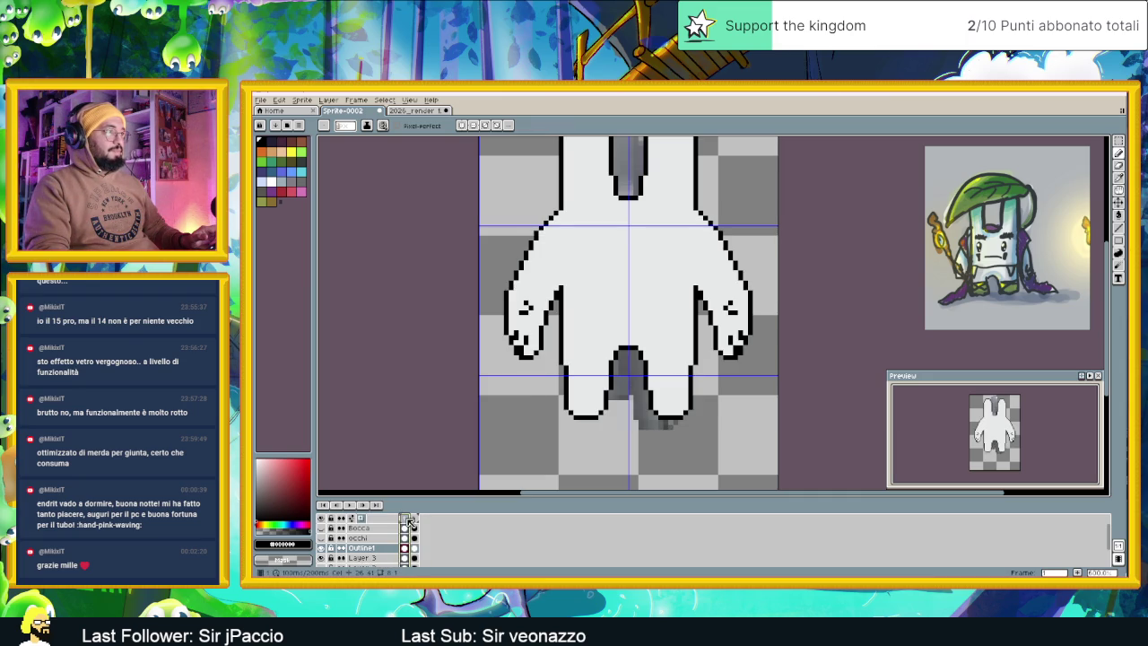
pyautogui.click(415, 519)
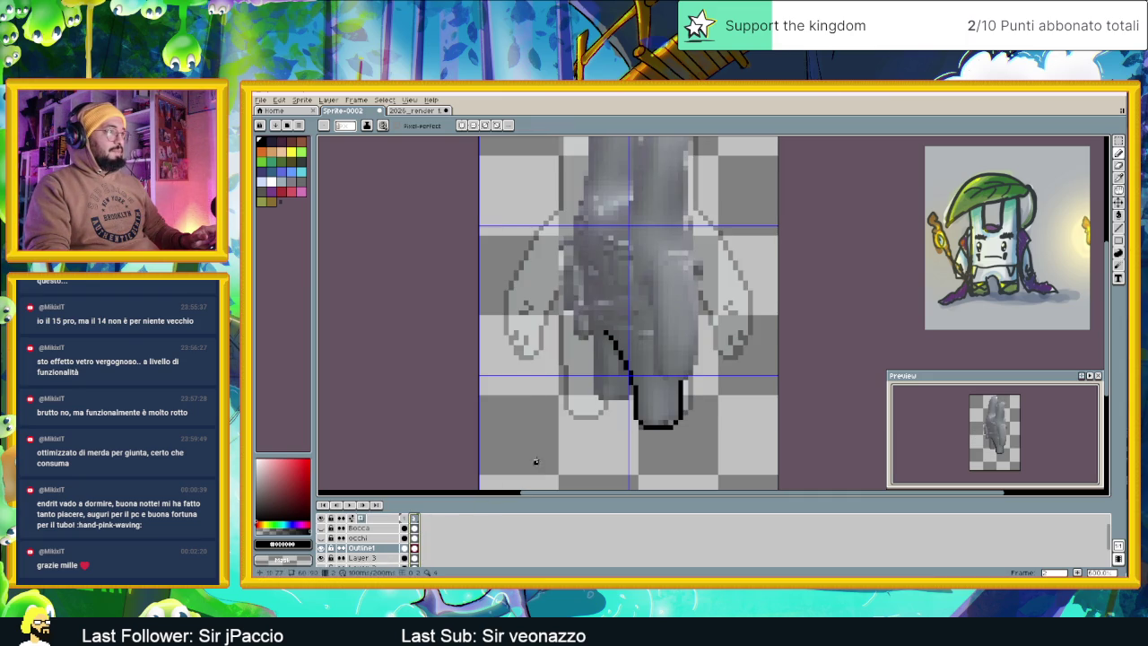
pyautogui.click(321, 547)
pyautogui.click(321, 558)
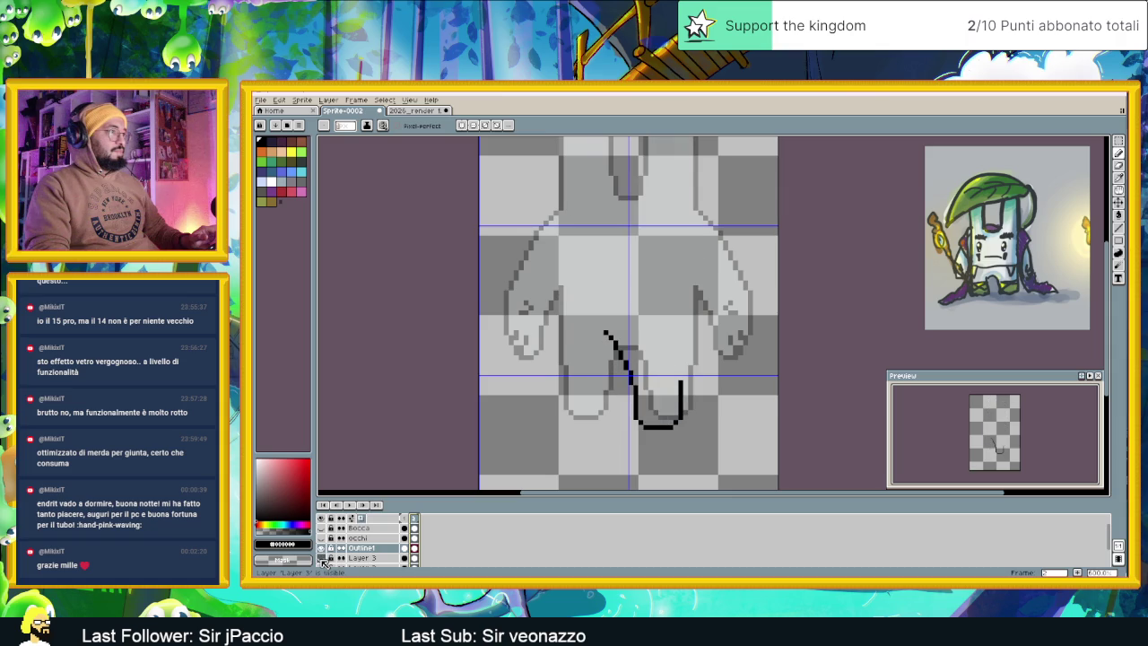
# Undo stray pixels, add a pixel left of the leg line's top, and reshow the grey reference
pyautogui.scroll(2, 646, 359)
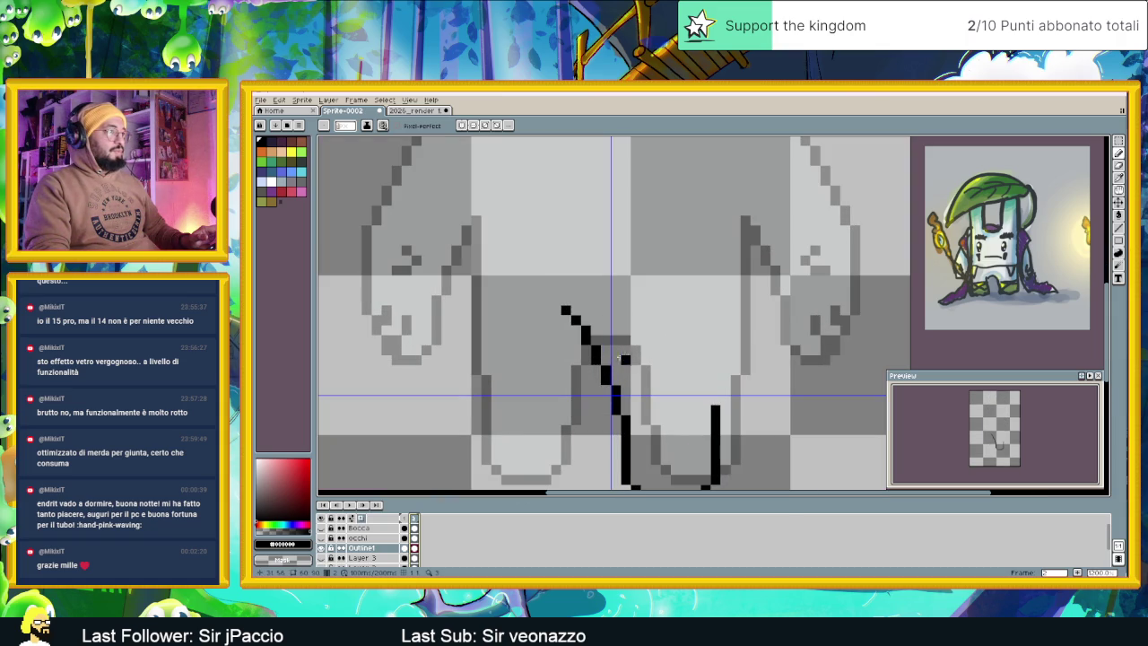
pyautogui.hotkey('ctrl', 'z')
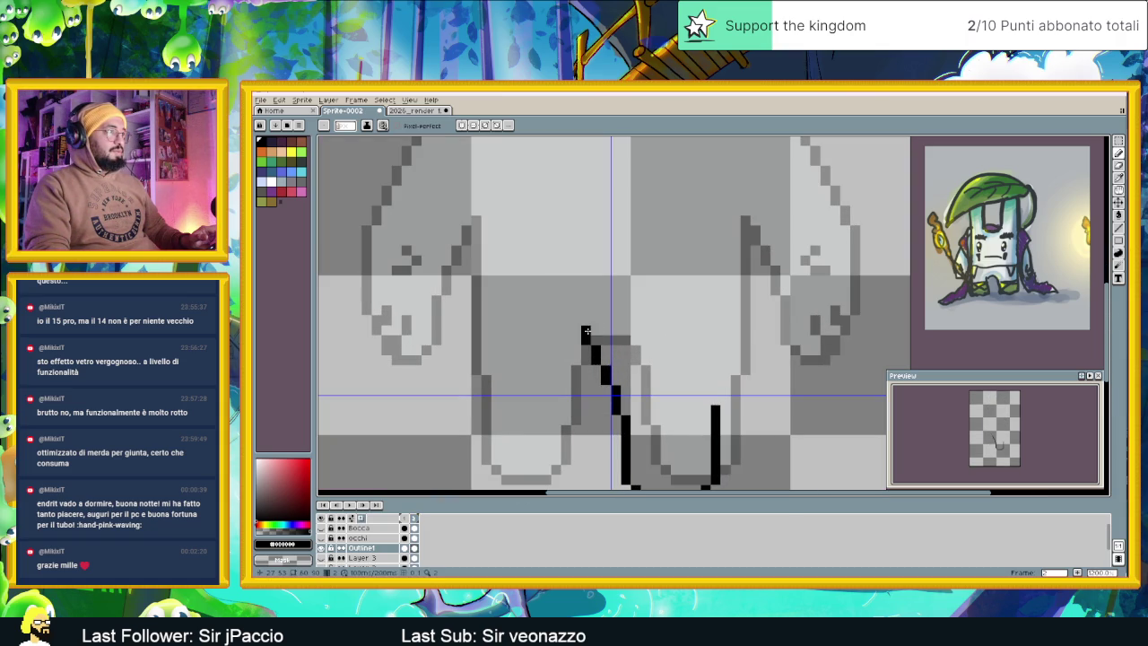
pyautogui.click(577, 332)
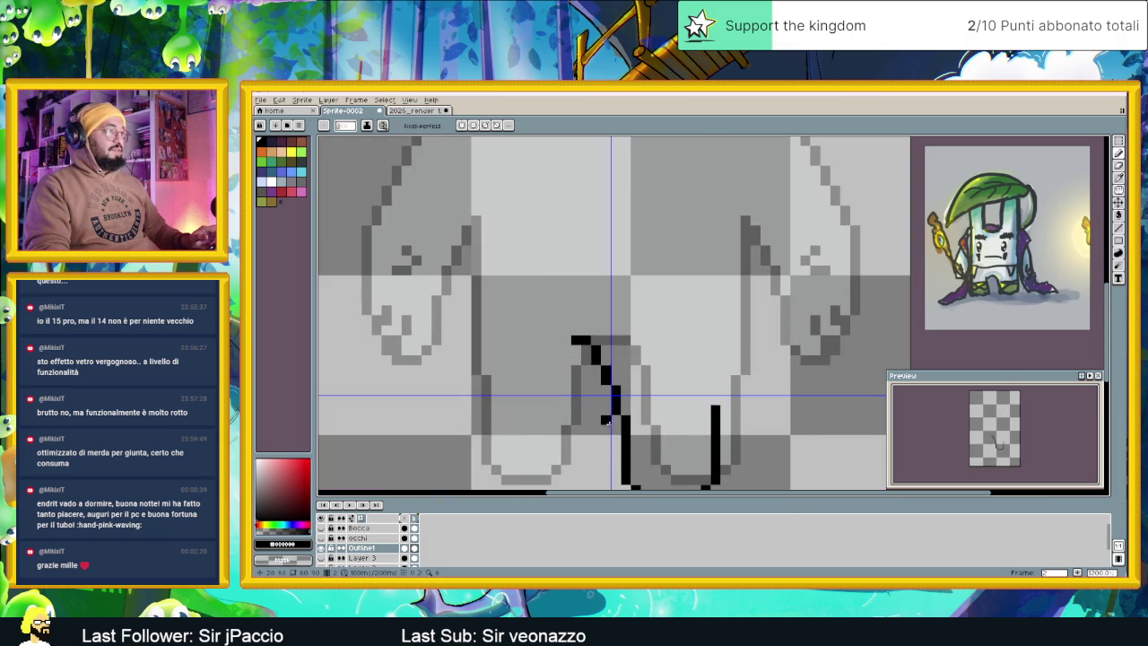
pyautogui.scroll(-2, 617, 431)
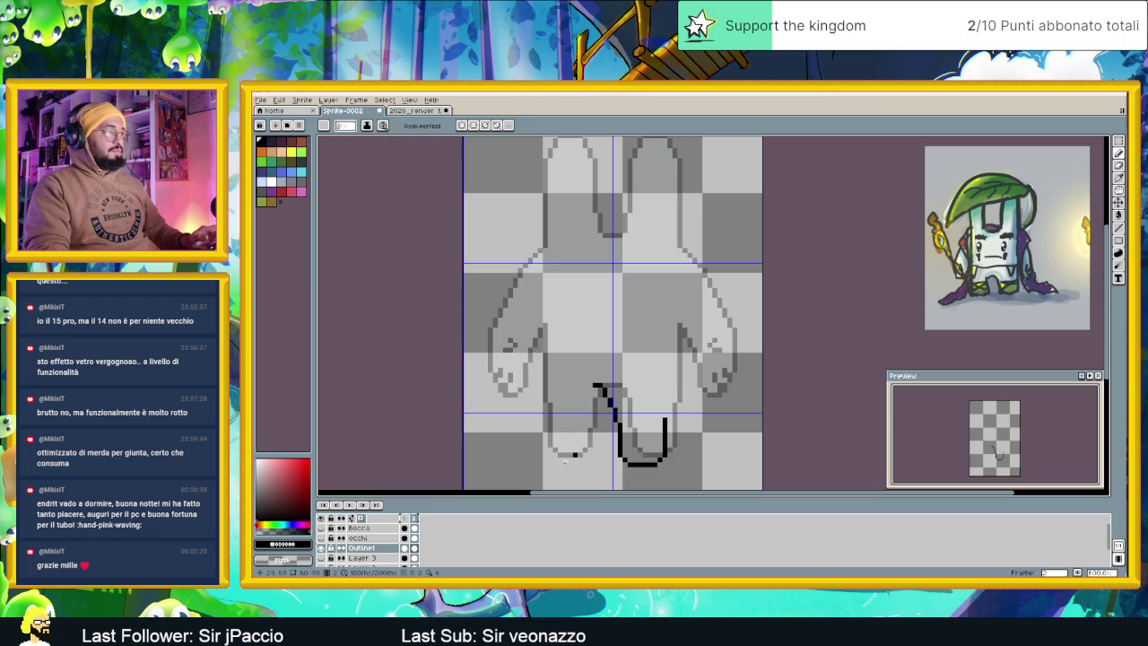
pyautogui.click(322, 558)
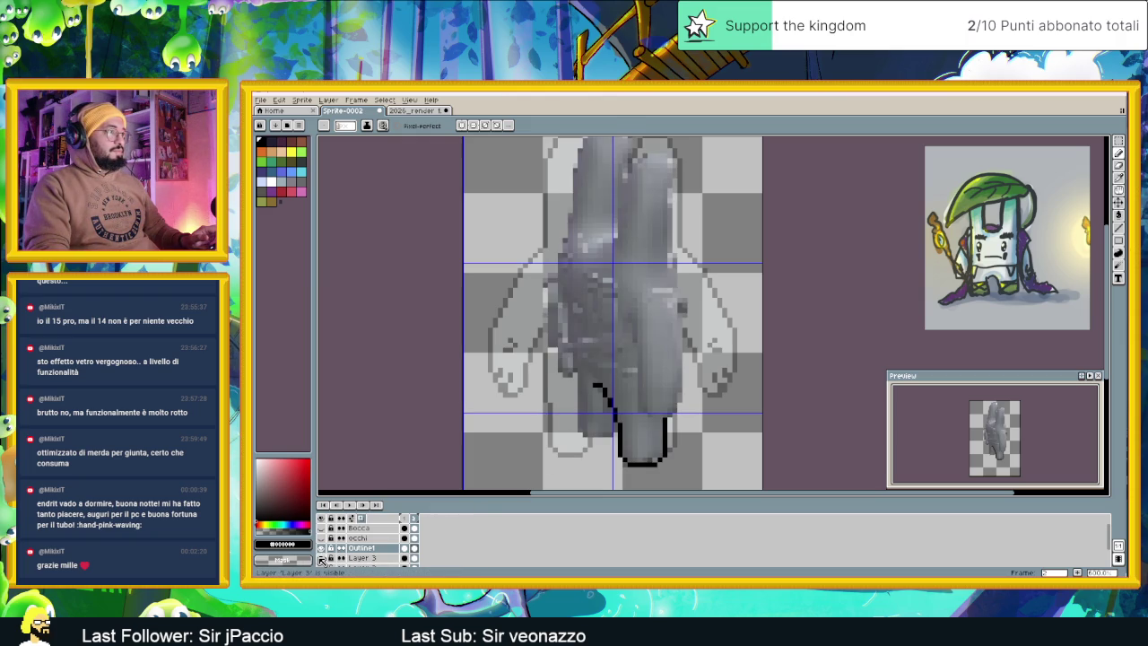
pyautogui.click(321, 558)
pyautogui.scroll(1, 619, 449)
pyautogui.scroll(1, 619, 448)
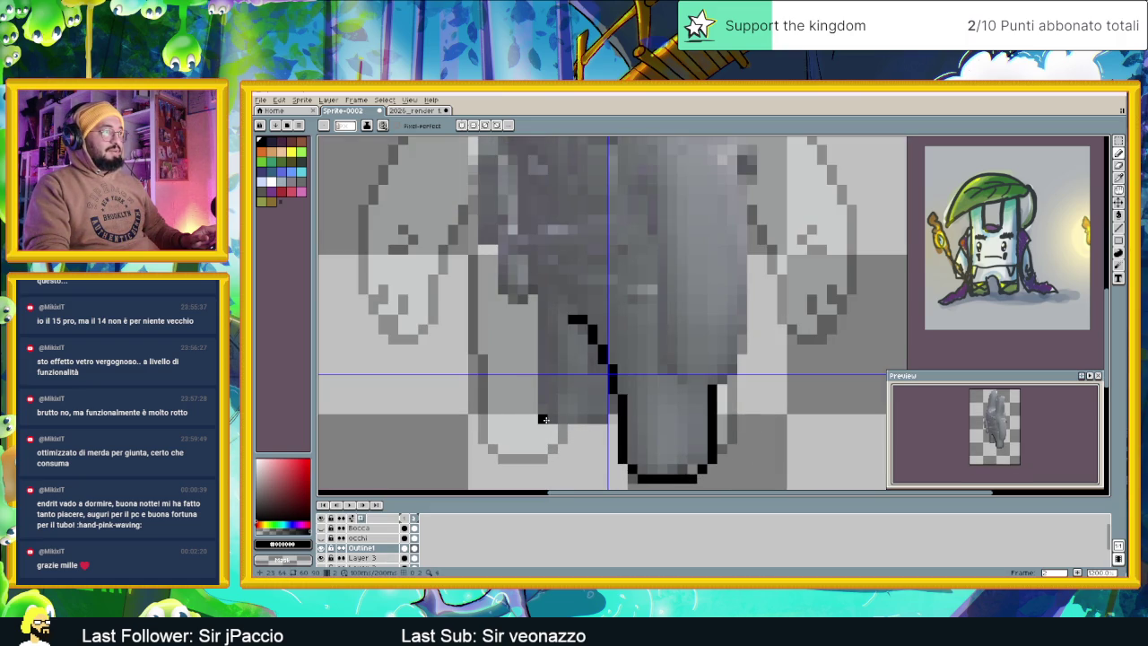
pyautogui.scroll(-2, 743, 414)
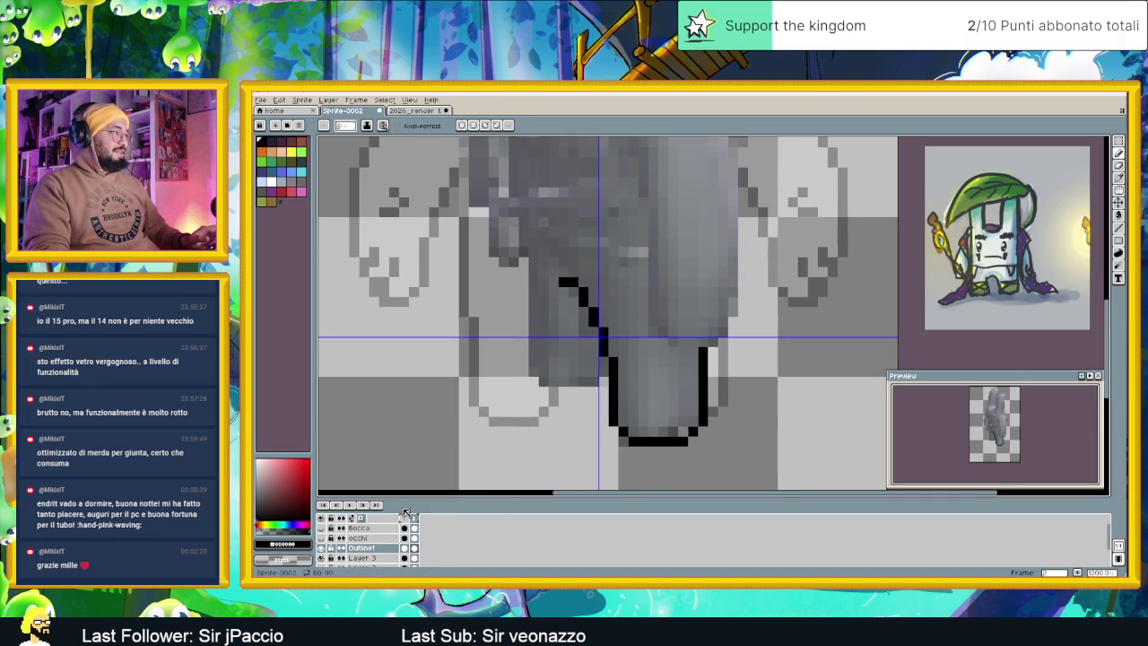
pyautogui.click(405, 518)
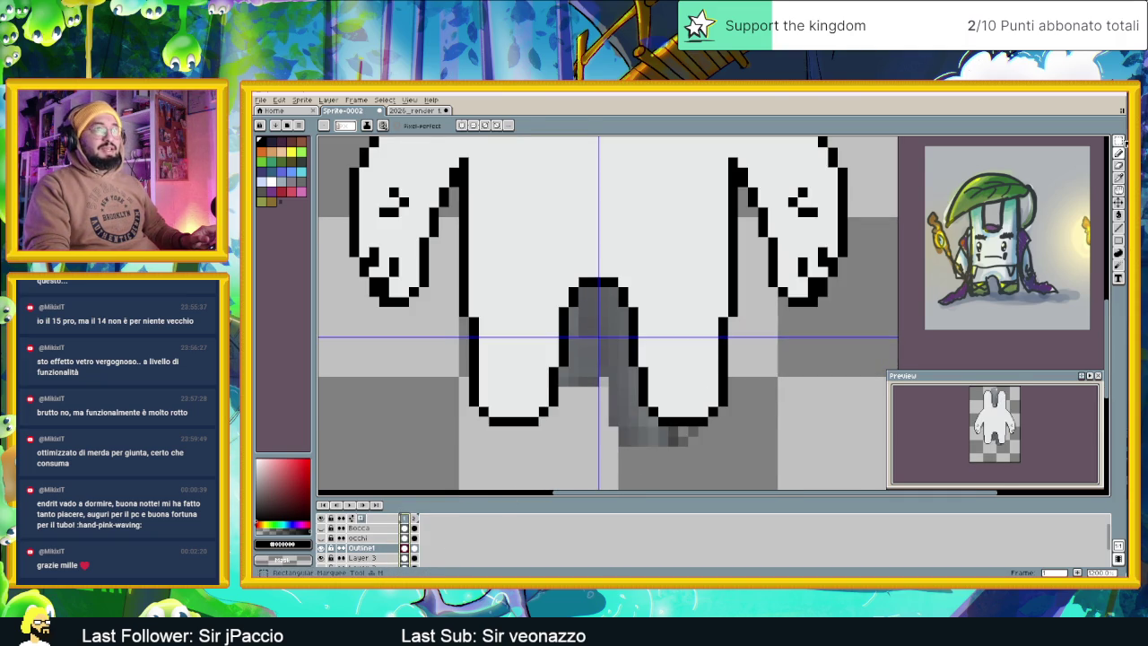
# Copy the white foot from frame 1 and paste it into place on frame 2
pyautogui.hotkey('ctrl', 'v')
pyautogui.press('Escape')
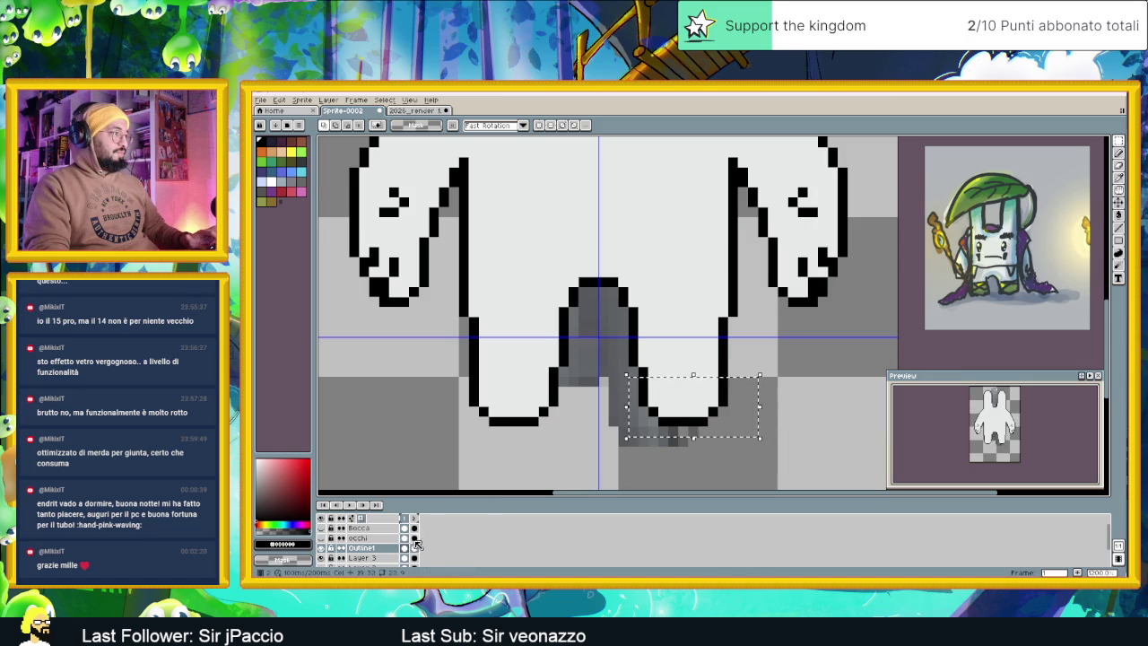
pyautogui.click(416, 538)
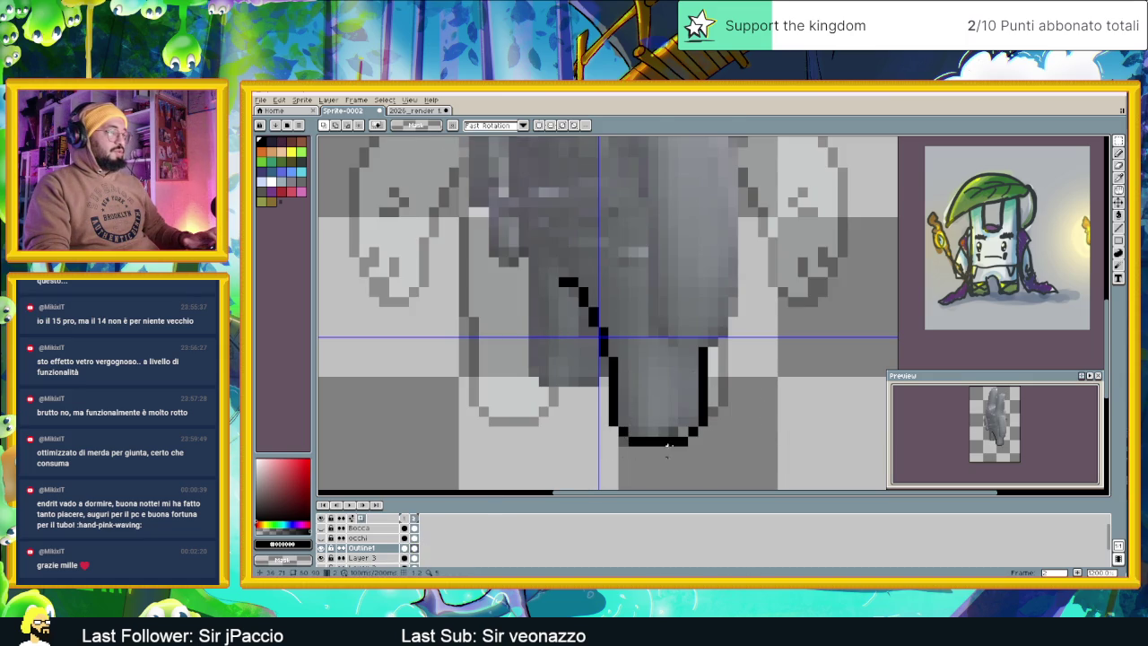
pyautogui.hotkey('ctrl', 'v')
pyautogui.moveTo(680, 414); pyautogui.dragTo(669, 436)
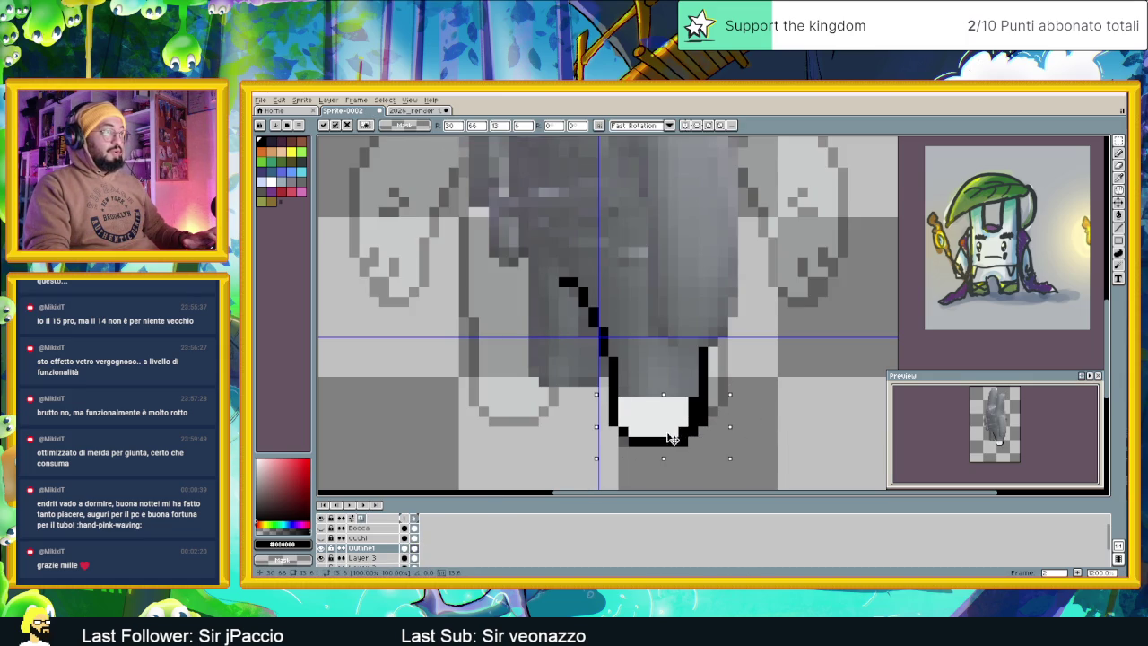
pyautogui.press('Return')
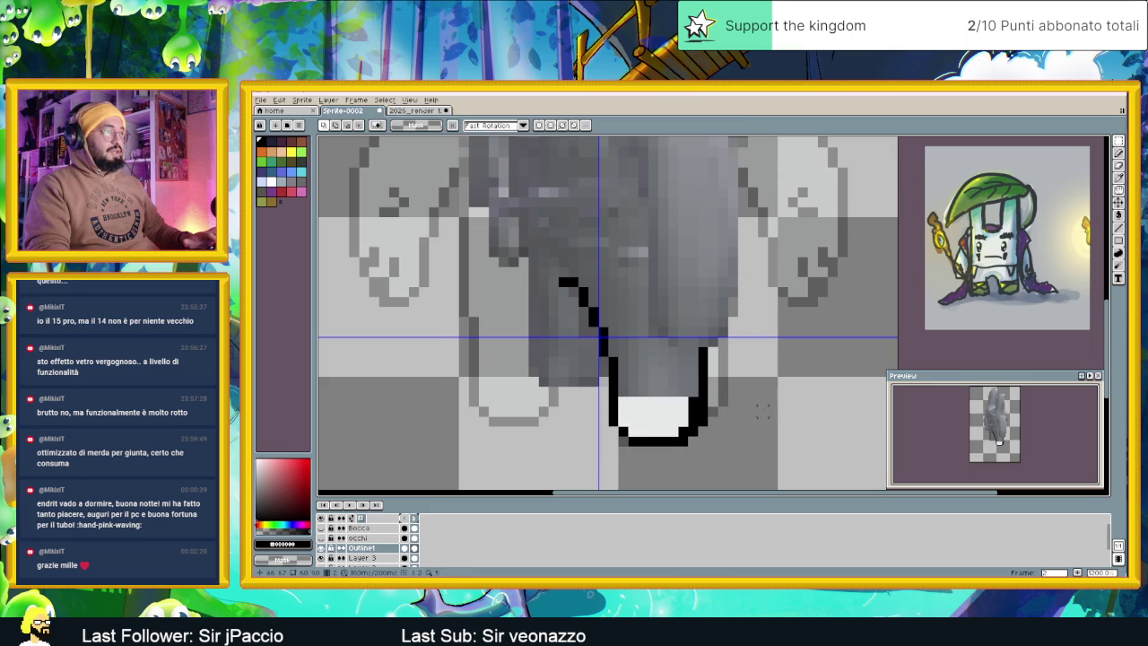
# Draw a black outline along the pasted foot's right edge, undoing a botched reshape
pyautogui.click(1118, 228)
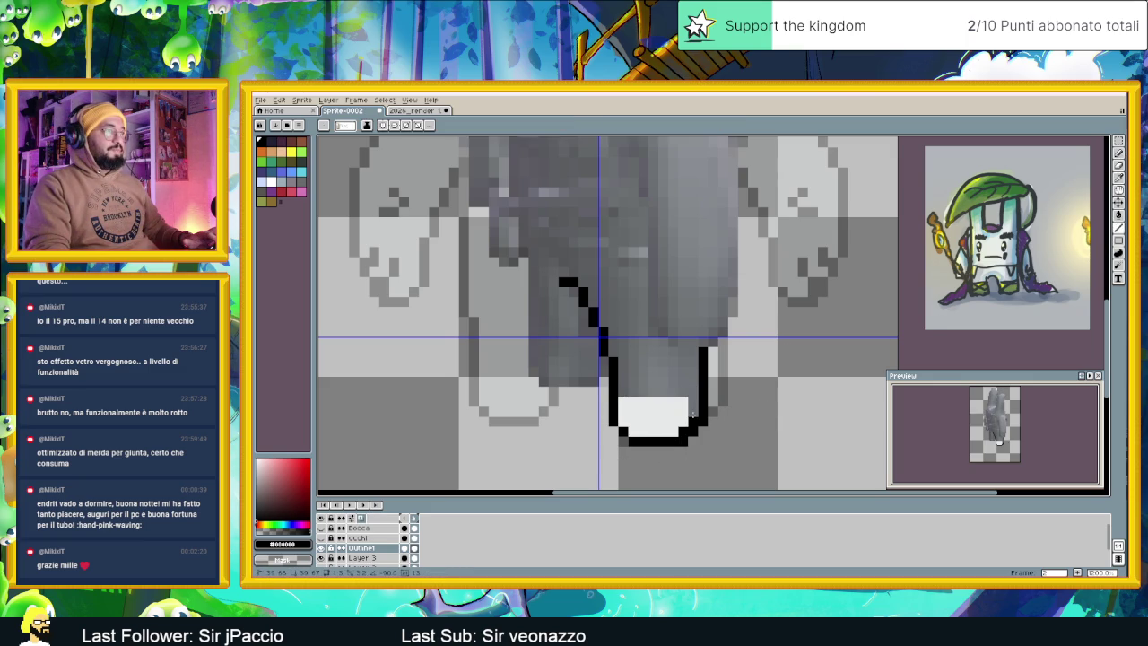
pyautogui.moveTo(692, 418); pyautogui.dragTo(699, 350)
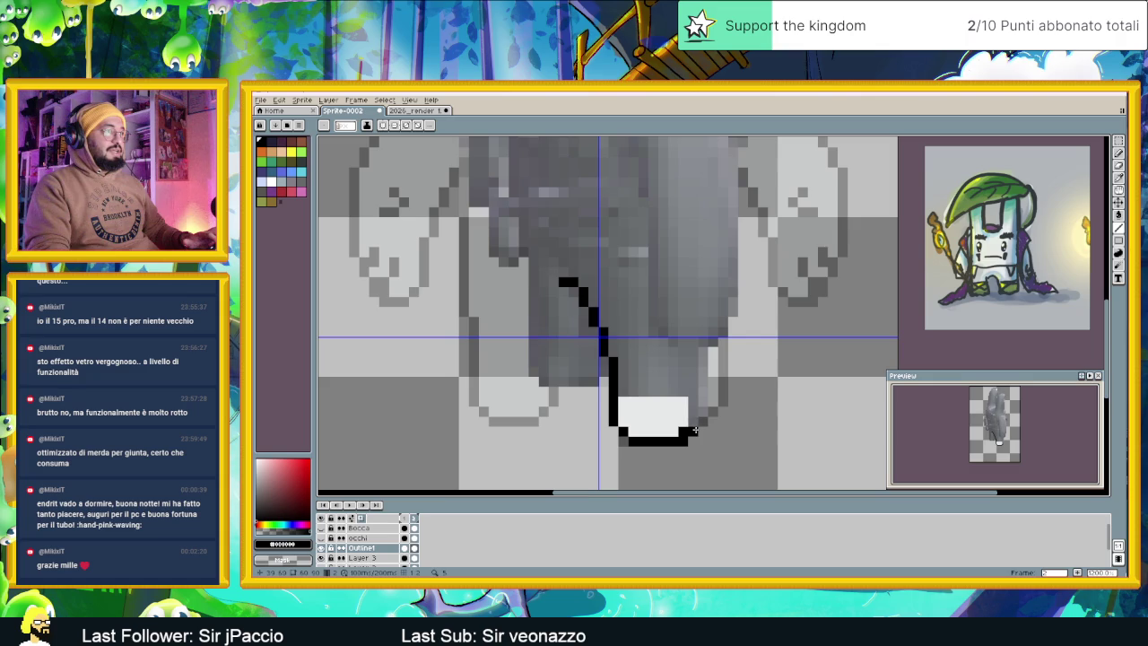
pyautogui.moveTo(692, 422); pyautogui.dragTo(692, 372)
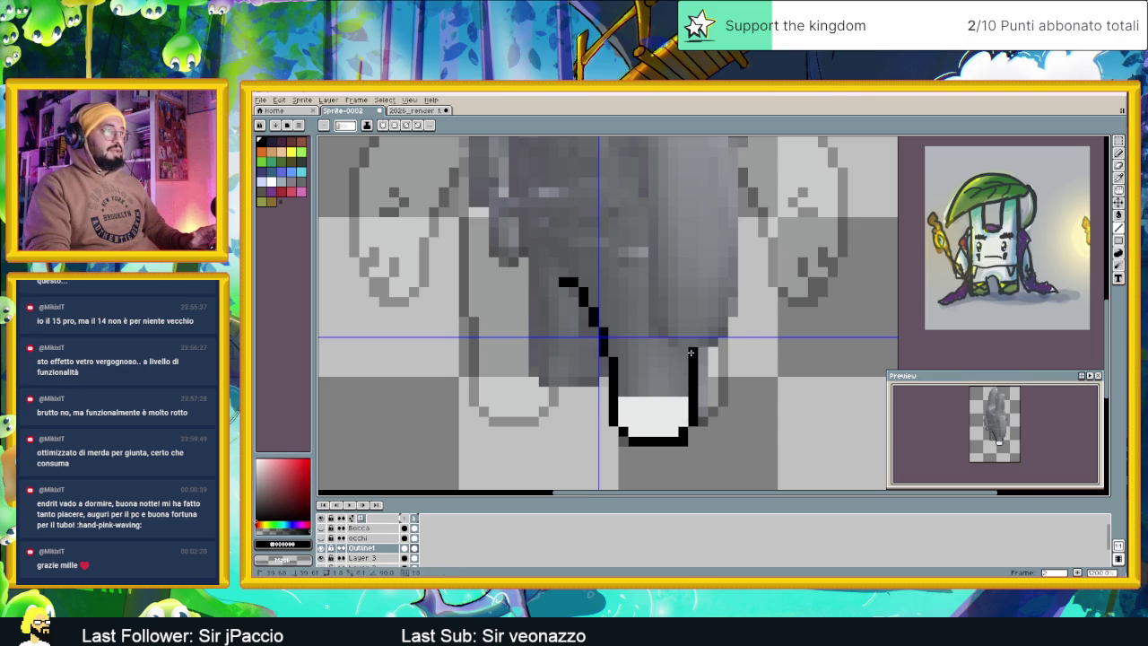
pyautogui.scroll(-2, 751, 413)
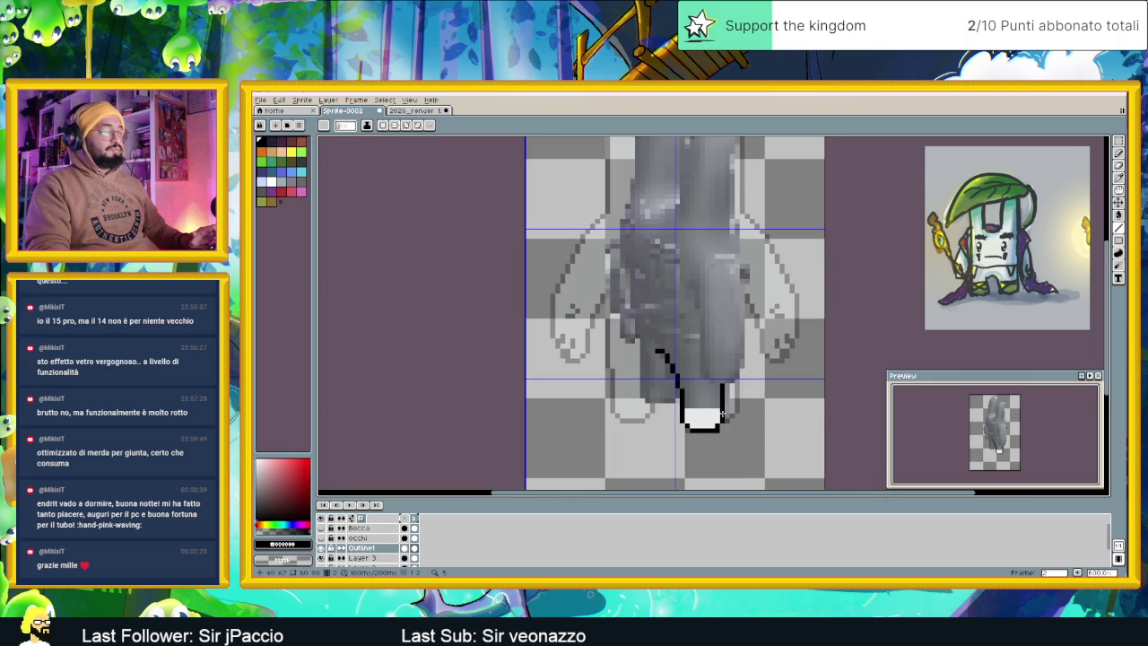
pyautogui.scroll(1, 741, 455)
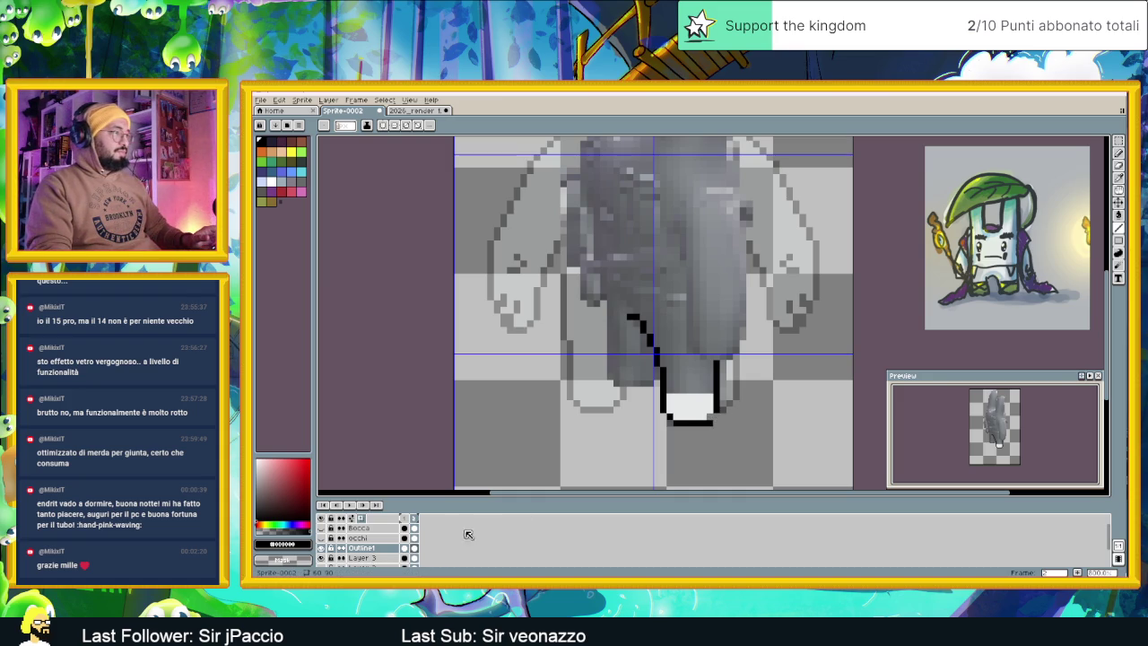
pyautogui.moveTo(668, 416)
pyautogui.mouseDown()
pyautogui.moveTo(707, 416)
pyautogui.moveTo(717, 401)
pyautogui.mouseUp()
pyautogui.hotkey('ctrl', 'z')
pyautogui.hotkey('ctrl', 'z')
# Paste the foot again inside the right leg outline and compare with frame 1
pyautogui.hotkey('ctrl', 'v')
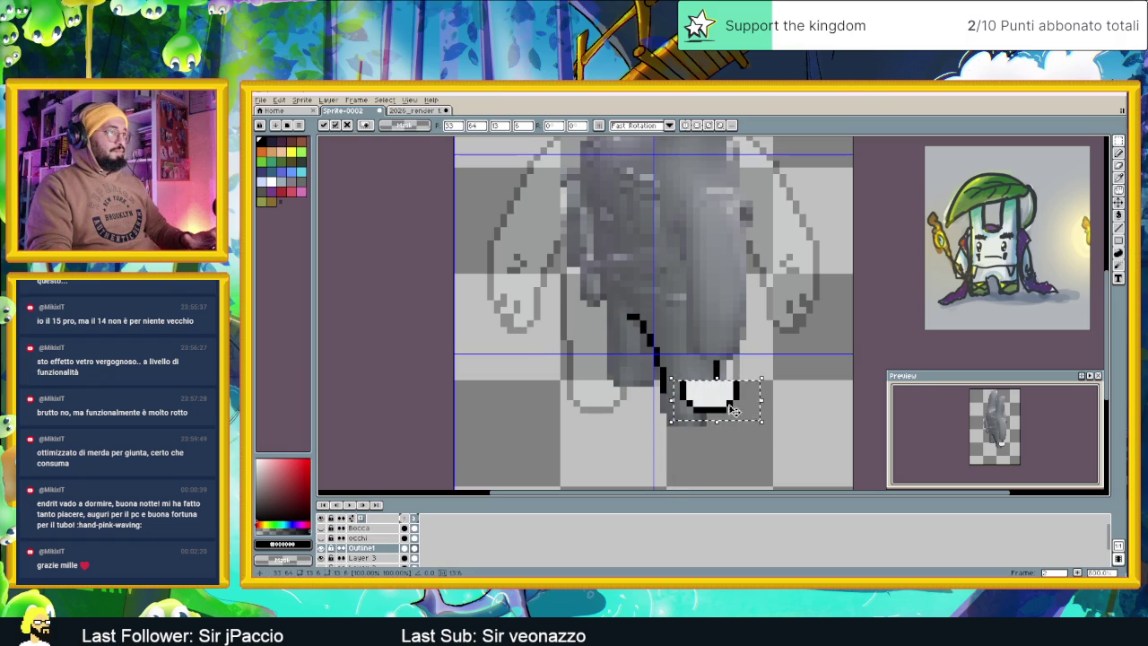
pyautogui.moveTo(731, 404); pyautogui.dragTo(710, 415)
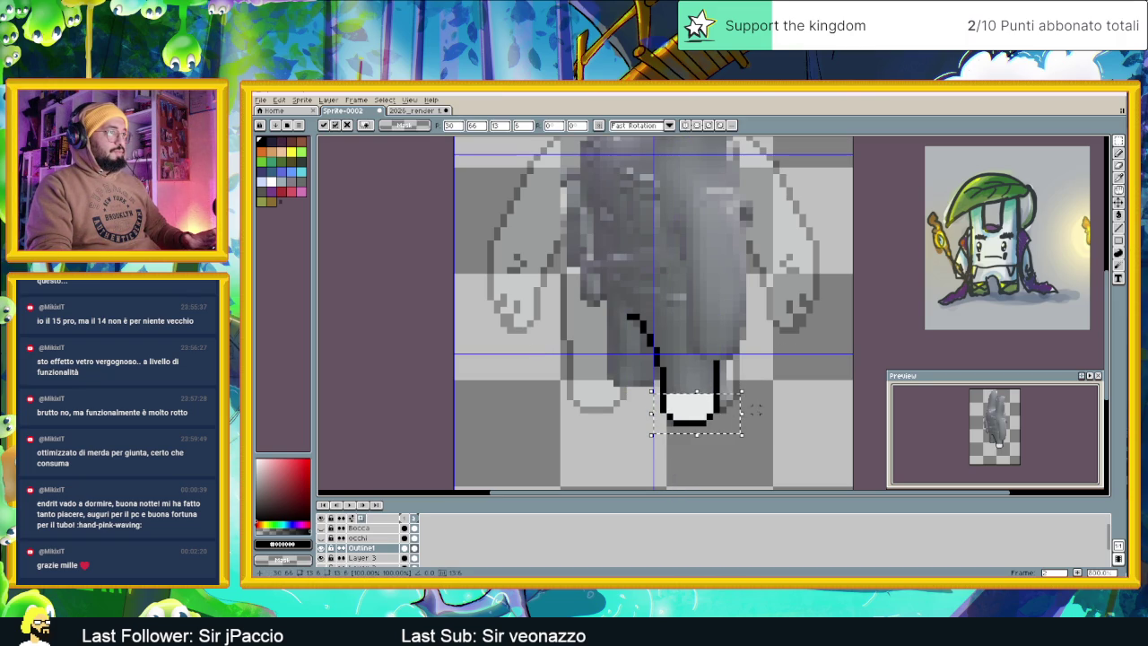
pyautogui.press('Return')
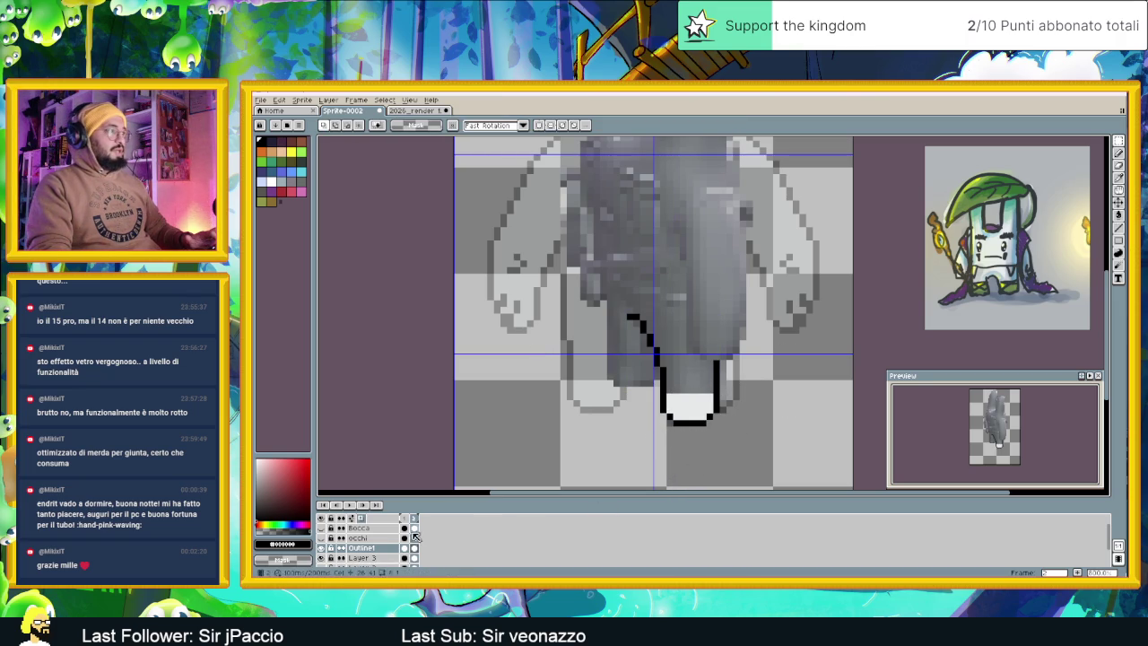
pyautogui.click(405, 520)
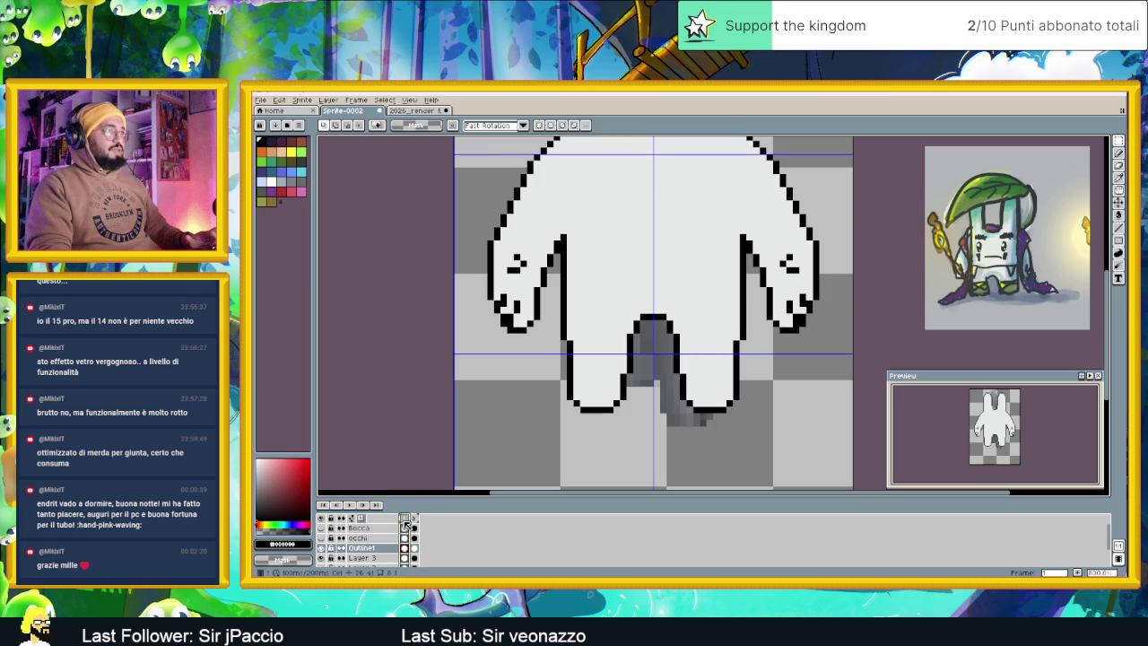
pyautogui.click(413, 520)
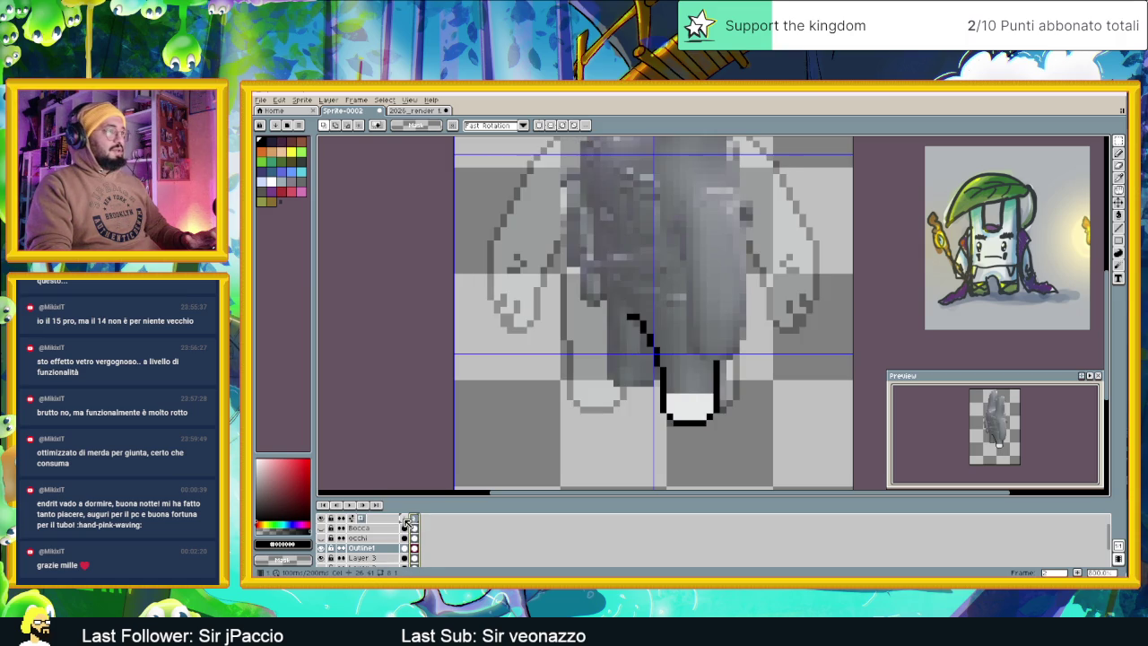
pyautogui.click(414, 522)
pyautogui.click(415, 522)
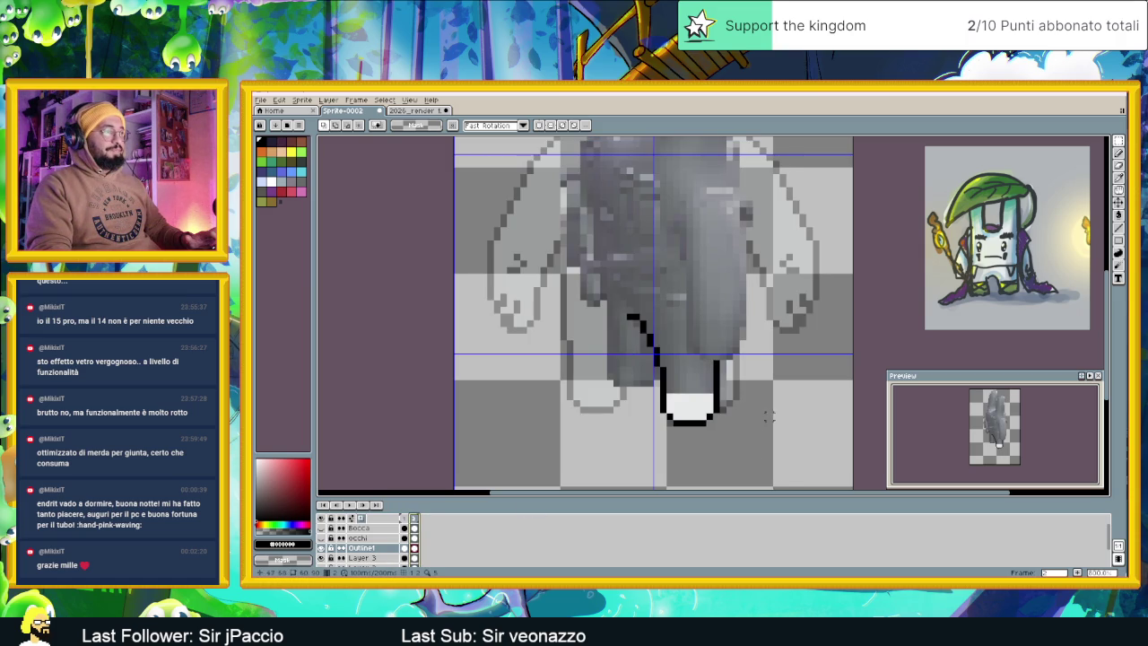
# Place a second copied foot under the left leg, nudged one pixel right
pyautogui.hotkey('ctrl', 'v')
pyautogui.moveTo(728, 397); pyautogui.dragTo(621, 395)
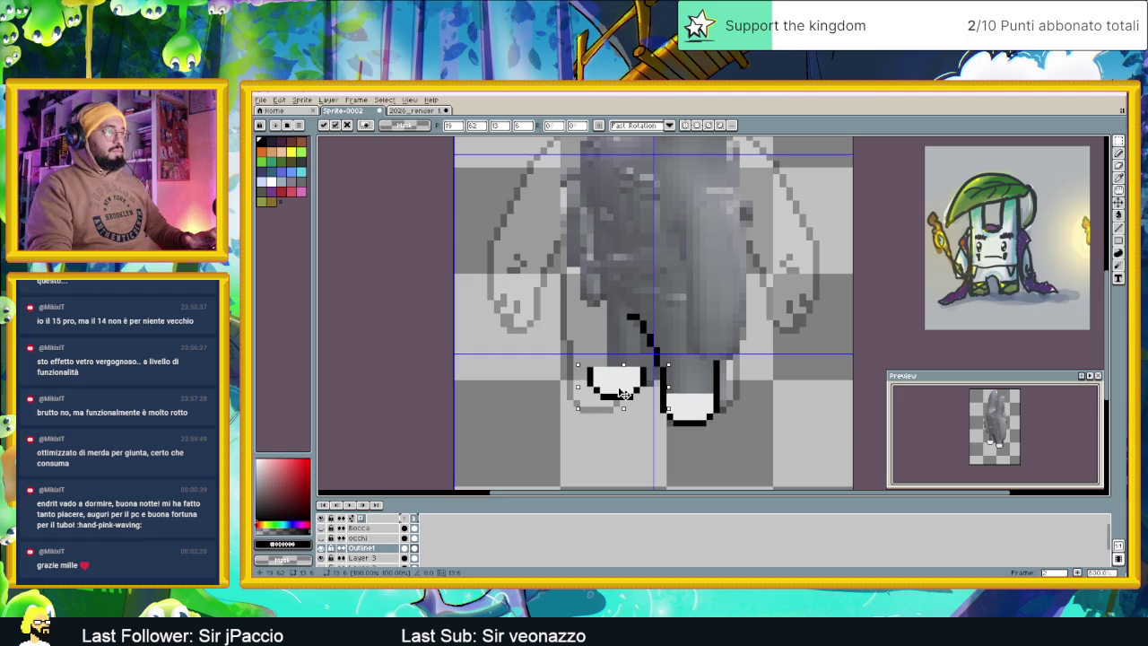
pyautogui.click(626, 394)
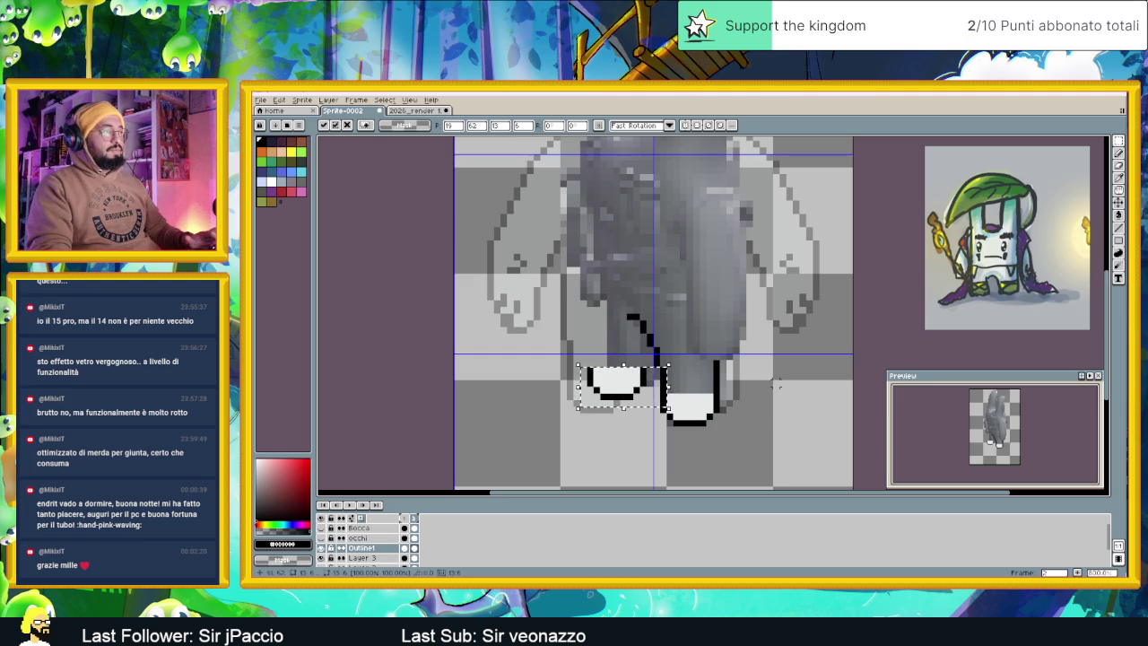
pyautogui.hotkey('ctrl', 'd')
pyautogui.scroll(1, 682, 359)
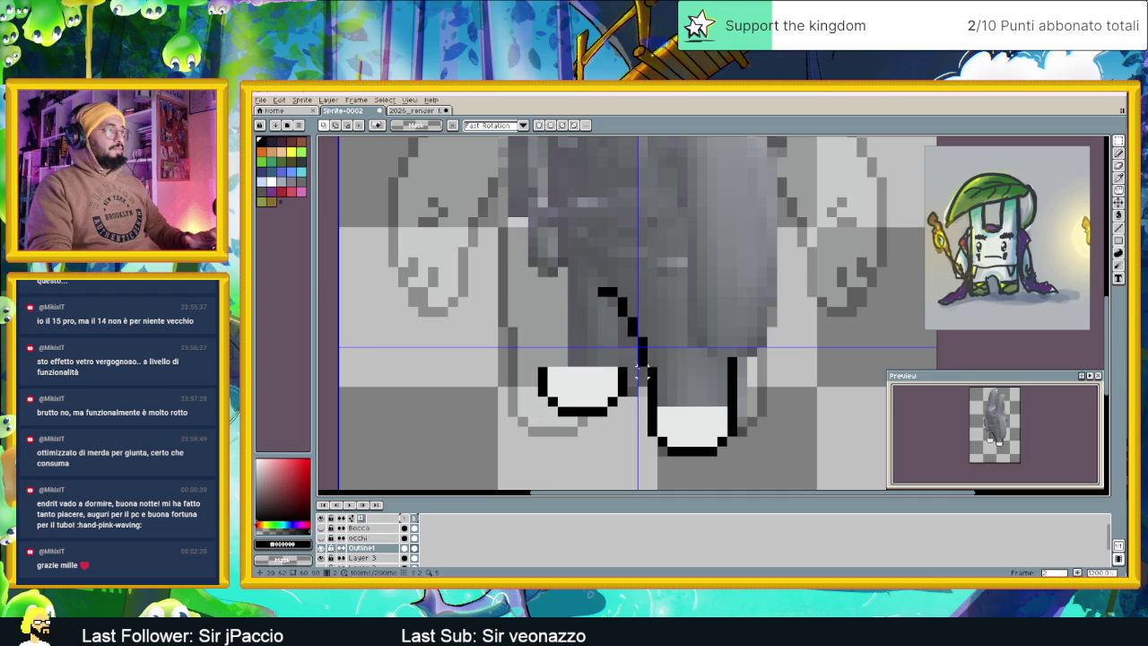
pyautogui.moveTo(536, 354)
pyautogui.mouseDown()
pyautogui.moveTo(640, 418)
pyautogui.moveTo(606, 399)
pyautogui.mouseUp()
pyautogui.hotkey('ctrl', 'd')
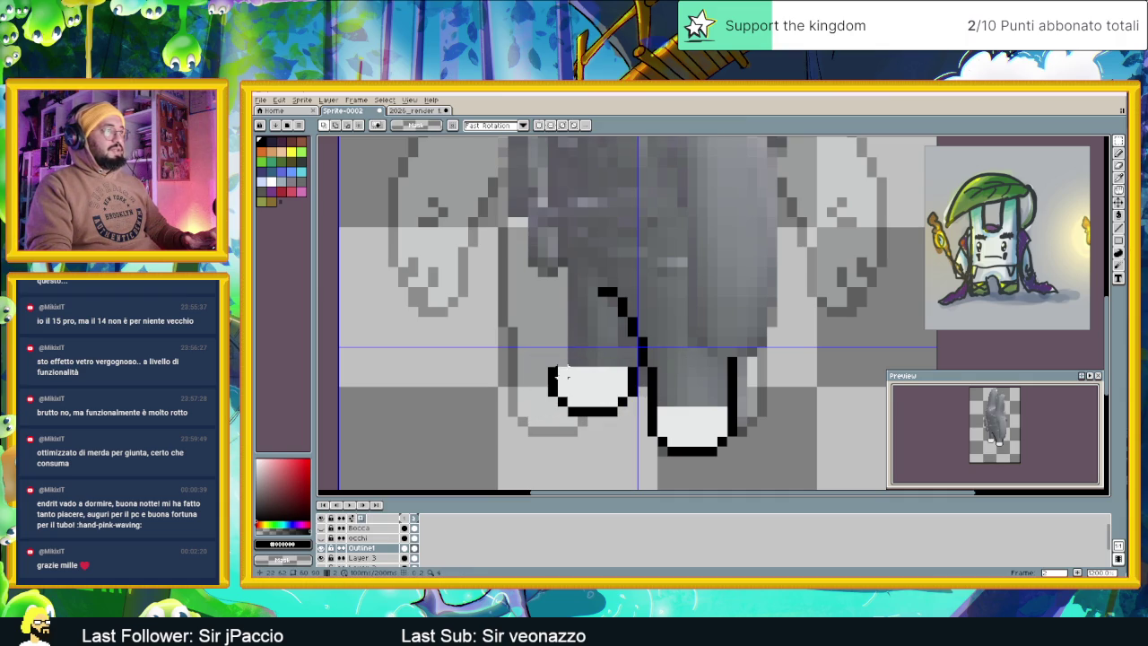
pyautogui.scroll(-1, 789, 400)
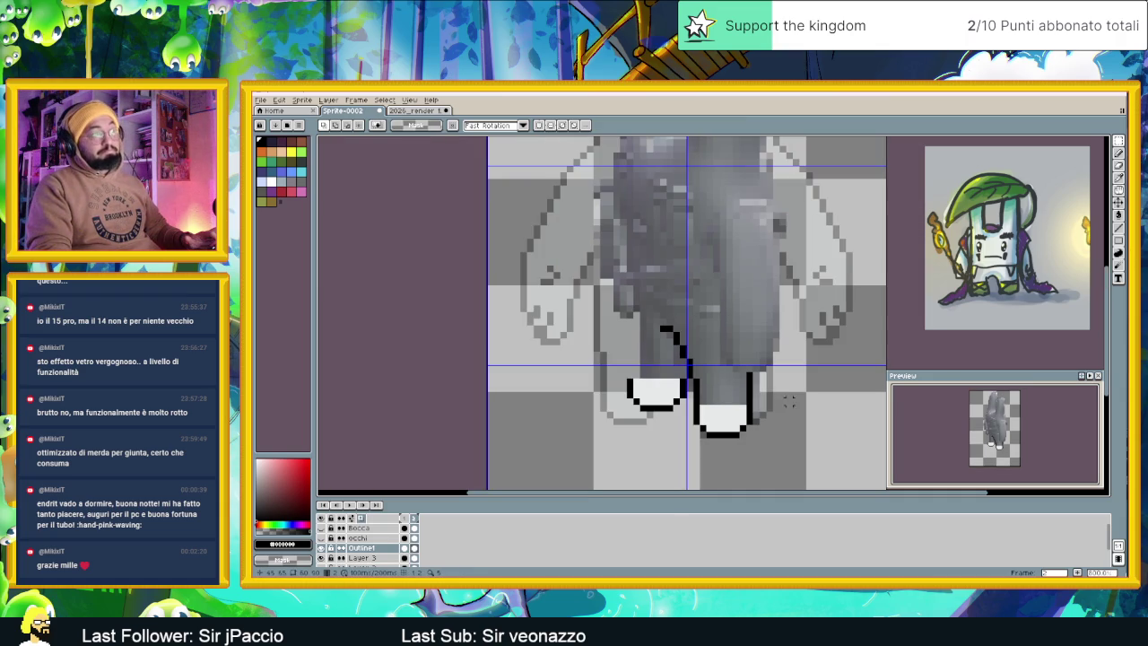
pyautogui.click(1118, 229)
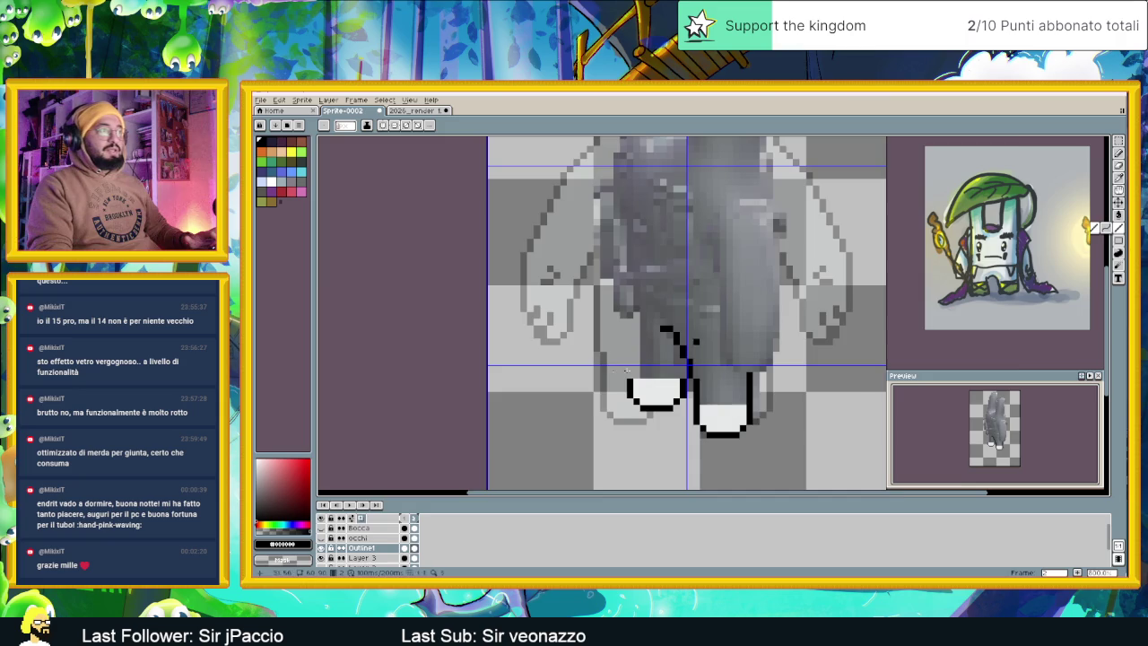
# Add black outline pixels beside the left foot and draw the left leg's outline upward
pyautogui.scroll(2, 735, 377)
pyautogui.moveTo(748, 372); pyautogui.dragTo(748, 357)
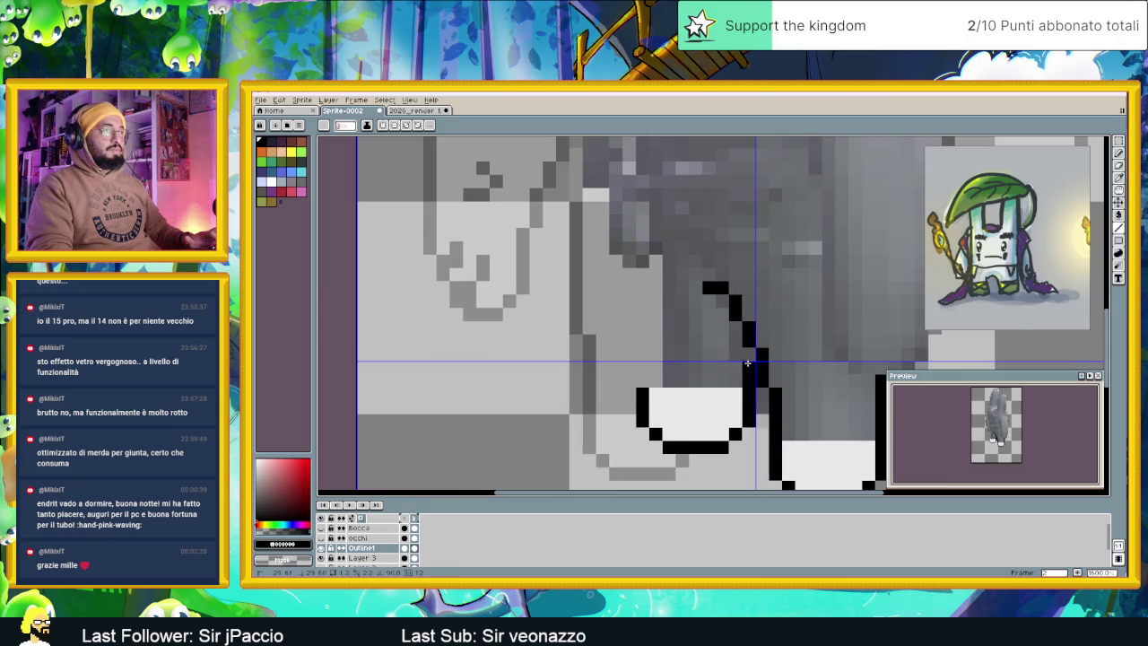
pyautogui.click(644, 378)
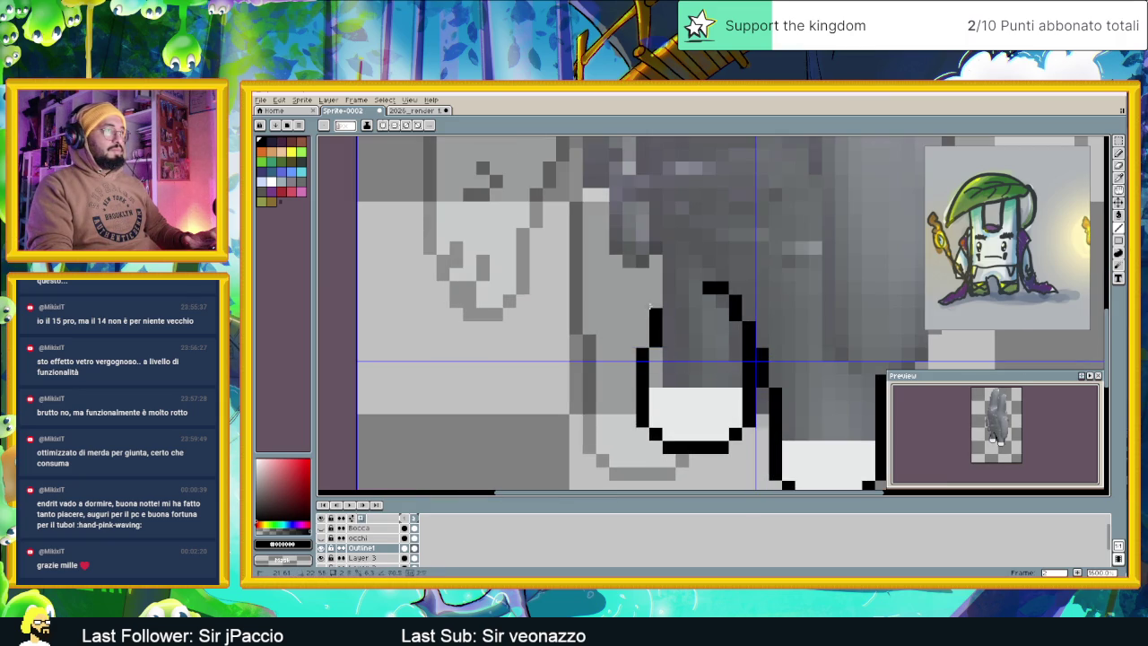
pyautogui.moveTo(644, 378); pyautogui.dragTo(646, 251)
# With the grey reference hidden, extend the left leg outline and draw the right leg's outer outline upward
pyautogui.scroll(-2, 647, 256)
pyautogui.scroll(-1, 655, 269)
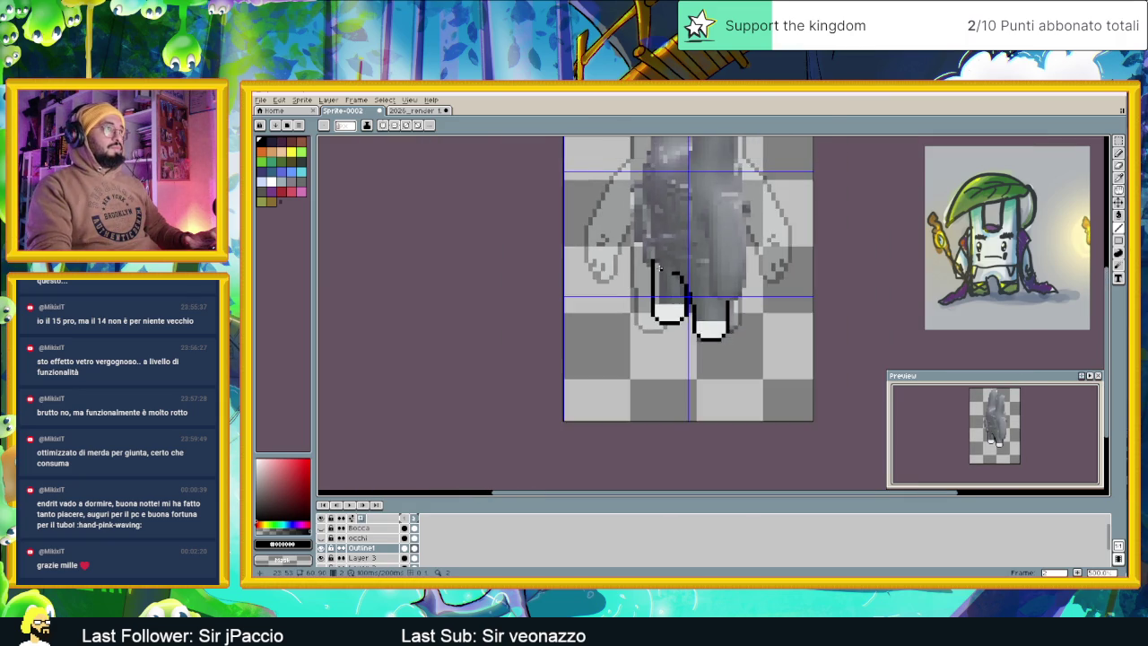
pyautogui.scroll(1, 664, 287)
pyautogui.scroll(1, 644, 309)
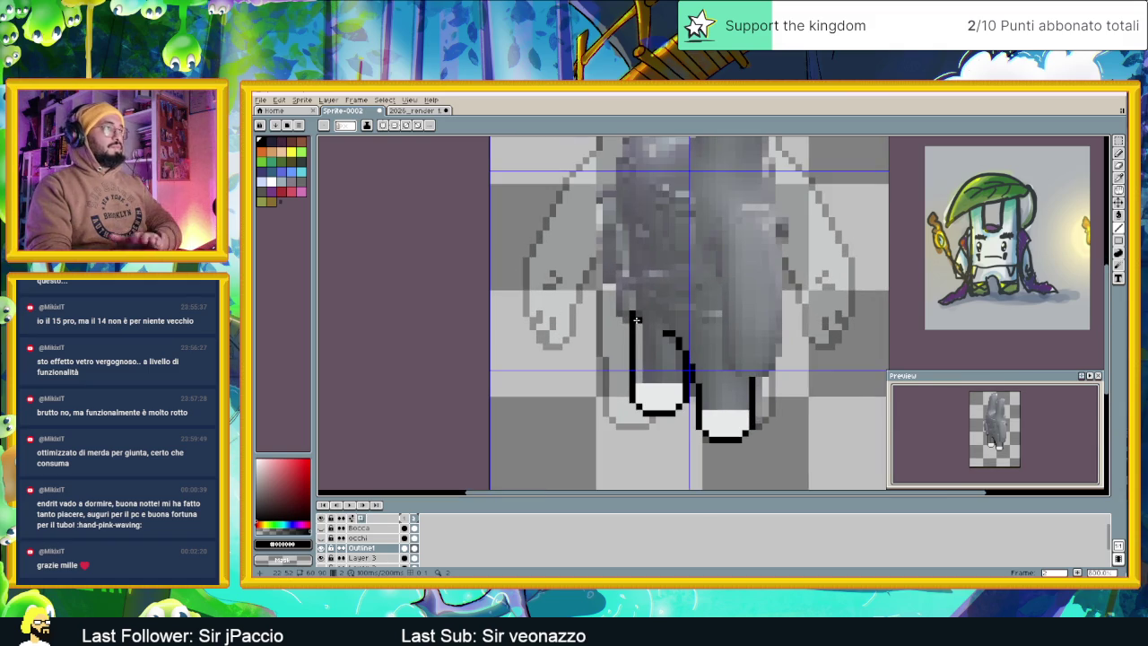
pyautogui.press('Delete')
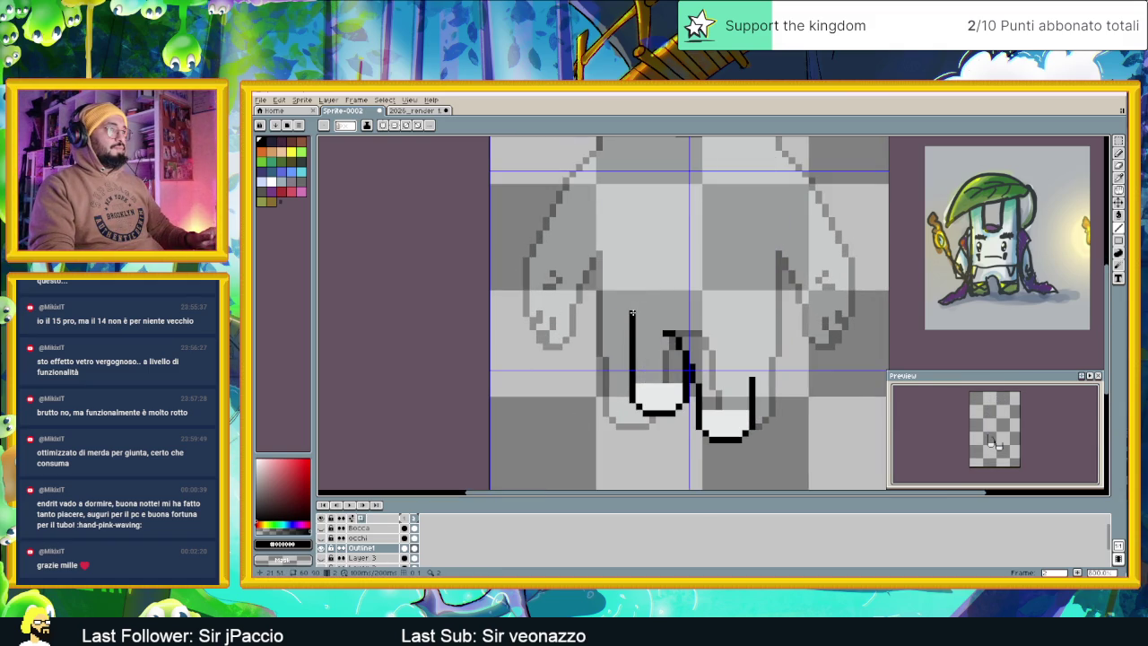
pyautogui.moveTo(632, 313); pyautogui.dragTo(633, 255)
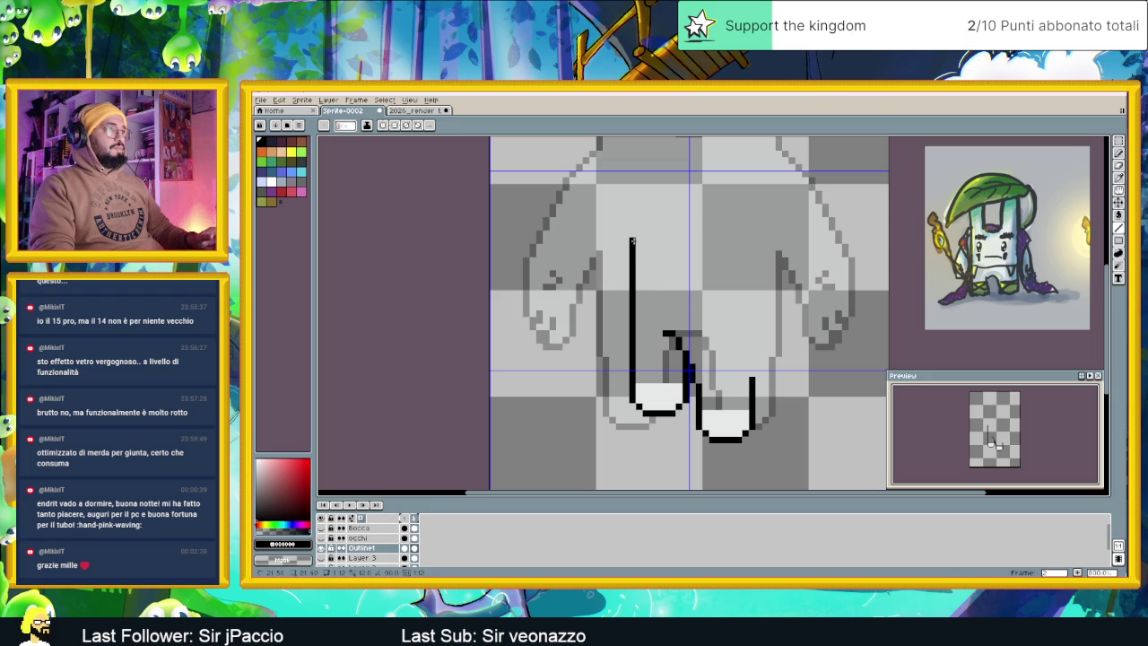
pyautogui.moveTo(752, 374); pyautogui.dragTo(753, 267)
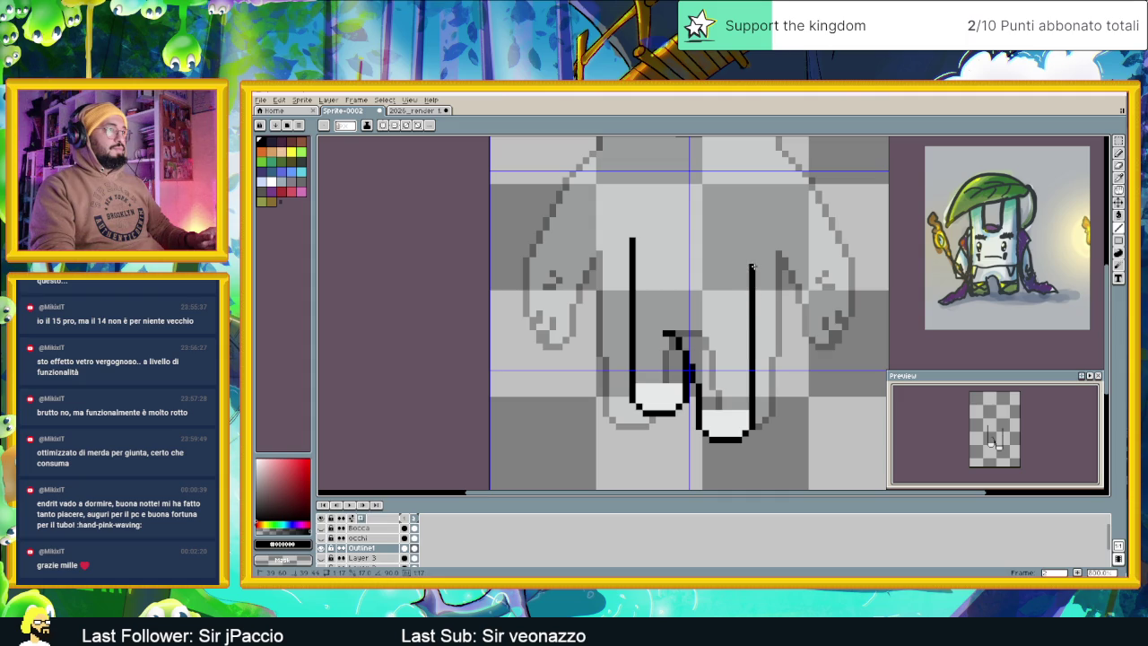
# With the reference visible again, erase the misplaced upper leg line and redraw the inner leg outline upward
pyautogui.scroll(-1, 792, 366)
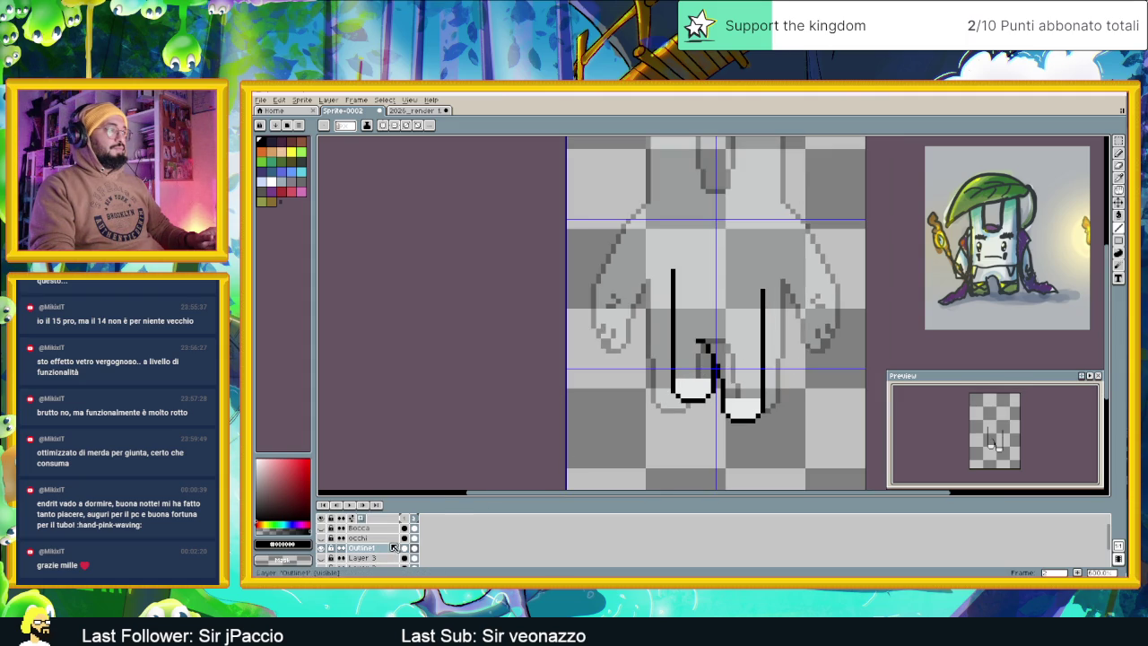
pyautogui.click(322, 558)
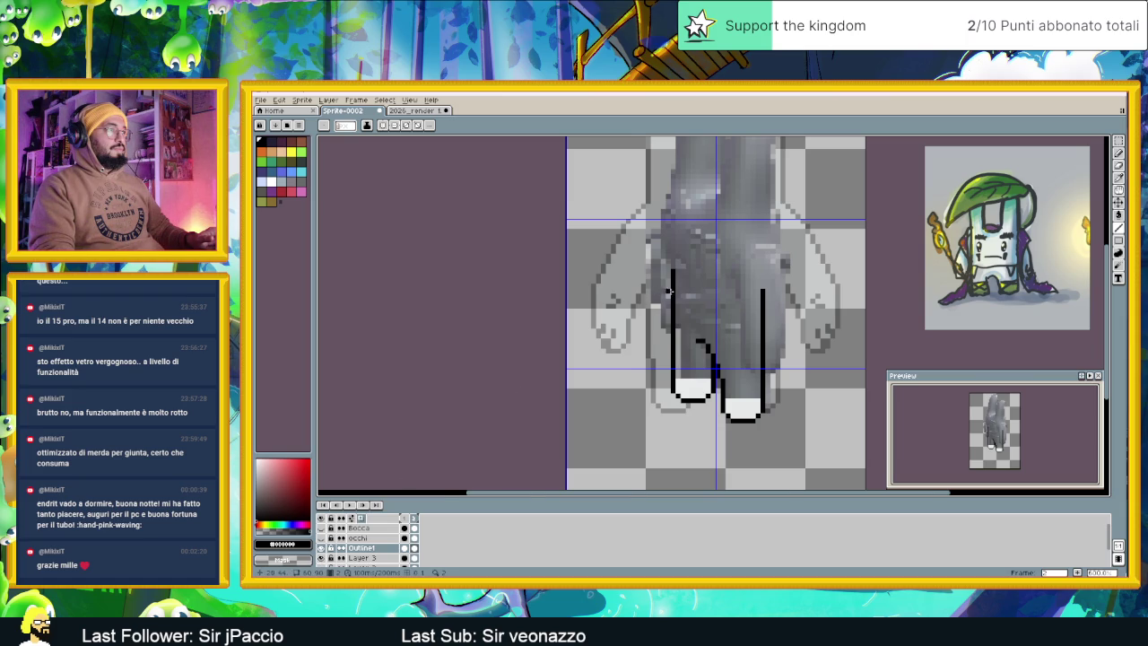
pyautogui.scroll(1, 668, 290)
pyautogui.scroll(1, 679, 302)
pyautogui.scroll(-1, 679, 305)
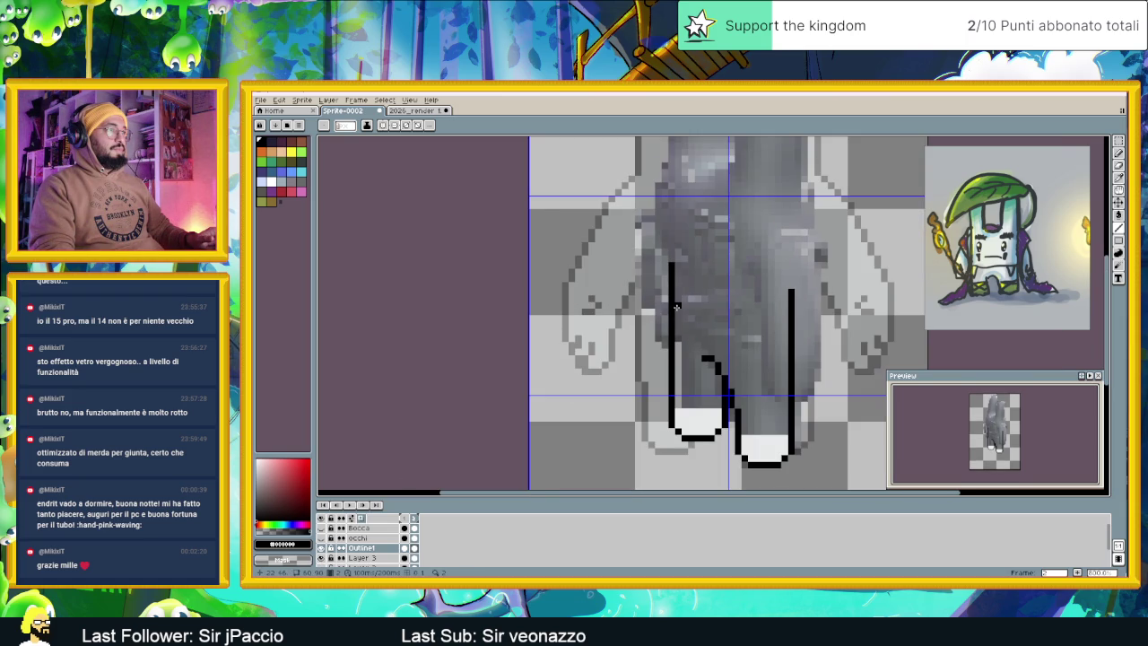
pyautogui.moveTo(671, 343); pyautogui.dragTo(671, 262)
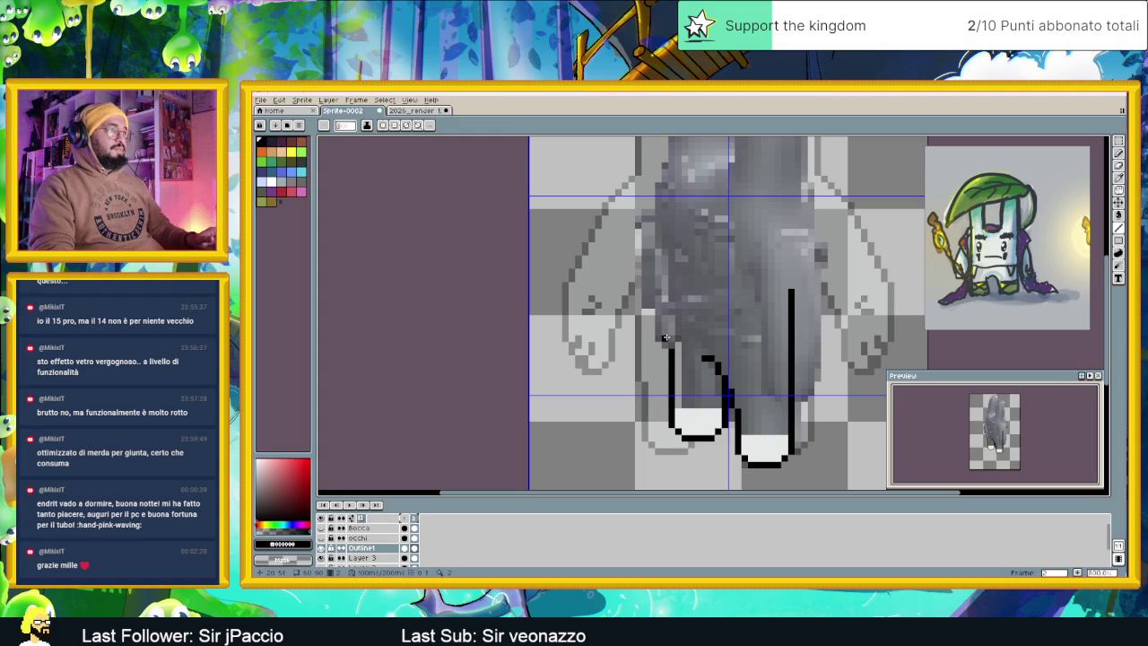
pyautogui.moveTo(666, 345)
pyautogui.mouseDown()
pyautogui.moveTo(658, 201)
pyautogui.moveTo(612, 262)
pyautogui.mouseUp()
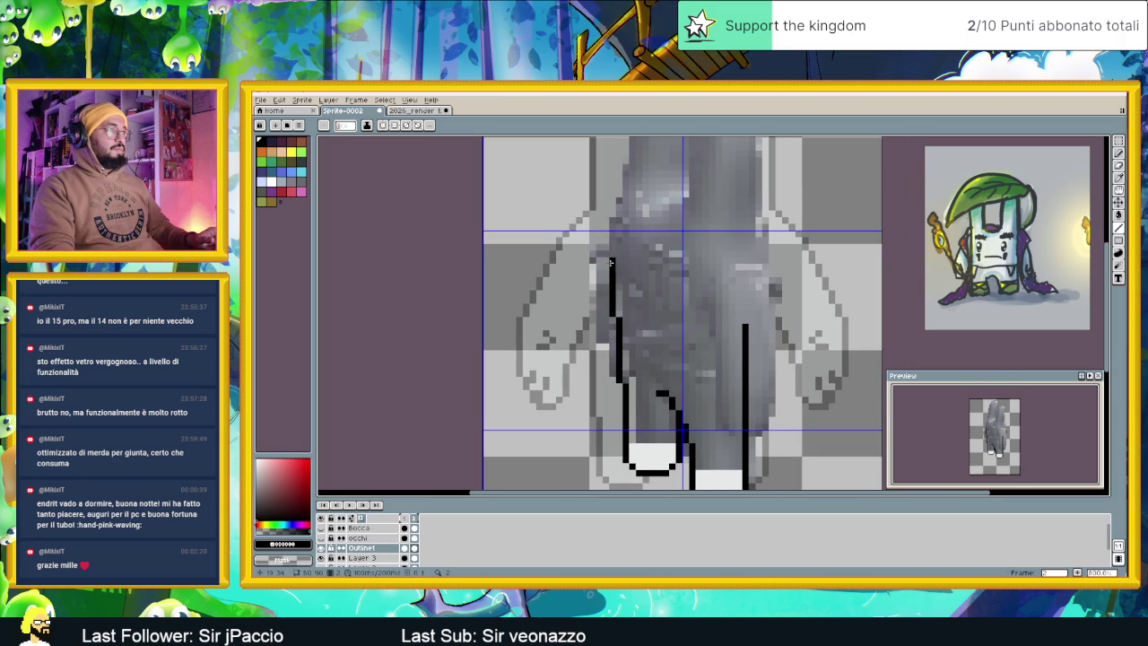
# Extend the body's left outline upward all the way to the first ear's tip
pyautogui.moveTo(607, 266); pyautogui.dragTo(607, 235)
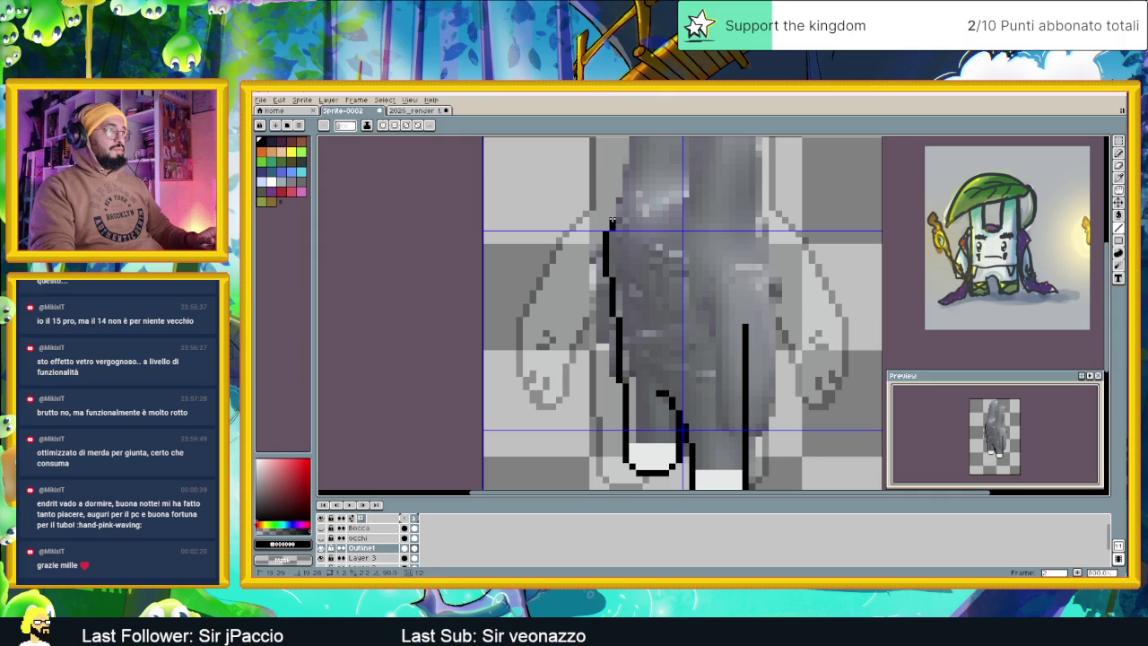
pyautogui.moveTo(611, 227); pyautogui.dragTo(572, 319)
pyautogui.click(570, 311)
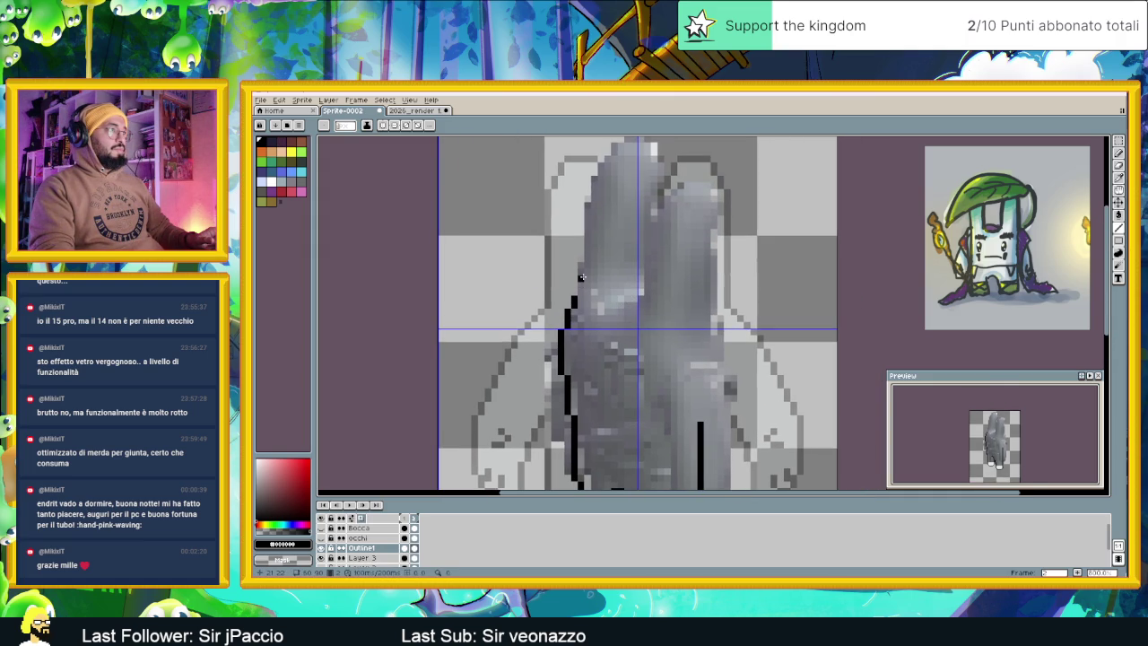
pyautogui.moveTo(581, 286); pyautogui.dragTo(581, 270)
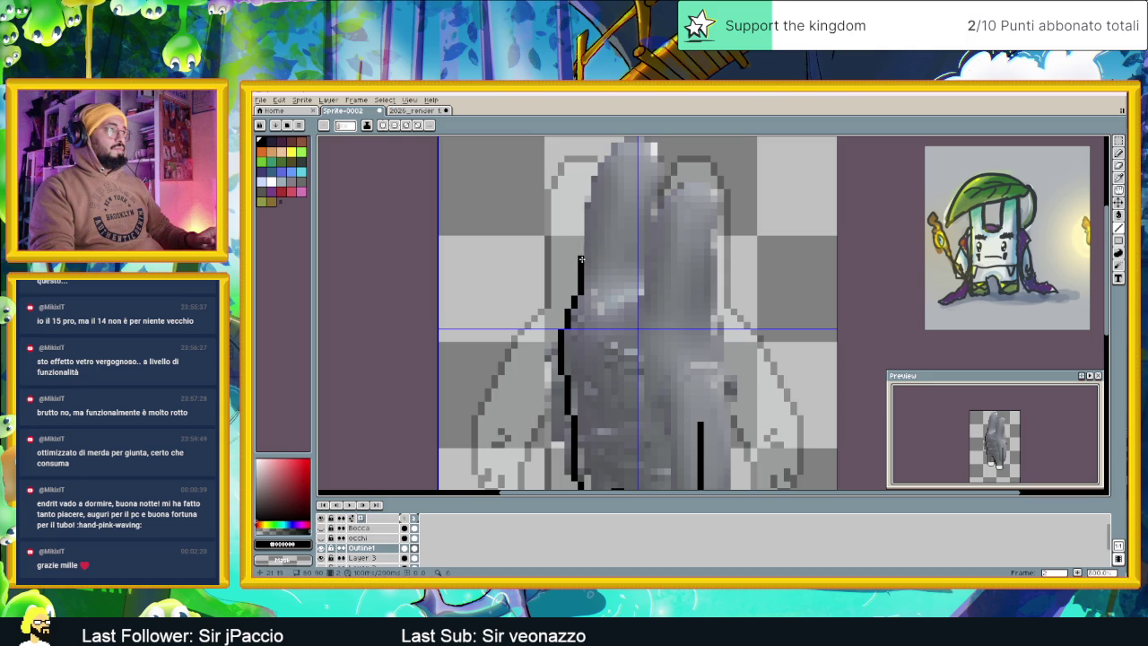
pyautogui.moveTo(586, 258); pyautogui.dragTo(588, 204)
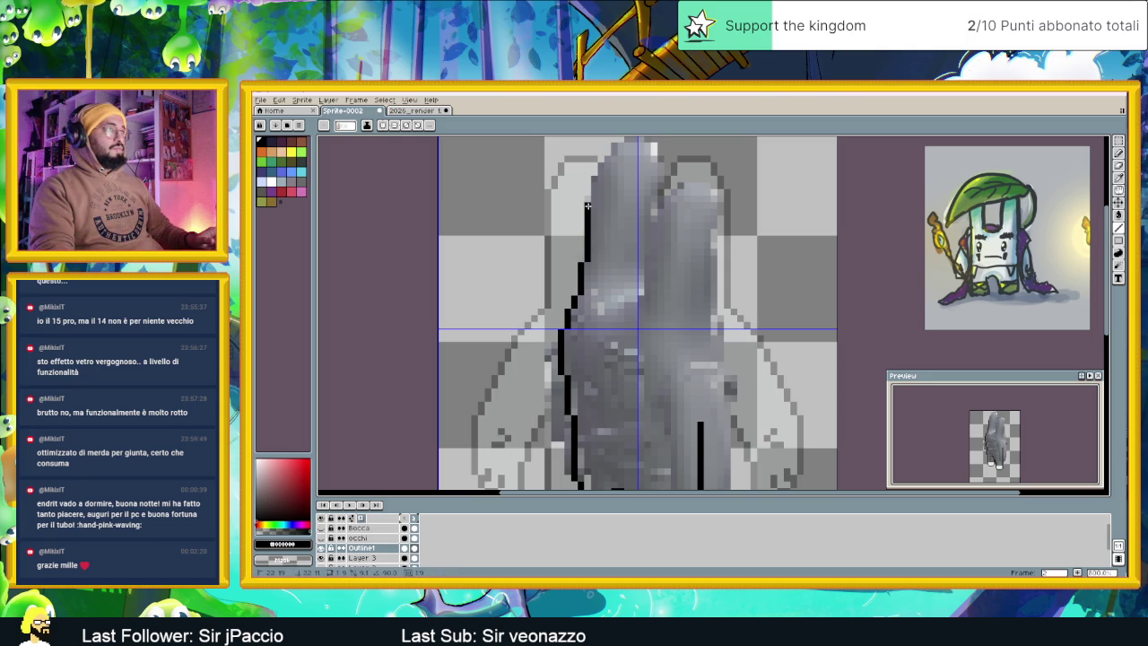
pyautogui.moveTo(589, 203); pyautogui.dragTo(600, 159)
# Outline across the top of the first ear and down its right side
pyautogui.scroll(-2, 600, 147)
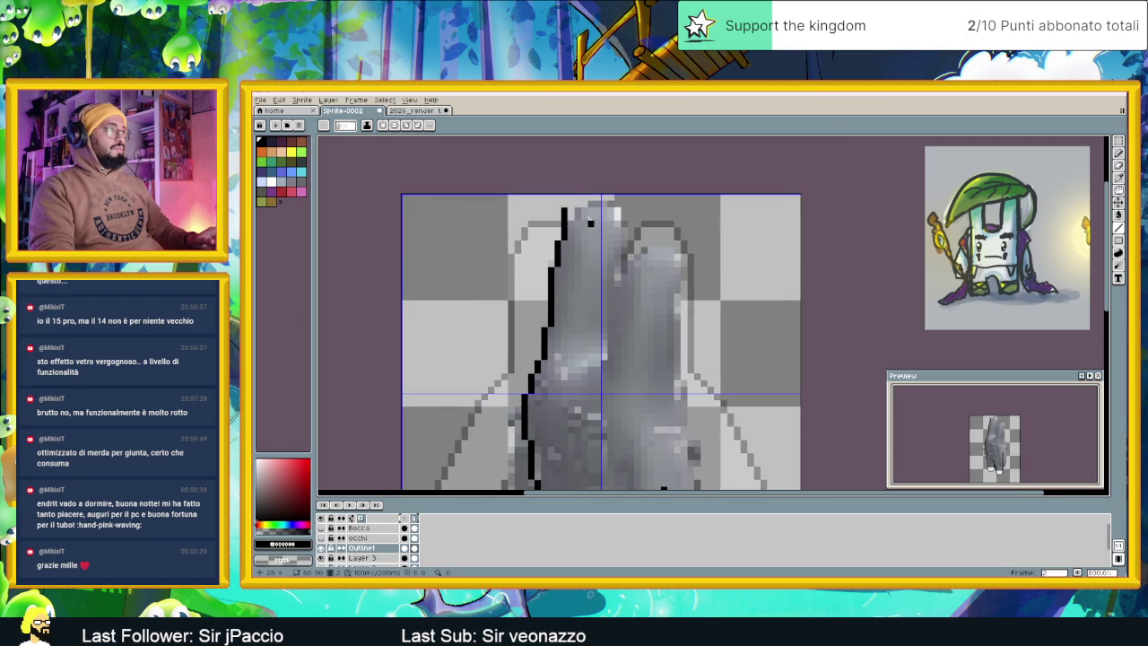
pyautogui.moveTo(571, 205); pyautogui.dragTo(597, 196)
pyautogui.click(606, 197)
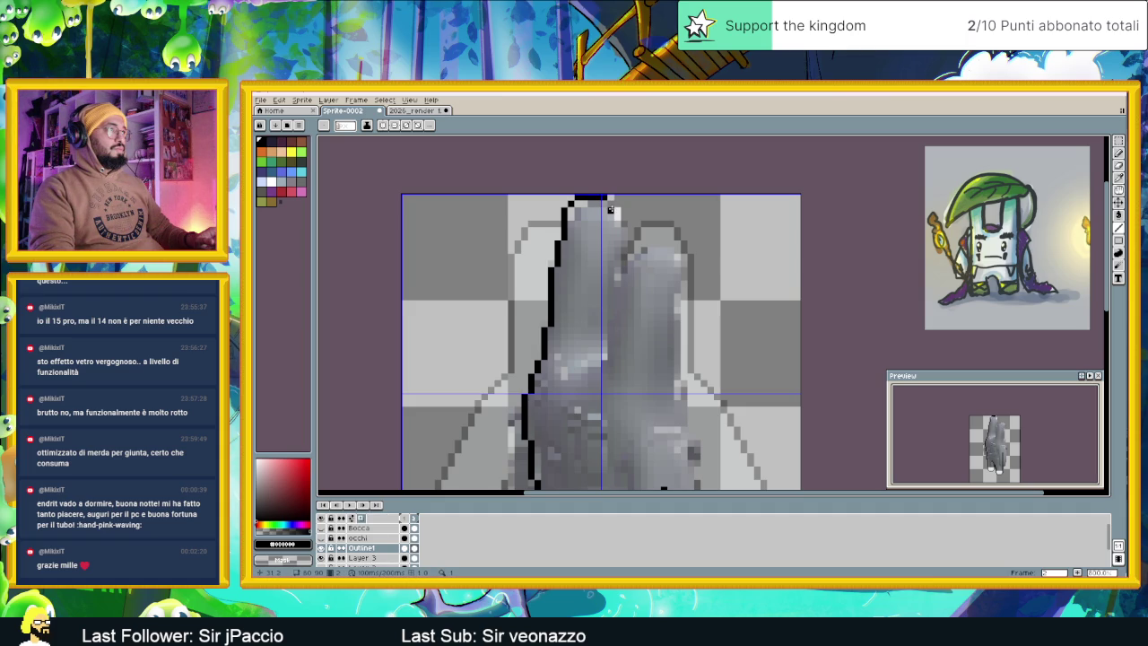
pyautogui.moveTo(610, 203); pyautogui.dragTo(619, 259)
# Outline the second ear's left edge, top and right side, then zoom out to check
pyautogui.moveTo(653, 328); pyautogui.dragTo(645, 256)
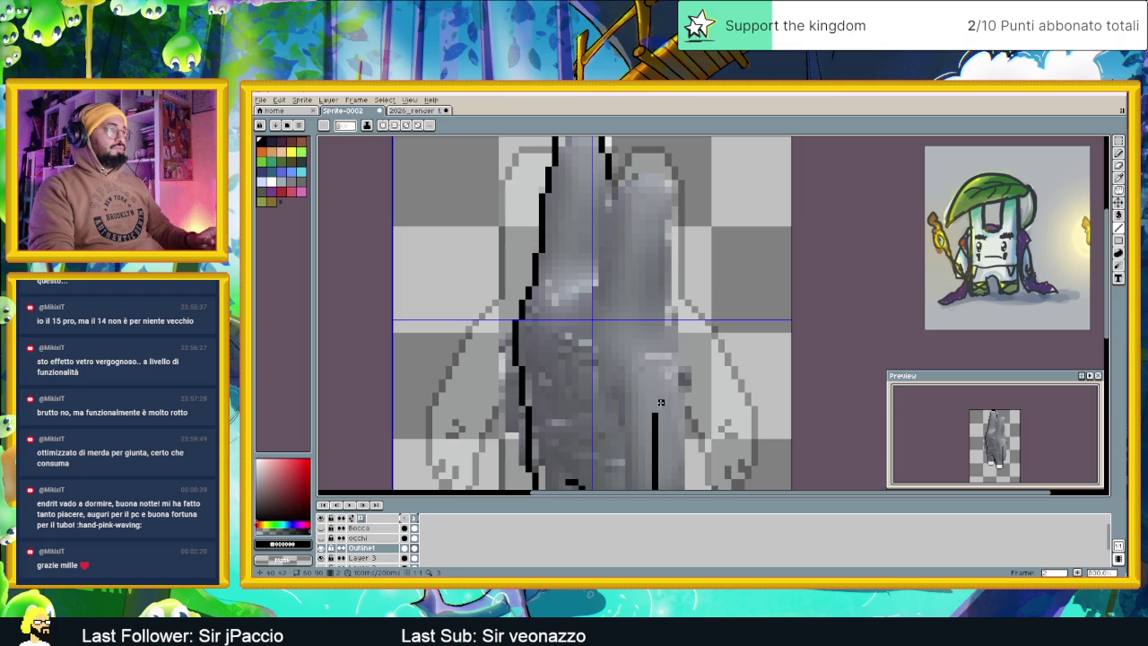
pyautogui.moveTo(662, 328); pyautogui.dragTo(661, 205)
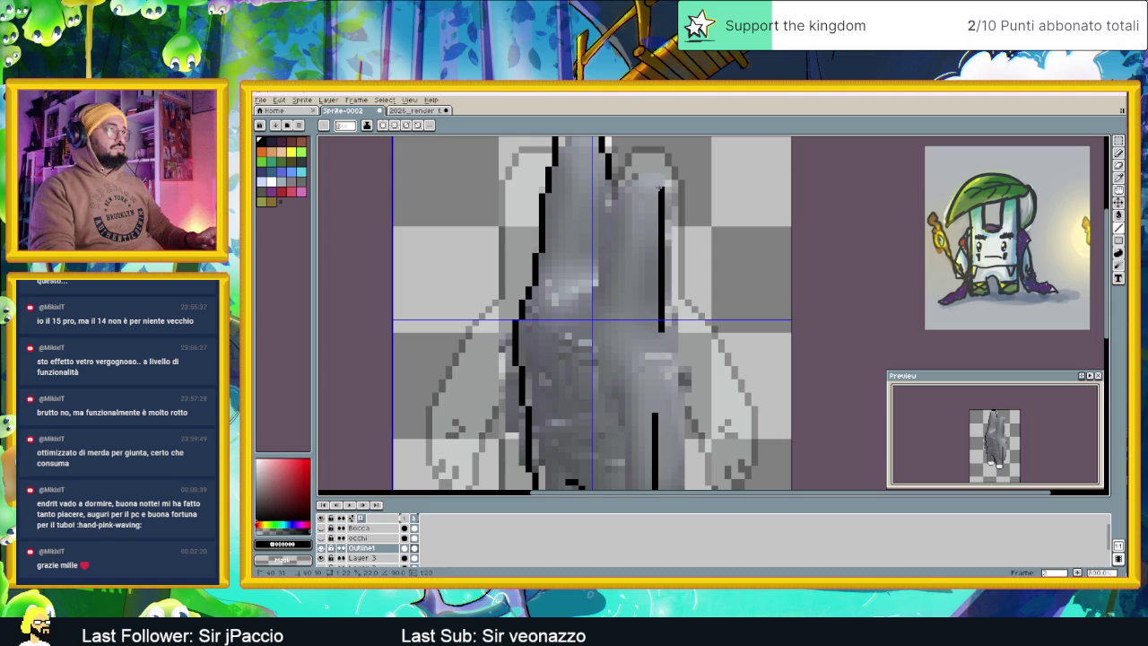
pyautogui.scroll(2, 658, 191)
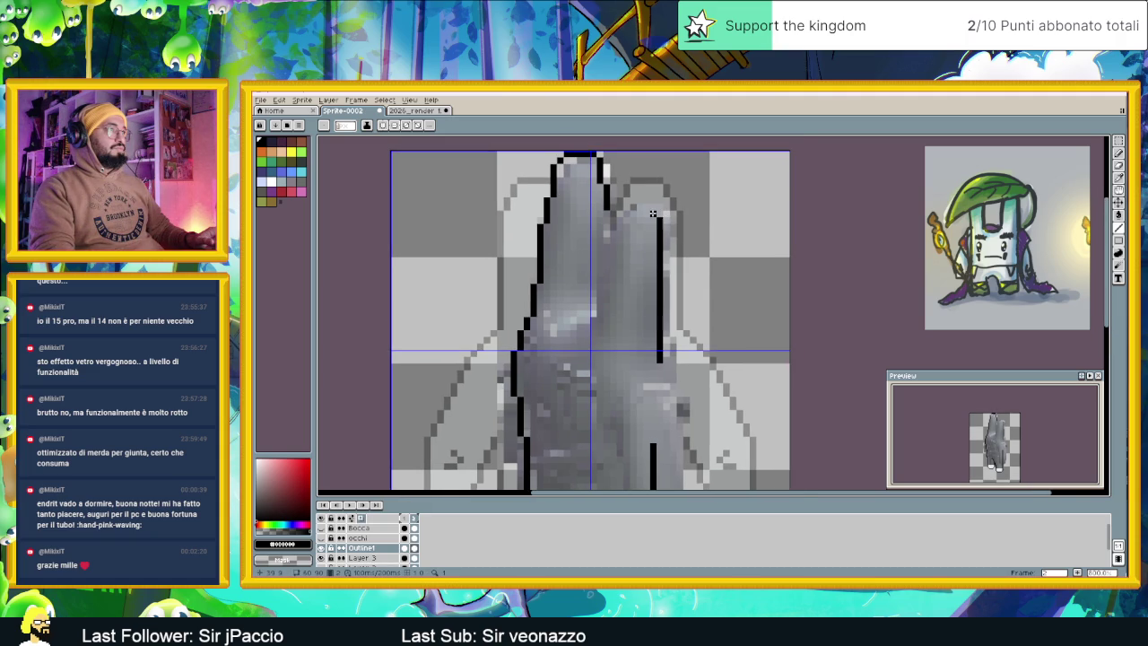
pyautogui.moveTo(653, 214); pyautogui.dragTo(653, 202)
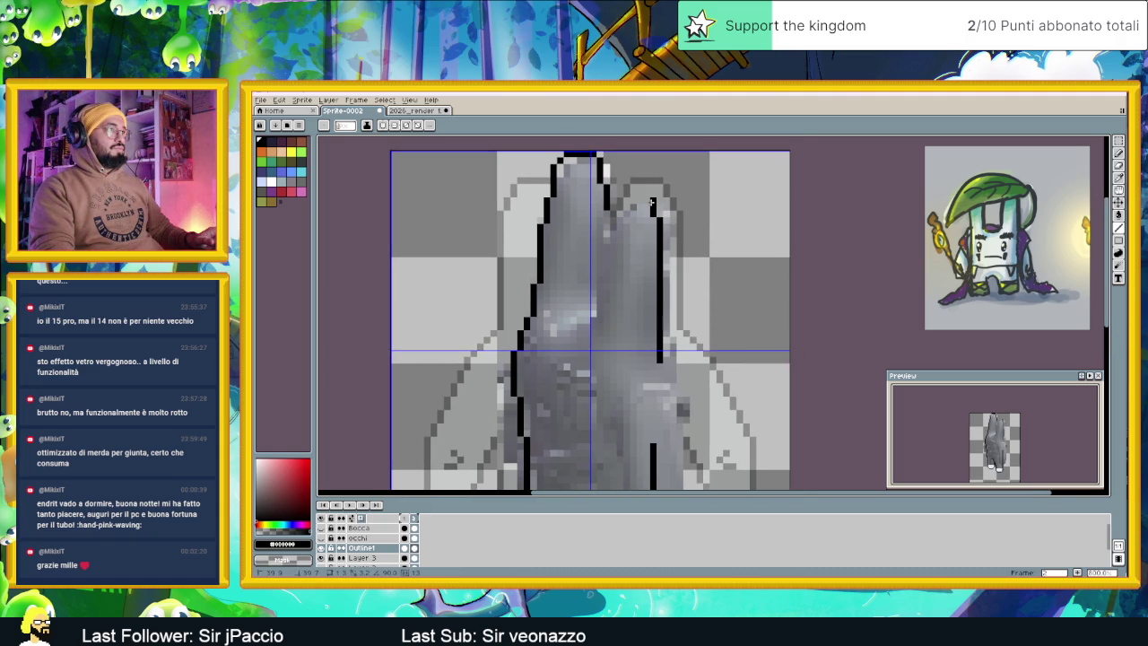
pyautogui.click(646, 194)
pyautogui.moveTo(646, 193)
pyautogui.mouseDown()
pyautogui.moveTo(652, 203)
pyautogui.moveTo(626, 193)
pyautogui.mouseUp()
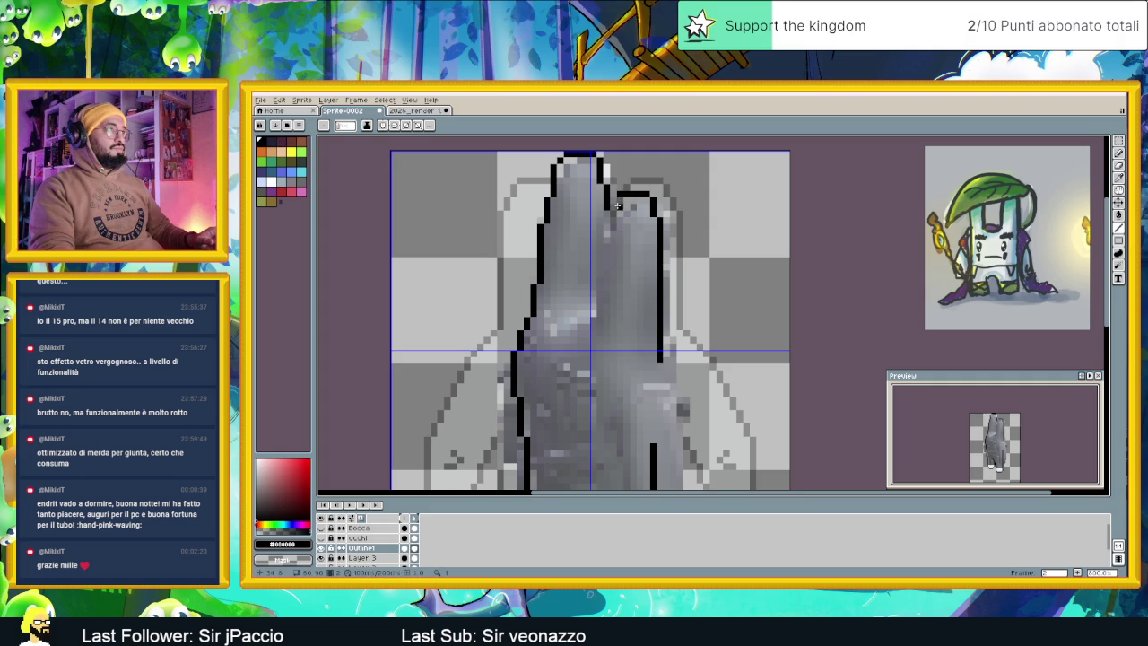
pyautogui.moveTo(621, 194); pyautogui.dragTo(608, 204)
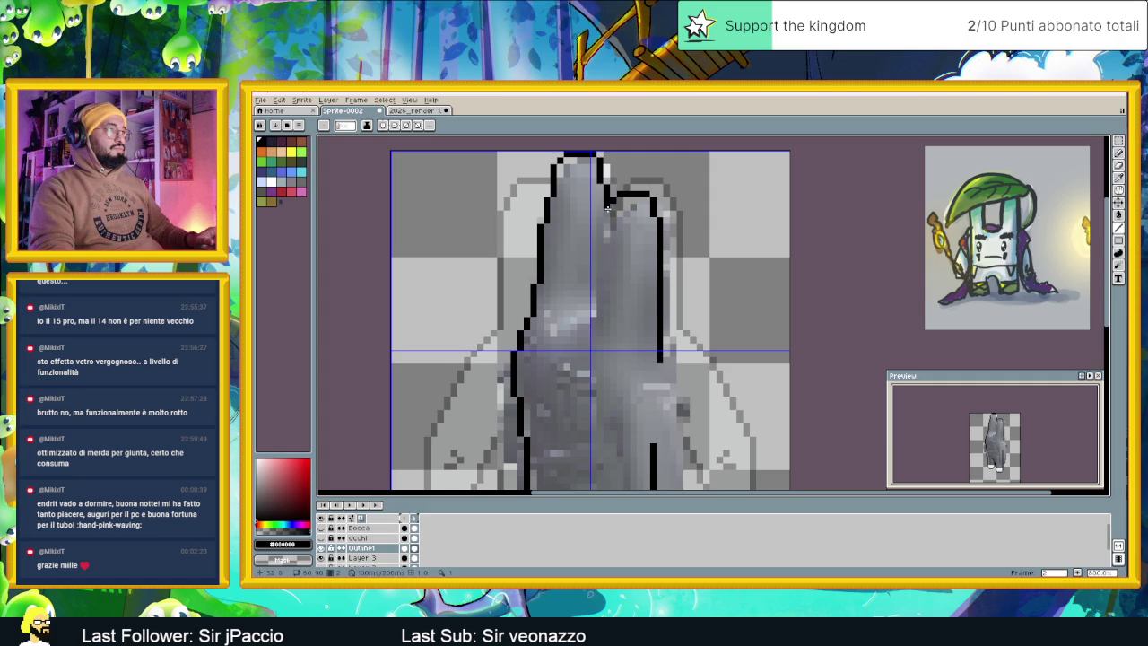
pyautogui.click(659, 207)
pyautogui.moveTo(659, 212); pyautogui.dragTo(661, 260)
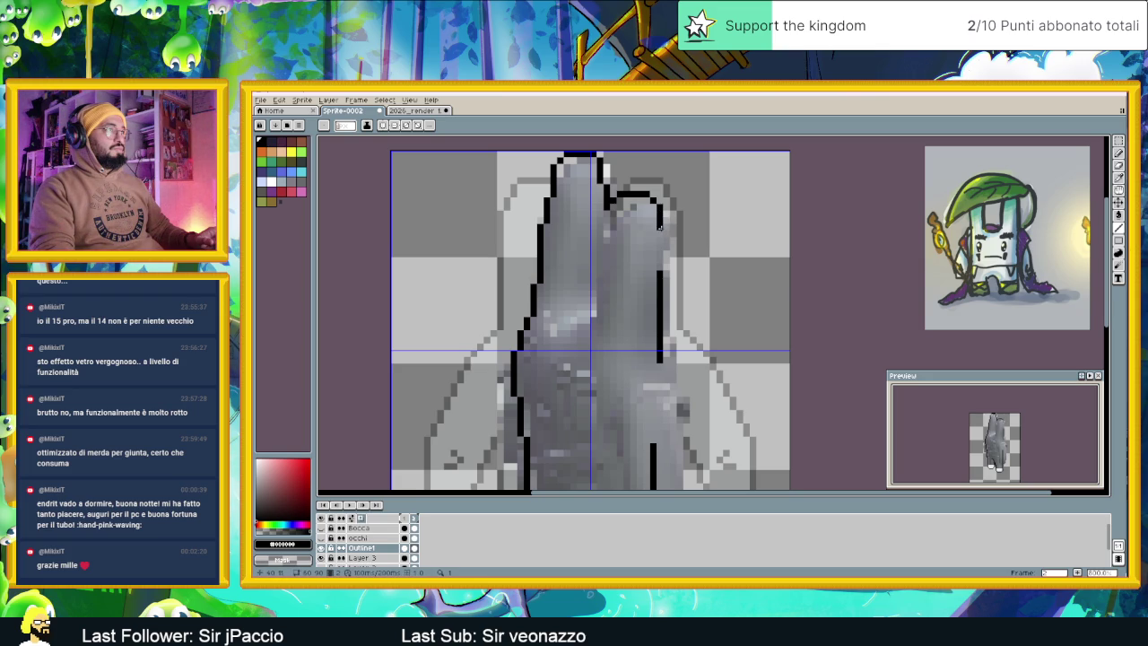
pyautogui.scroll(-1, 659, 233)
pyautogui.scroll(-1, 664, 251)
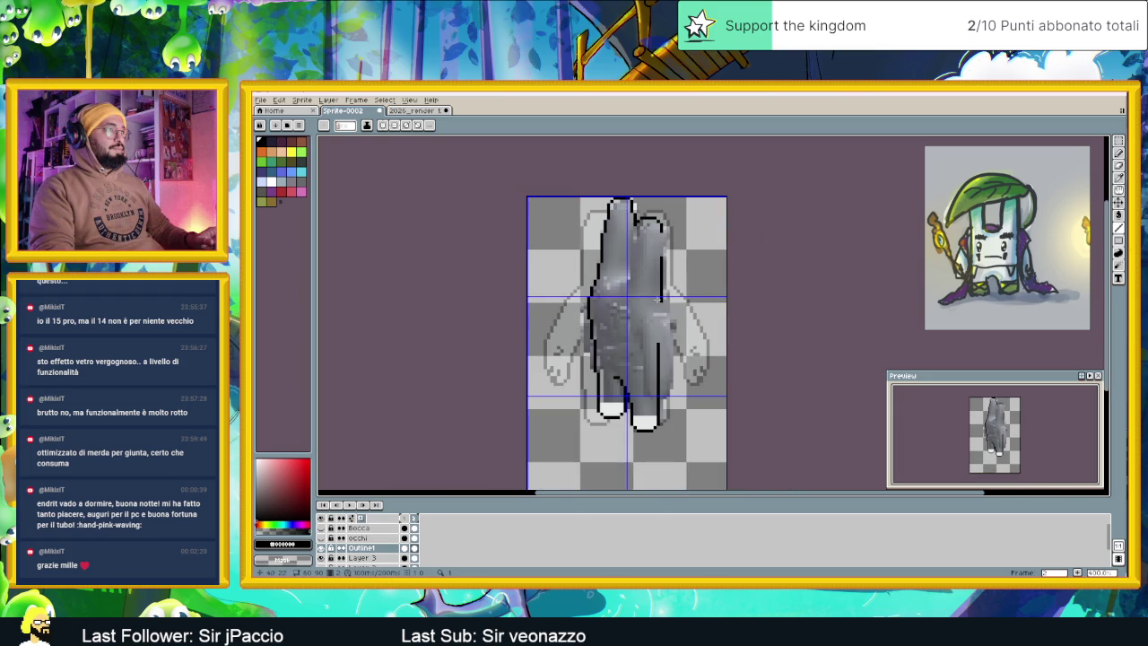
# Hide the reference, lengthen the stroke below the ears and extend the second ear's outline downward
pyautogui.click(322, 558)
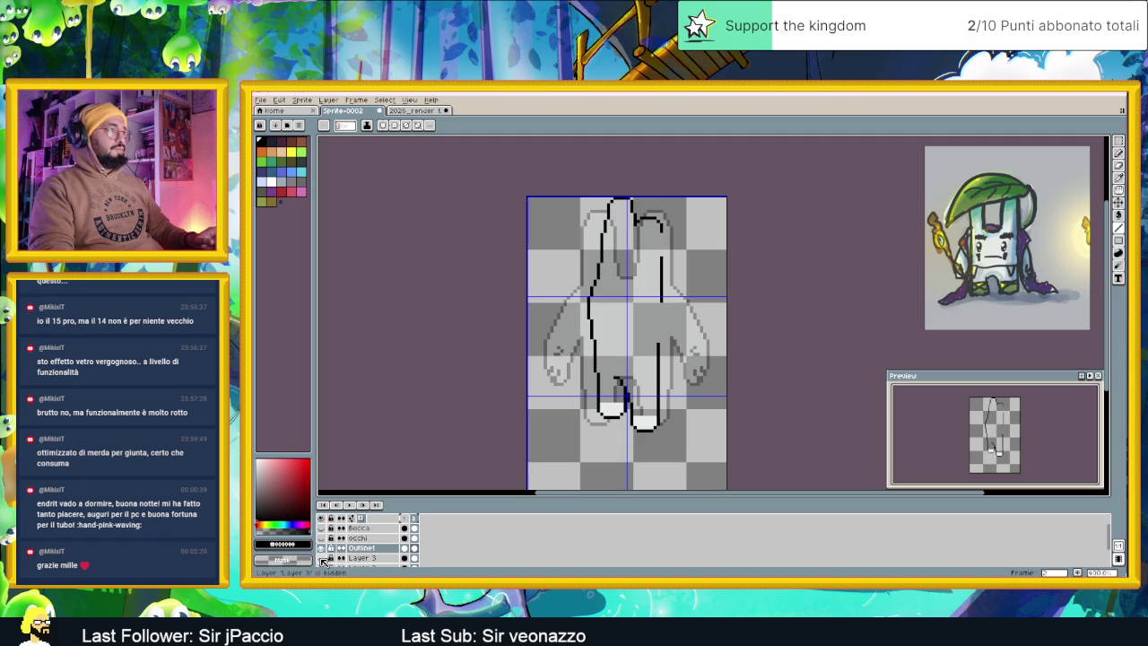
pyautogui.scroll(-1, 613, 289)
pyautogui.scroll(1, 628, 271)
pyautogui.scroll(1, 619, 273)
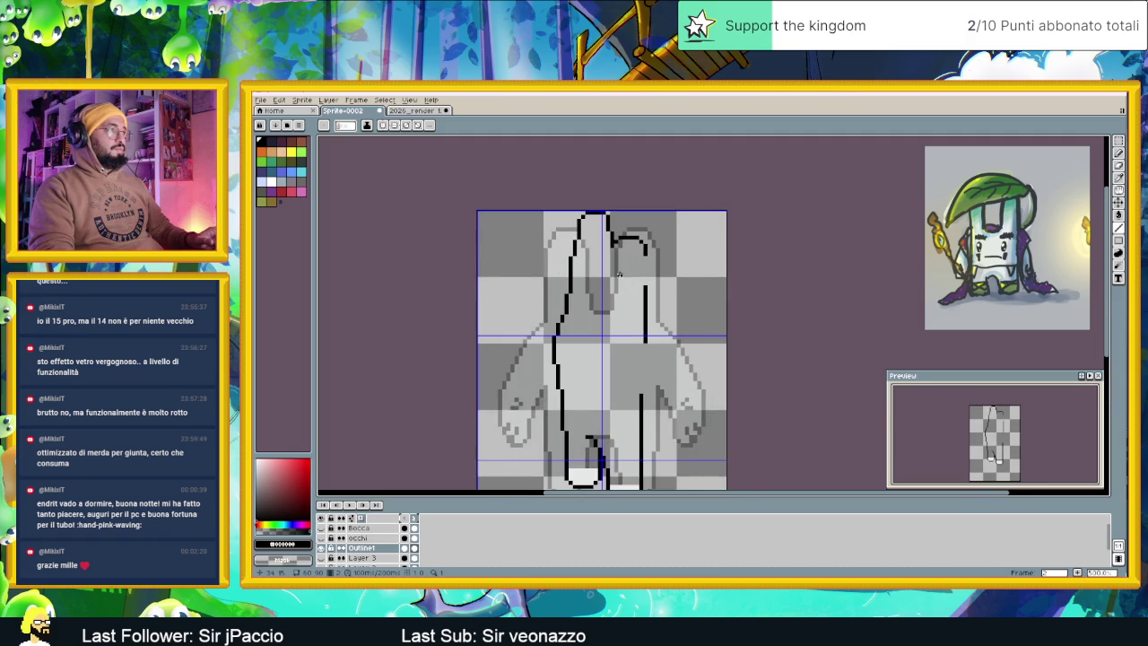
pyautogui.scroll(1, 613, 288)
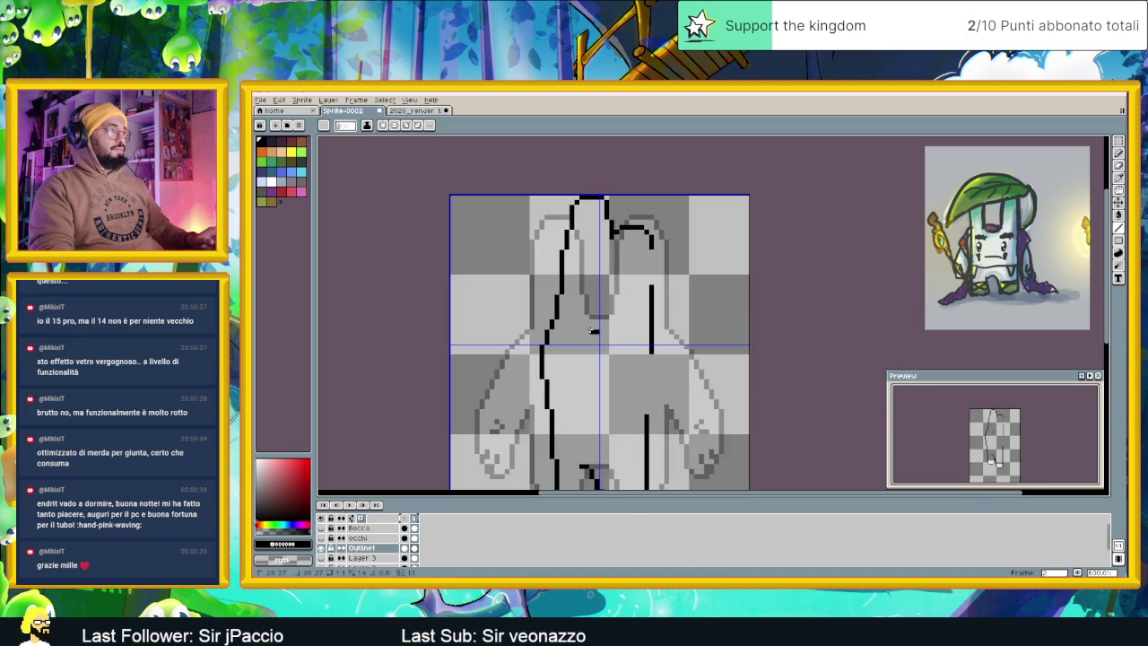
pyautogui.moveTo(598, 332); pyautogui.dragTo(618, 332)
pyautogui.scroll(-2, 670, 356)
pyautogui.scroll(1, 670, 357)
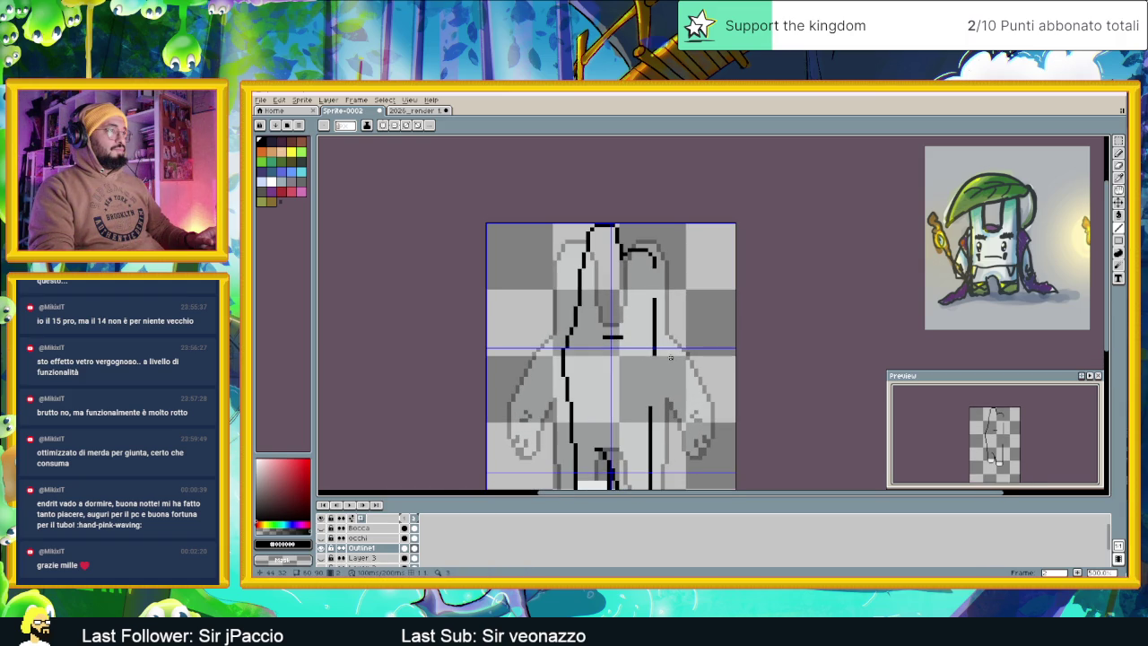
pyautogui.scroll(1, 641, 269)
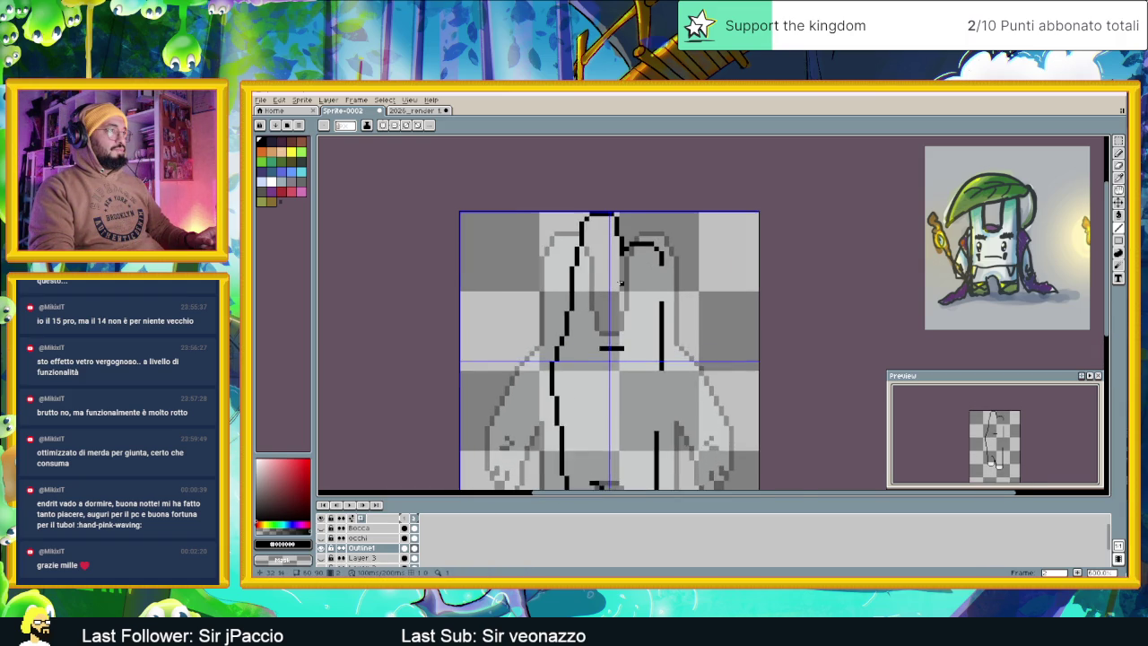
pyautogui.scroll(1, 617, 282)
pyautogui.moveTo(622, 250); pyautogui.dragTo(613, 351)
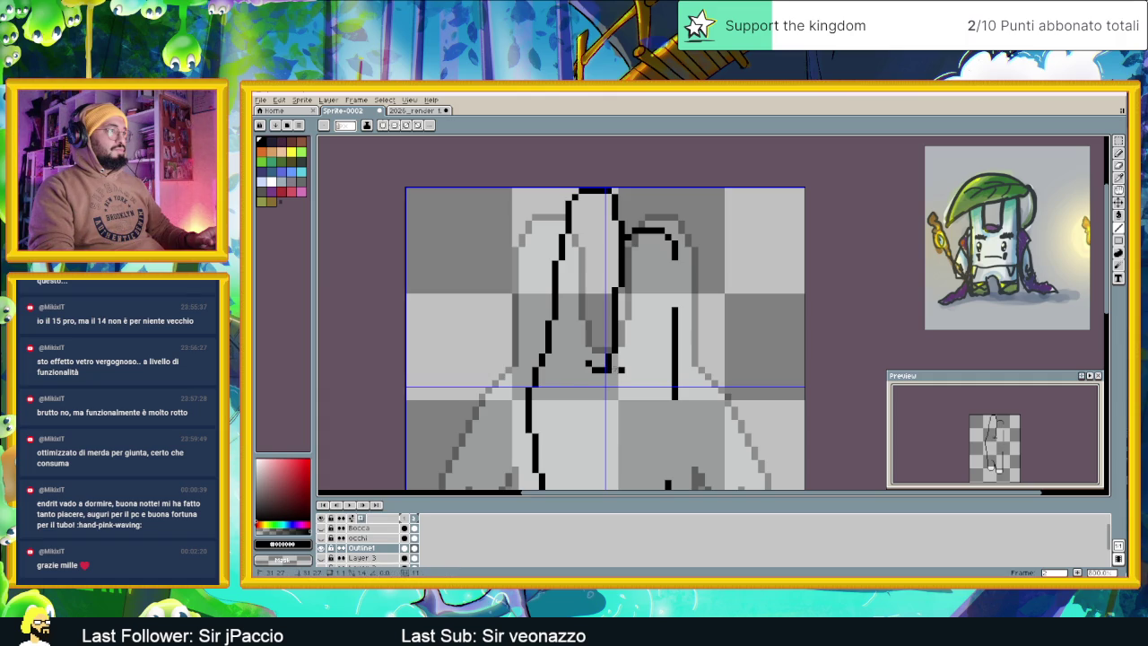
pyautogui.click(608, 368)
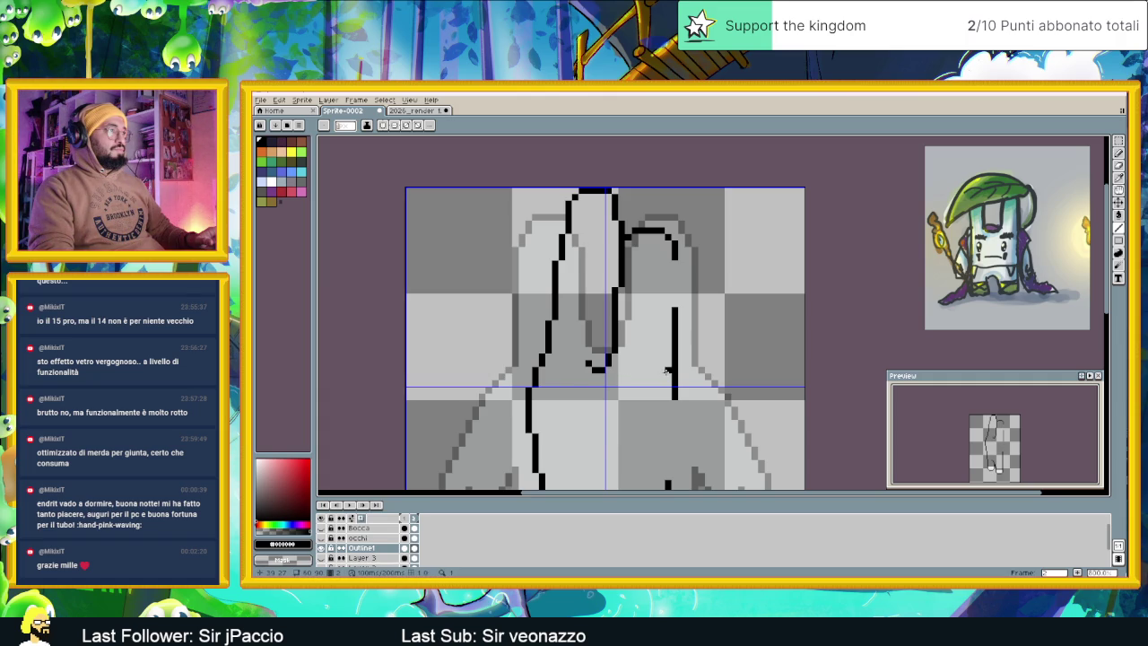
# Move the right vertical outline line slightly further right, adding an end pixel
pyautogui.scroll(-1, 666, 371)
pyautogui.scroll(1, 628, 265)
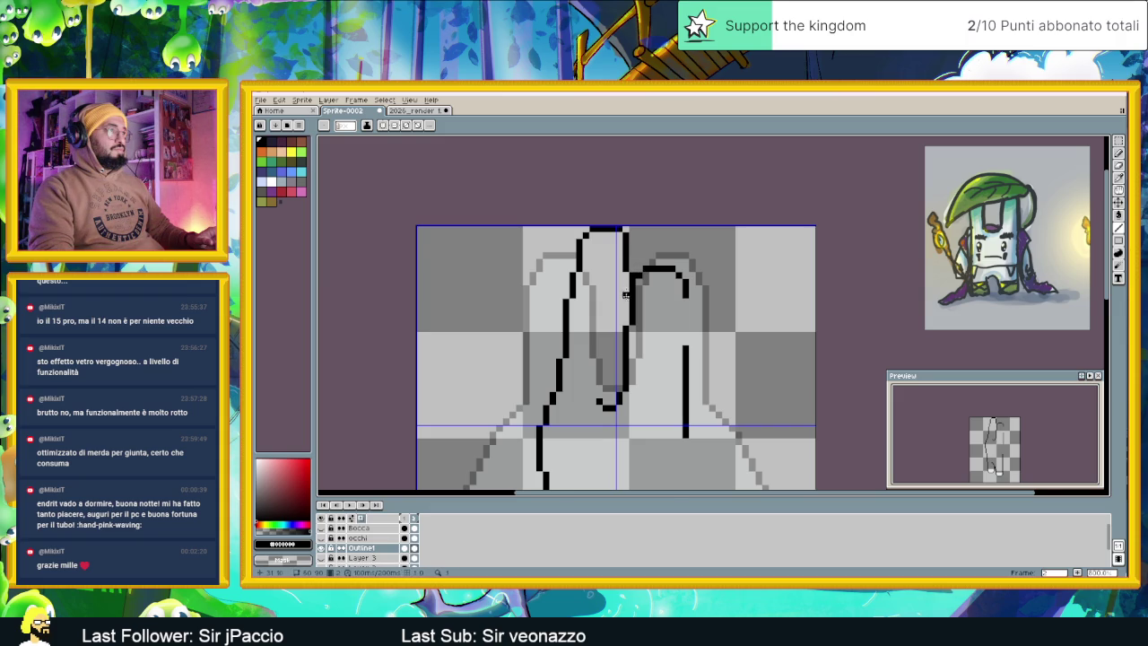
pyautogui.scroll(-1, 653, 349)
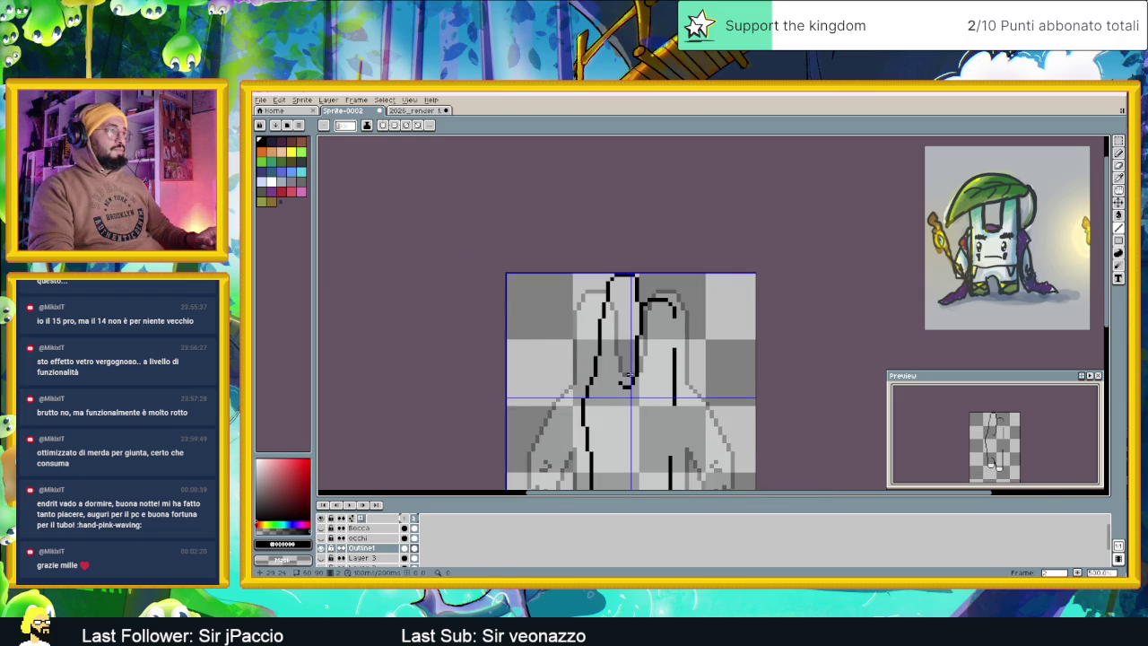
pyautogui.scroll(-2, 634, 366)
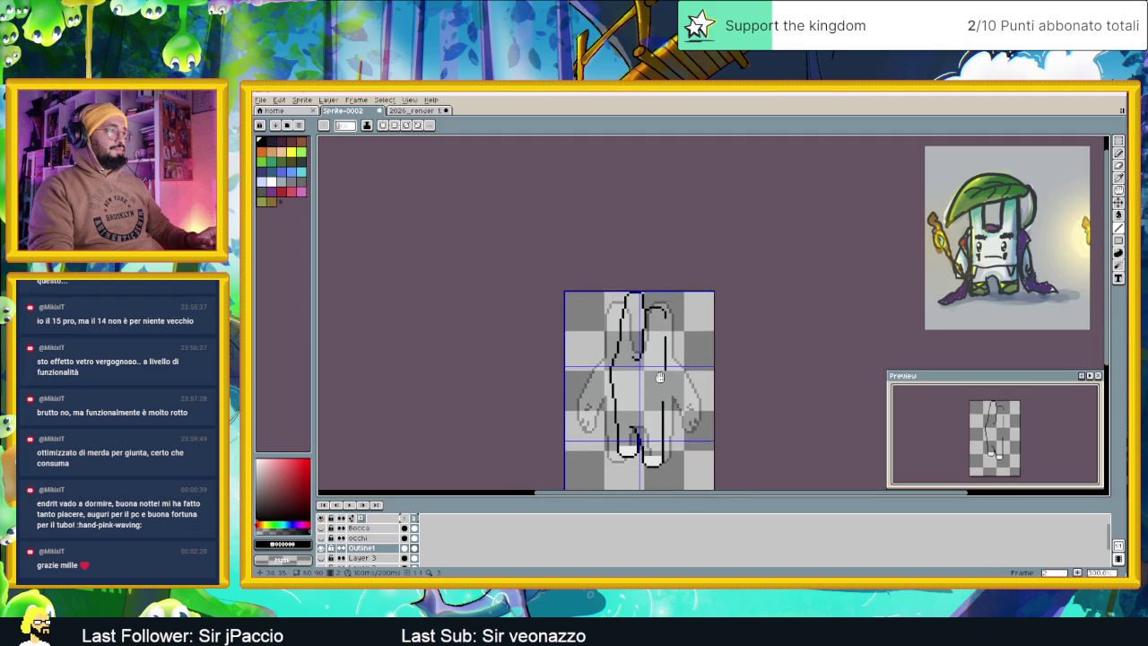
pyautogui.scroll(1, 679, 306)
pyautogui.scroll(1, 668, 293)
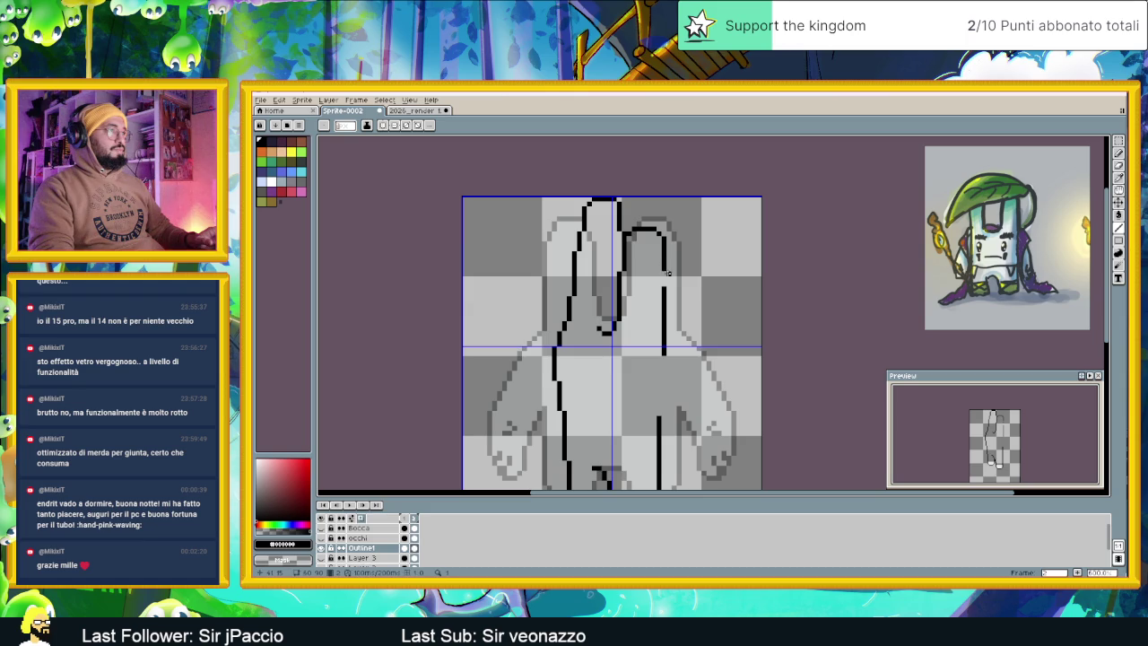
pyautogui.moveTo(664, 284); pyautogui.dragTo(664, 352)
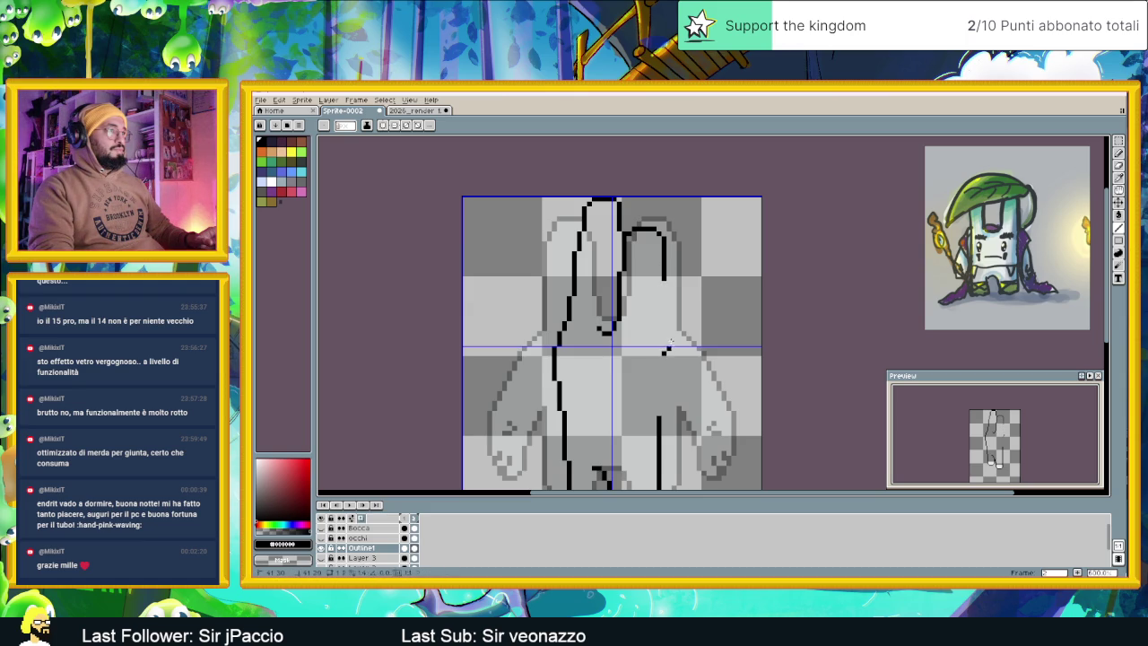
pyautogui.moveTo(669, 349); pyautogui.dragTo(670, 286)
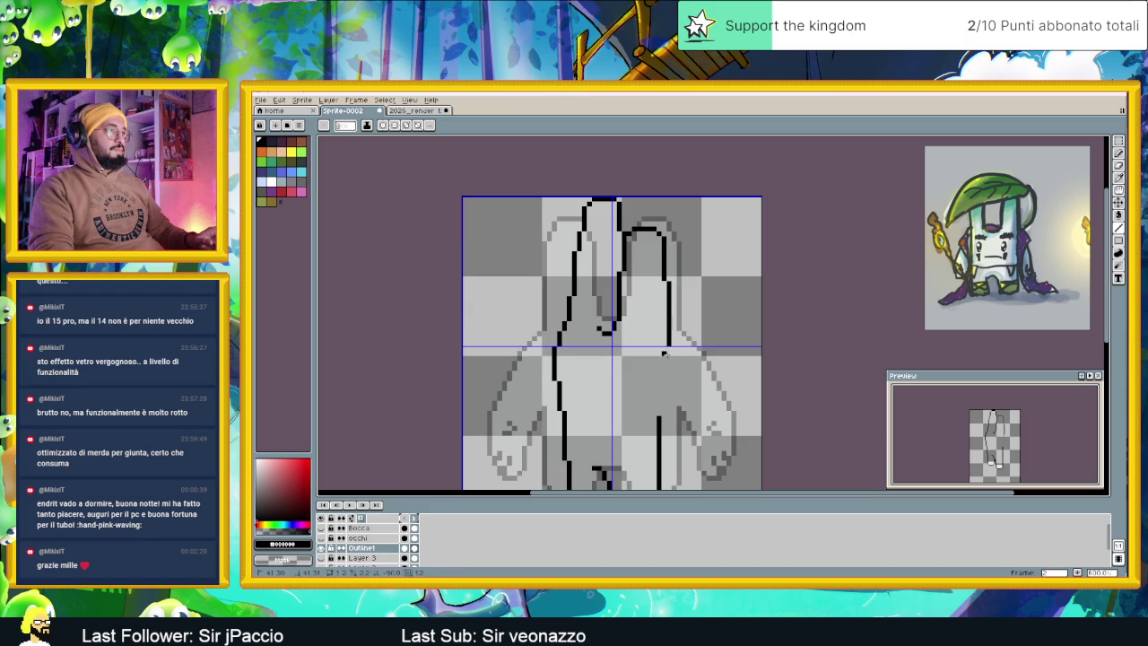
pyautogui.scroll(1, 673, 343)
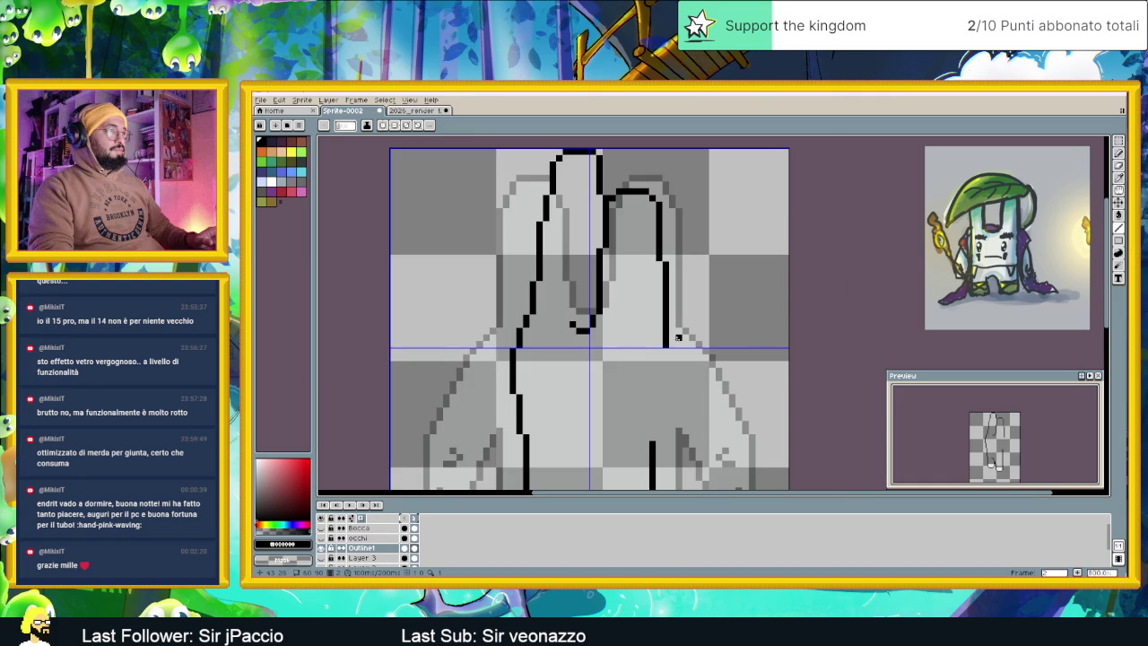
pyautogui.scroll(1, 678, 337)
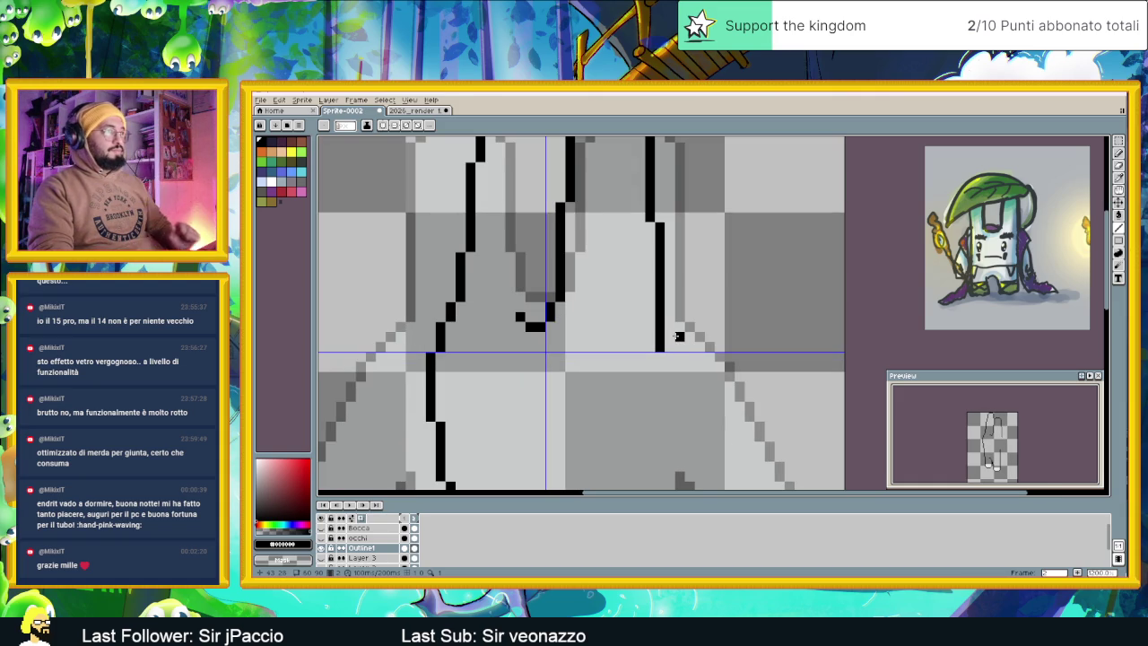
pyautogui.click(669, 347)
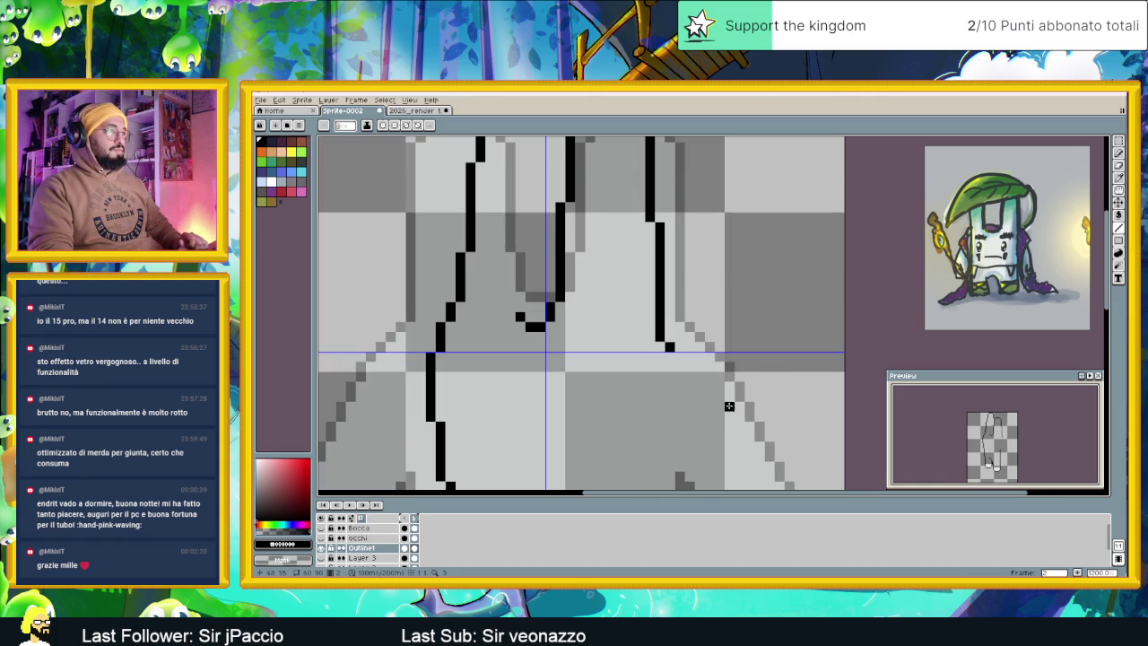
# Trace the outline down along the arm
pyautogui.scroll(-1, 731, 402)
pyautogui.scroll(-1, 670, 291)
pyautogui.scroll(1, 670, 292)
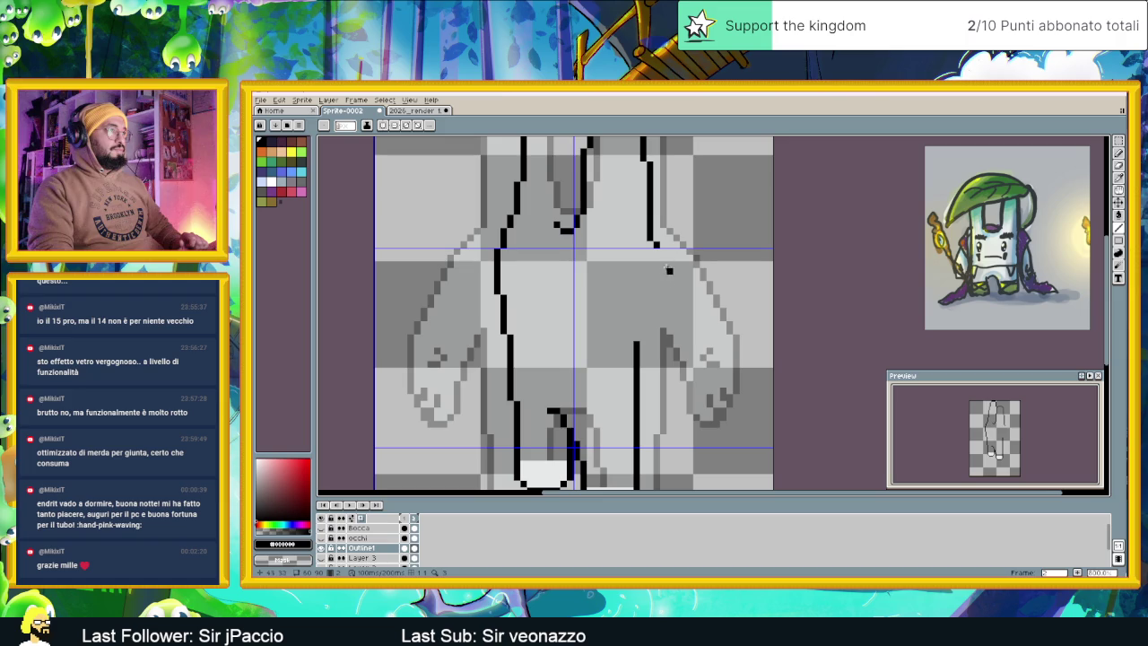
pyautogui.moveTo(662, 251)
pyautogui.mouseDown()
pyautogui.moveTo(705, 353)
pyautogui.moveTo(722, 357)
pyautogui.moveTo(709, 418)
pyautogui.moveTo(680, 420)
pyautogui.moveTo(638, 357)
pyautogui.mouseUp()
pyautogui.scroll(-2, 642, 350)
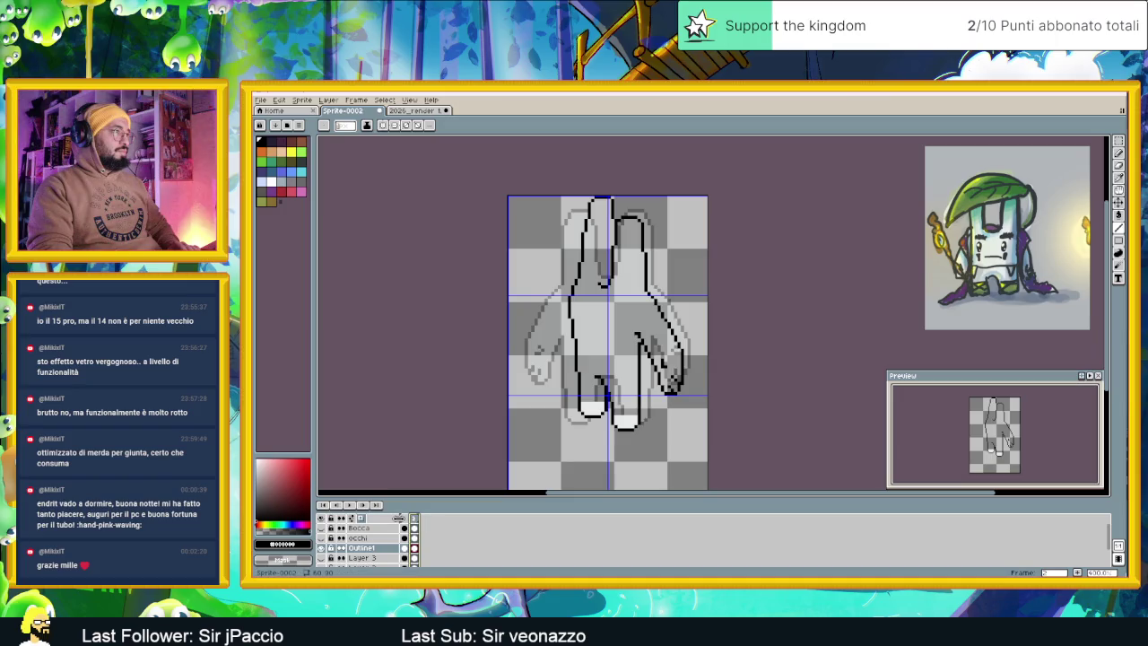
# Check the white bunny on frame 1, then on frame 2 extend the ear outline down and remove a stray pixel
pyautogui.click(404, 520)
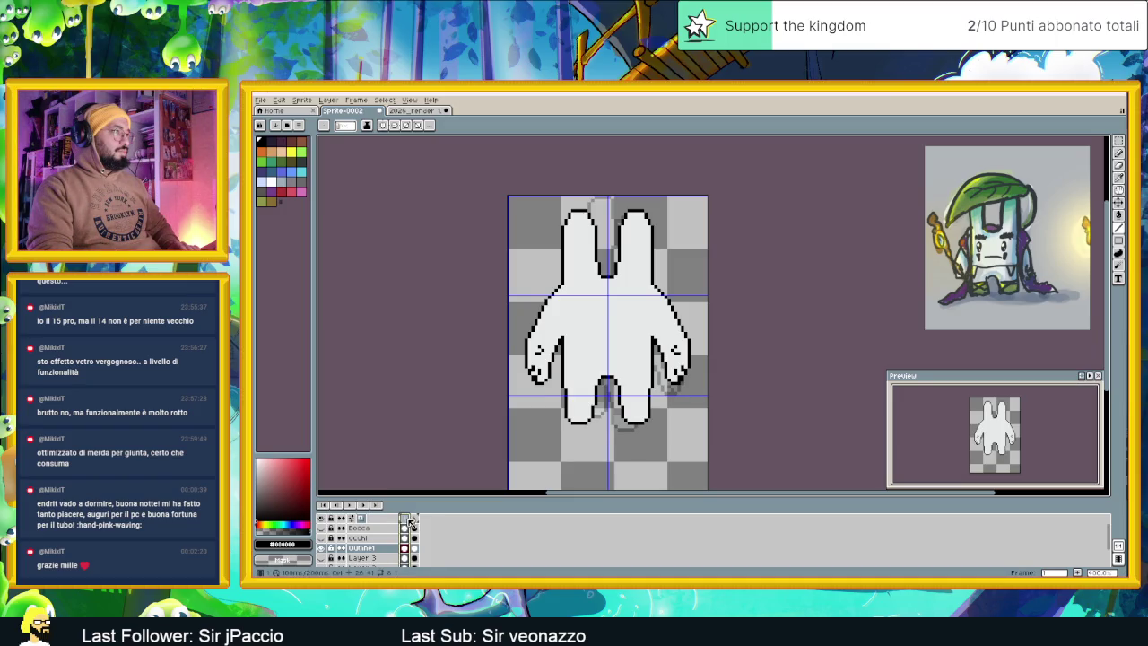
pyautogui.click(415, 521)
pyautogui.scroll(1, 598, 215)
pyautogui.scroll(1, 598, 215)
pyautogui.scroll(1, 598, 215)
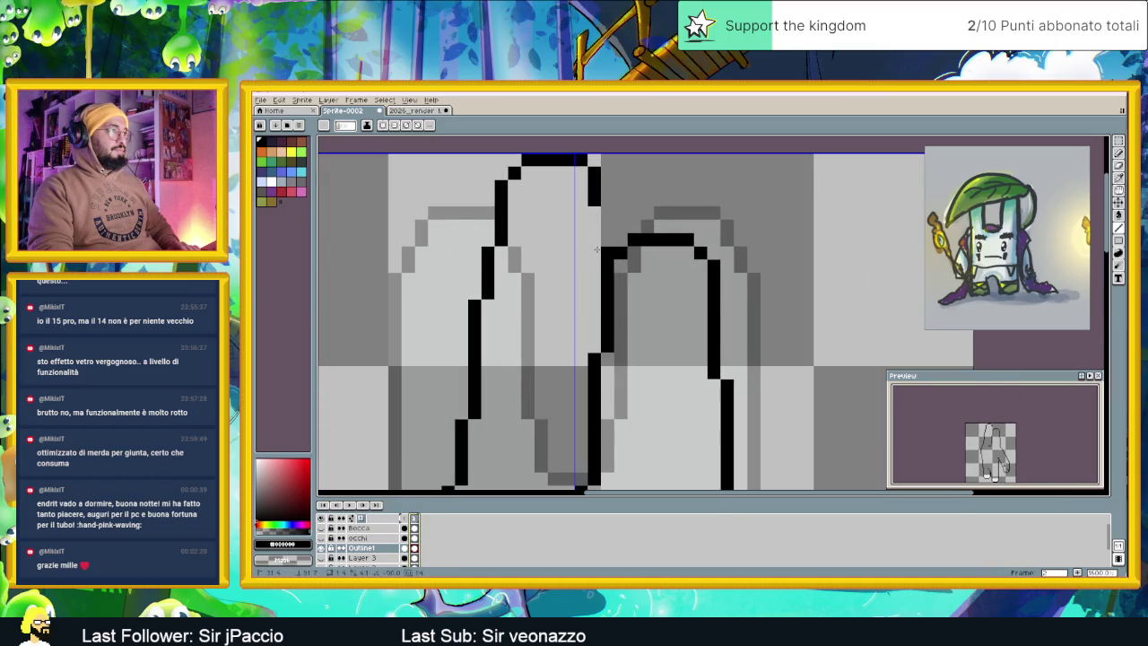
pyautogui.moveTo(608, 213); pyautogui.dragTo(607, 243)
pyautogui.rightClick(594, 199)
pyautogui.scroll(-1, 620, 233)
pyautogui.scroll(-1, 634, 269)
pyautogui.scroll(2, 614, 285)
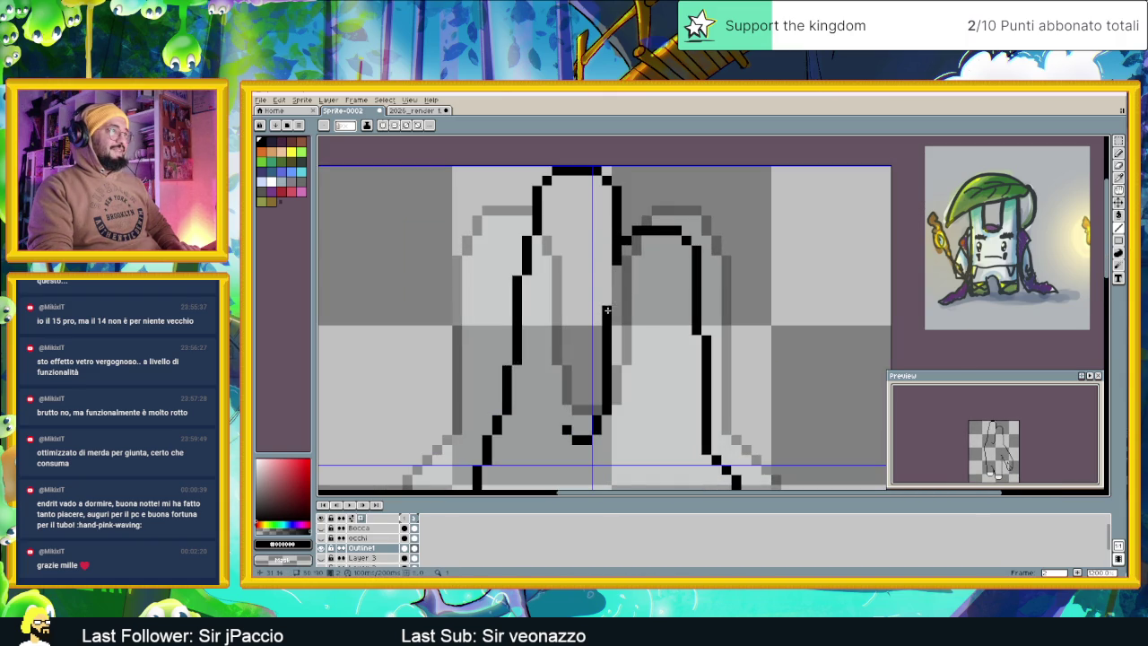
# Draw the outline up between the two ears and turn the grey reference layer back on
pyautogui.moveTo(600, 404); pyautogui.dragTo(607, 339)
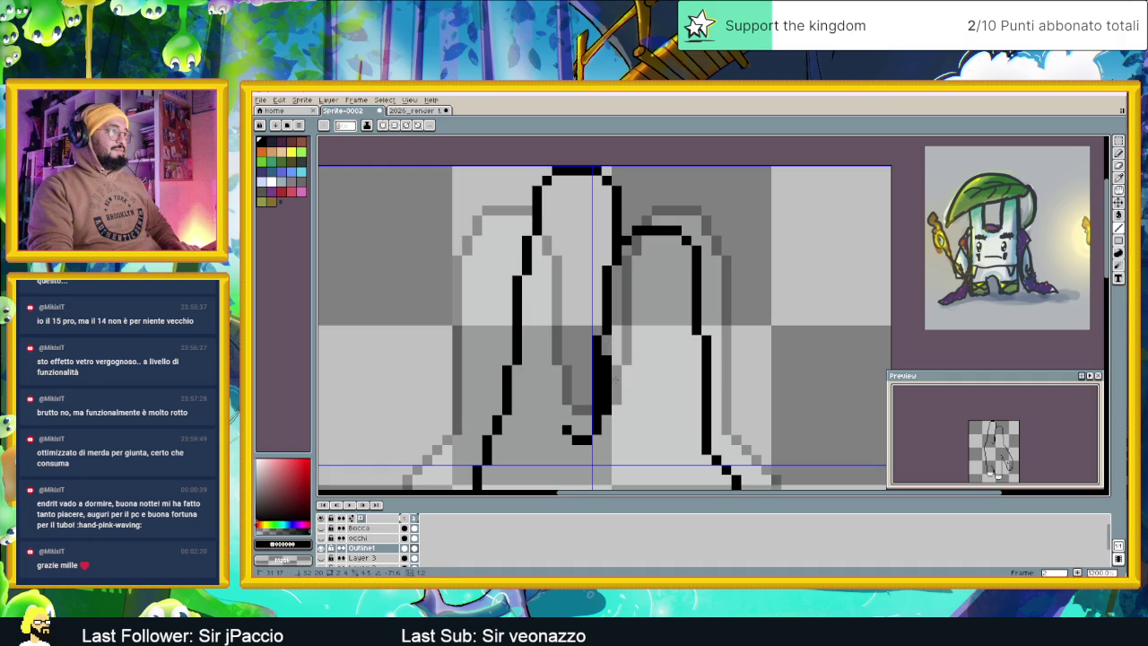
pyautogui.scroll(-2, 621, 429)
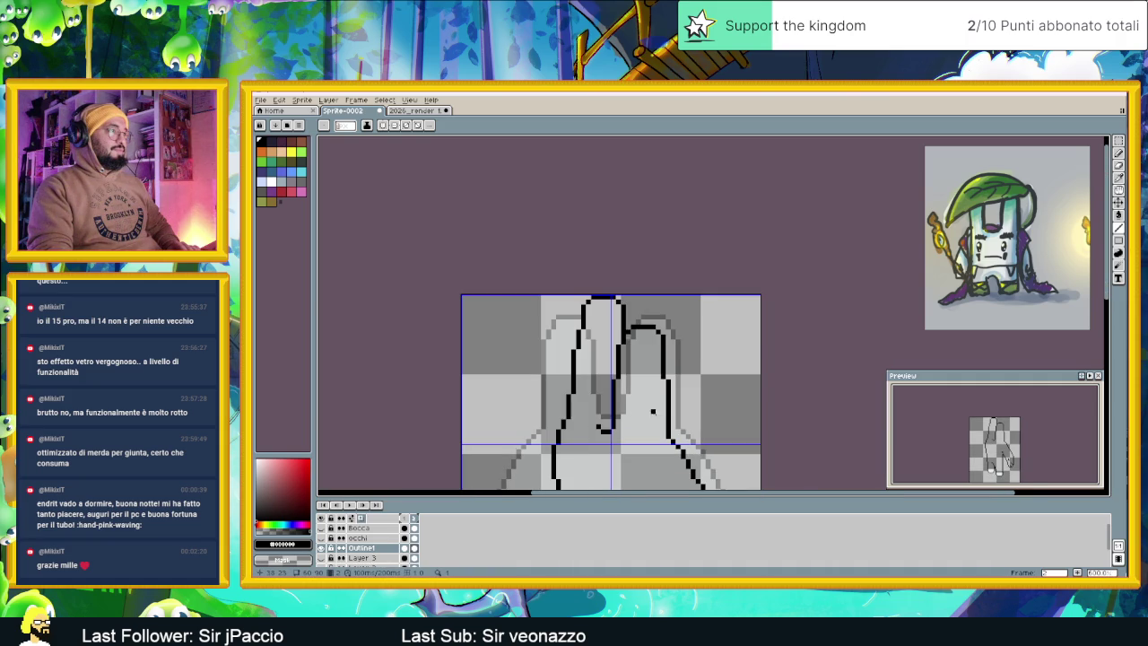
pyautogui.scroll(-1, 690, 412)
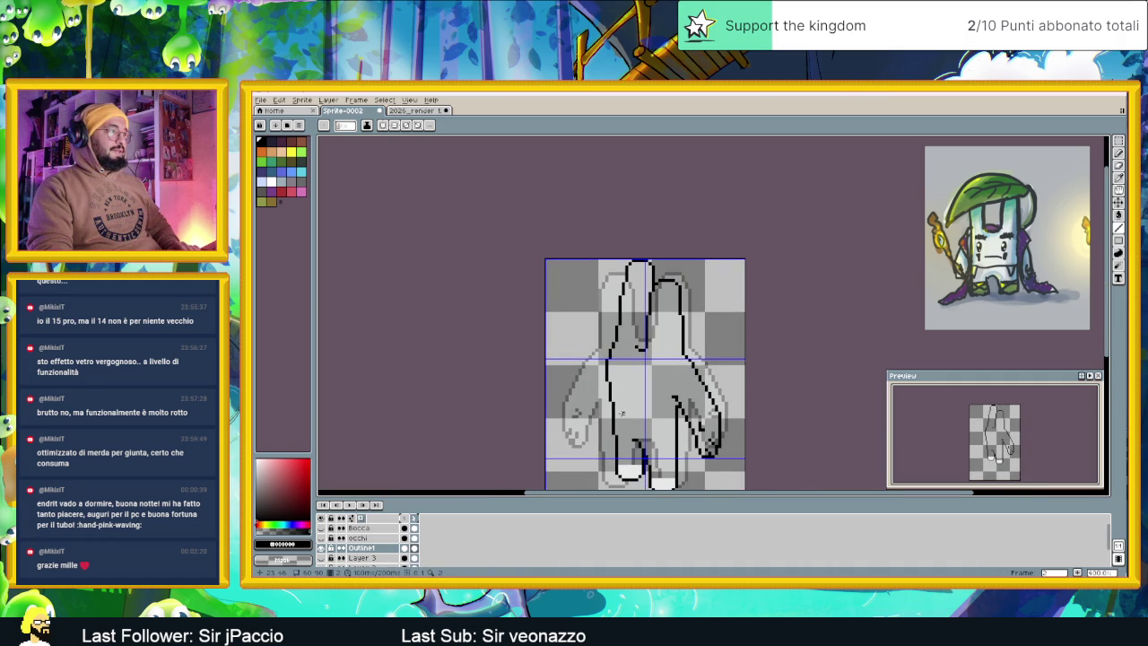
pyautogui.scroll(1, 624, 399)
pyautogui.scroll(1, 619, 347)
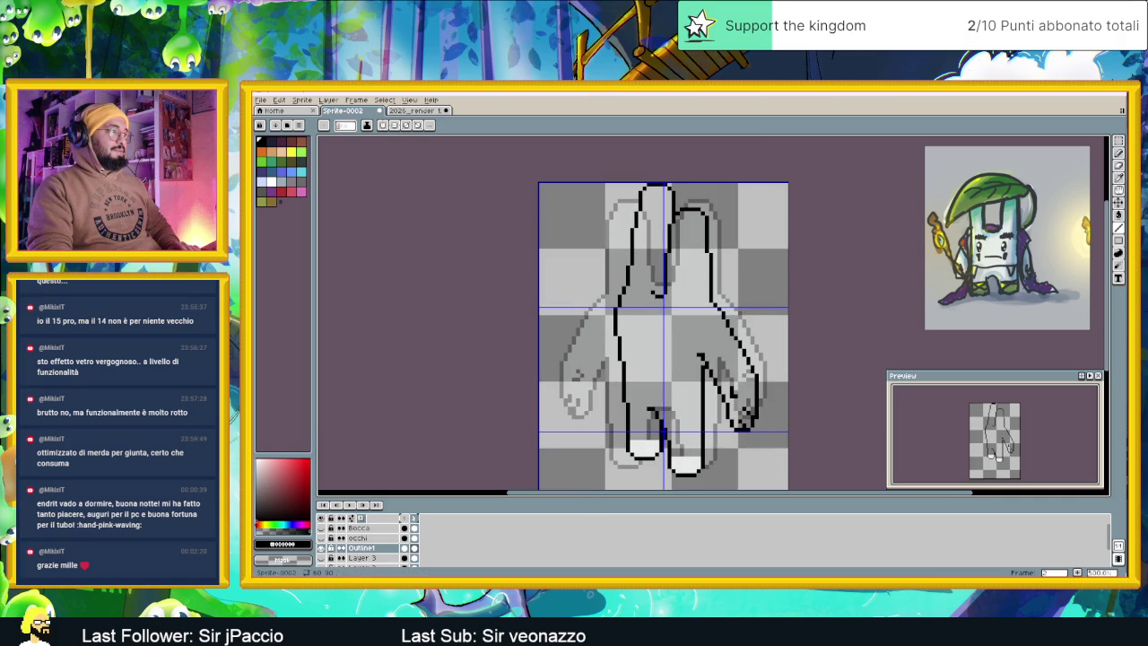
pyautogui.click(321, 518)
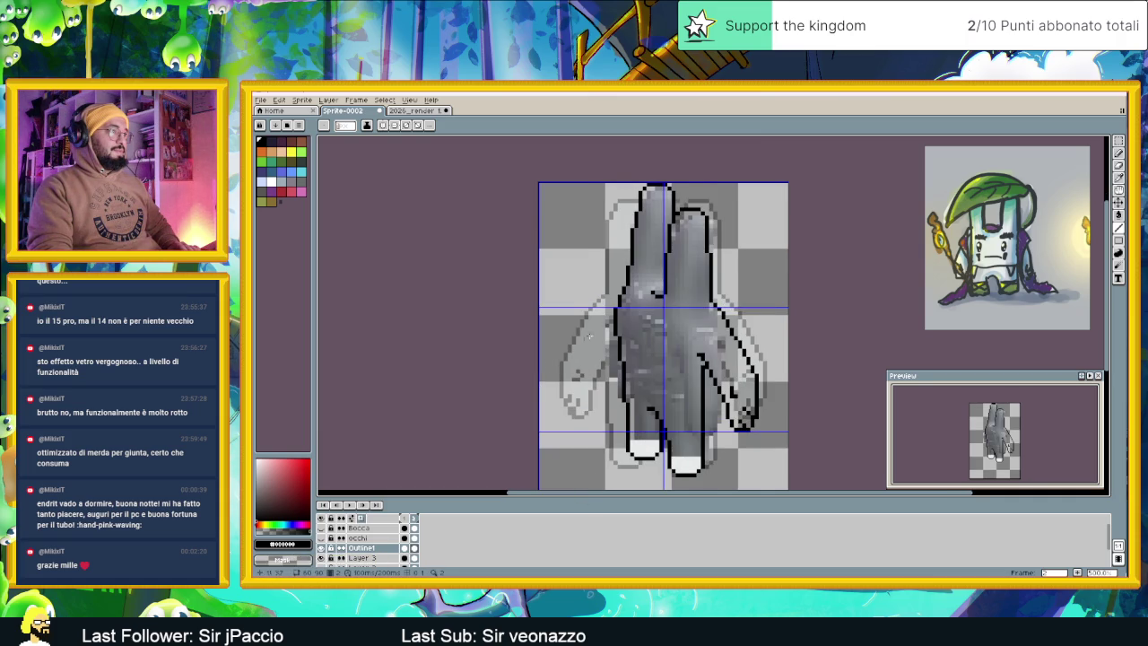
# Trace the outline down the grey hand's left edge and rightward along the hand
pyautogui.scroll(1, 598, 332)
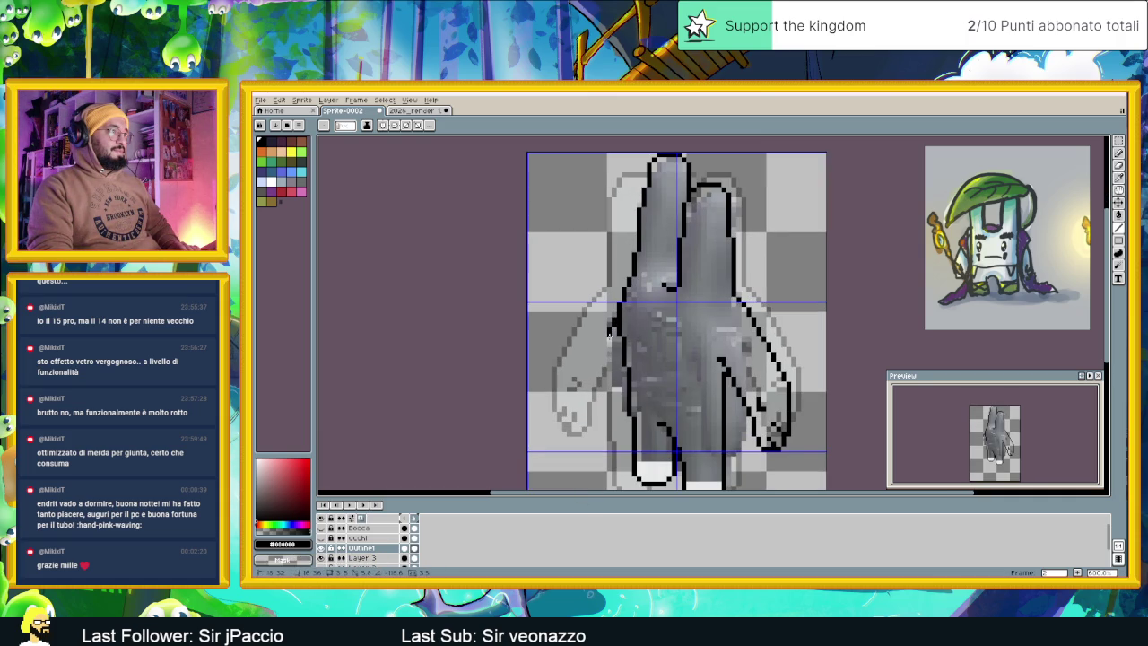
pyautogui.moveTo(608, 334); pyautogui.dragTo(614, 400)
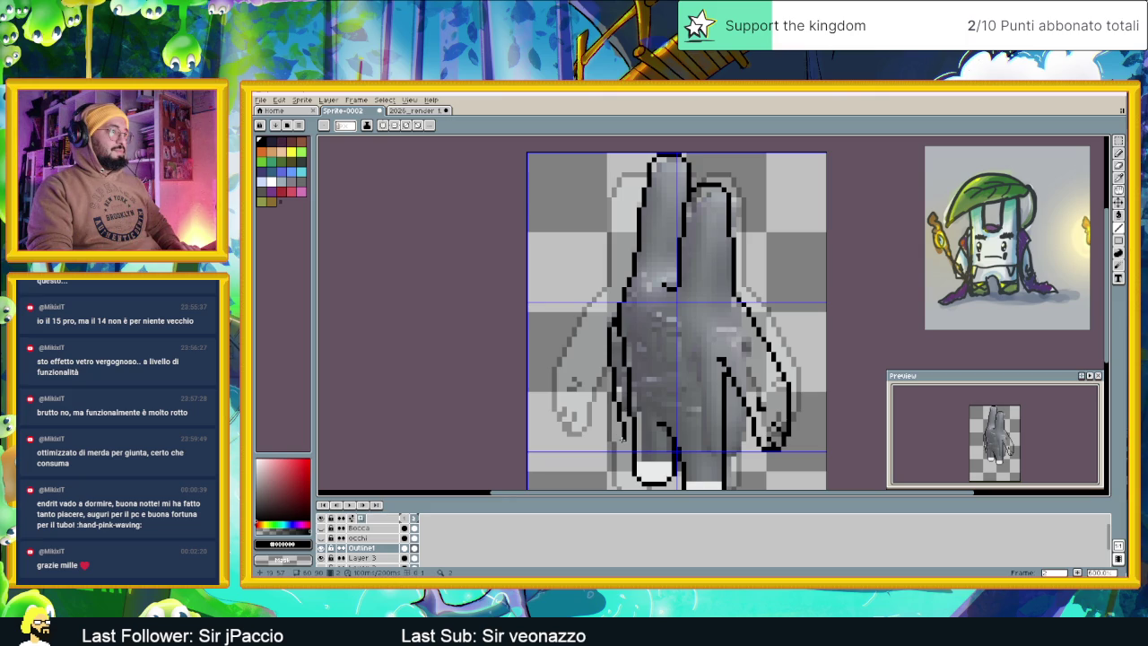
pyautogui.scroll(1, 623, 386)
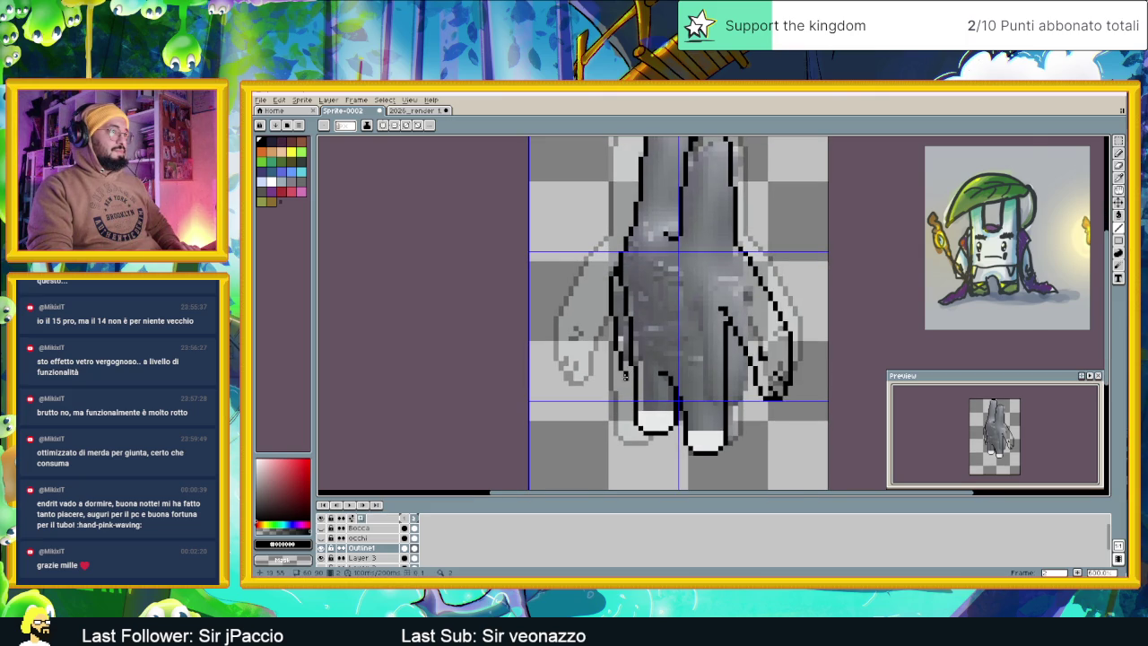
pyautogui.scroll(1, 620, 377)
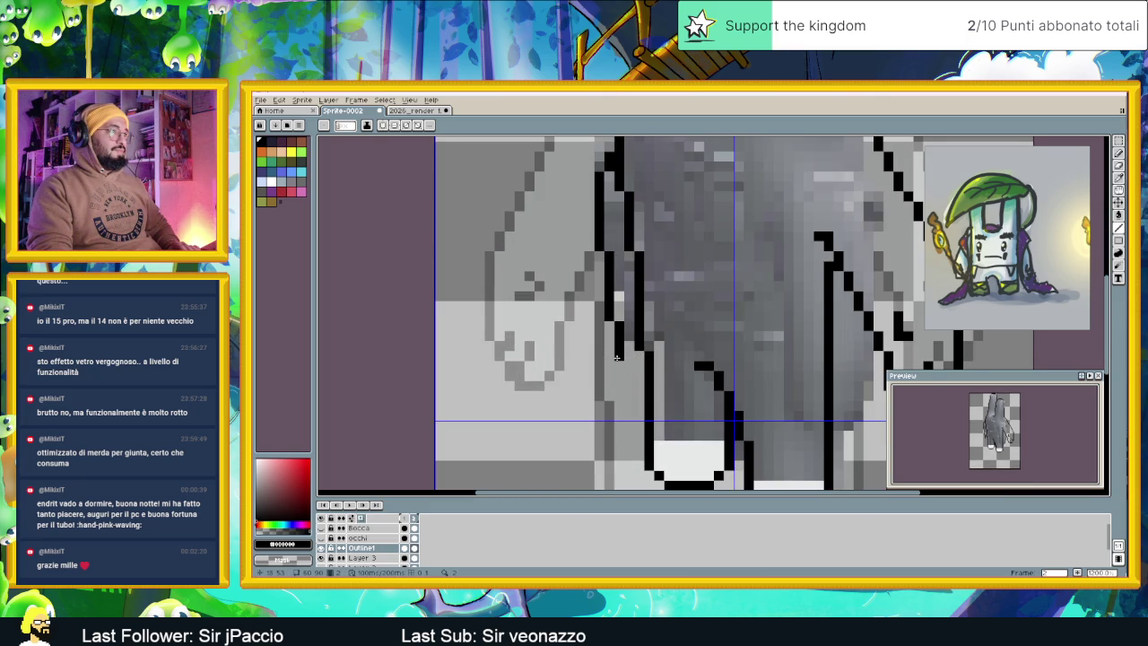
pyautogui.moveTo(619, 355); pyautogui.dragTo(633, 357)
# Erase the misplaced vertical outline stroke on the figure's right side
pyautogui.scroll(-4, 637, 357)
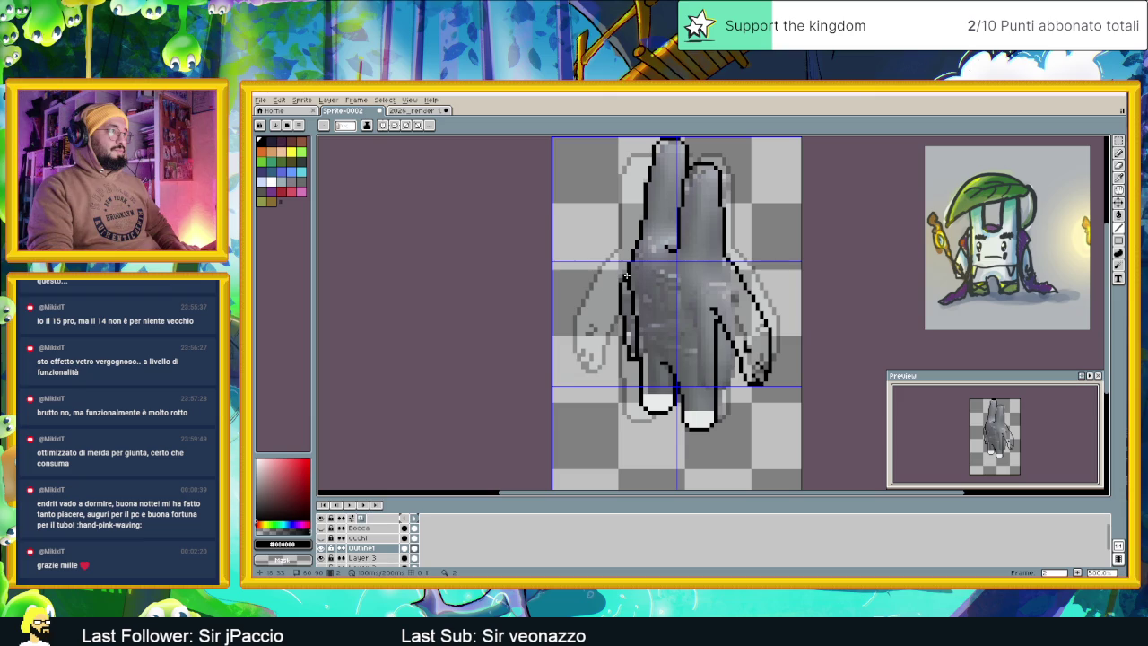
pyautogui.scroll(2, 710, 349)
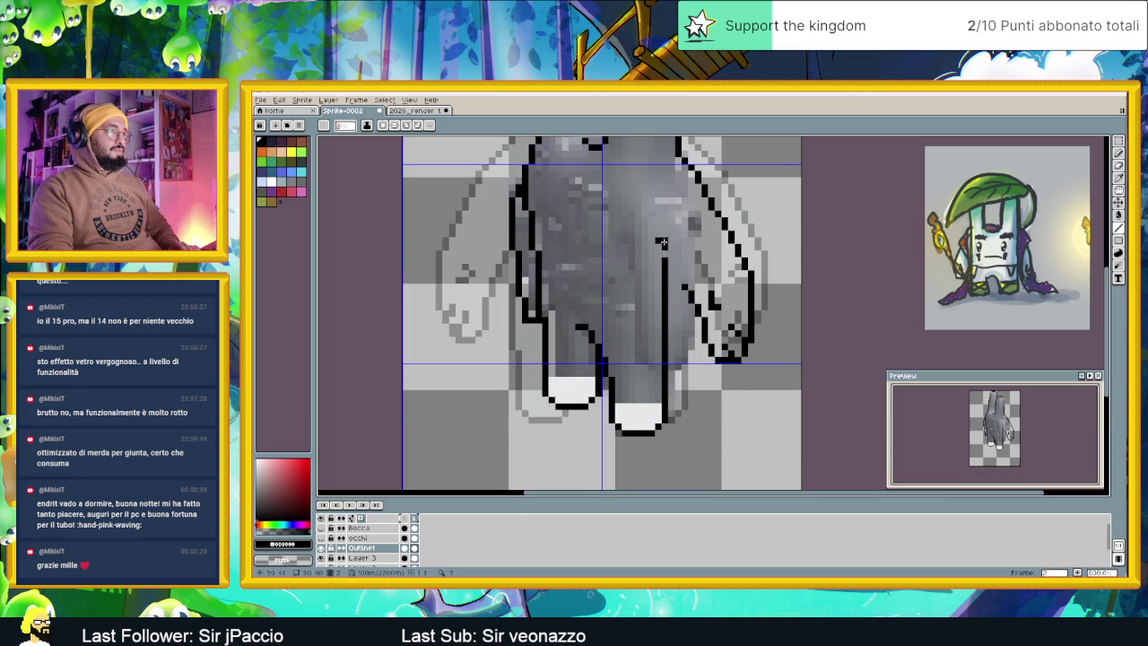
pyautogui.moveTo(665, 283); pyautogui.dragTo(669, 358)
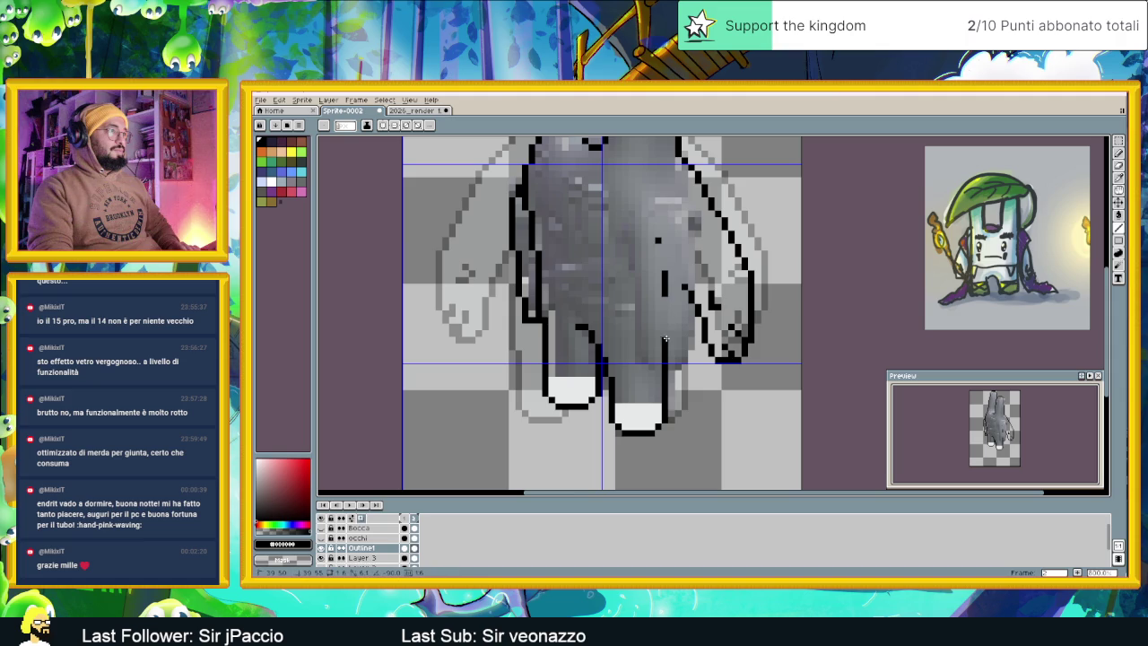
pyautogui.moveTo(668, 273); pyautogui.dragTo(666, 294)
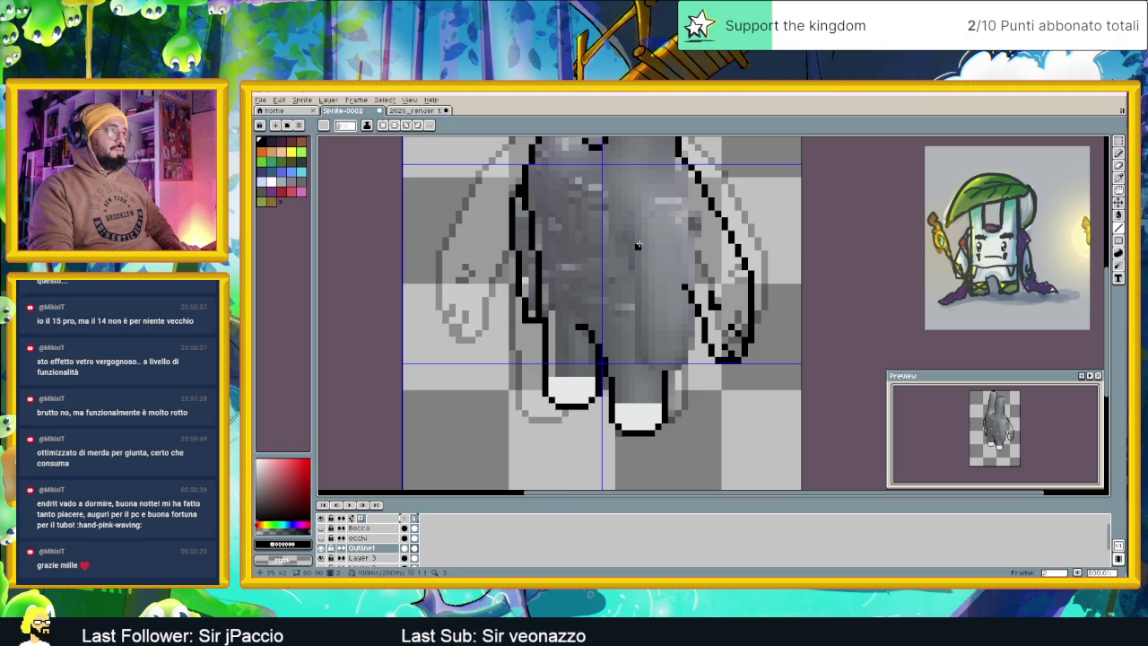
pyautogui.moveTo(698, 227); pyautogui.dragTo(719, 272)
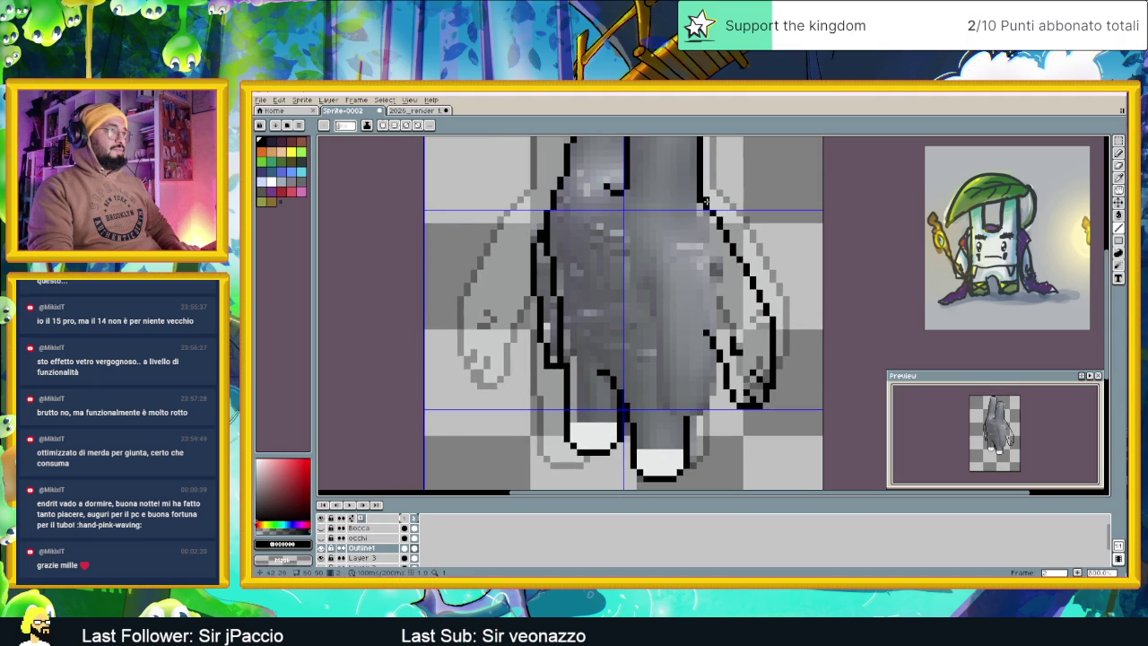
pyautogui.click(1119, 142)
# Marquee-select the right arm's old outline and delete it
pyautogui.moveTo(794, 199); pyautogui.dragTo(714, 459)
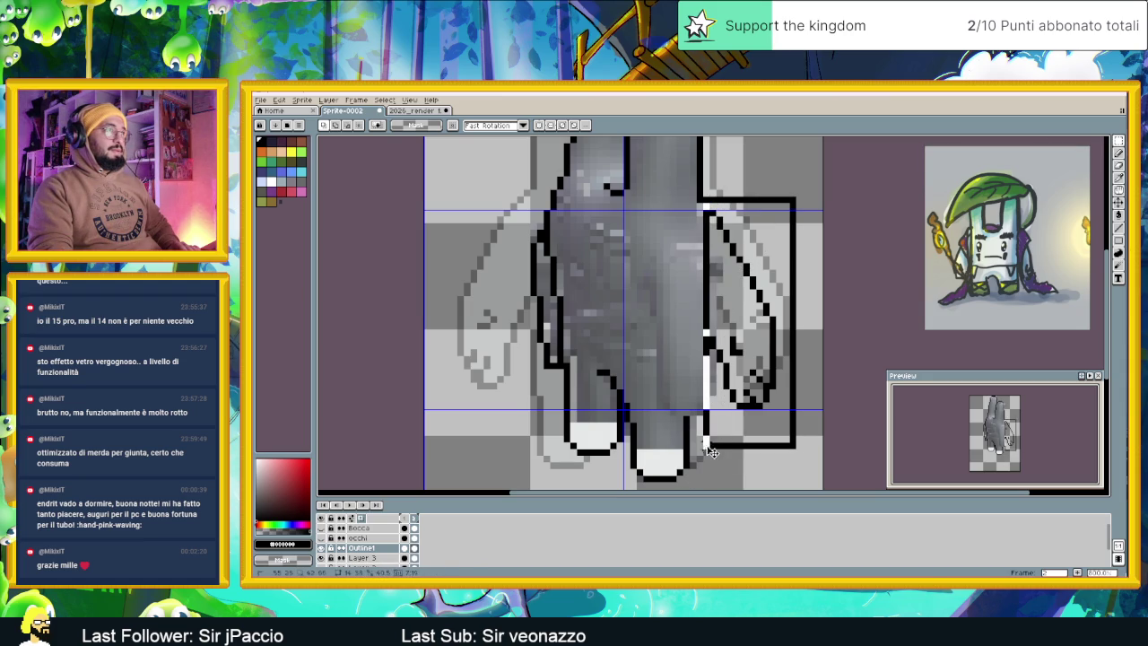
pyautogui.press('Delete')
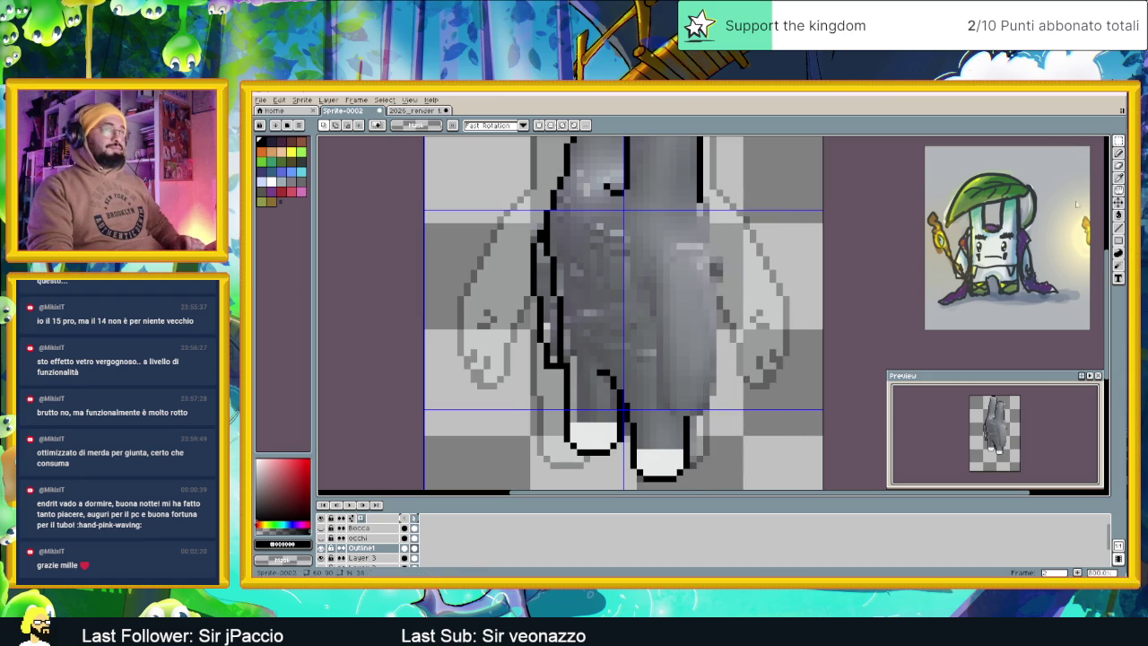
pyautogui.click(1118, 153)
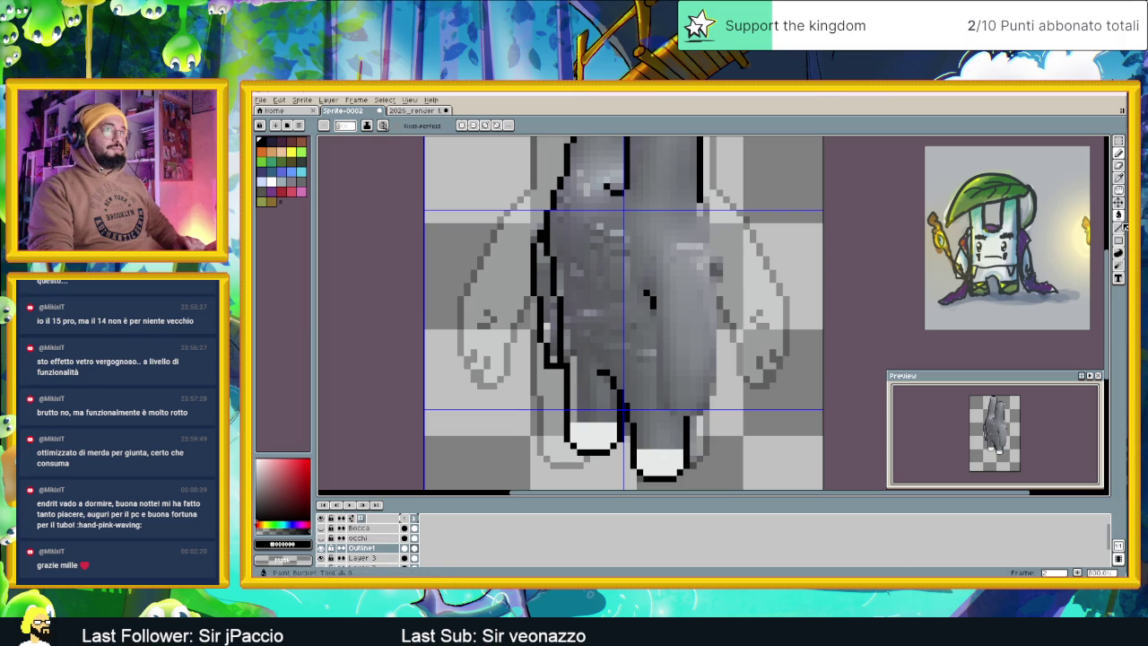
pyautogui.press('m')
# Draw a new diagonal outline down the right arm toward the hand, cleaning stray pixels
pyautogui.moveTo(658, 310)
pyautogui.mouseDown()
pyautogui.moveTo(667, 350)
pyautogui.moveTo(663, 319)
pyautogui.mouseUp()
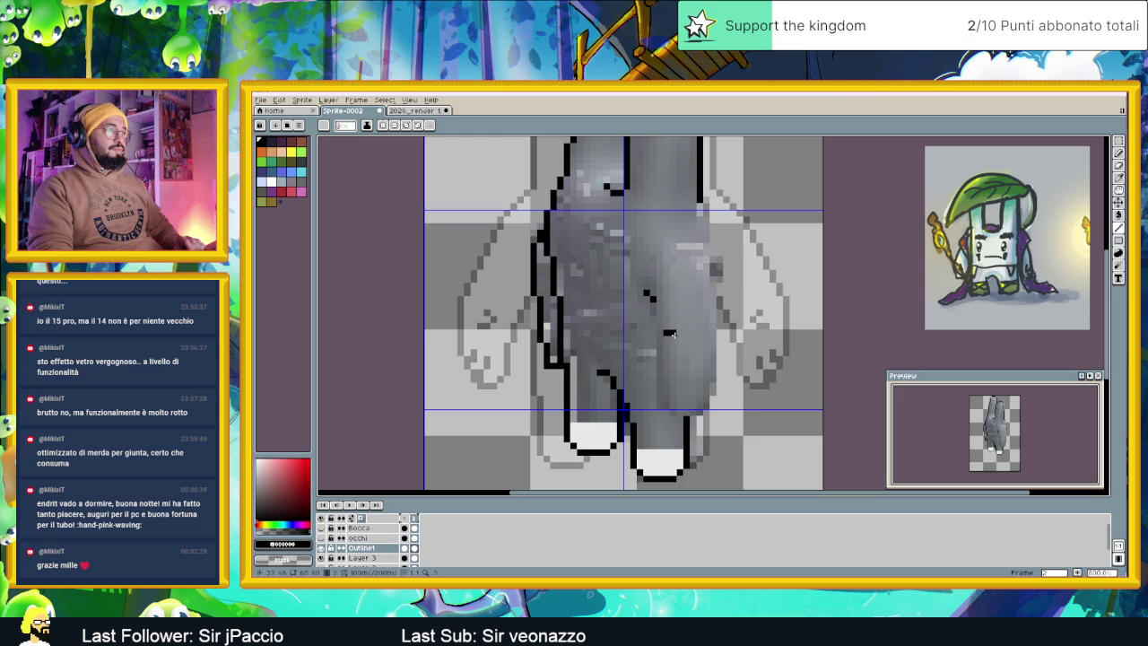
pyautogui.click(666, 333)
pyautogui.click(652, 295)
pyautogui.moveTo(659, 300); pyautogui.dragTo(678, 352)
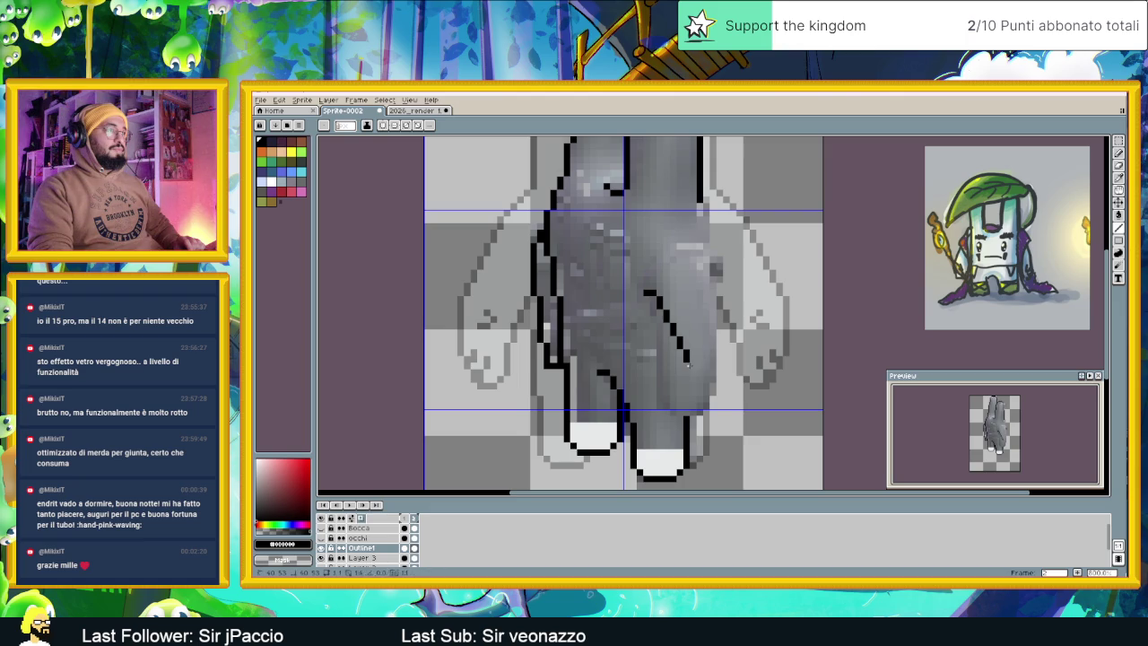
pyautogui.moveTo(686, 363); pyautogui.dragTo(693, 416)
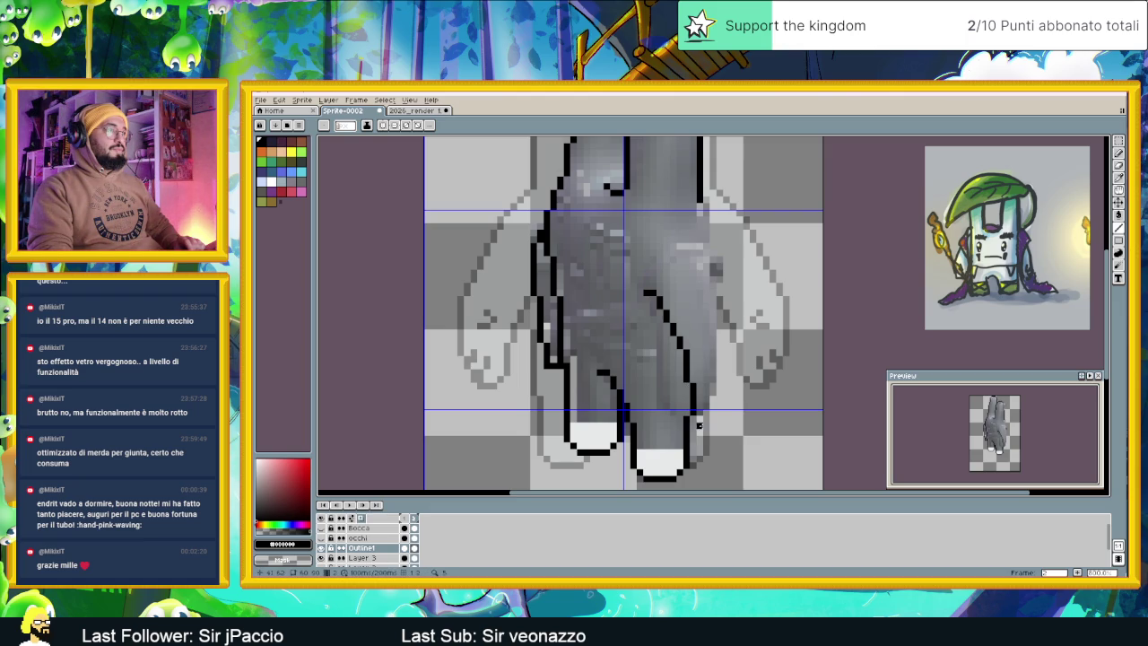
pyautogui.click(646, 293)
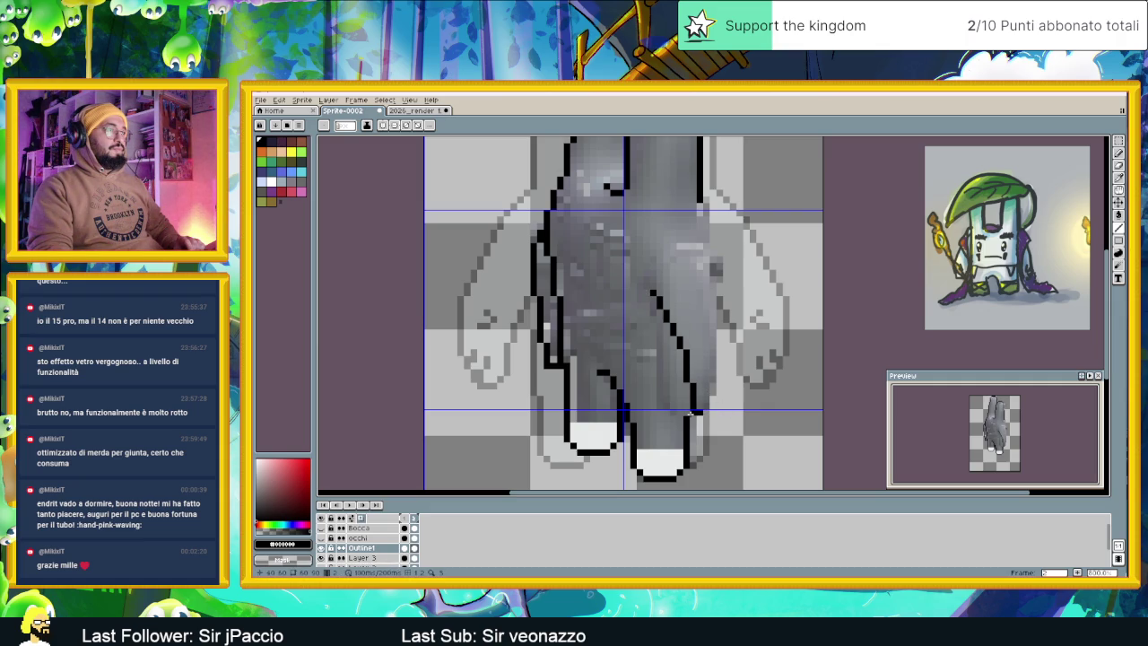
# Curve the outline's end up-right and add a short vertical stroke upward
pyautogui.click(707, 412)
pyautogui.click(727, 406)
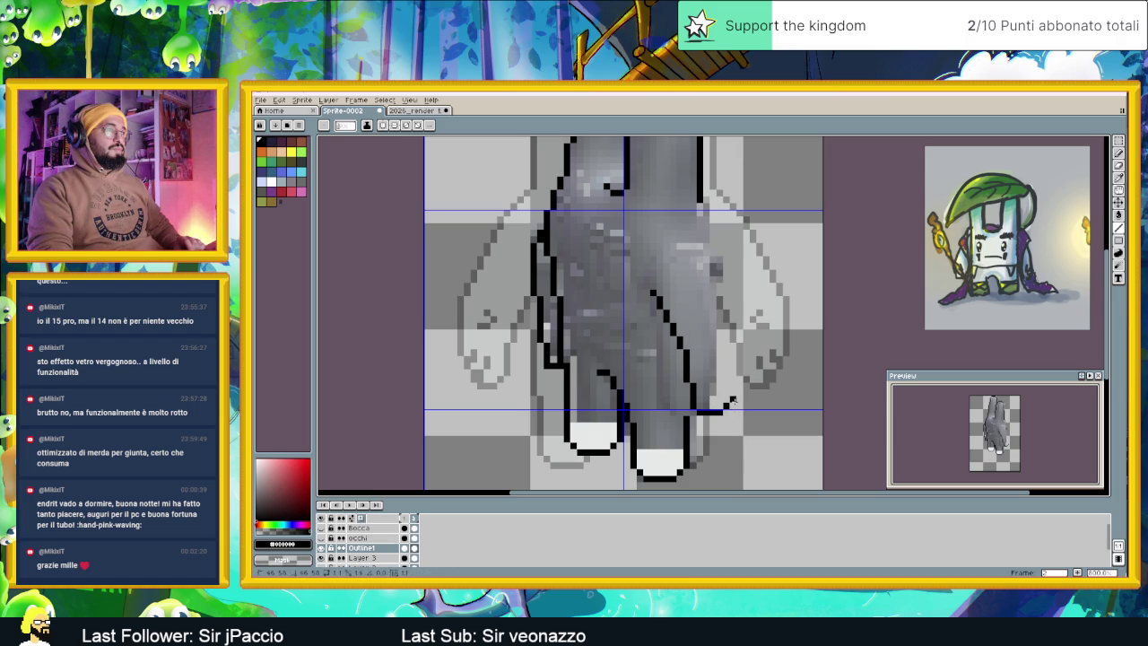
pyautogui.moveTo(739, 393); pyautogui.dragTo(740, 363)
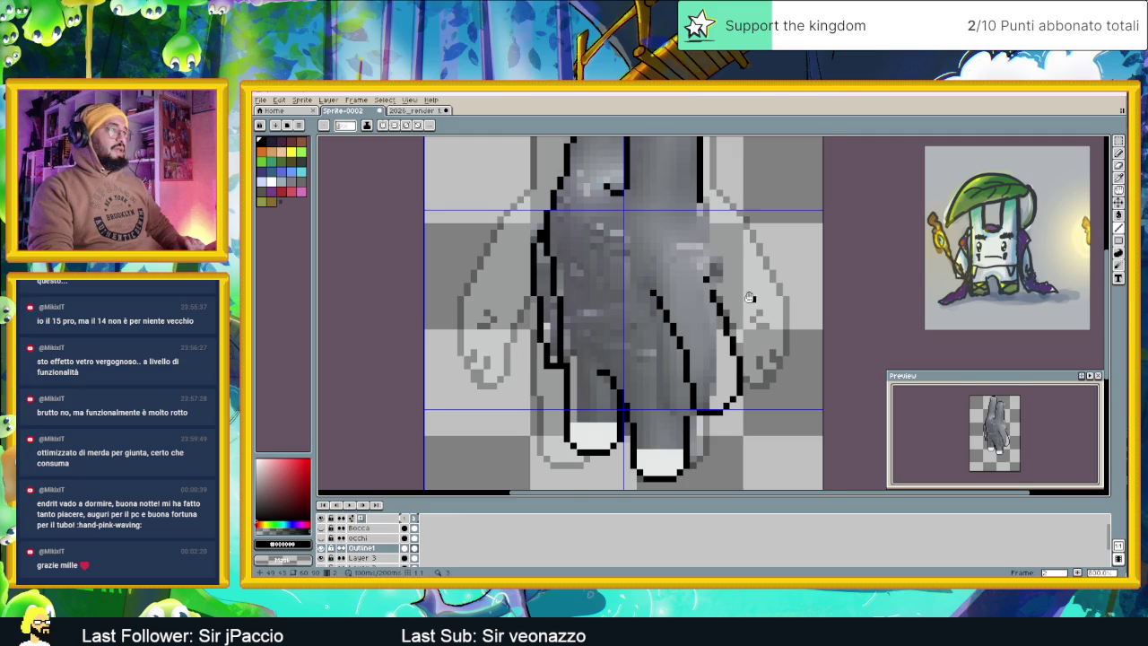
pyautogui.moveTo(707, 284); pyautogui.dragTo(687, 341)
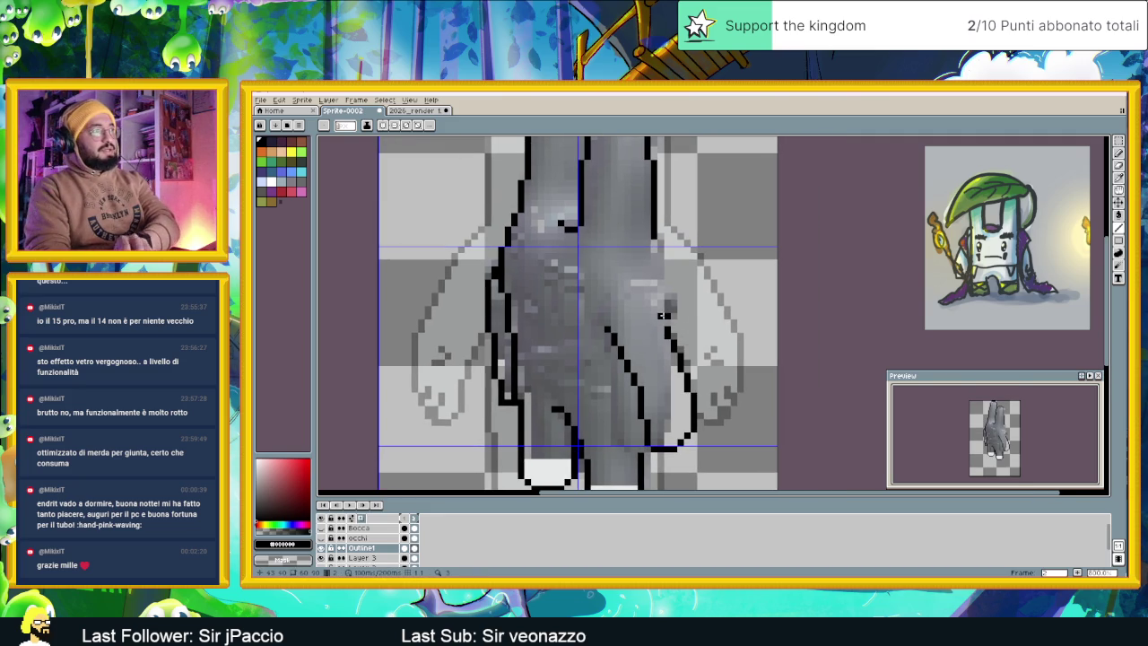
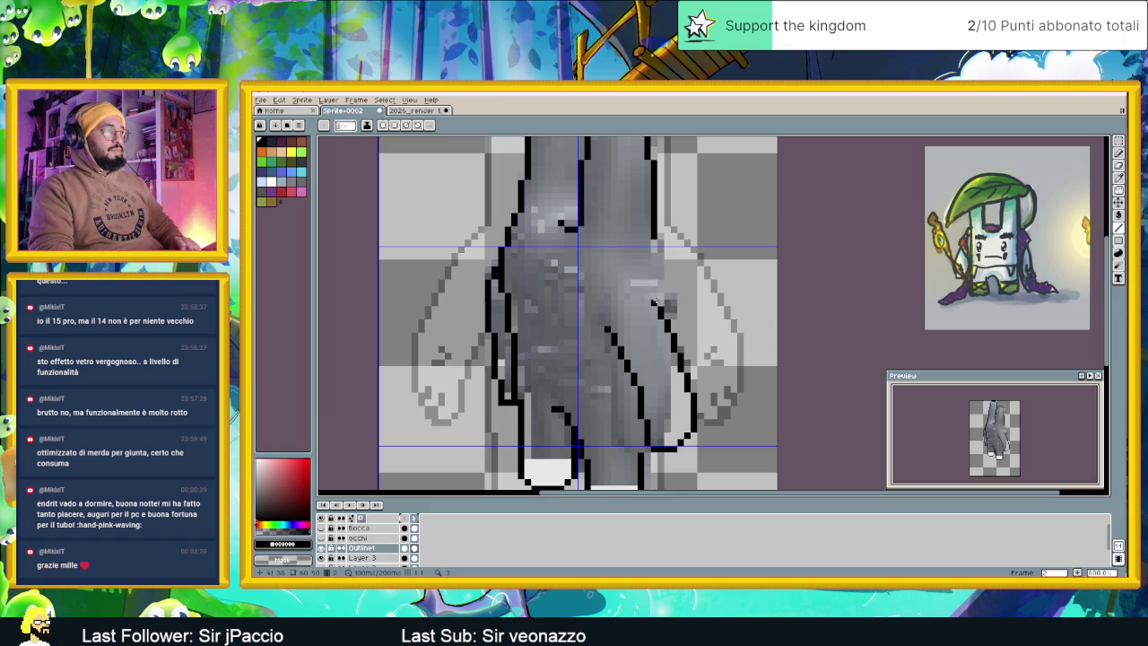
# Trace black outline pixels down the hand's right edge in frame 2, following the reference
pyautogui.moveTo(660, 242); pyautogui.dragTo(660, 296)
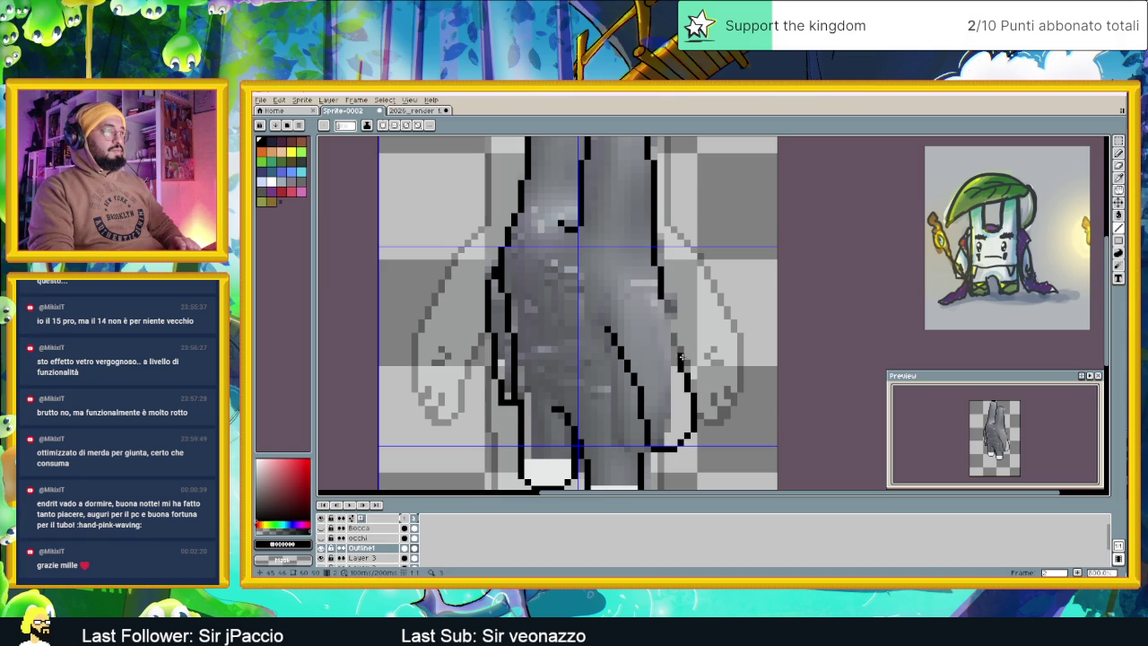
pyautogui.moveTo(680, 357)
pyautogui.mouseDown()
pyautogui.moveTo(687, 387)
pyautogui.moveTo(687, 362)
pyautogui.mouseUp()
pyautogui.moveTo(681, 350); pyautogui.dragTo(680, 345)
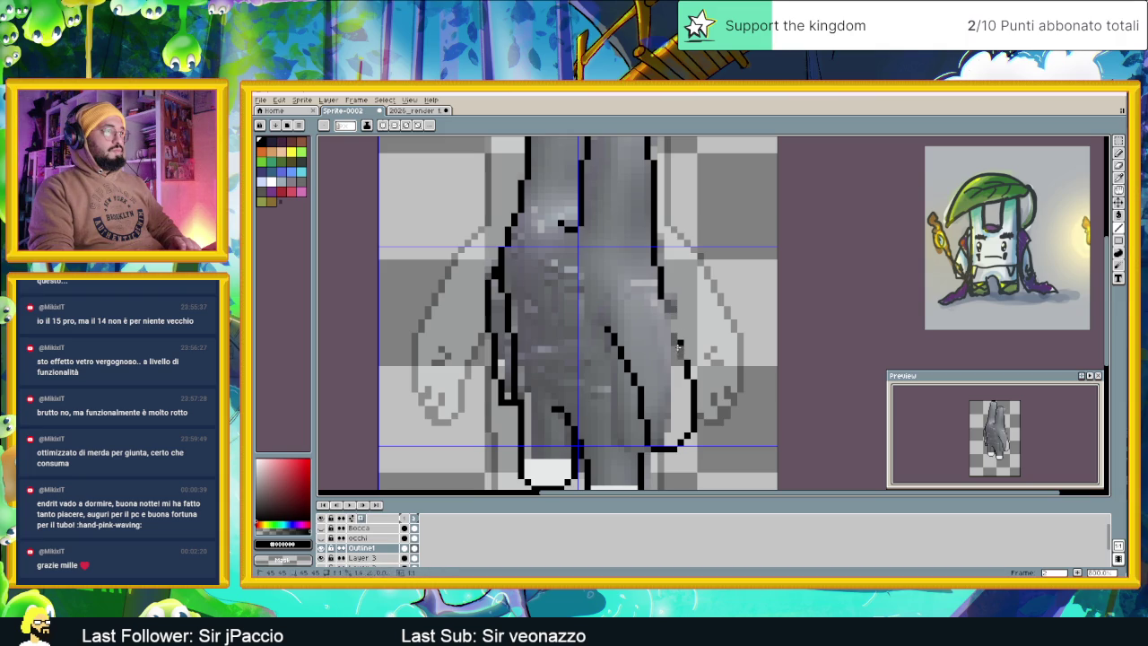
pyautogui.click(674, 341)
pyautogui.moveTo(674, 340); pyautogui.dragTo(661, 309)
pyautogui.click(667, 312)
pyautogui.moveTo(665, 308); pyautogui.dragTo(661, 303)
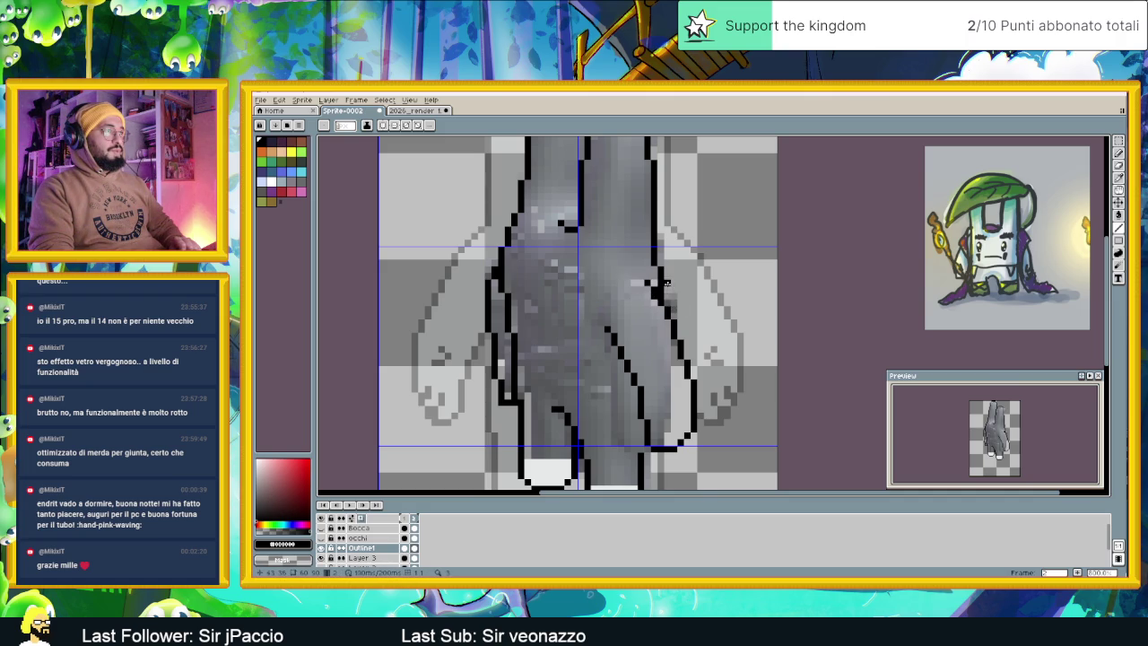
pyautogui.scroll(-2, 666, 283)
pyautogui.scroll(1, 678, 300)
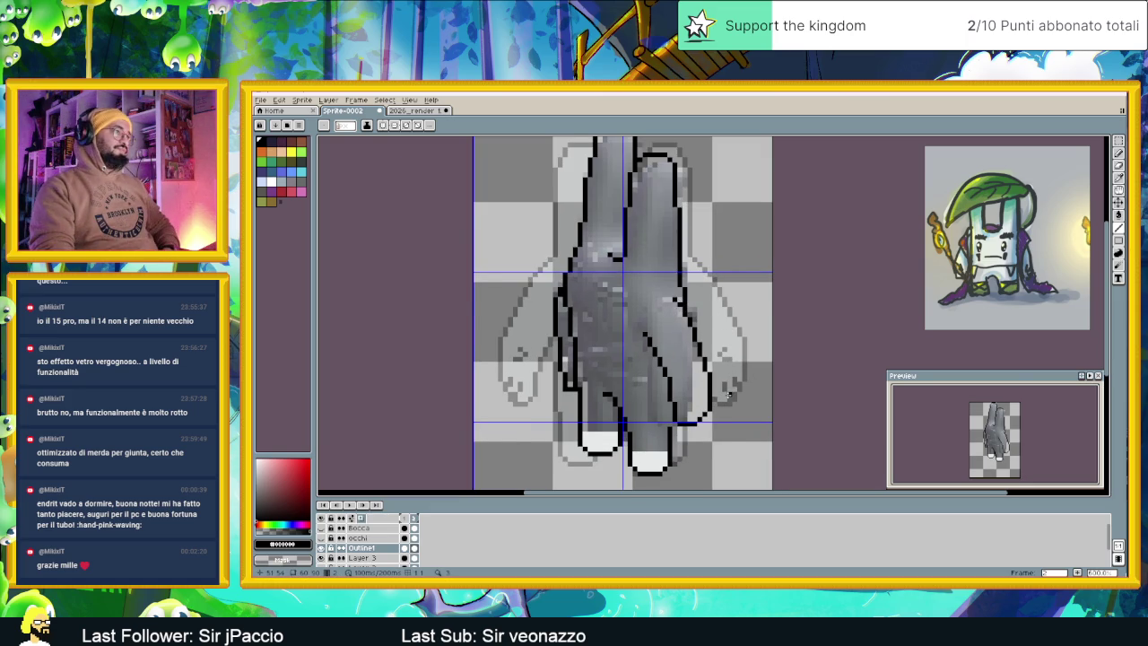
pyautogui.scroll(-1, 729, 394)
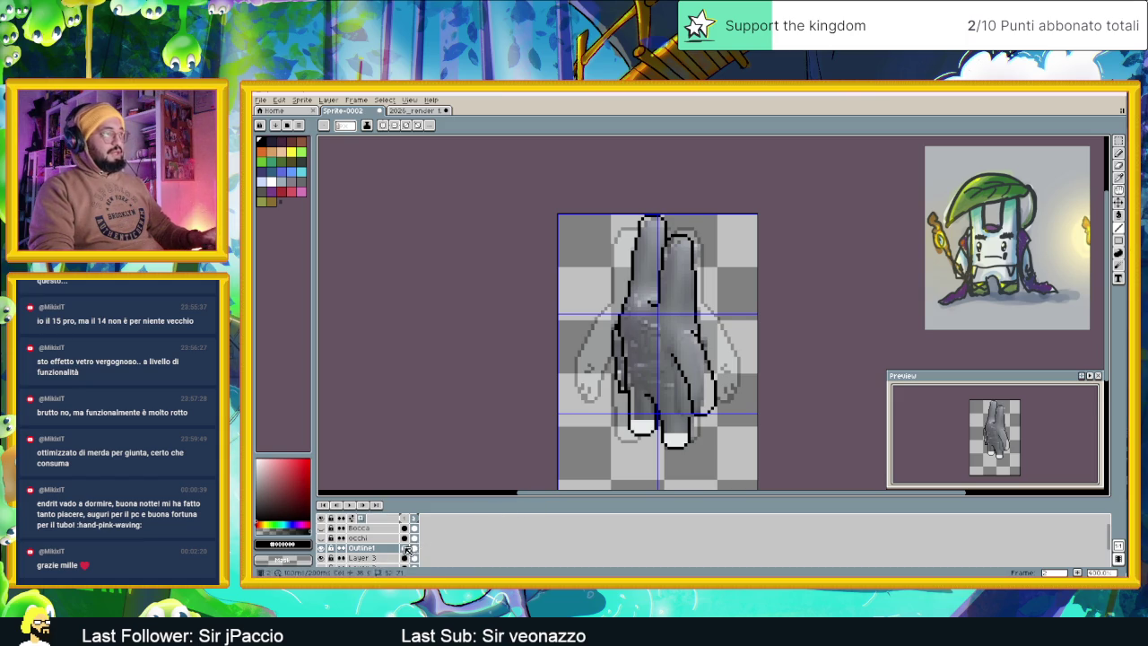
# Flip between frames 1 and 2 and settle on the second frame
pyautogui.click(403, 548)
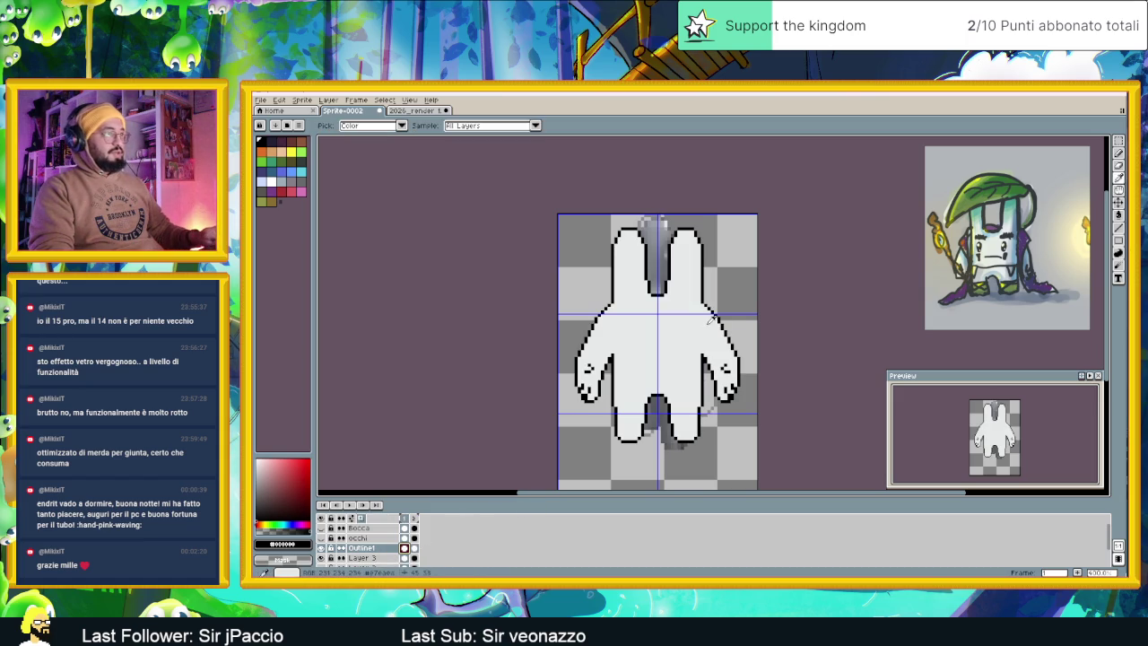
pyautogui.click(1119, 216)
pyautogui.press('Right')
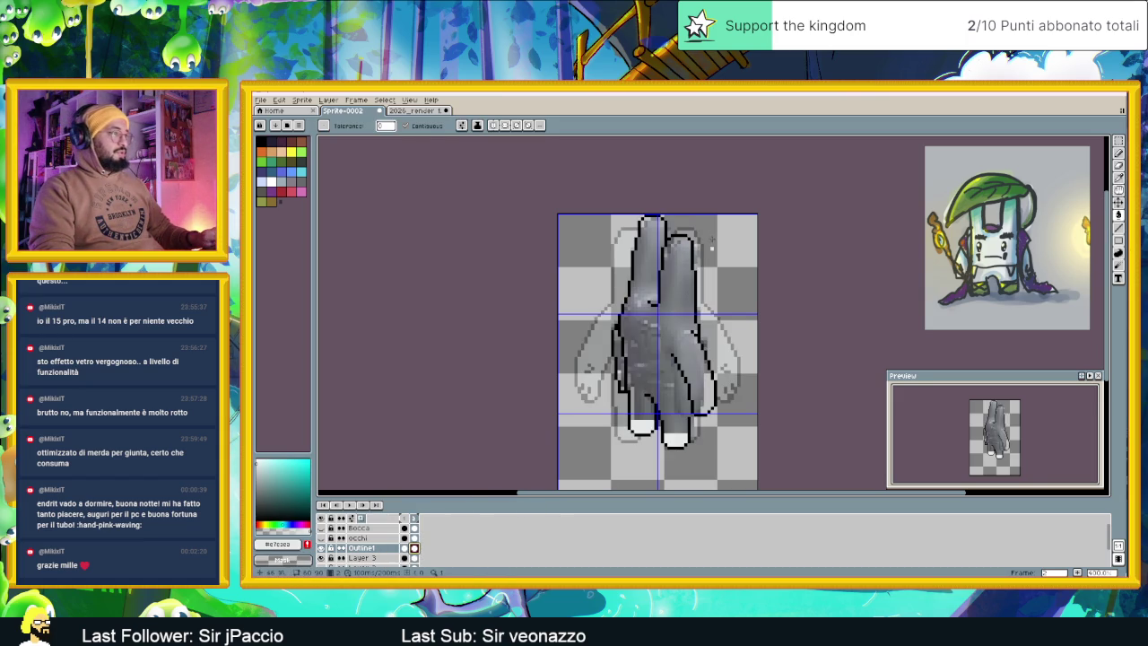
pyautogui.press('Left')
pyautogui.press('v')
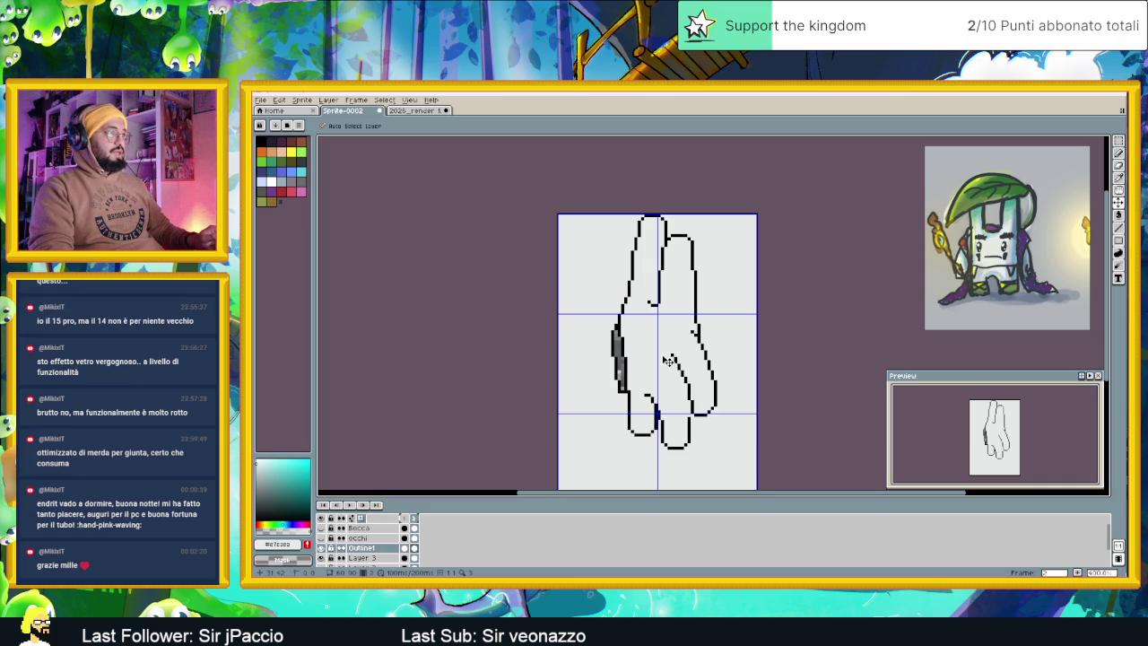
pyautogui.press('Right')
pyautogui.scroll(1, 701, 411)
# Try a black paint-bucket fill on the hand, then undo it
pyautogui.press('g')
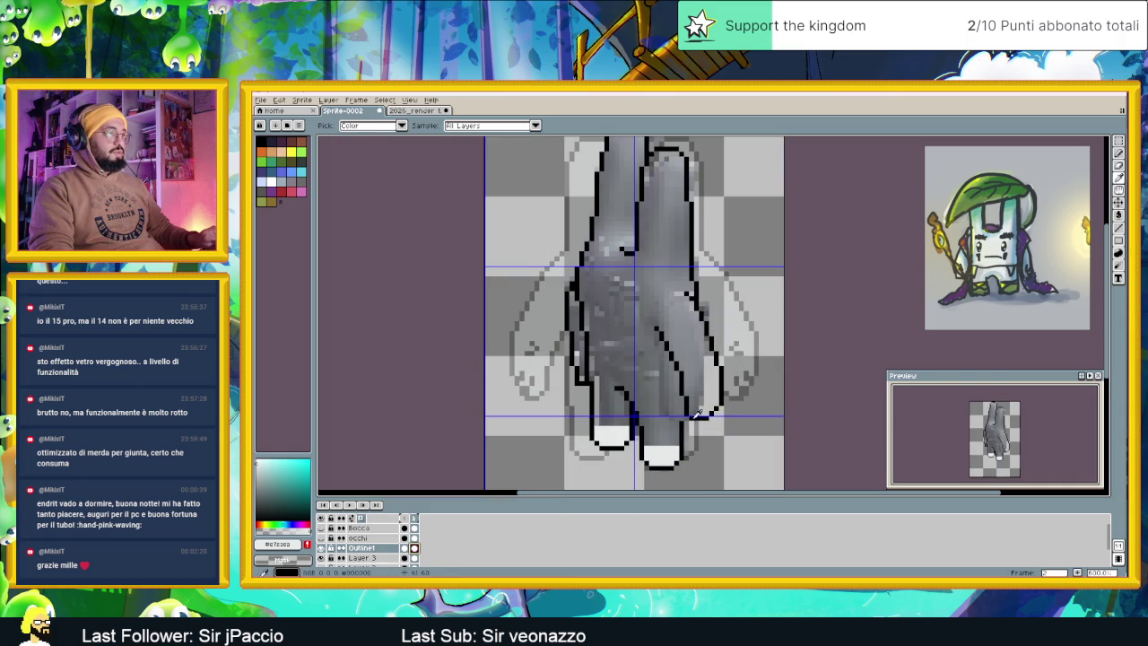
pyautogui.keyDown('alt'); pyautogui.click(687, 423); pyautogui.keyUp('alt')
pyautogui.scroll(1, 687, 423)
pyautogui.click(698, 421)
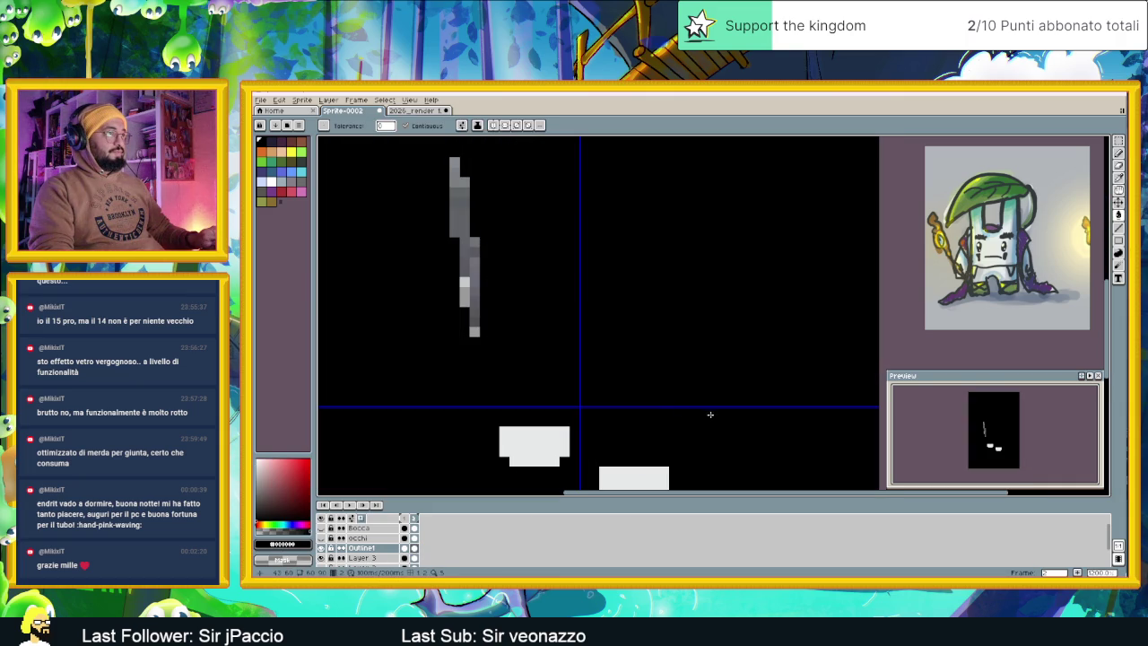
pyautogui.press('v')
pyautogui.hotkey('ctrl', 'z')
# Bucket-fill the hand's interior in frame 2 with white
pyautogui.press('b')
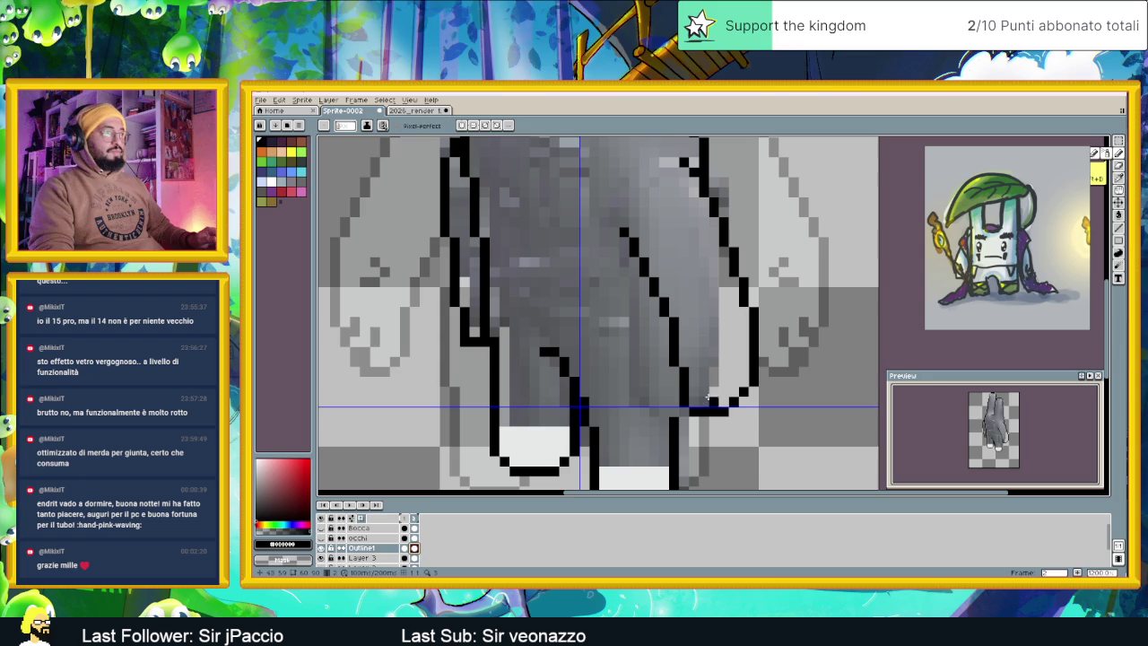
pyautogui.press('g')
pyautogui.click(270, 181)
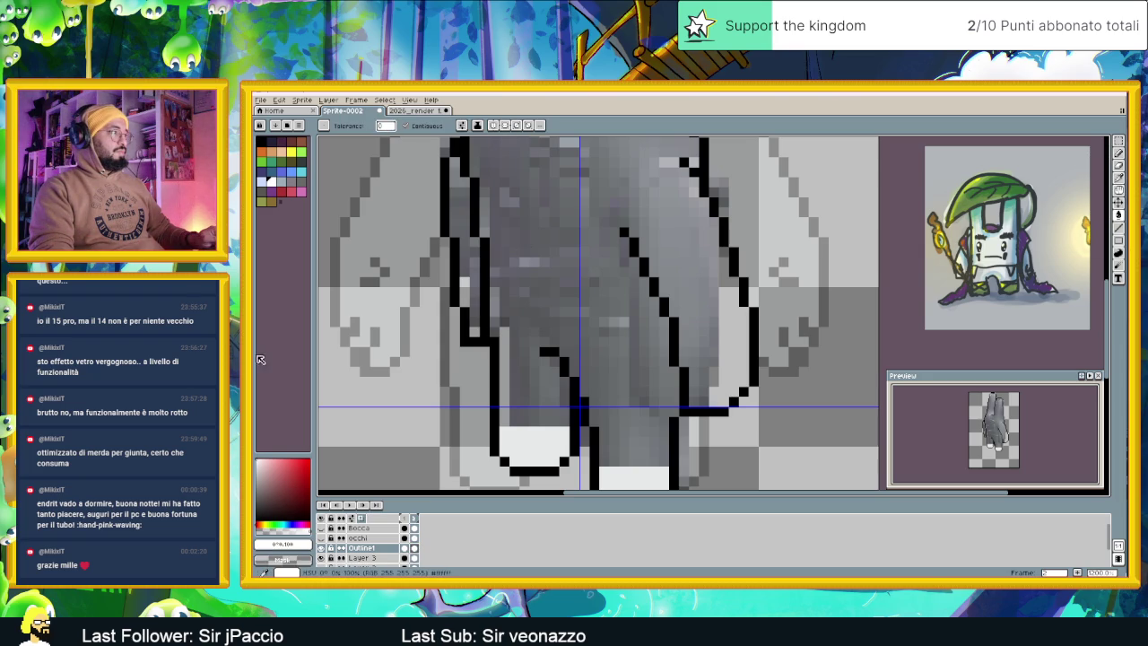
pyautogui.click(404, 548)
pyautogui.keyDown('alt'); pyautogui.click(515, 305); pyautogui.keyUp('alt')
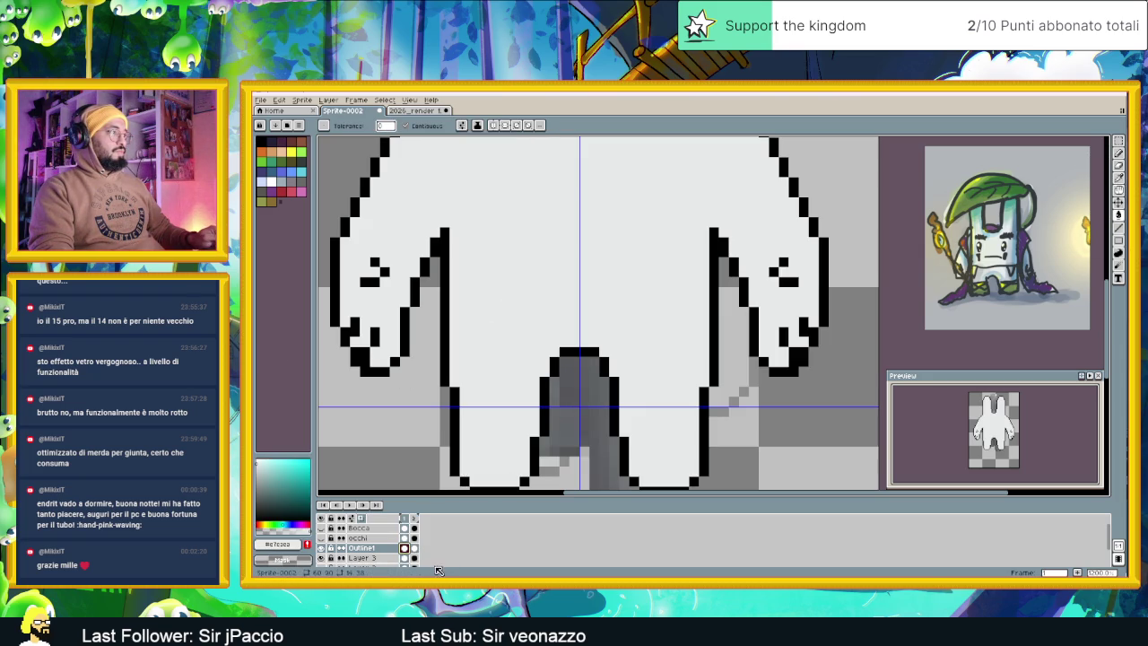
pyautogui.click(414, 548)
pyautogui.click(674, 212)
pyautogui.scroll(-4, 664, 225)
pyautogui.scroll(1, 664, 226)
# Fill the strip left of the hand outline white and hide the onion-skin ghosts
pyautogui.click(575, 259)
pyautogui.scroll(-1, 552, 306)
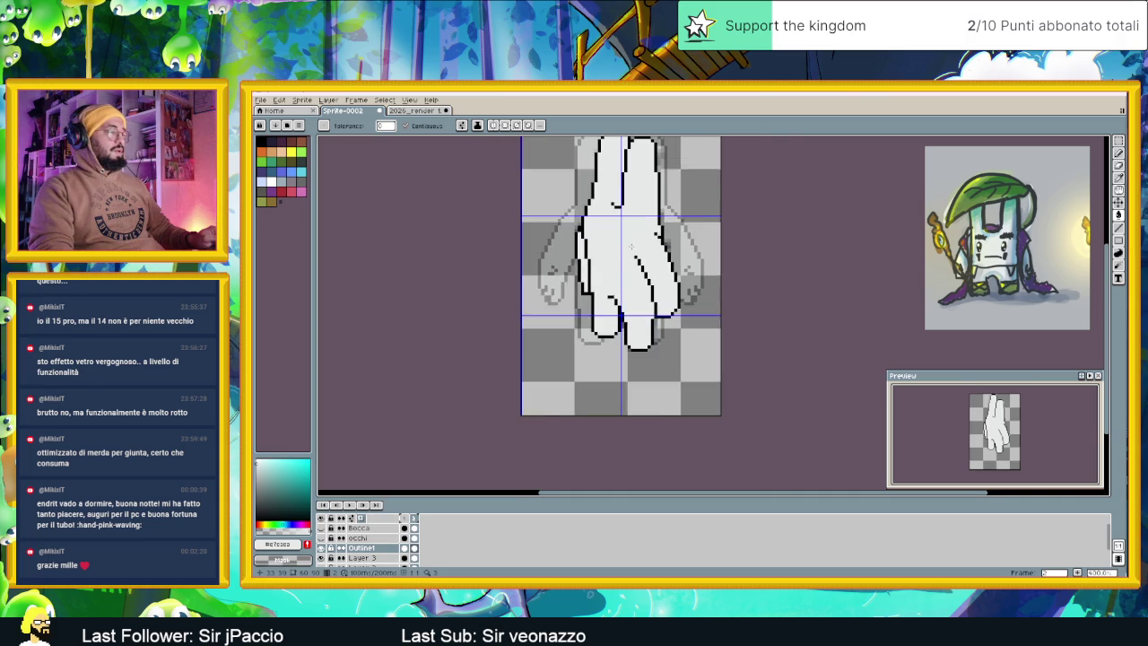
pyautogui.scroll(-1, 529, 359)
pyautogui.click(361, 518)
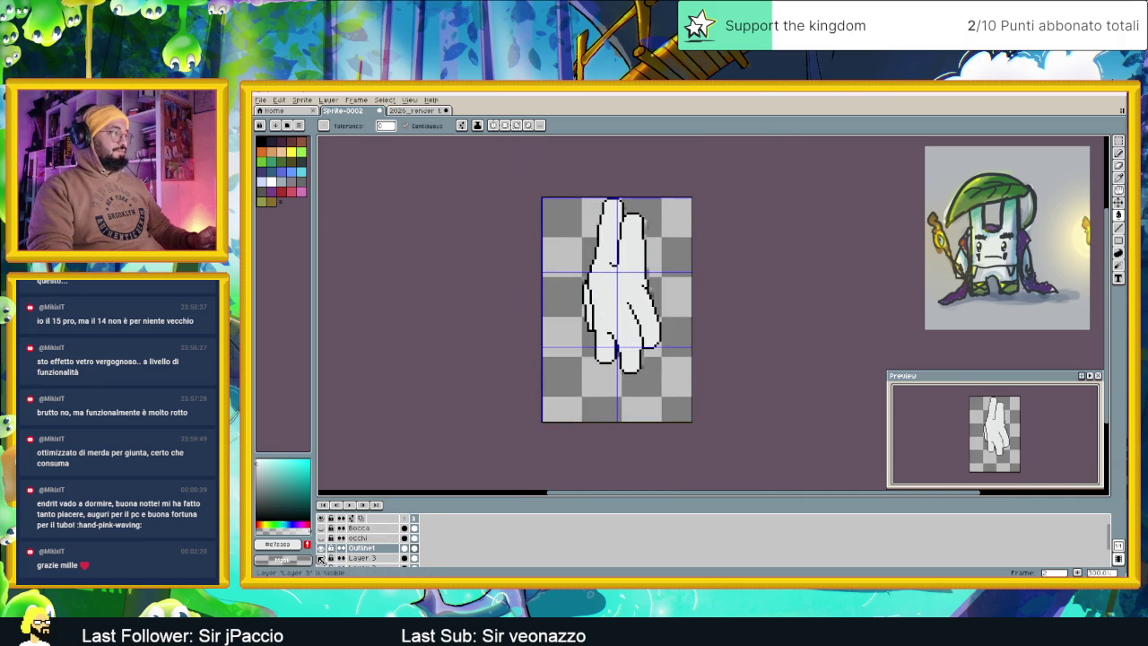
# Alternate between frame 1's figure and frame 2's white hand to compare them
pyautogui.click(408, 520)
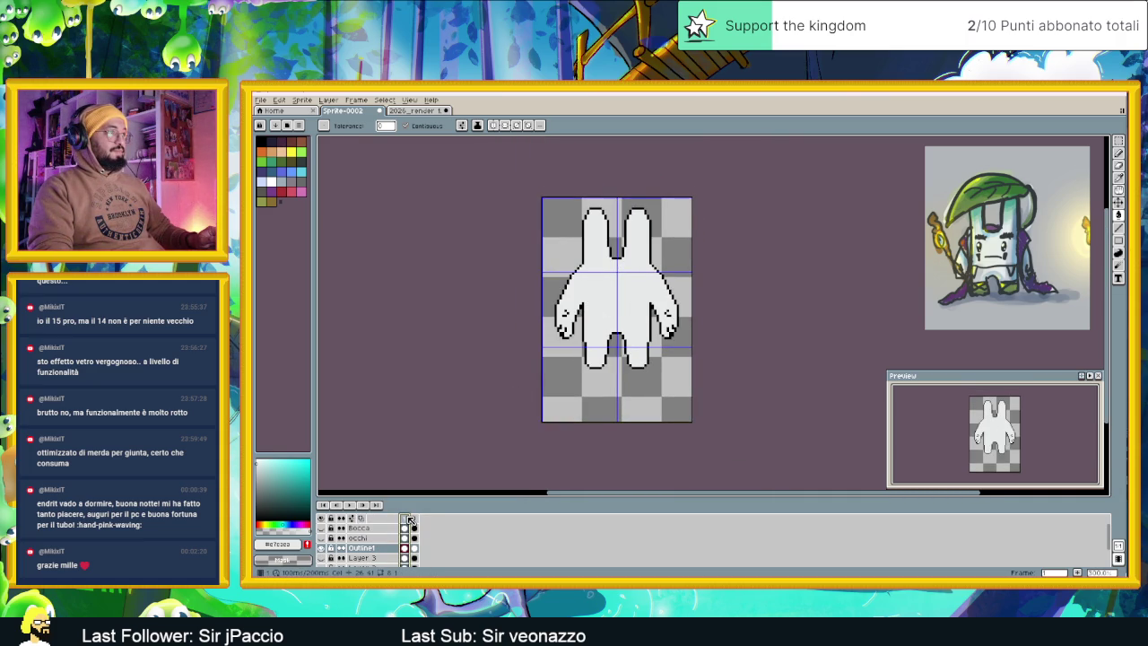
pyautogui.click(421, 523)
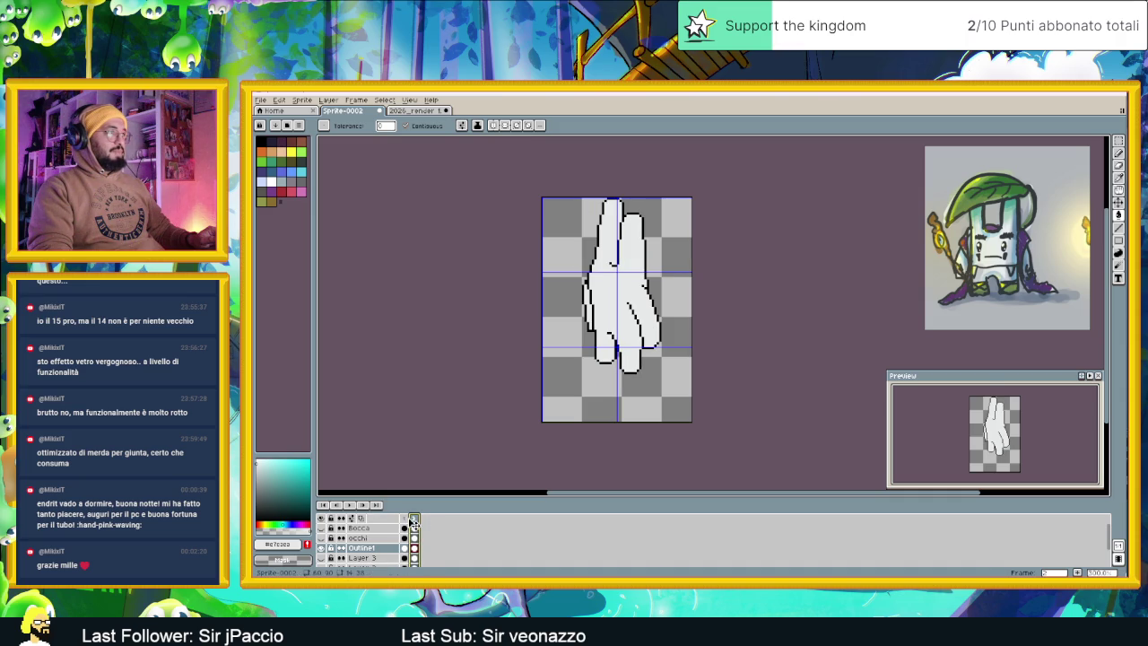
pyautogui.click(409, 521)
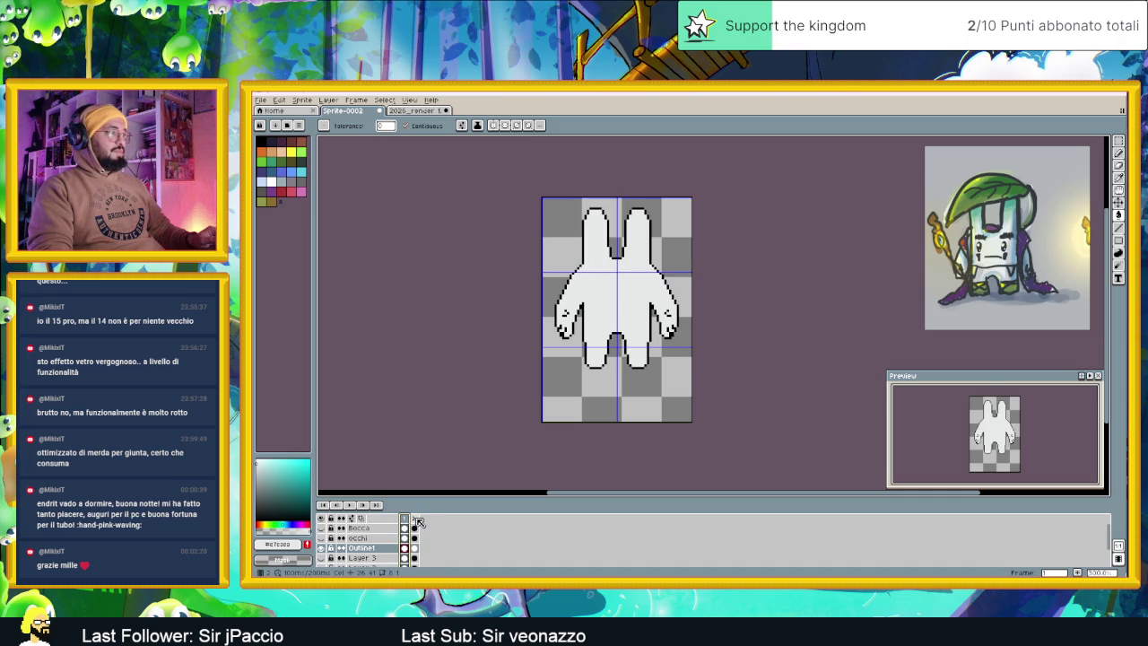
pyautogui.click(417, 522)
pyautogui.click(409, 521)
pyautogui.click(417, 522)
pyautogui.click(409, 520)
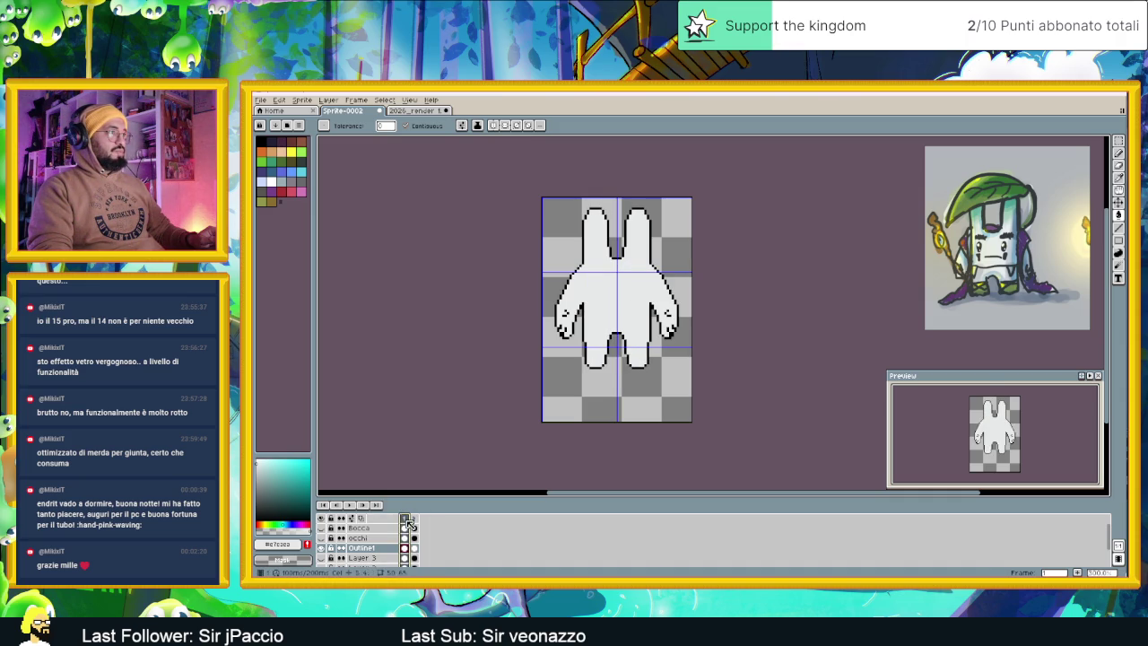
pyautogui.click(417, 523)
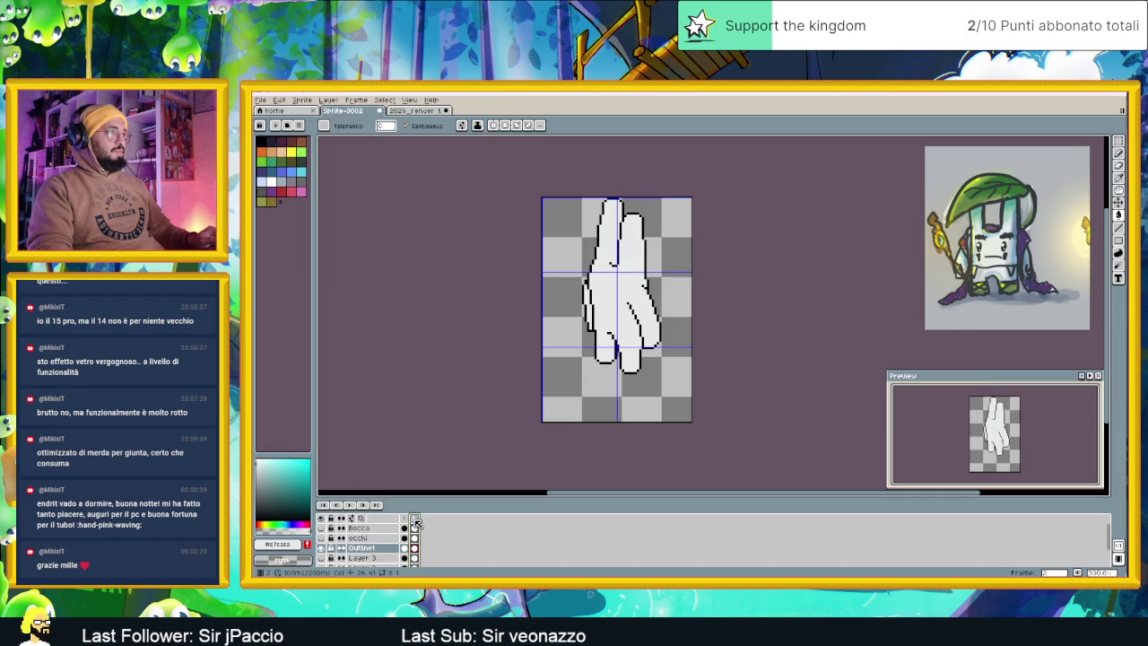
pyautogui.click(409, 521)
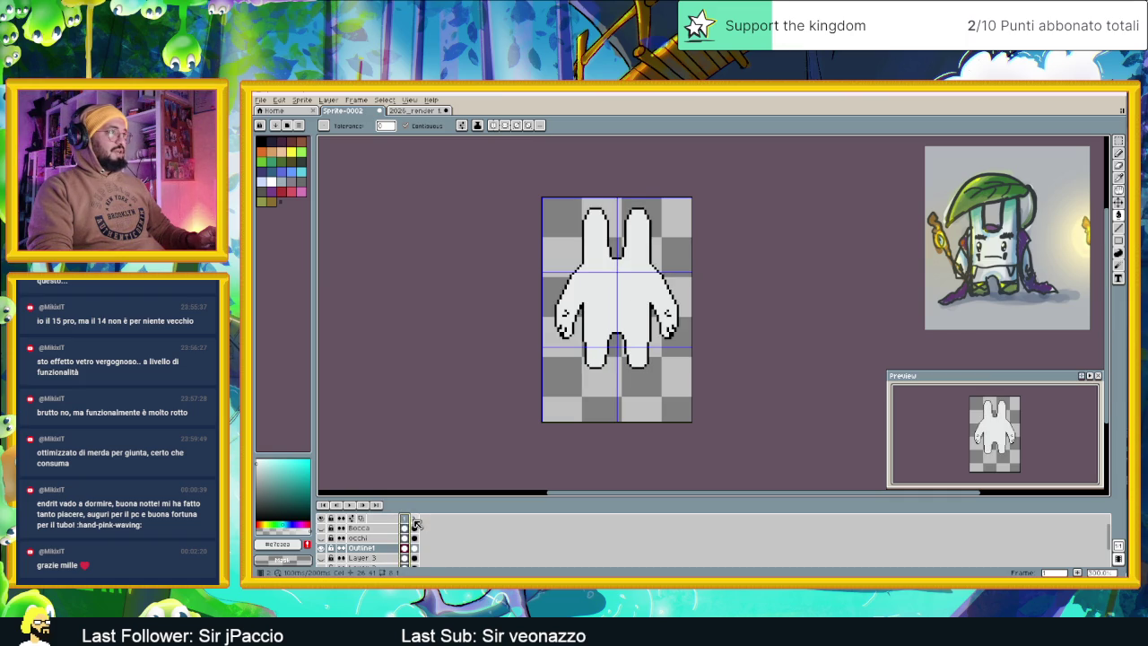
pyautogui.click(417, 523)
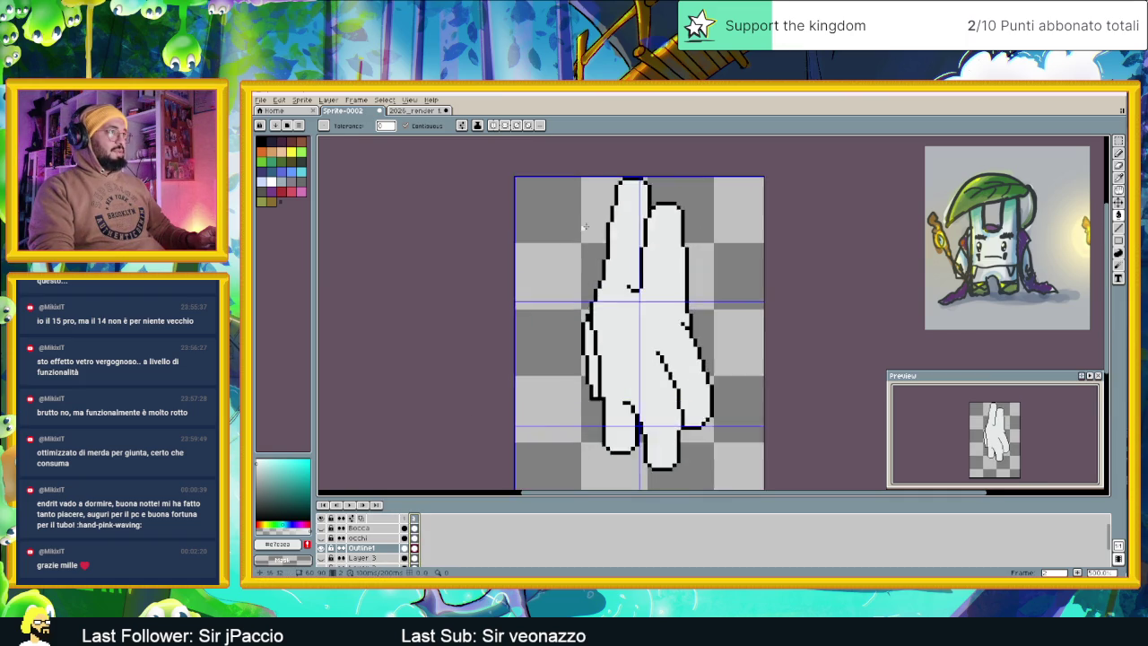
pyautogui.scroll(2, 633, 209)
pyautogui.scroll(1, 634, 209)
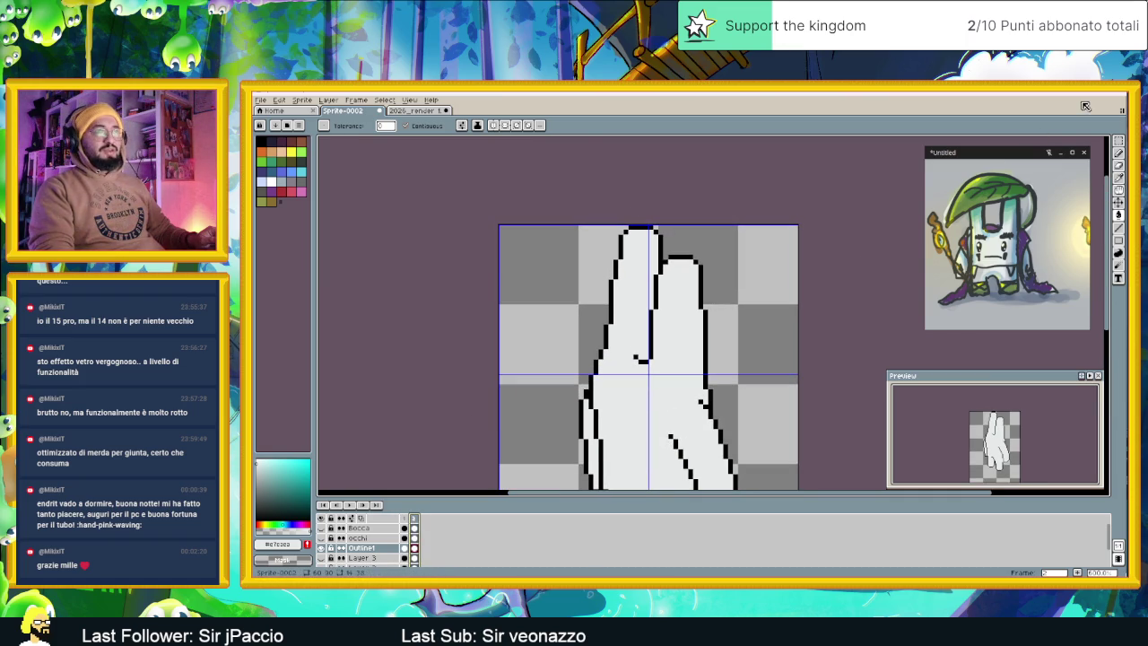
# Select the taller finger's top and nudge it down one pixel
pyautogui.press('m')
pyautogui.scroll(1, 610, 225)
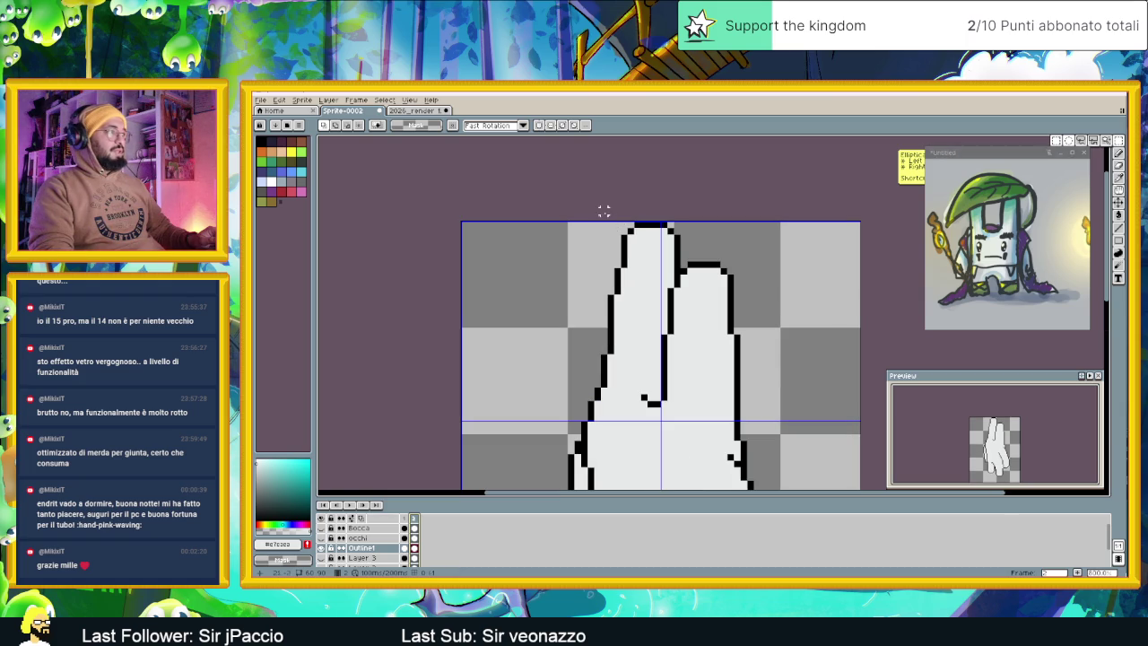
pyautogui.moveTo(610, 216); pyautogui.dragTo(705, 254)
pyautogui.press('Down')
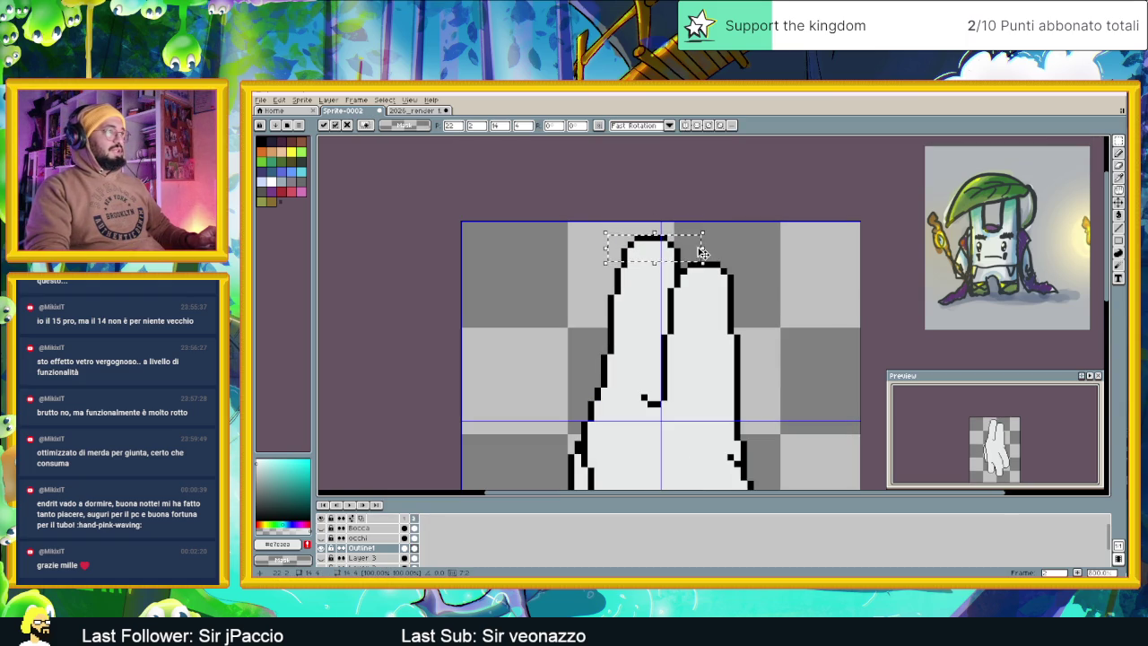
pyautogui.click(599, 265)
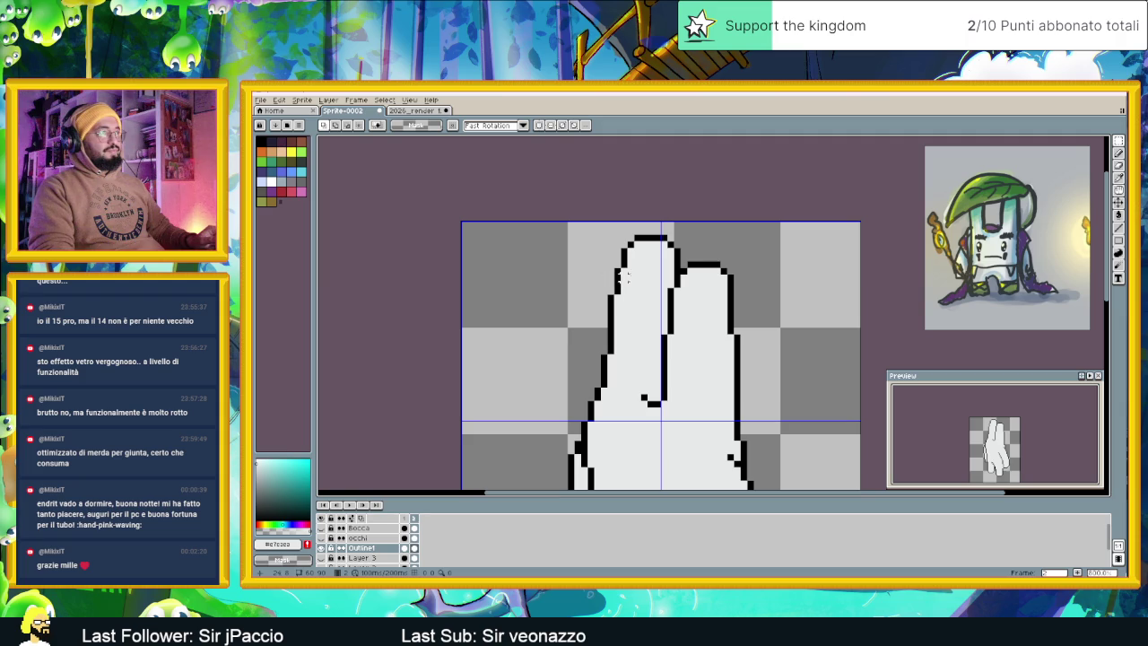
# Undo and redo the finger-top edits to settle on a rounded tip, then deselect
pyautogui.hotkey('ctrl', 'z')
pyautogui.hotkey('ctrl', 'z')
pyautogui.hotkey('ctrl', 'z')
pyautogui.hotkey('ctrl', 'z')
pyautogui.hotkey('ctrl', 'z')
pyautogui.hotkey('ctrl', 'y')
pyautogui.hotkey('ctrl', 'z')
pyautogui.hotkey('ctrl', 'y')
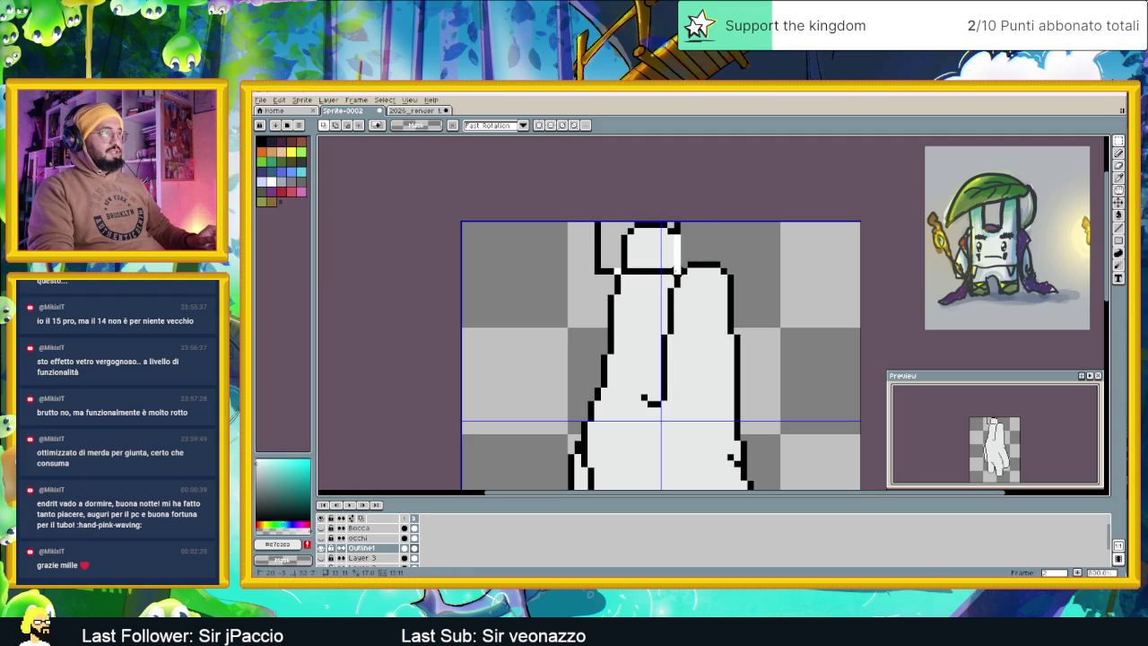
pyautogui.hotkey('ctrl', 'z')
pyautogui.hotkey('ctrl', 'v')
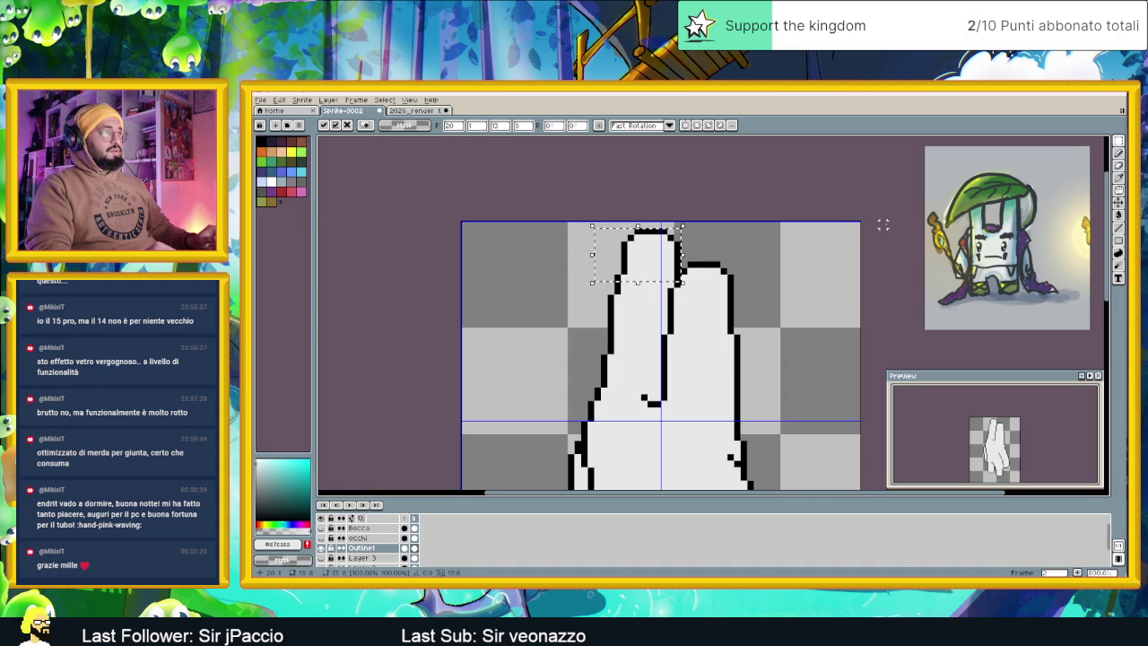
pyautogui.click(803, 298)
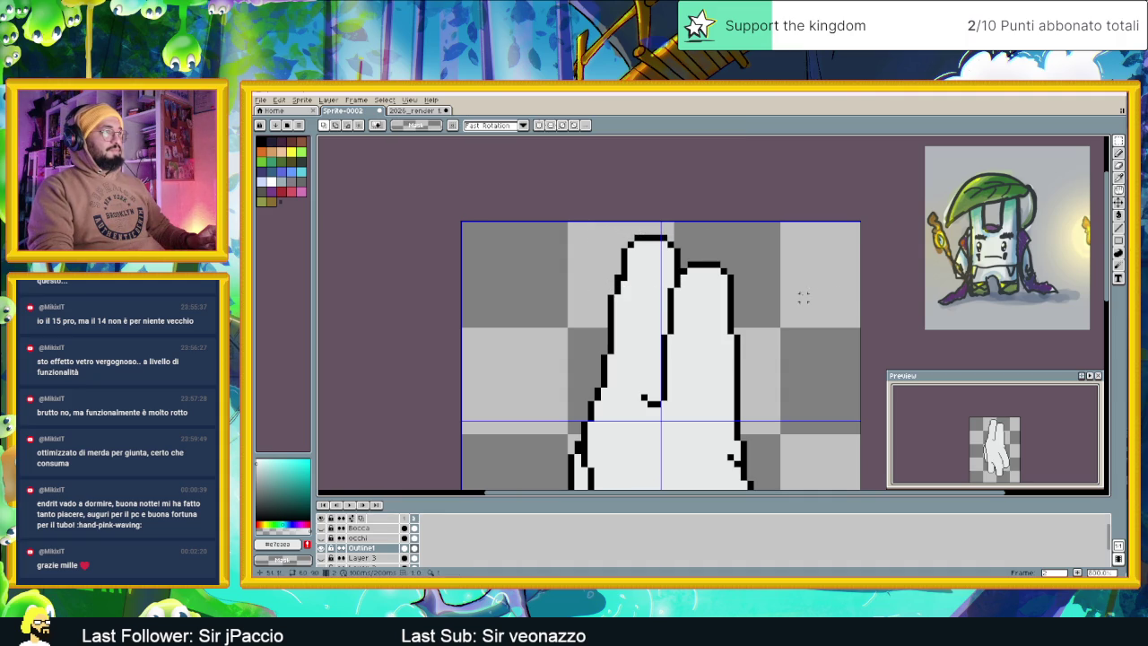
pyautogui.click(1119, 154)
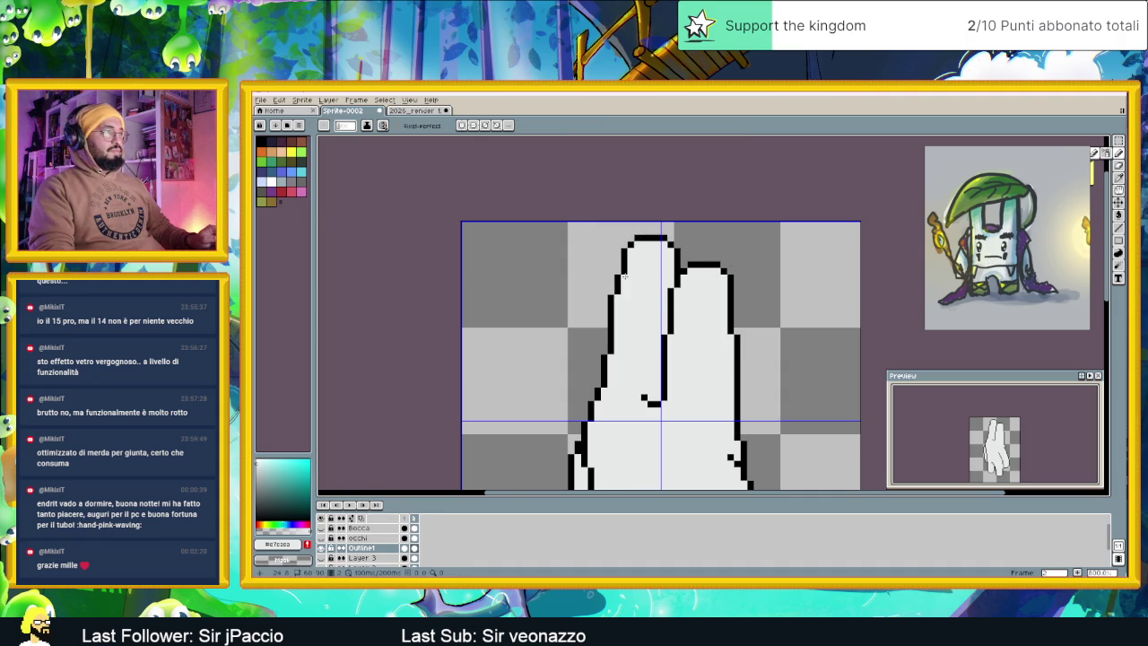
# Sample black from the outline and close the gap in the hand's left outline
pyautogui.scroll(-1, 578, 385)
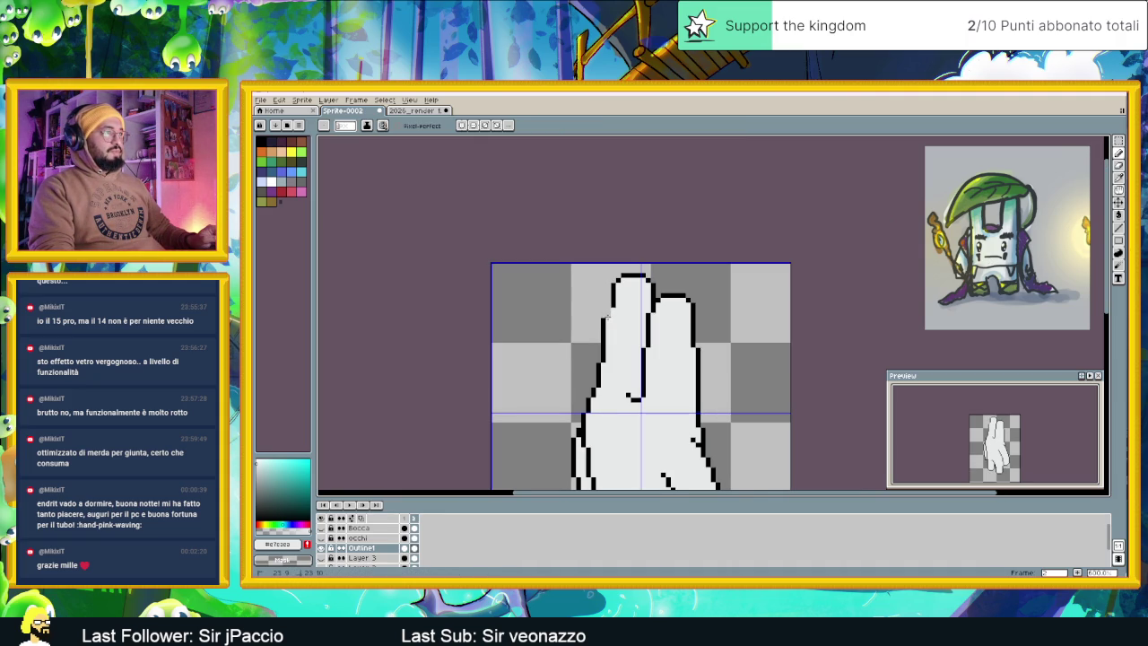
pyautogui.scroll(1, 607, 316)
pyautogui.press('alt')
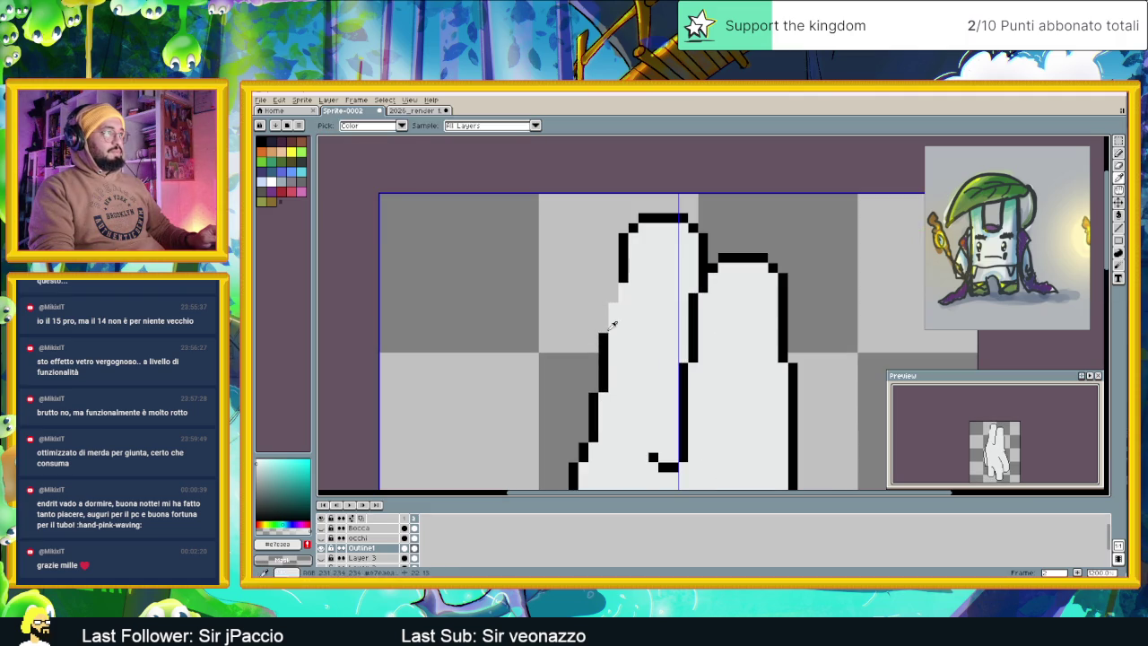
pyautogui.keyDown('alt'); pyautogui.click(611, 329); pyautogui.keyUp('alt')
pyautogui.moveTo(614, 328); pyautogui.dragTo(618, 287)
pyautogui.scroll(-3, 674, 363)
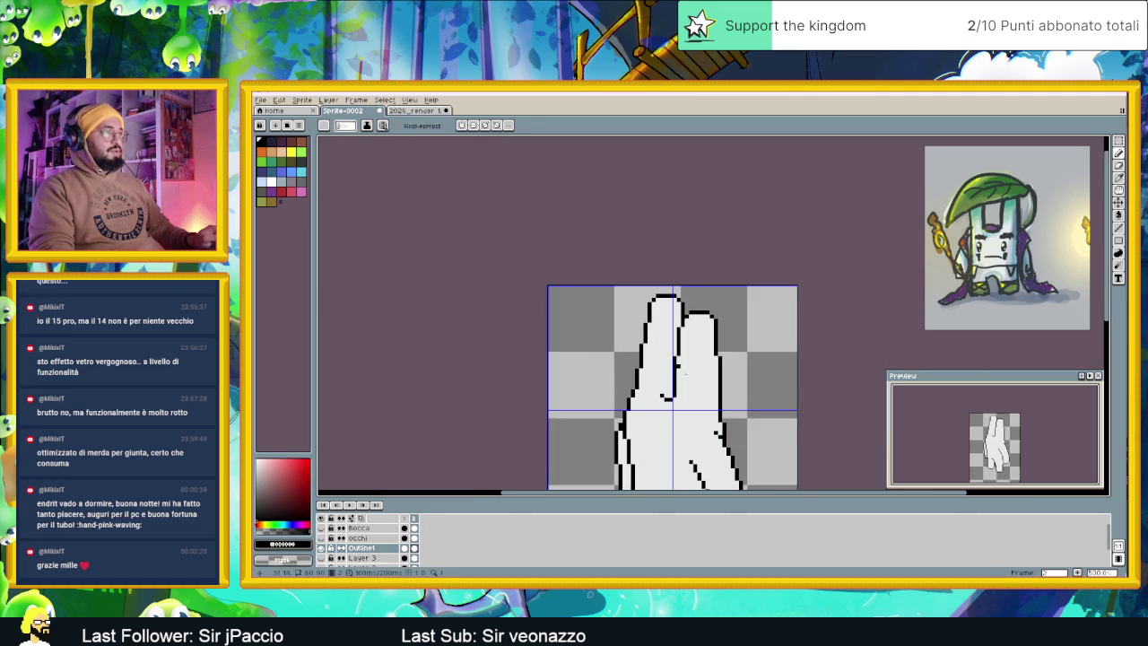
pyautogui.scroll(-1, 712, 340)
pyautogui.moveTo(711, 340)
pyautogui.mouseDown()
pyautogui.moveTo(699, 237)
pyautogui.moveTo(675, 258)
pyautogui.mouseUp()
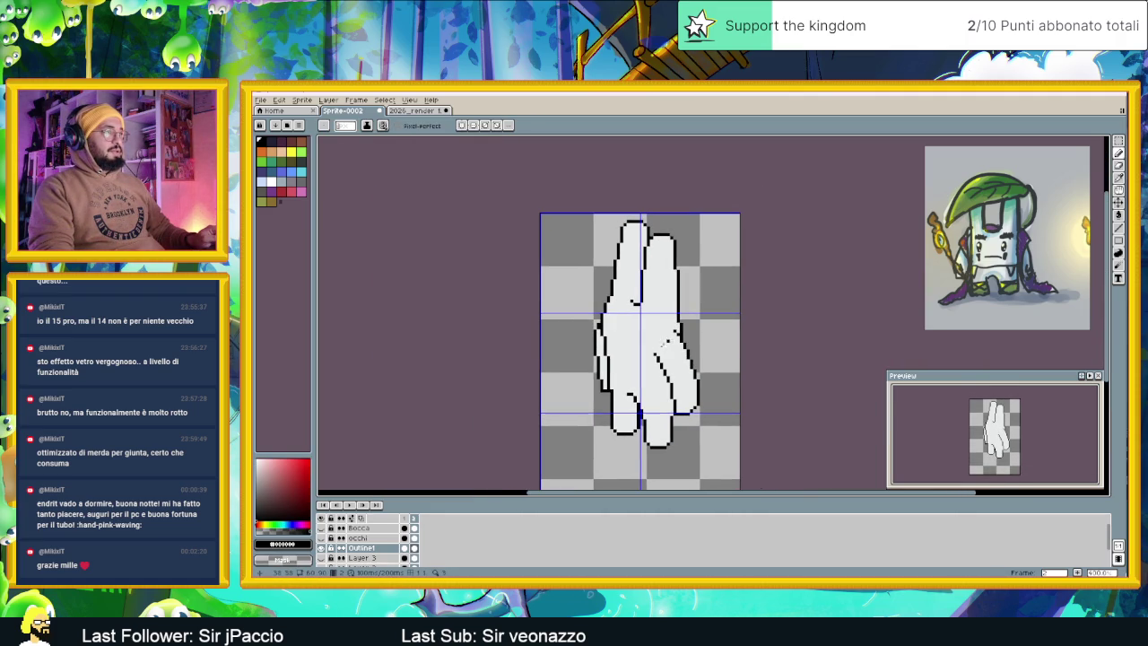
# Flip between the bunny frame and the hand frame to compare them
pyautogui.click(409, 520)
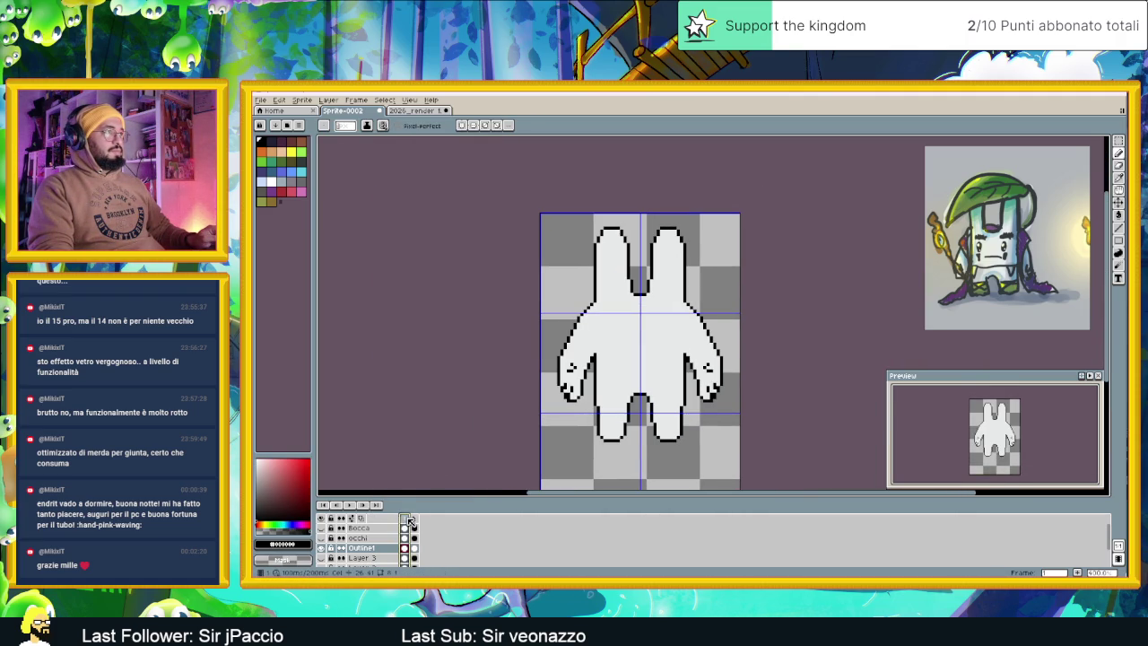
pyautogui.click(406, 520)
pyautogui.click(414, 523)
pyautogui.click(404, 520)
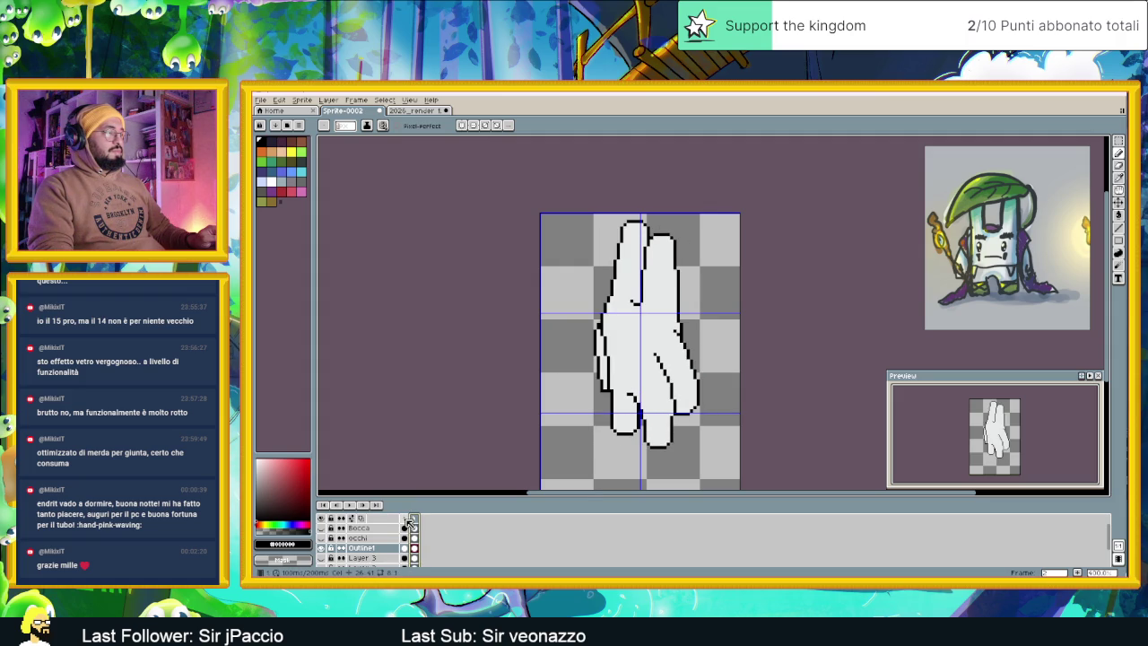
pyautogui.click(414, 522)
pyautogui.click(405, 520)
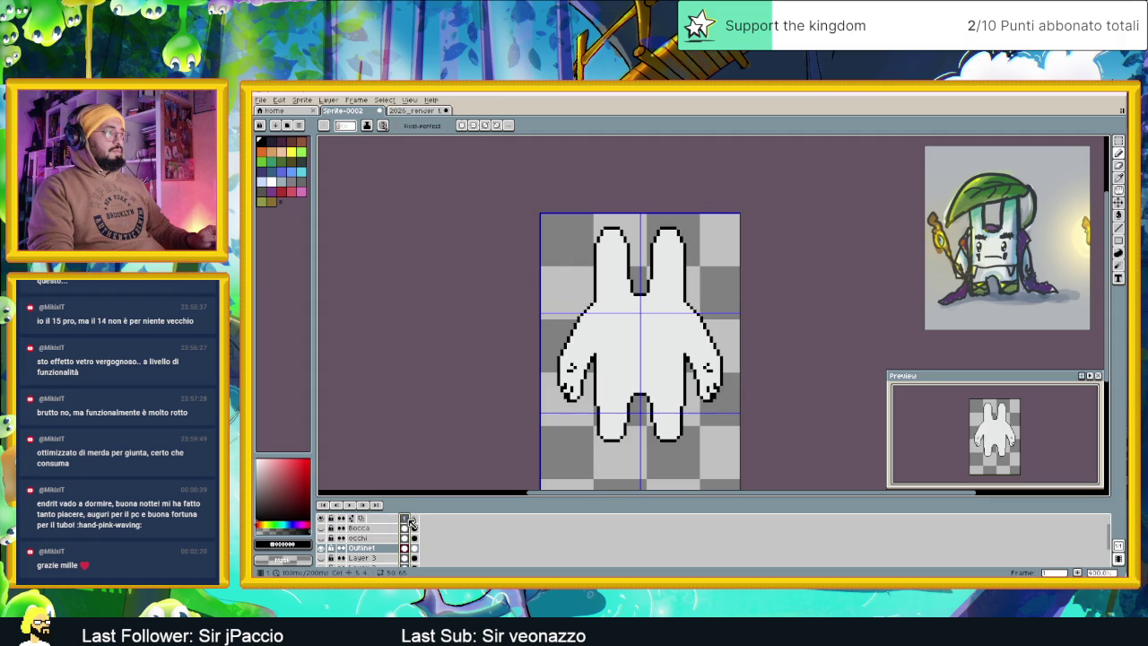
pyautogui.click(416, 523)
pyautogui.scroll(1, 617, 278)
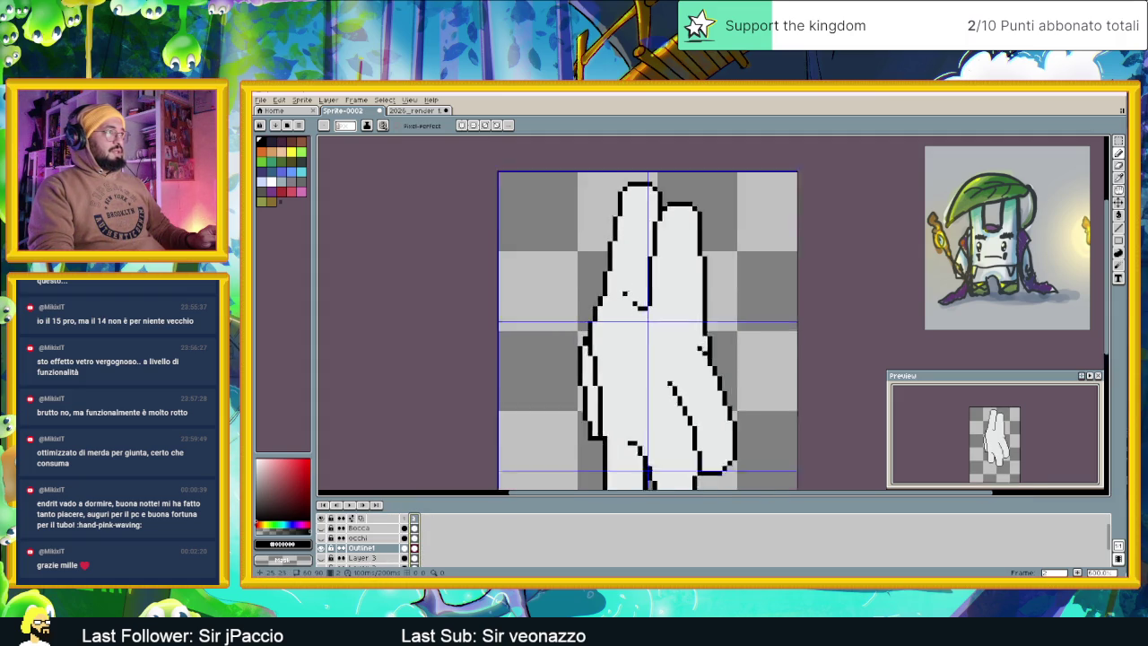
# Draw new black outline strokes along the fingers' inner and right edges
pyautogui.scroll(1, 616, 278)
pyautogui.scroll(1, 616, 278)
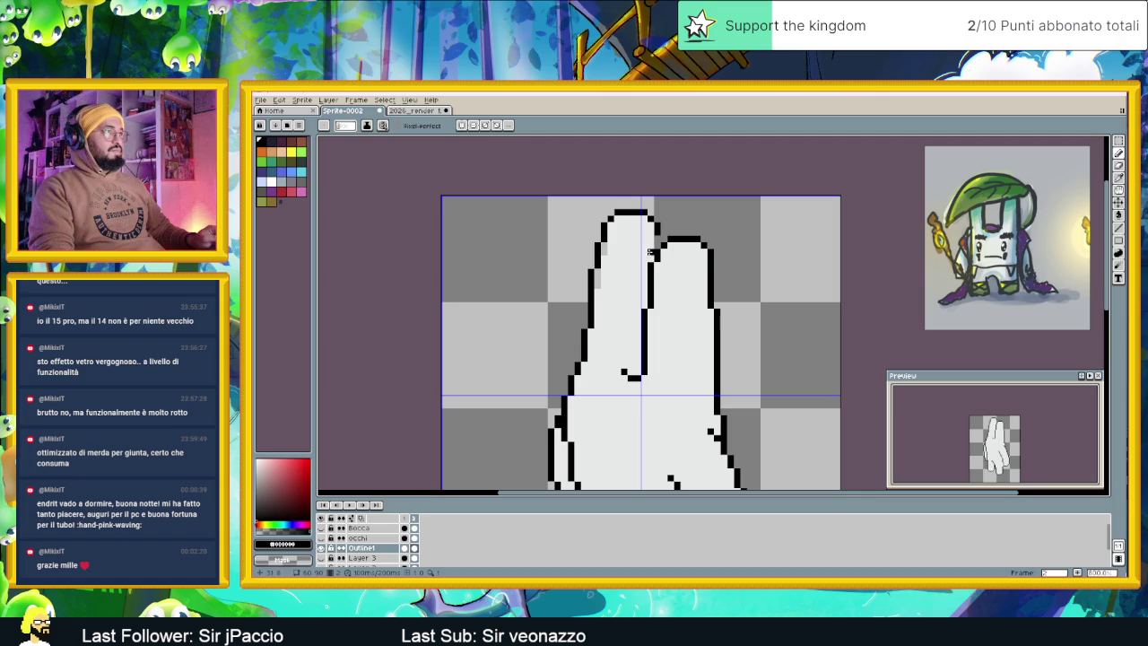
pyautogui.moveTo(651, 238); pyautogui.dragTo(649, 252)
pyautogui.moveTo(643, 264); pyautogui.dragTo(644, 288)
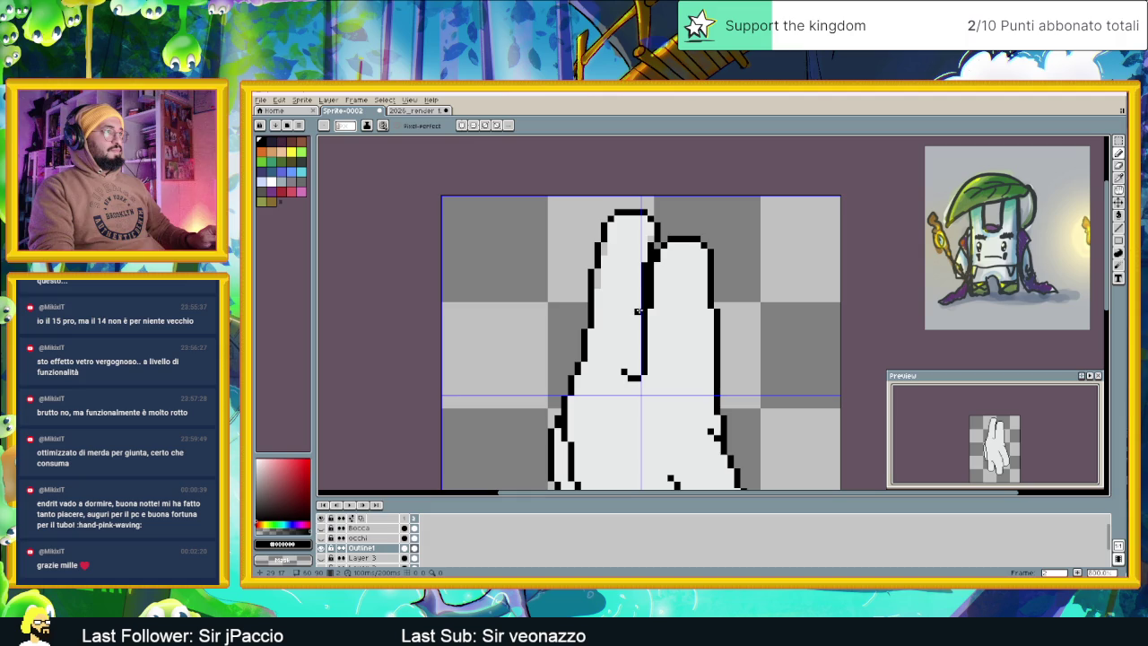
pyautogui.moveTo(657, 311); pyautogui.dragTo(572, 269)
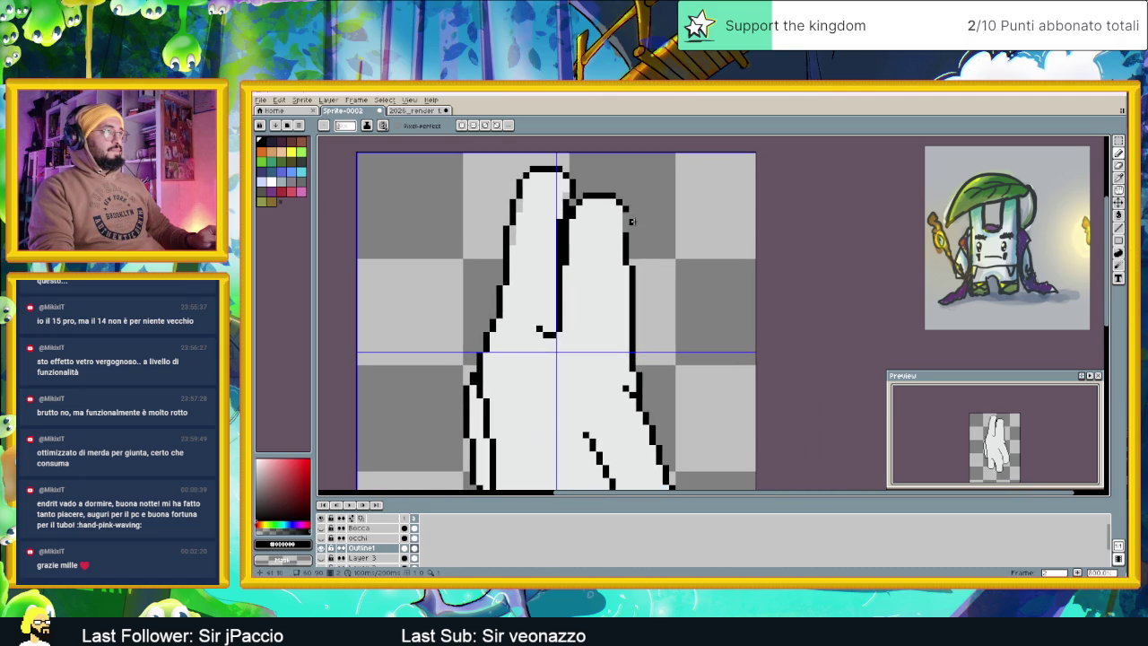
pyautogui.moveTo(632, 216); pyautogui.dragTo(632, 230)
pyautogui.moveTo(632, 267)
pyautogui.mouseDown()
pyautogui.moveTo(633, 305)
pyautogui.moveTo(626, 296)
pyautogui.mouseUp()
pyautogui.moveTo(619, 268); pyautogui.dragTo(618, 310)
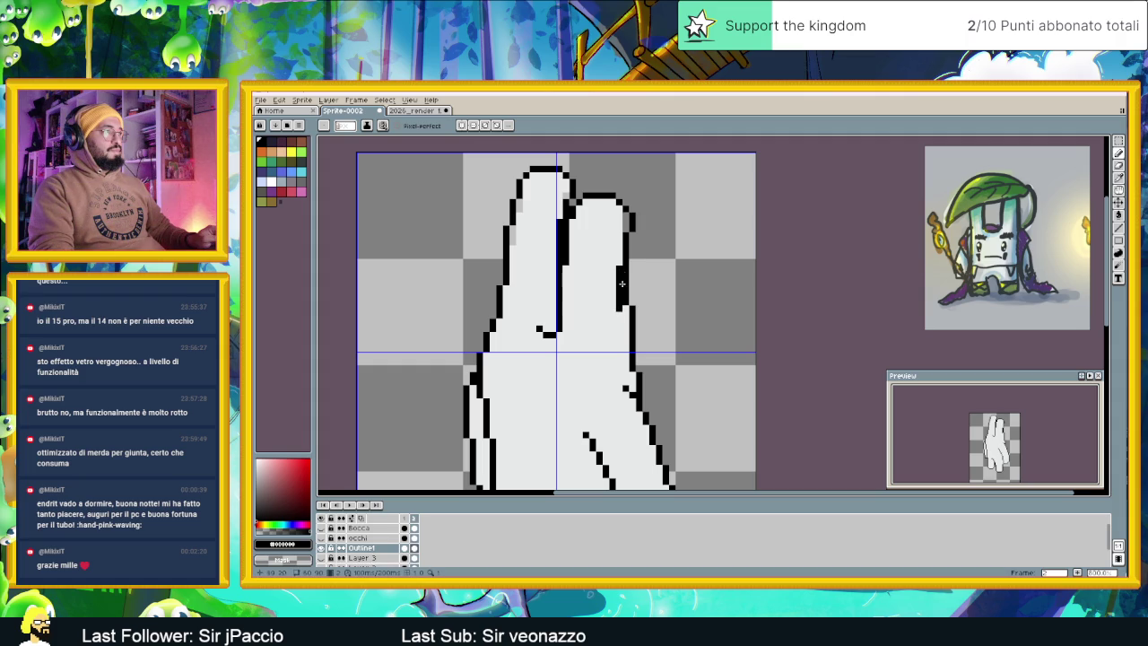
# Erase stray black pixels along the right finger's edge
pyautogui.moveTo(626, 269); pyautogui.dragTo(625, 314)
pyautogui.click(623, 307)
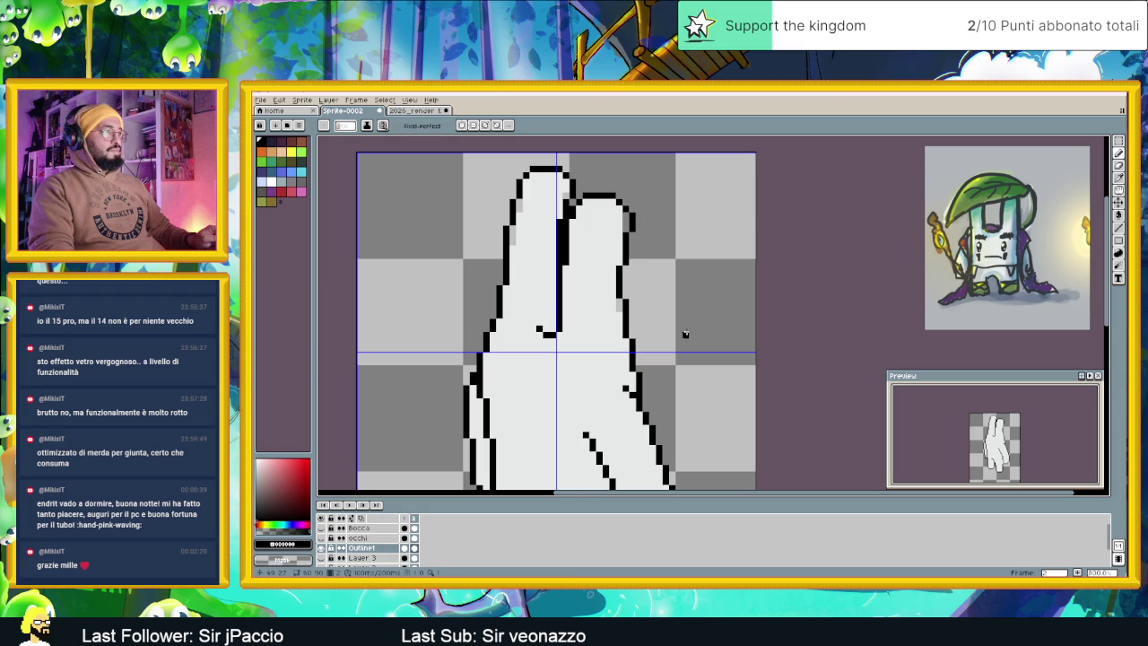
pyautogui.scroll(-2, 679, 342)
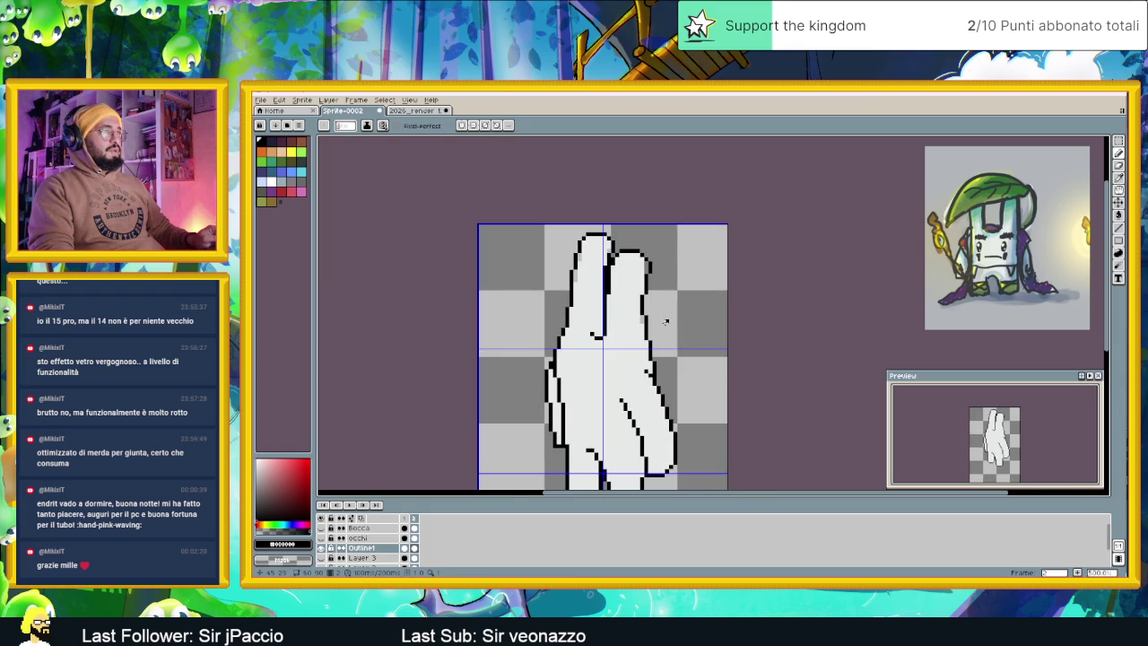
pyautogui.scroll(1, 628, 325)
pyautogui.scroll(1, 601, 318)
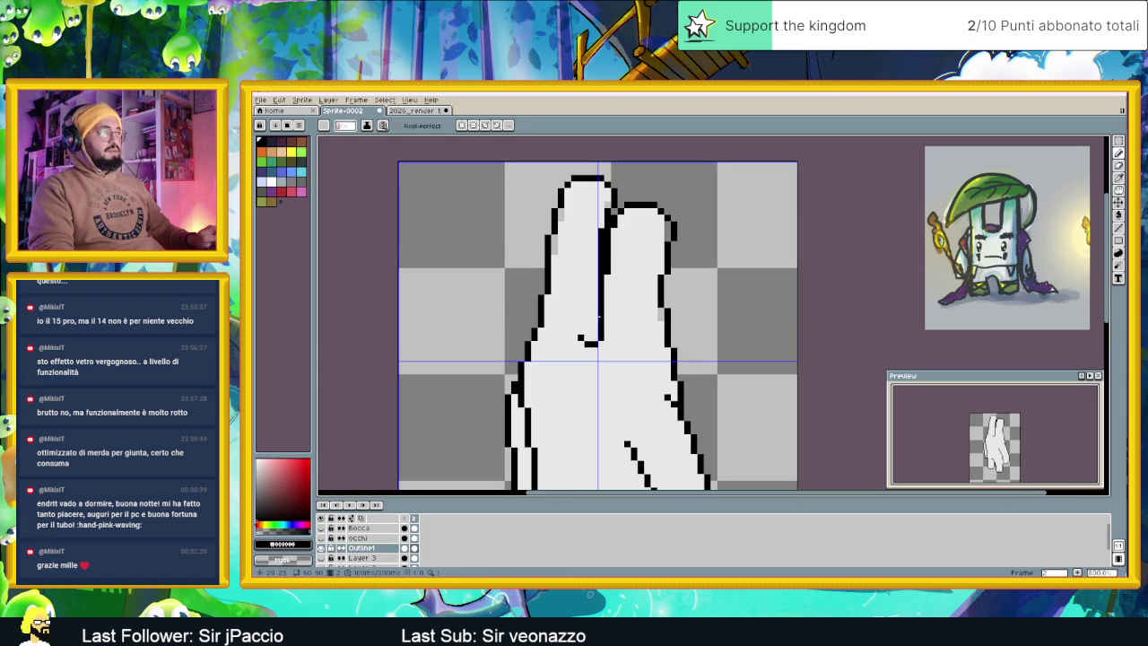
pyautogui.scroll(-1, 619, 304)
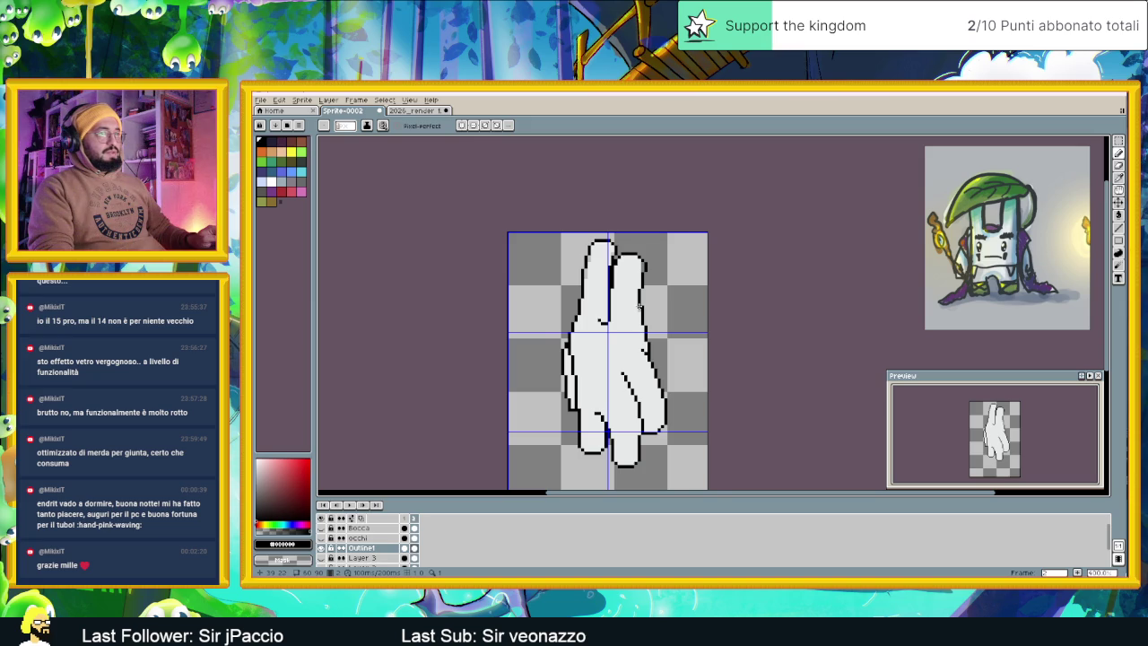
pyautogui.scroll(1, 639, 305)
pyautogui.keyDown('alt'); pyautogui.click(651, 288); pyautogui.keyUp('alt')
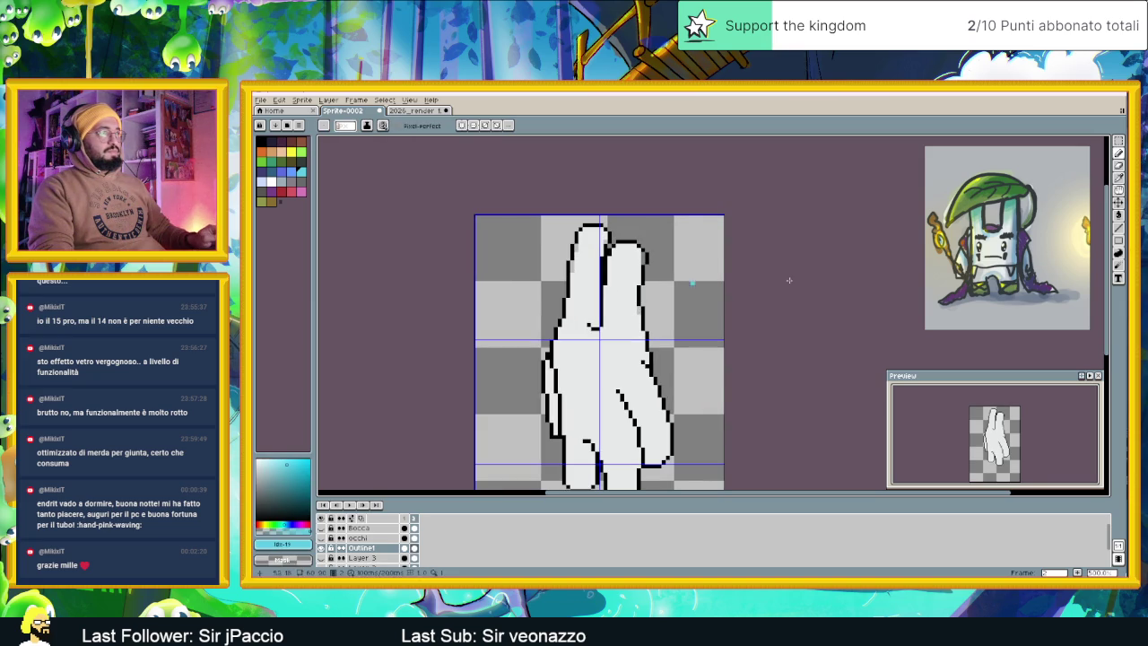
# Switch to the paint bucket and sample the light body colour from the sprite
pyautogui.press('g')
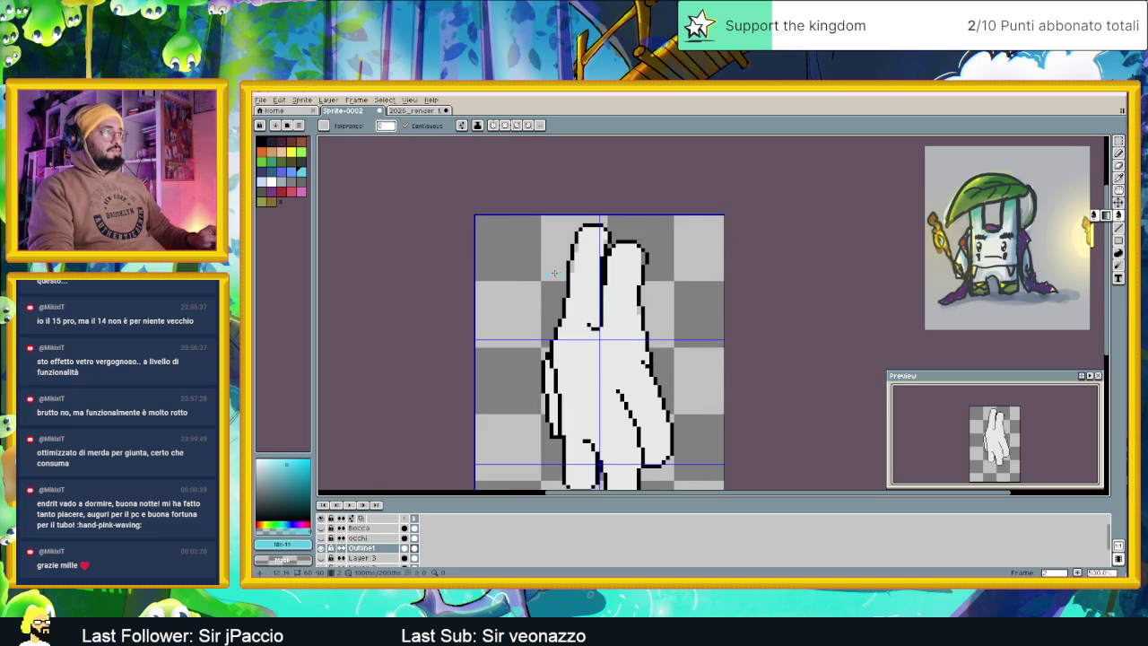
pyautogui.keyDown('alt'); pyautogui.click(582, 273); pyautogui.keyUp('alt')
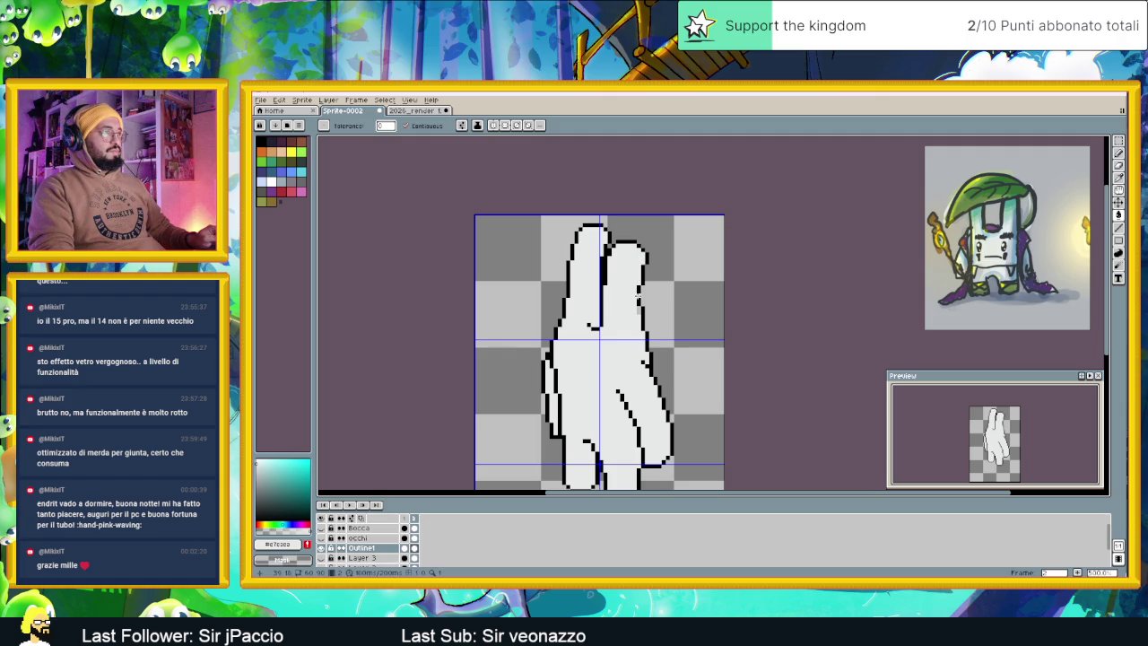
pyautogui.scroll(-1, 637, 291)
pyautogui.scroll(-1, 676, 338)
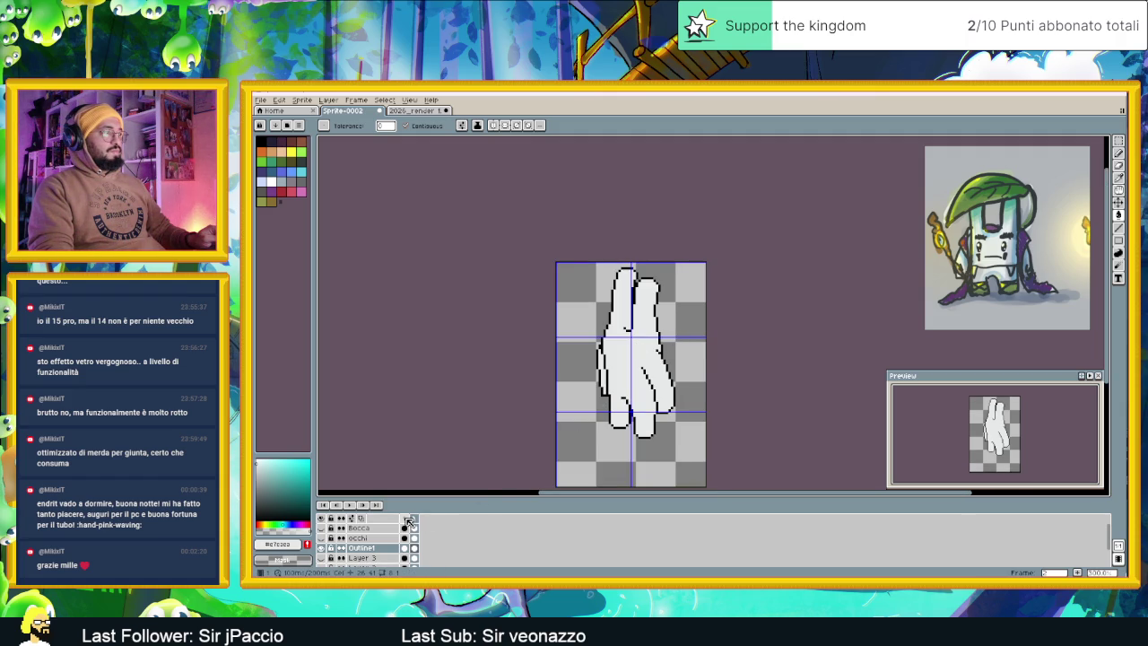
pyautogui.click(407, 520)
pyautogui.click(415, 519)
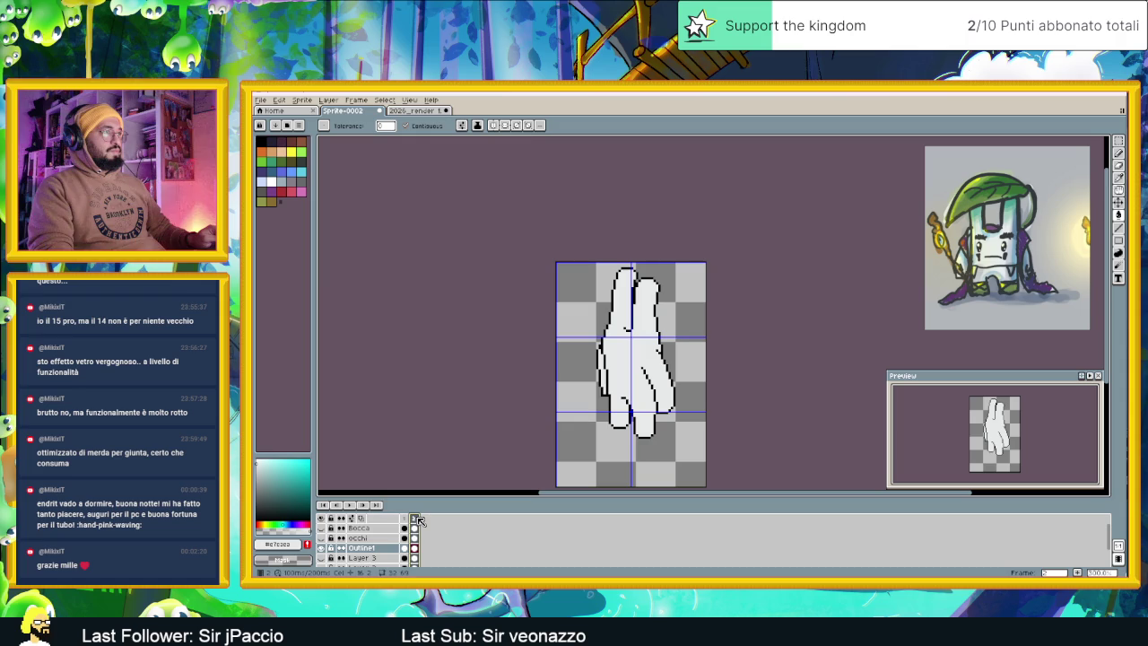
pyautogui.click(406, 519)
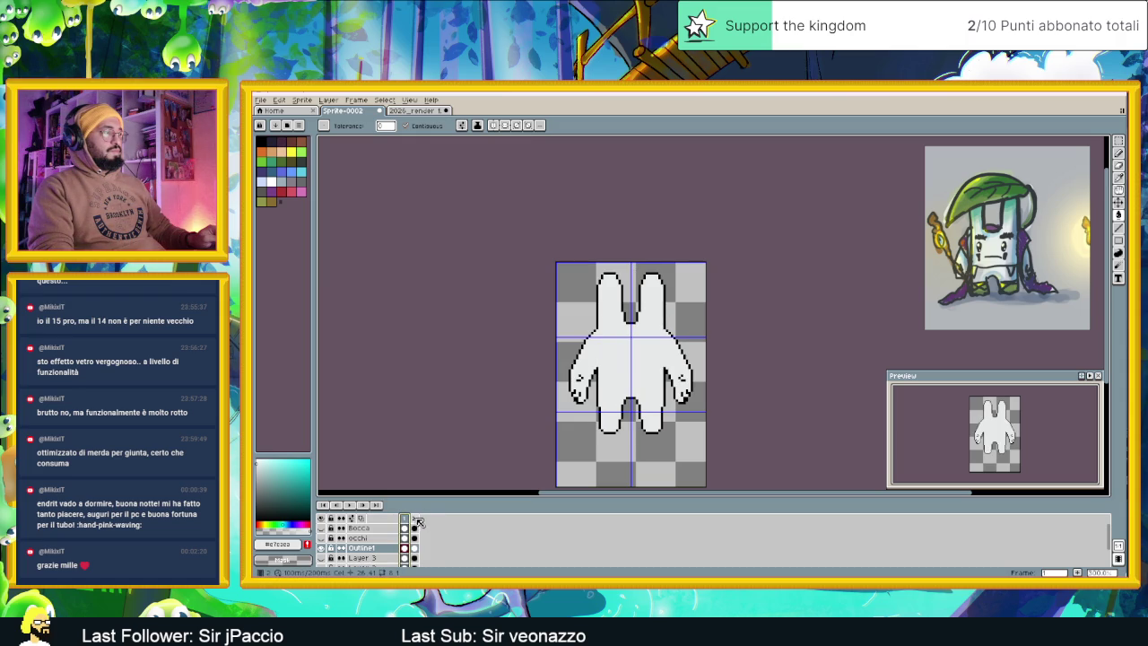
pyautogui.click(416, 519)
pyautogui.press('Left')
pyautogui.click(416, 520)
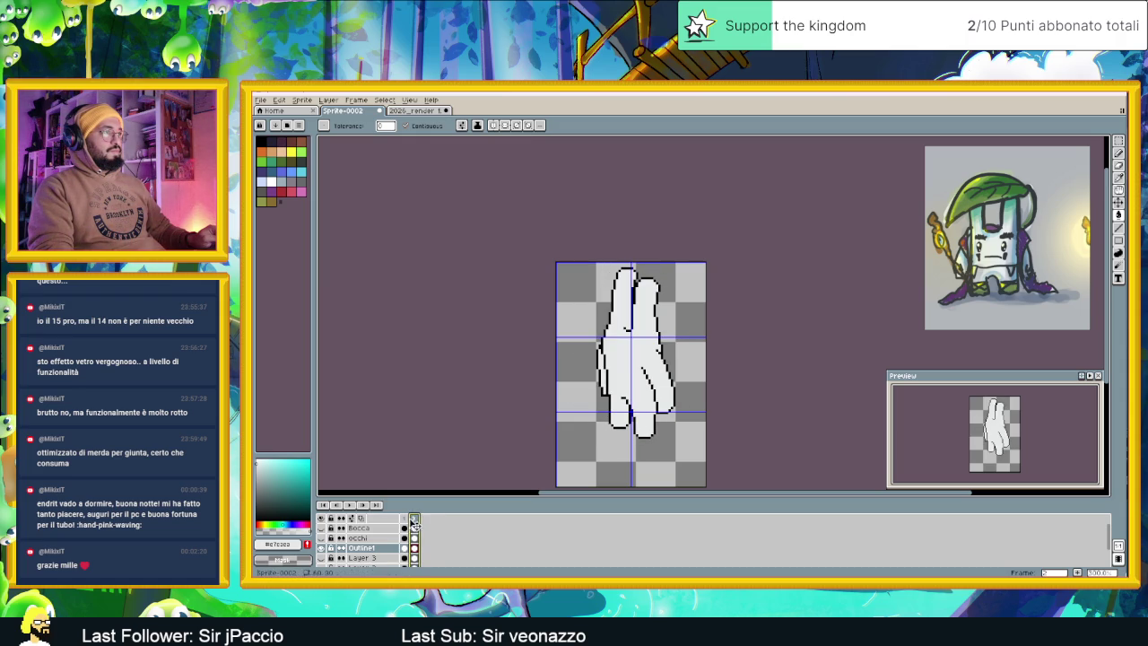
pyautogui.press('Left')
pyautogui.click(416, 520)
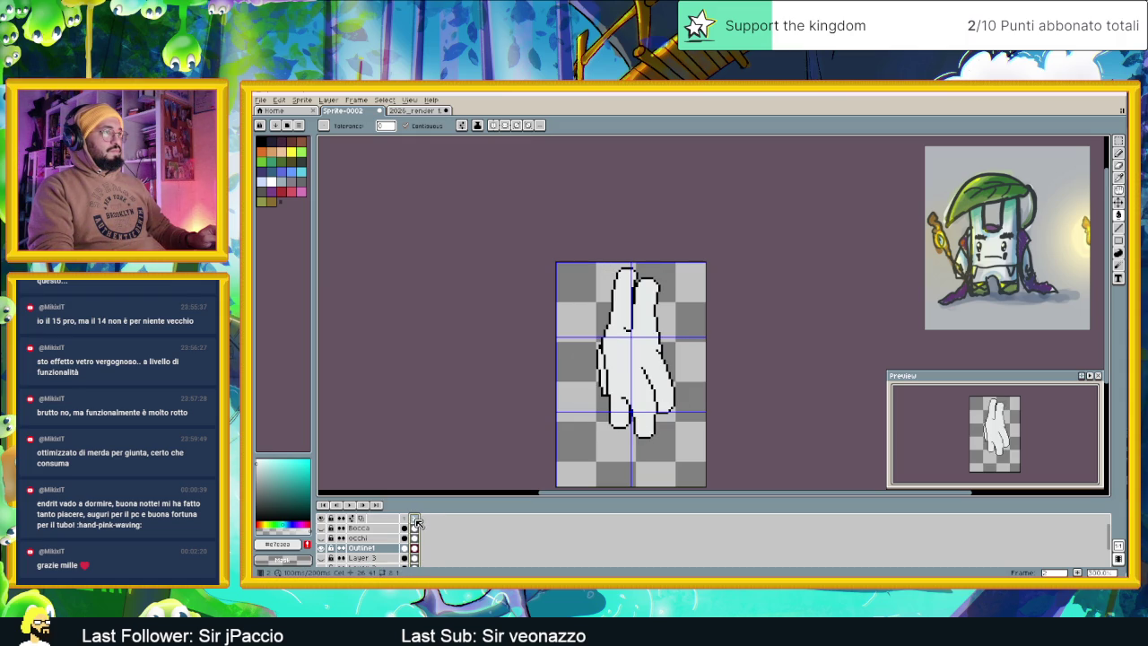
pyautogui.press('Left')
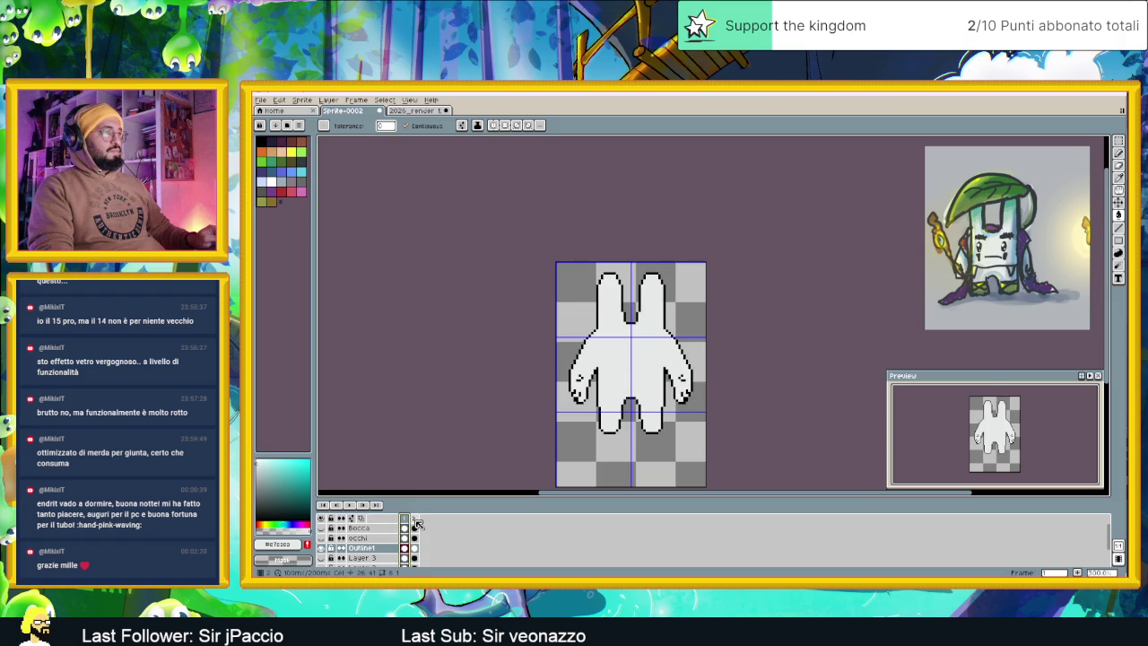
pyautogui.click(417, 521)
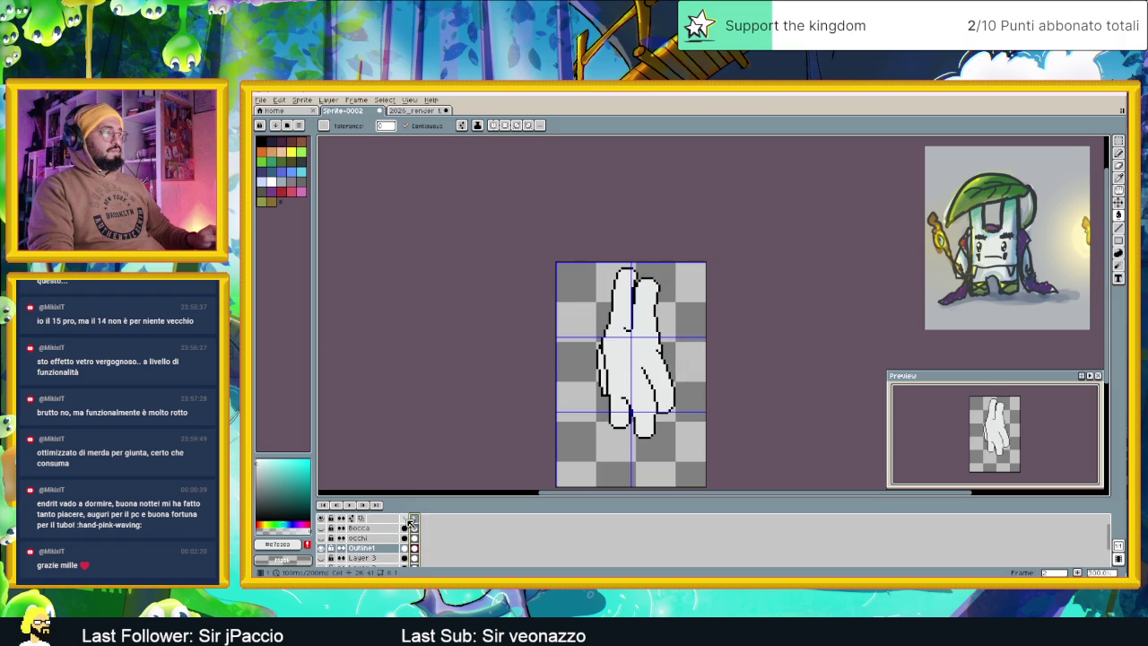
pyautogui.press('Left')
pyautogui.click(416, 521)
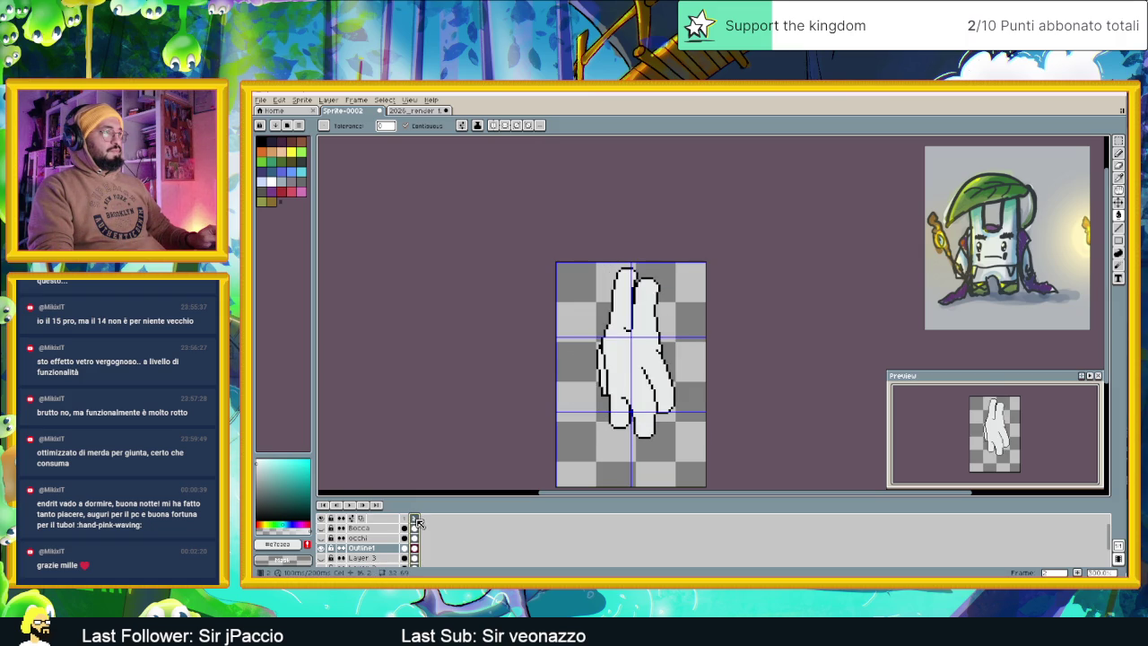
pyautogui.scroll(1, 655, 329)
pyautogui.scroll(1, 654, 329)
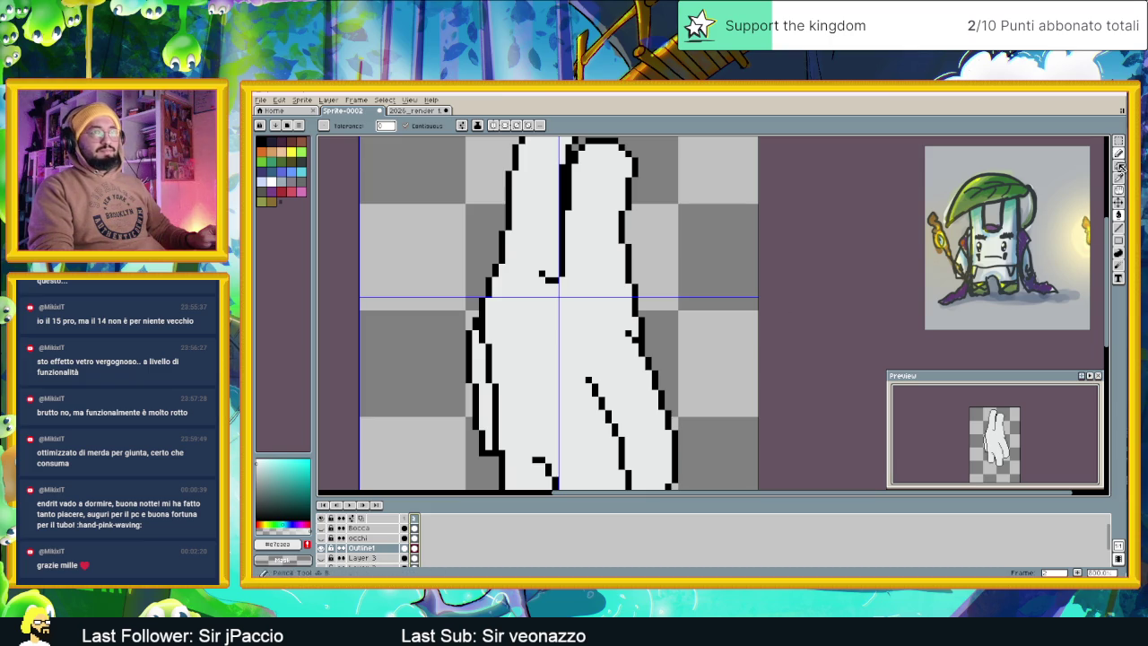
# Select the Line tool and turn on onion skin, bringing the hand's lower half into view
pyautogui.click(1095, 227)
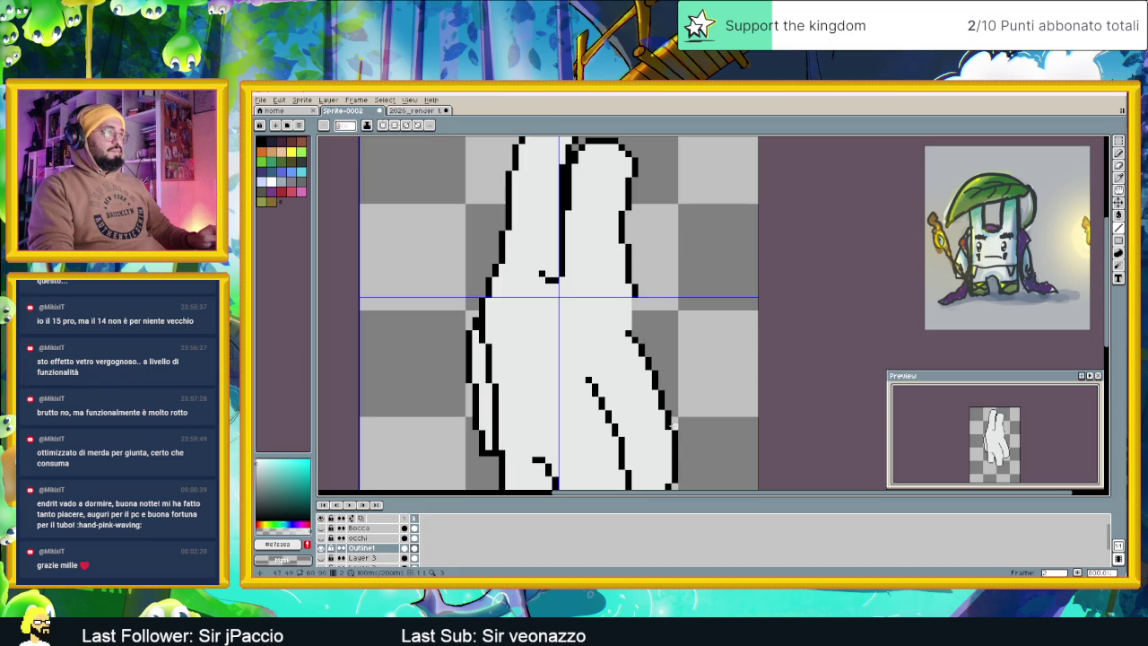
pyautogui.click(361, 519)
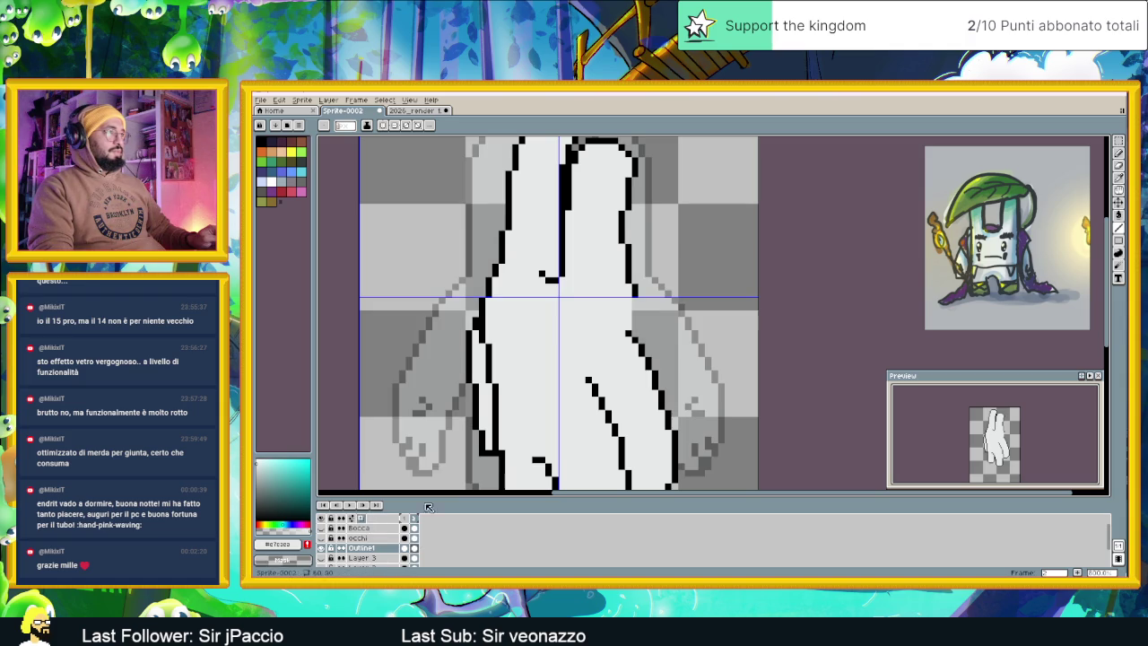
pyautogui.scroll(-1, 660, 274)
pyautogui.scroll(-1, 650, 287)
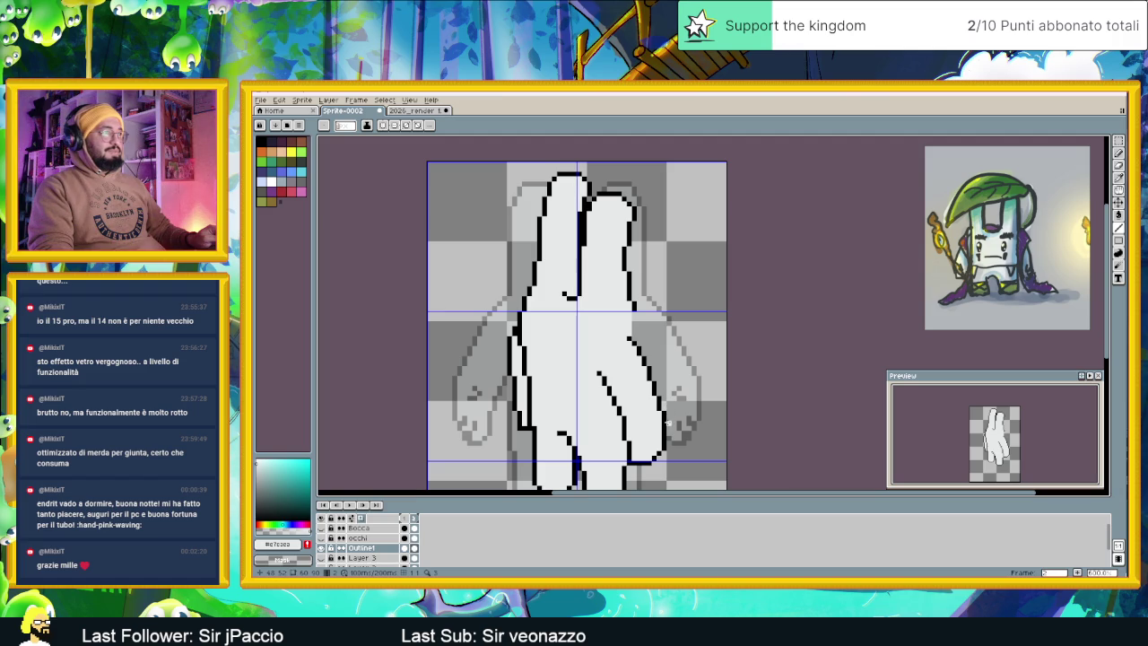
pyautogui.scroll(1, 667, 423)
pyautogui.moveTo(635, 402)
pyautogui.mouseDown()
pyautogui.moveTo(601, 329)
pyautogui.moveTo(563, 321)
pyautogui.mouseUp()
pyautogui.scroll(1, 601, 329)
pyautogui.scroll(-2, 601, 329)
pyautogui.scroll(1, 562, 321)
pyautogui.scroll(-1, 669, 312)
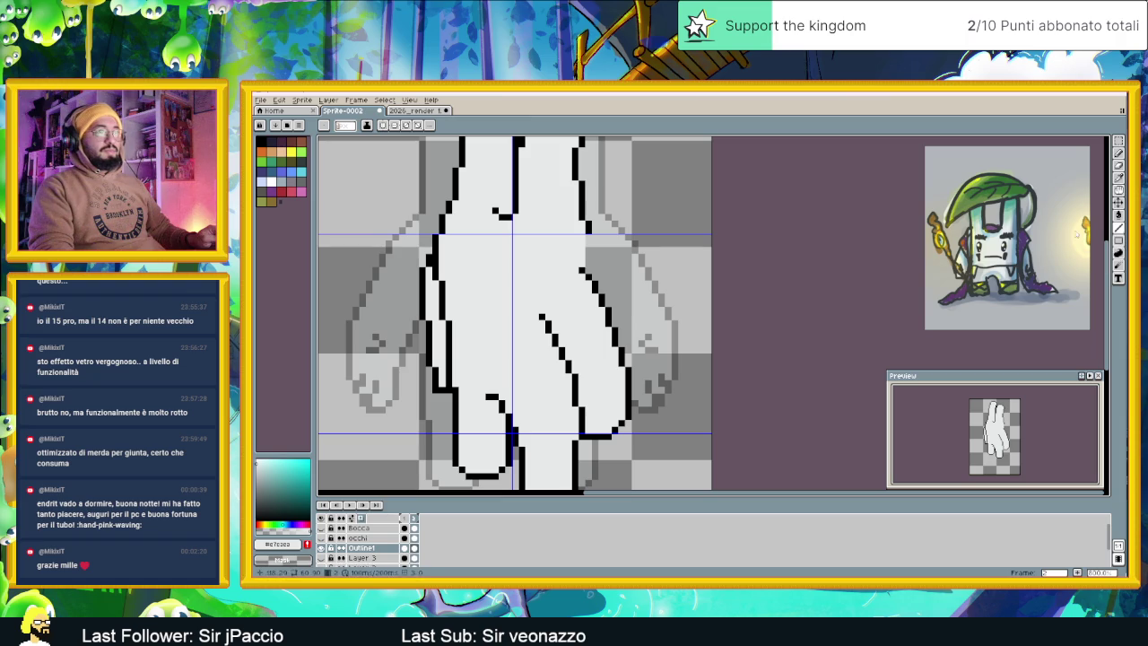
# Draw a black diagonal outline down-right and paint over the old stray right-edge pixels
pyautogui.keyDown('alt'); pyautogui.click(592, 226); pyautogui.keyUp('alt')
pyautogui.click(594, 238)
pyautogui.moveTo(601, 243); pyautogui.dragTo(609, 250)
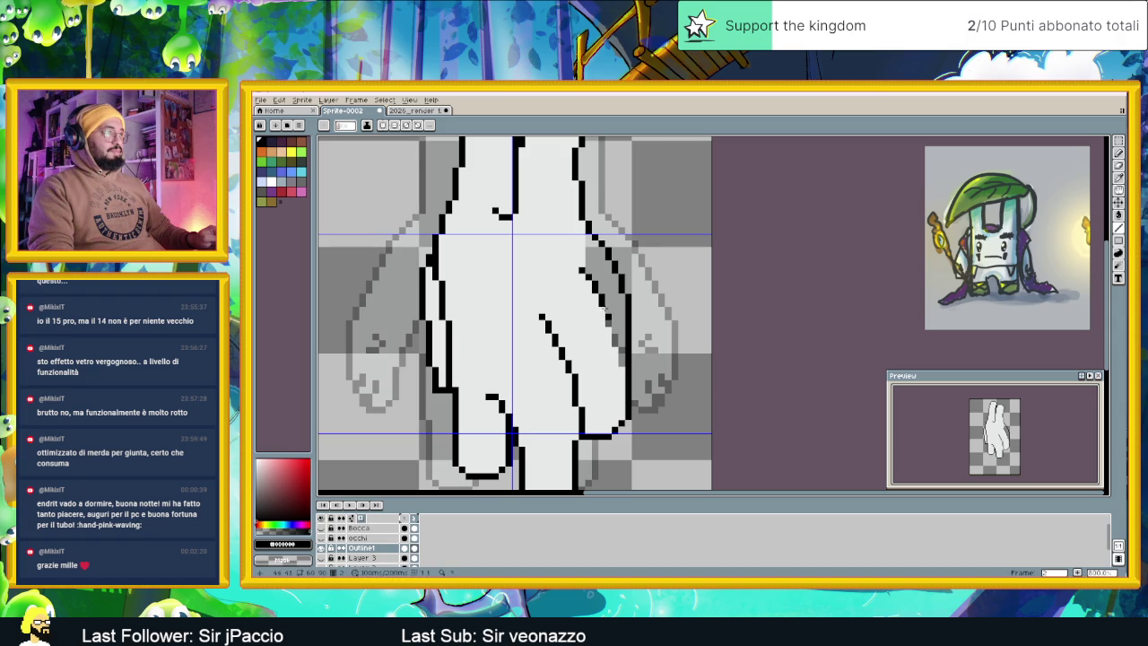
pyautogui.moveTo(592, 286); pyautogui.dragTo(632, 373)
pyautogui.moveTo(628, 333); pyautogui.dragTo(626, 384)
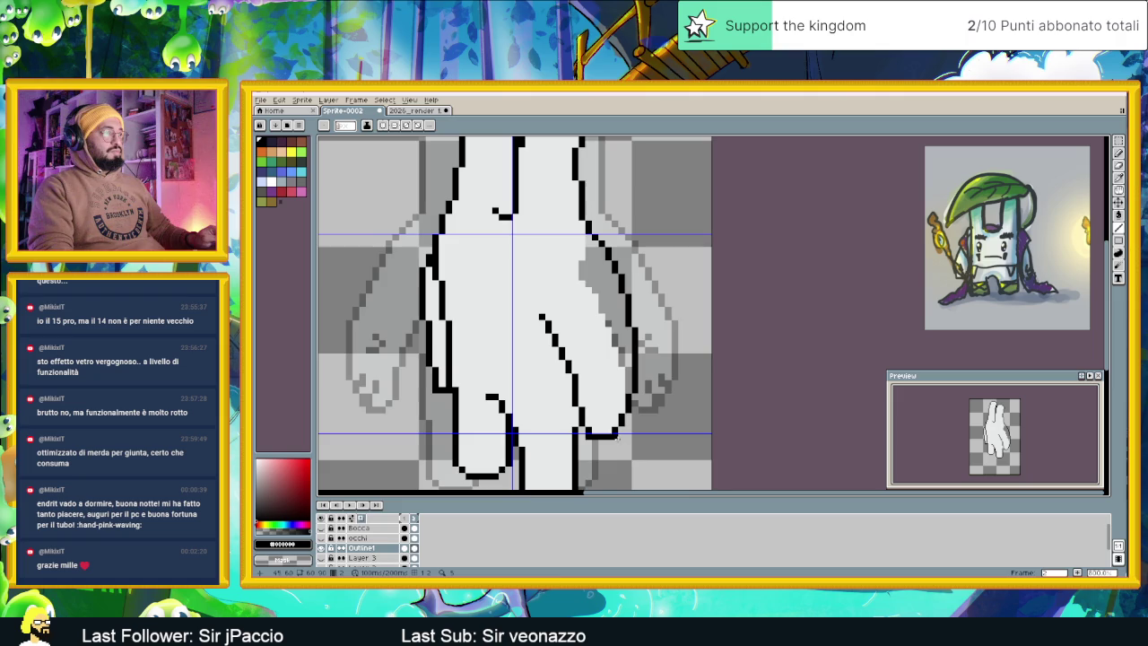
# Add a short black outline piece on the finger and erase the old diagonal crease pixels
pyautogui.moveTo(616, 439); pyautogui.dragTo(621, 385)
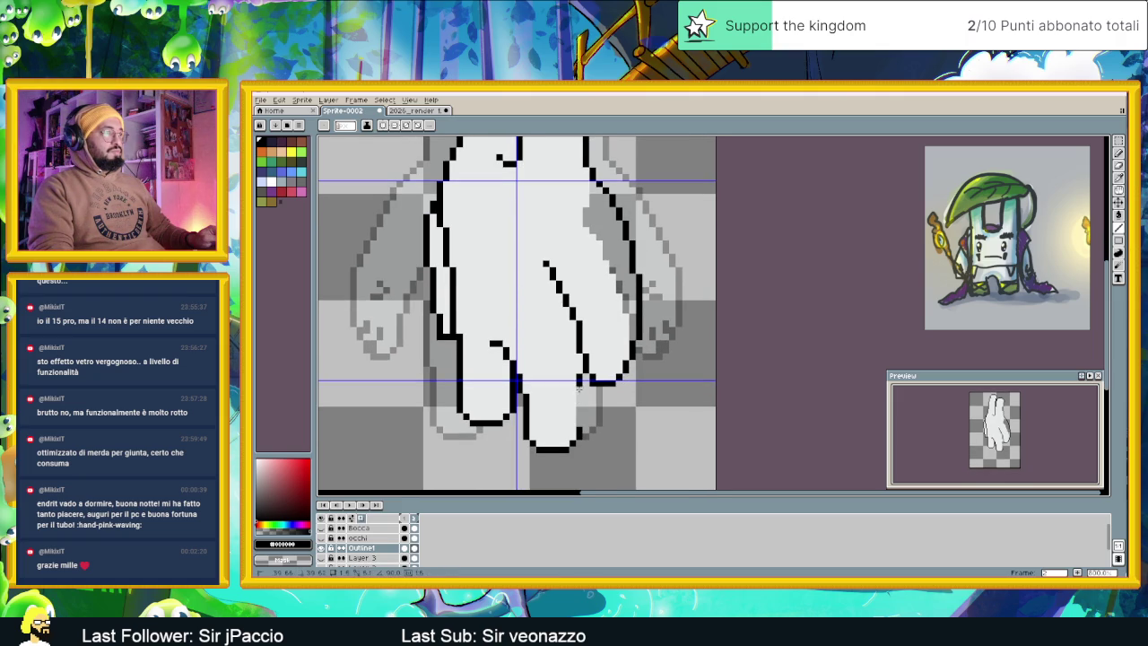
pyautogui.moveTo(585, 423); pyautogui.dragTo(585, 409)
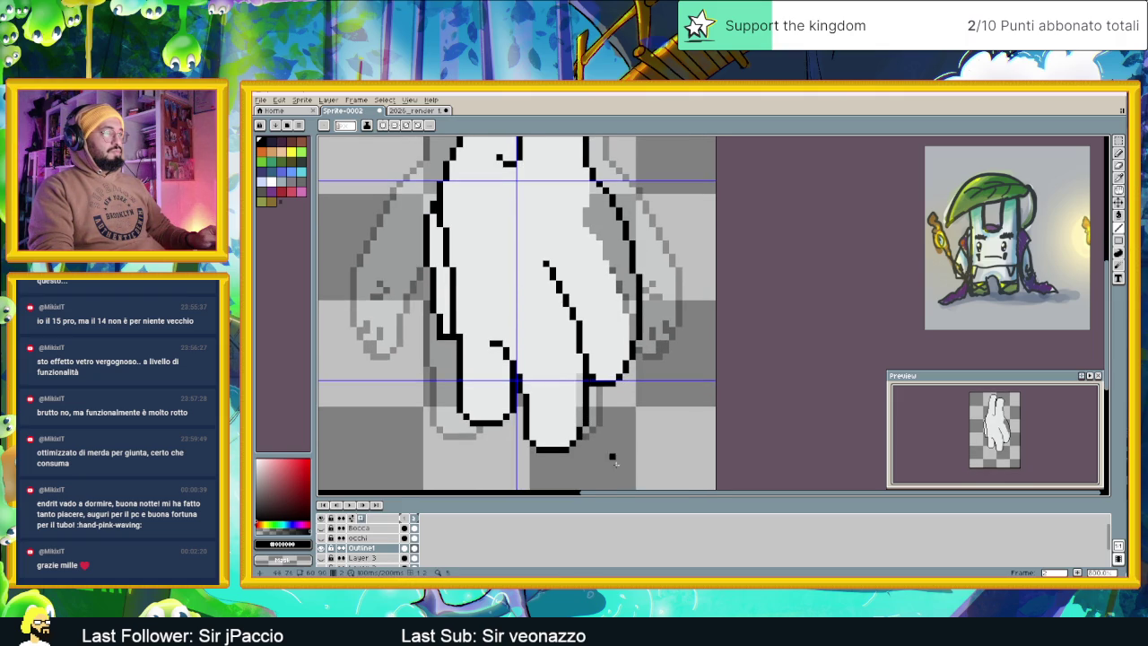
pyautogui.moveTo(635, 404); pyautogui.dragTo(631, 428)
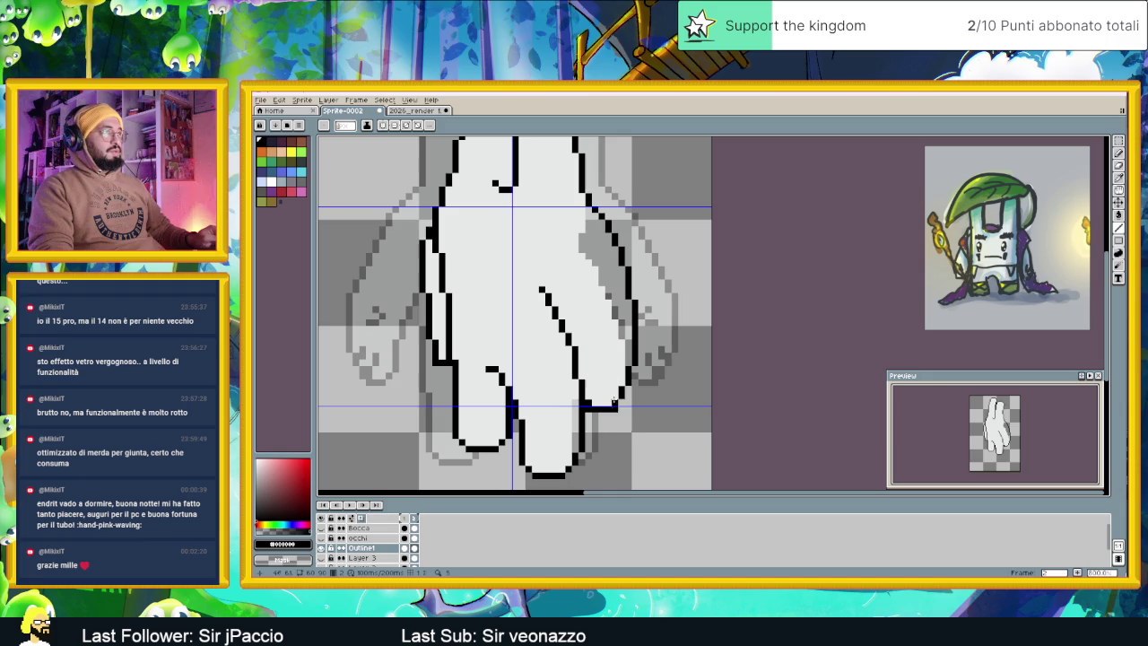
pyautogui.click(543, 290)
pyautogui.click(550, 299)
pyautogui.click(555, 312)
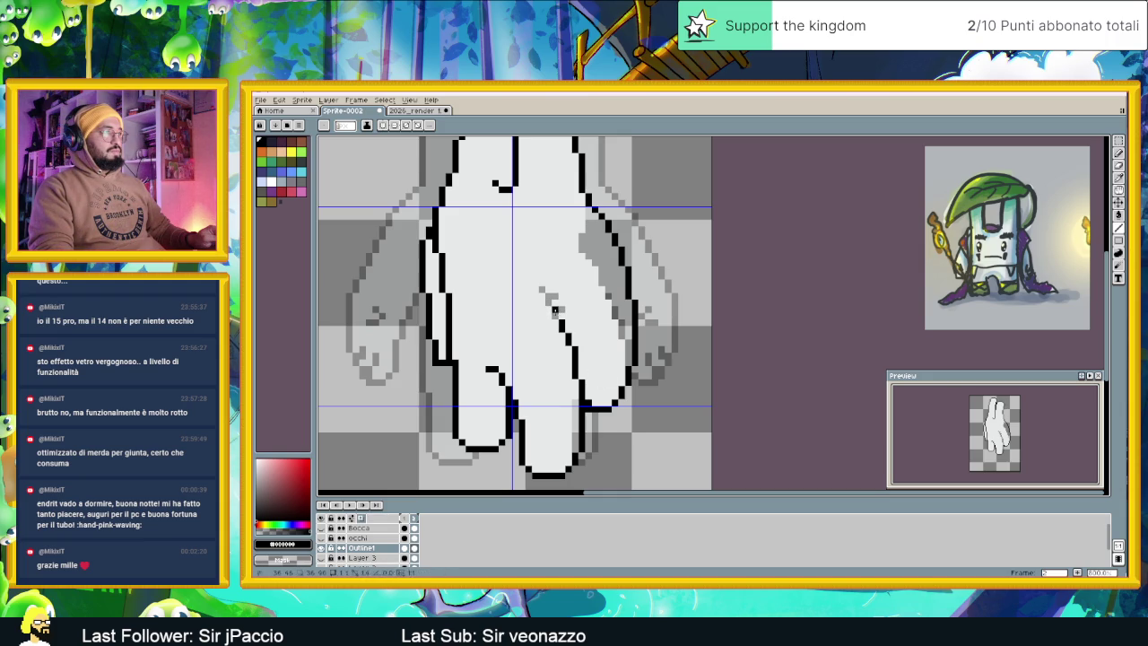
pyautogui.click(566, 329)
pyautogui.click(567, 331)
pyautogui.click(571, 341)
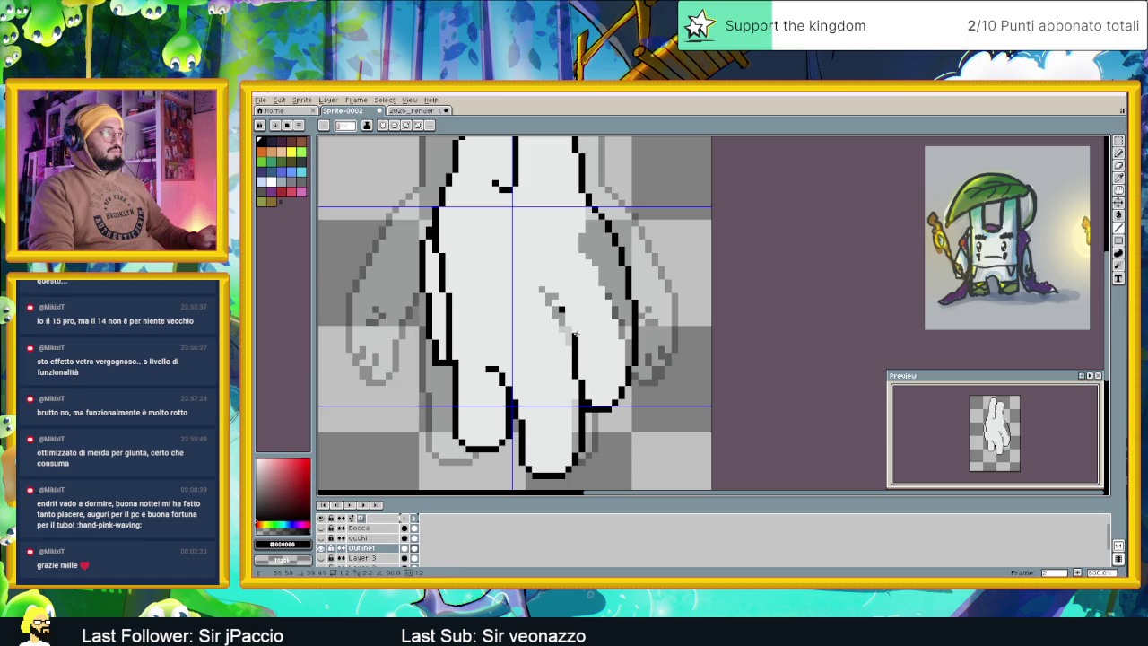
# Redraw the crease line extending upward and add black pixels to the finger outline
pyautogui.moveTo(573, 319); pyautogui.dragTo(561, 276)
pyautogui.click(562, 310)
pyautogui.click(567, 288)
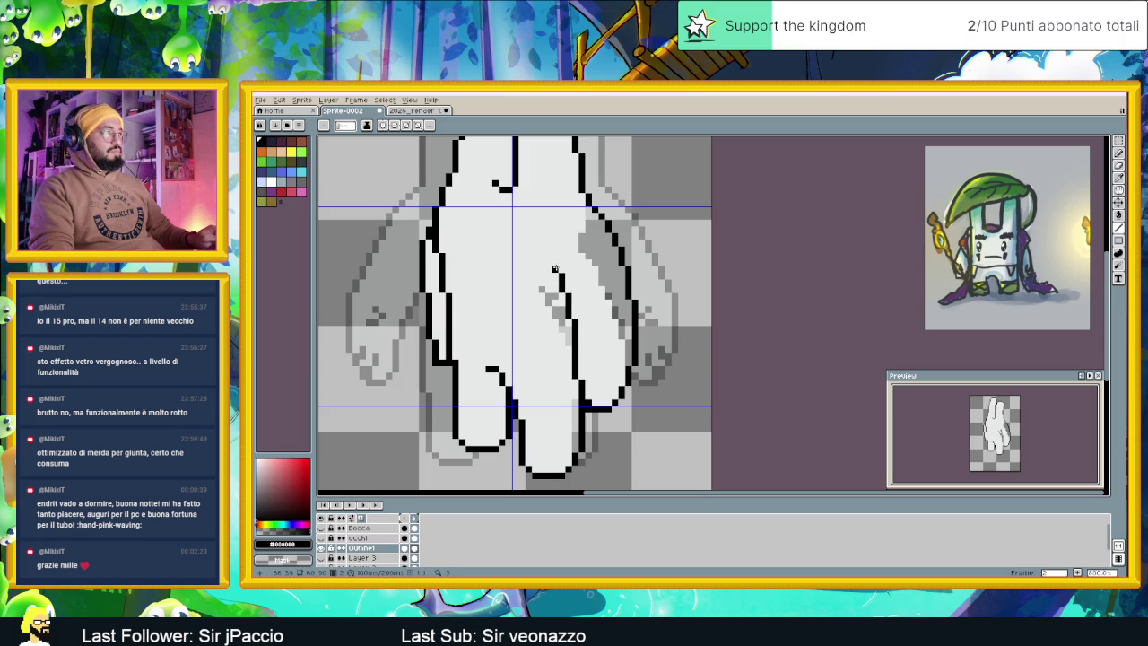
pyautogui.scroll(-1, 602, 317)
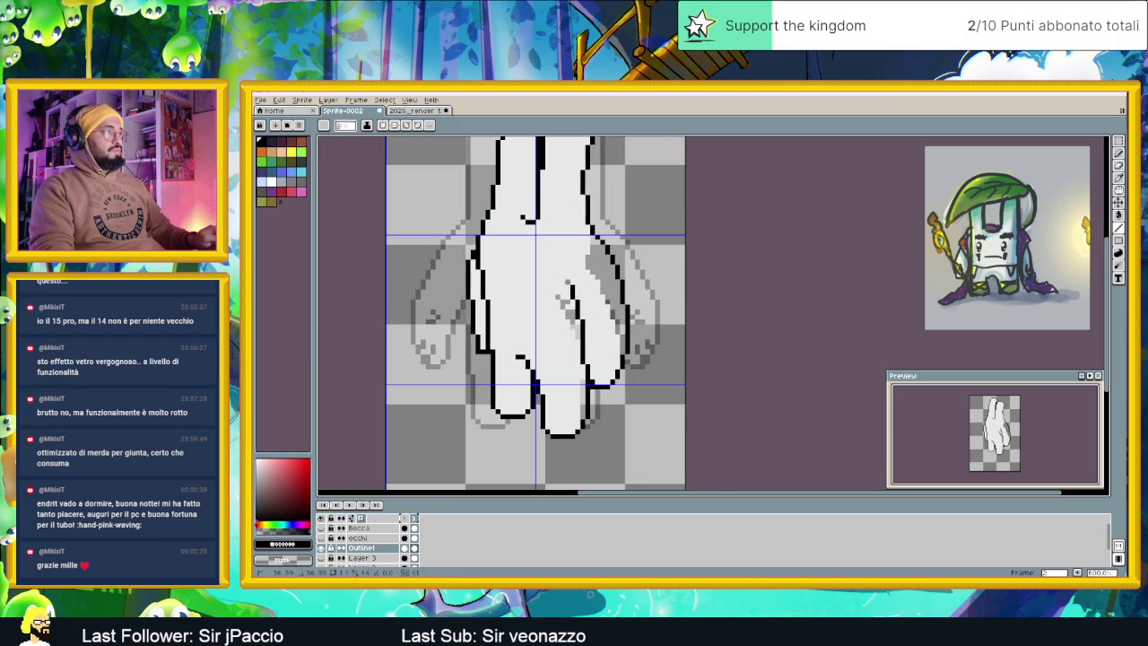
pyautogui.click(568, 292)
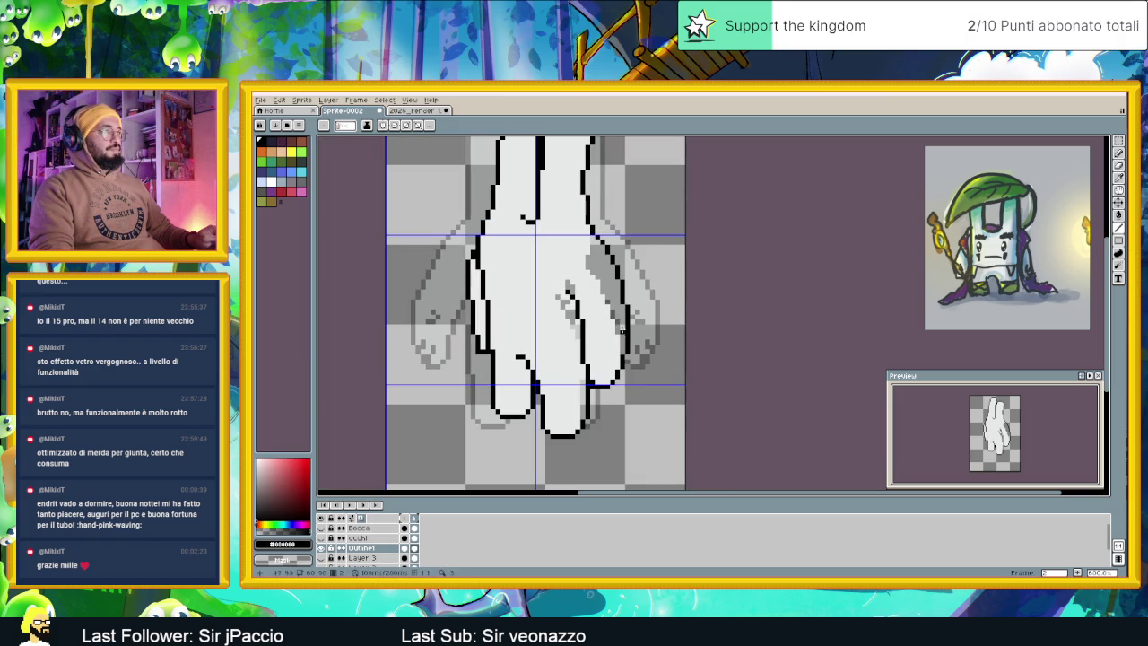
# Fill the leftover grey patches inside the finger with light grey #e7eaea
pyautogui.keyDown('alt'); pyautogui.click(606, 286); pyautogui.keyUp('alt')
pyautogui.press('g')
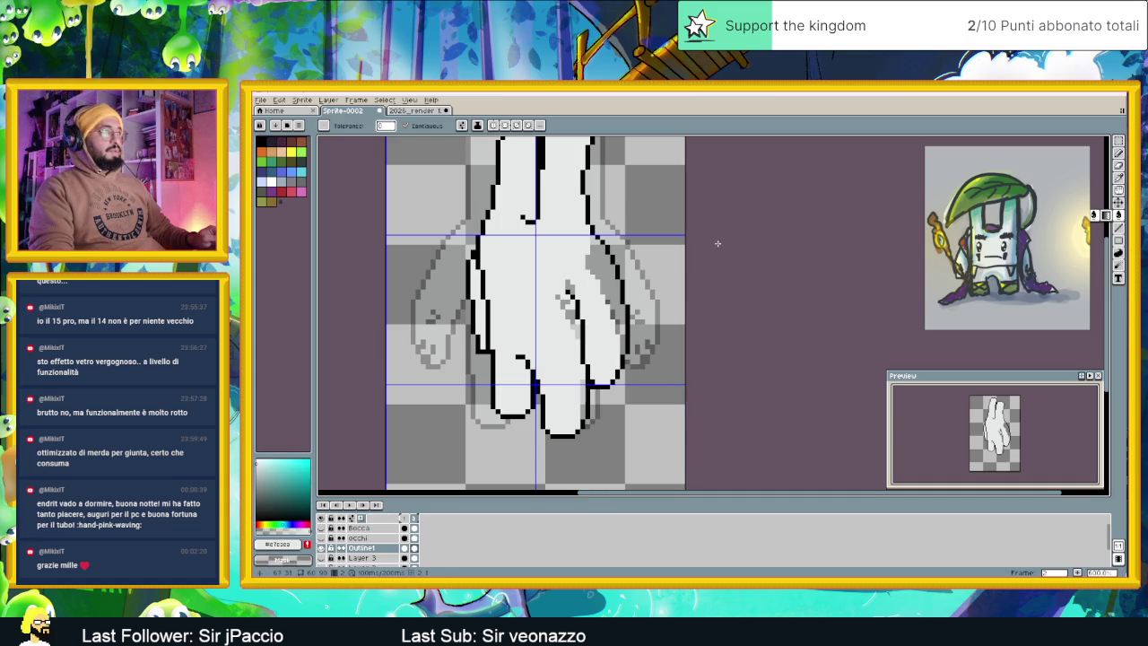
pyautogui.click(603, 342)
pyautogui.click(568, 310)
pyautogui.scroll(-2, 594, 352)
pyautogui.scroll(1, 622, 413)
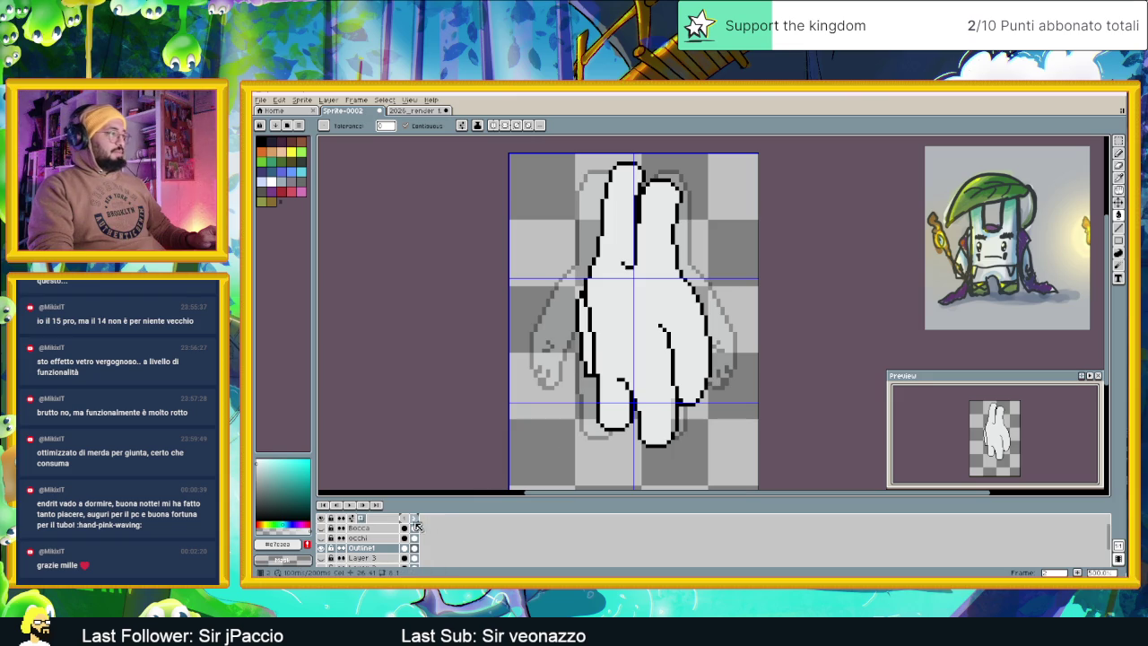
# Flip between the bunny frame and the hand frame to compare them, ending on frame 2
pyautogui.click(405, 519)
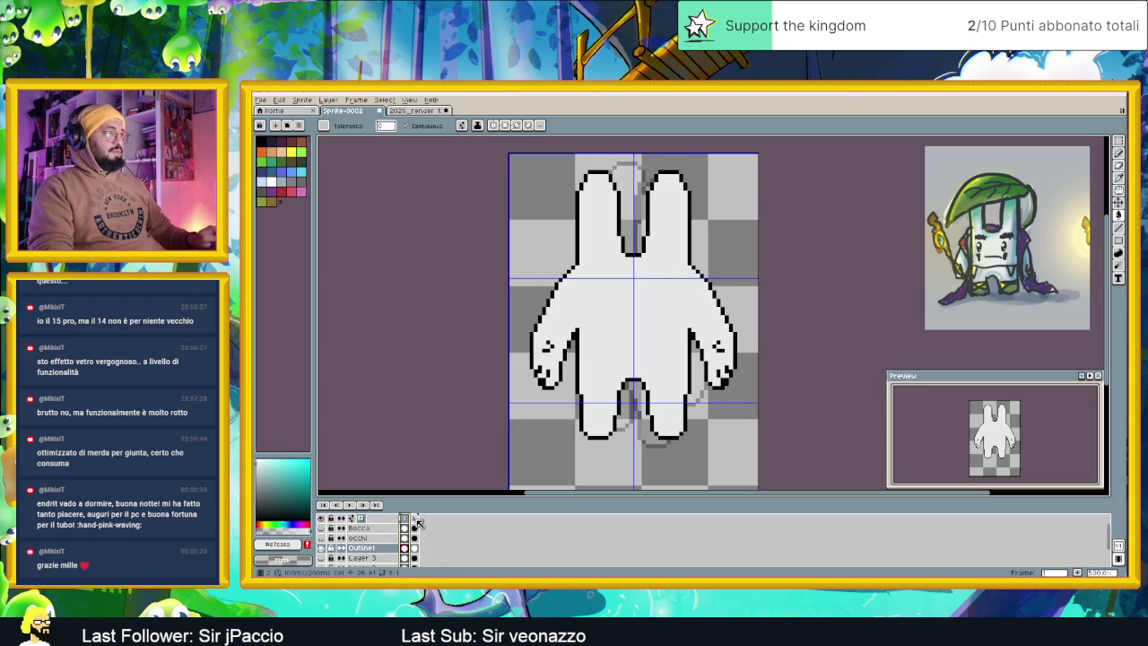
pyautogui.click(418, 523)
pyautogui.click(409, 520)
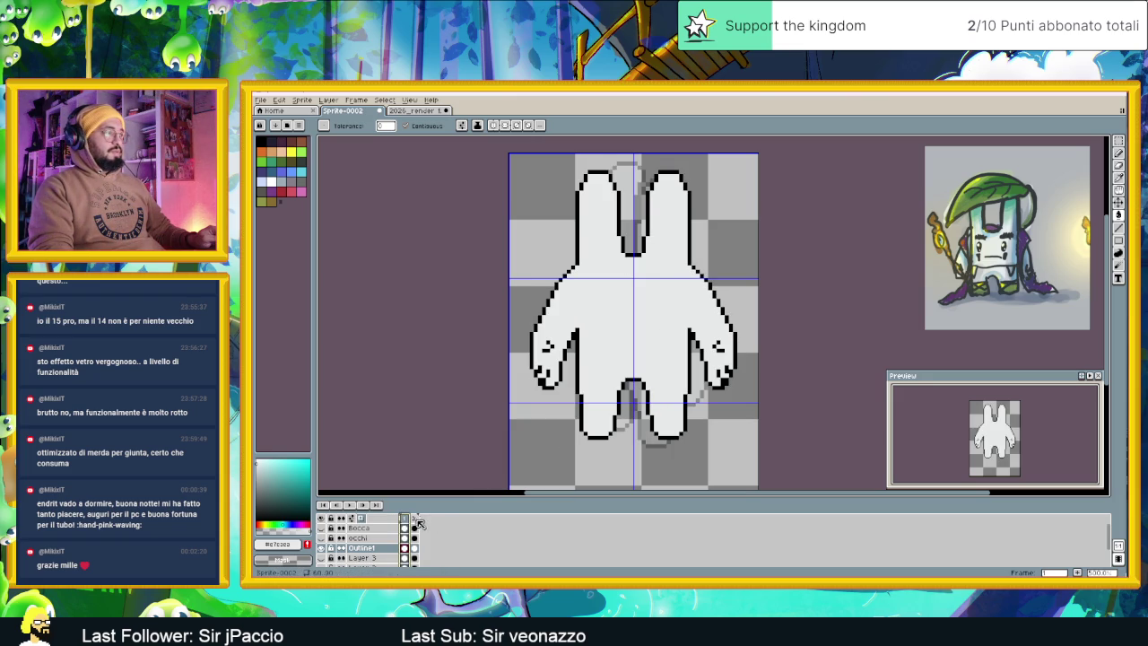
pyautogui.click(416, 520)
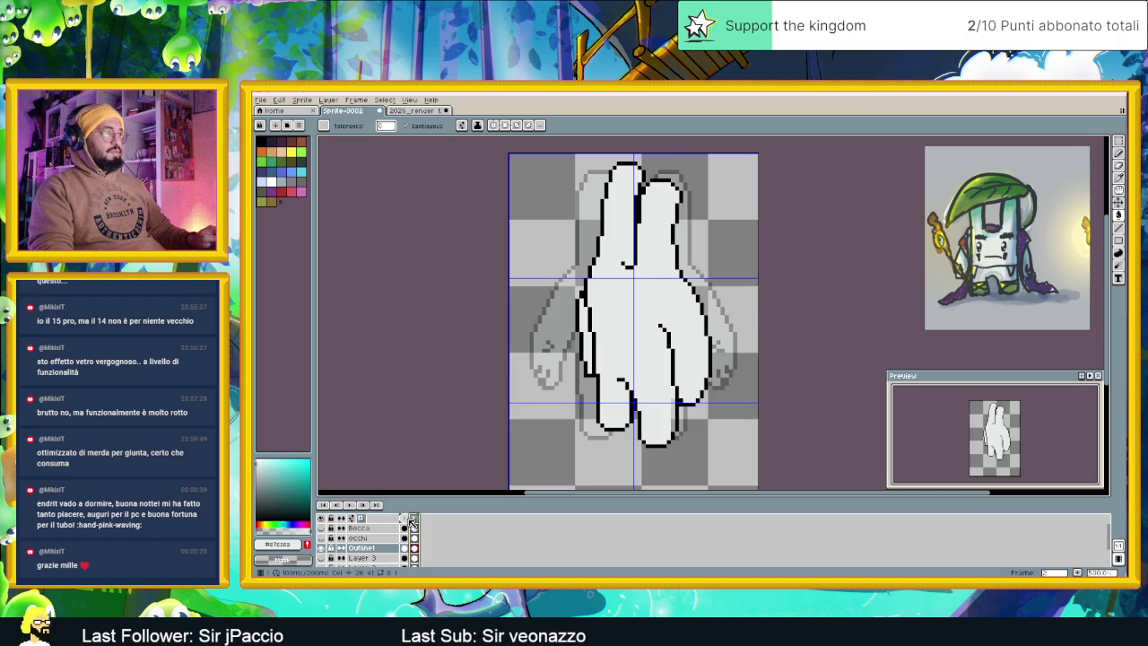
pyautogui.click(409, 521)
pyautogui.click(415, 521)
pyautogui.click(405, 521)
pyautogui.click(416, 521)
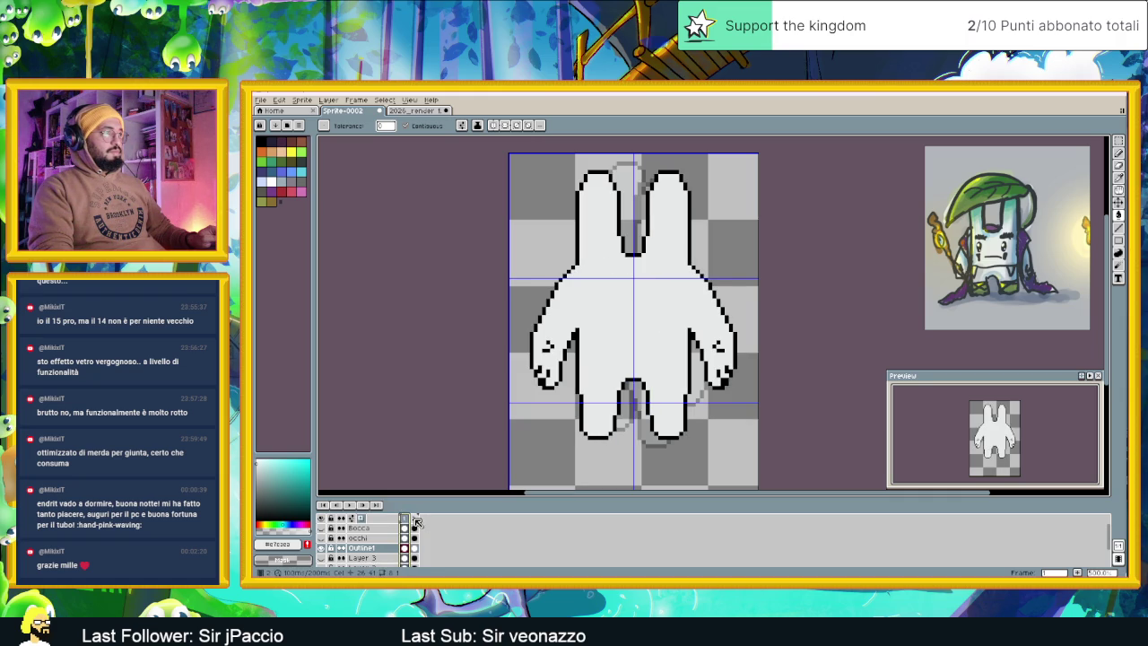
pyautogui.click(415, 521)
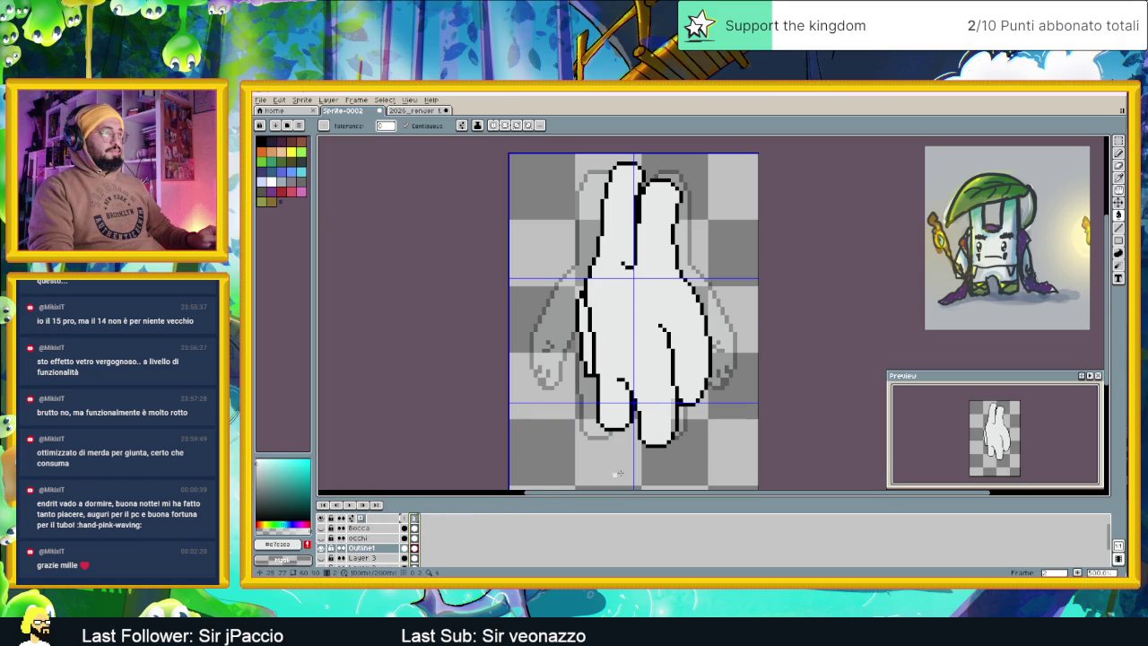
pyautogui.press('m')
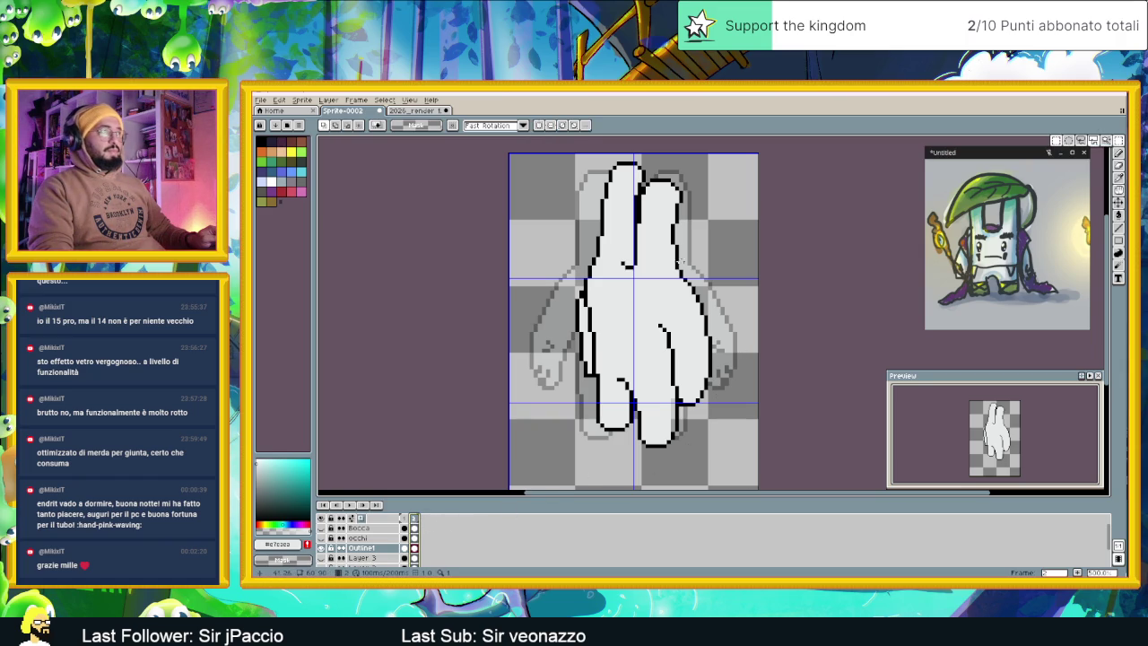
pyautogui.moveTo(718, 157); pyautogui.dragTo(626, 457)
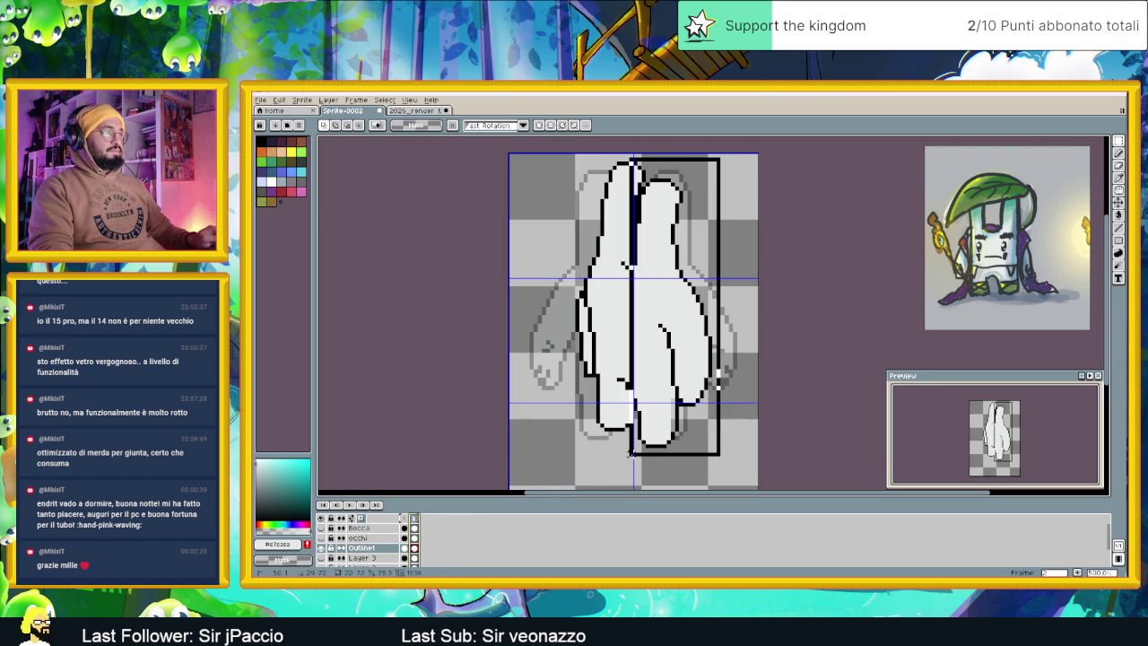
pyautogui.moveTo(656, 358); pyautogui.dragTo(662, 354)
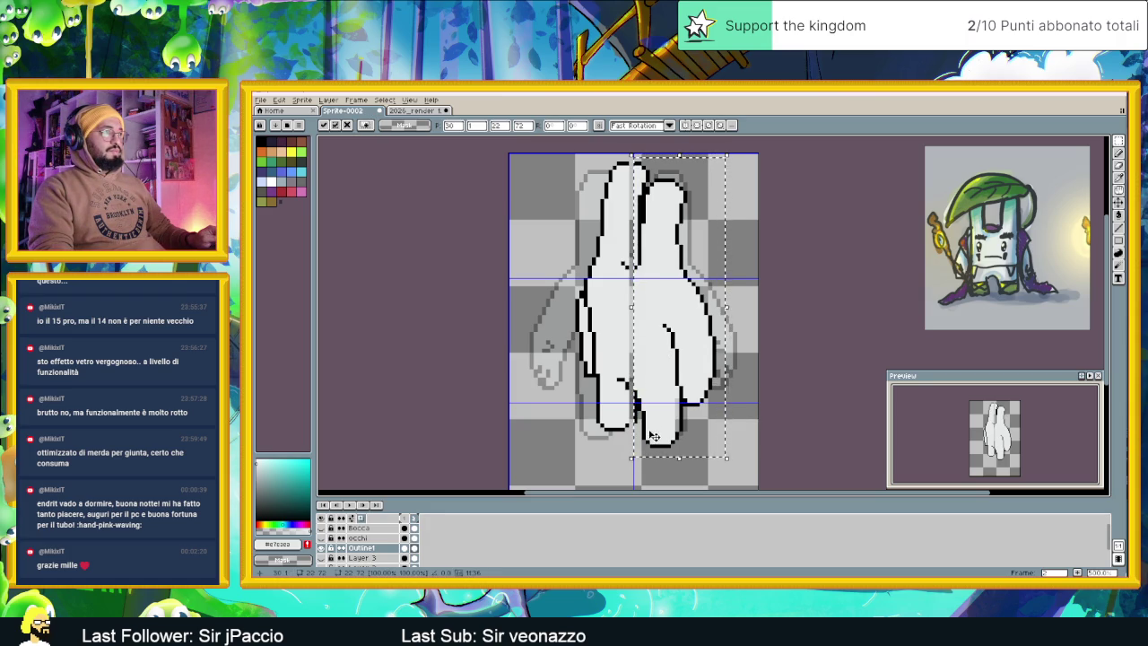
pyautogui.hotkey('ctrl', 'd')
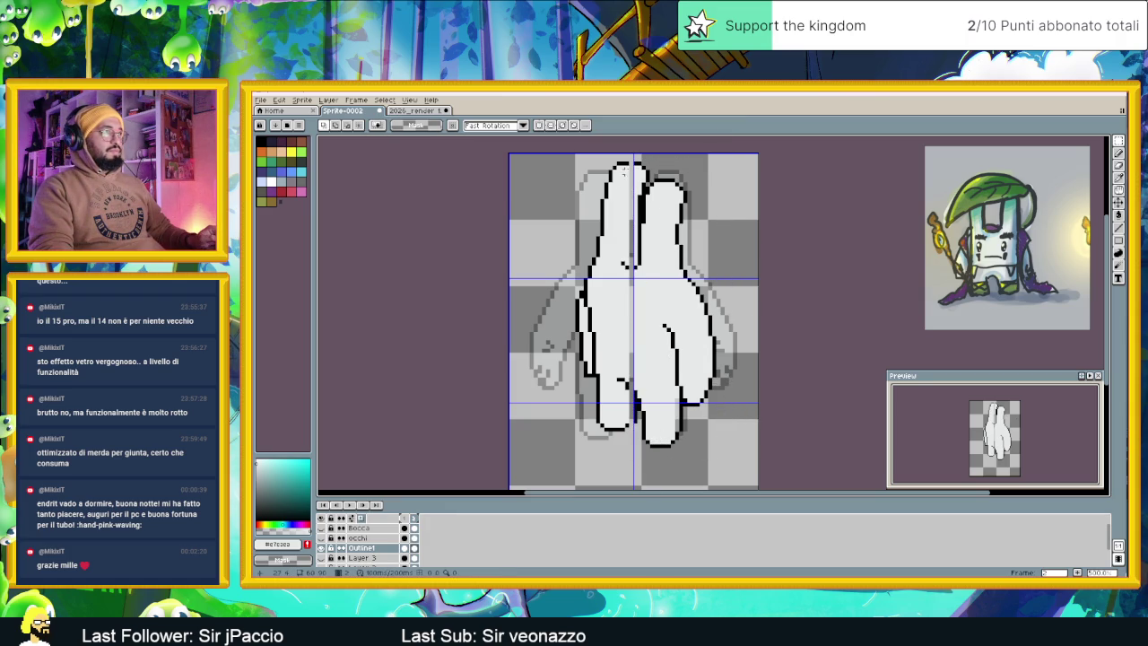
pyautogui.moveTo(634, 163); pyautogui.dragTo(653, 184)
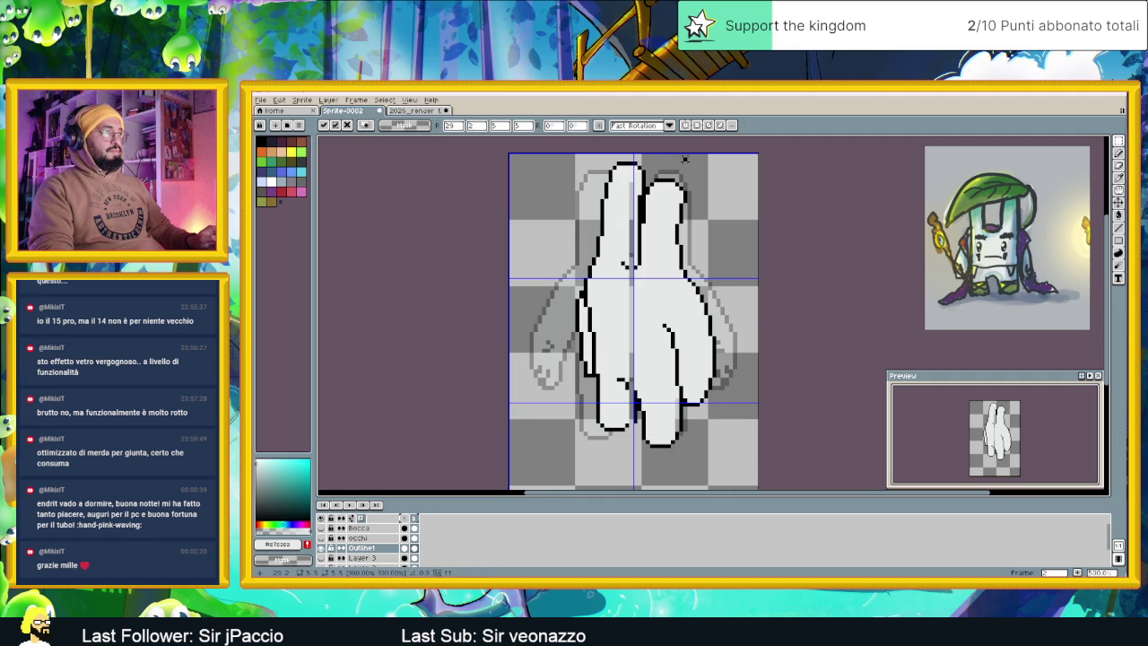
pyautogui.hotkey('ctrl', 'd')
pyautogui.scroll(1, 645, 181)
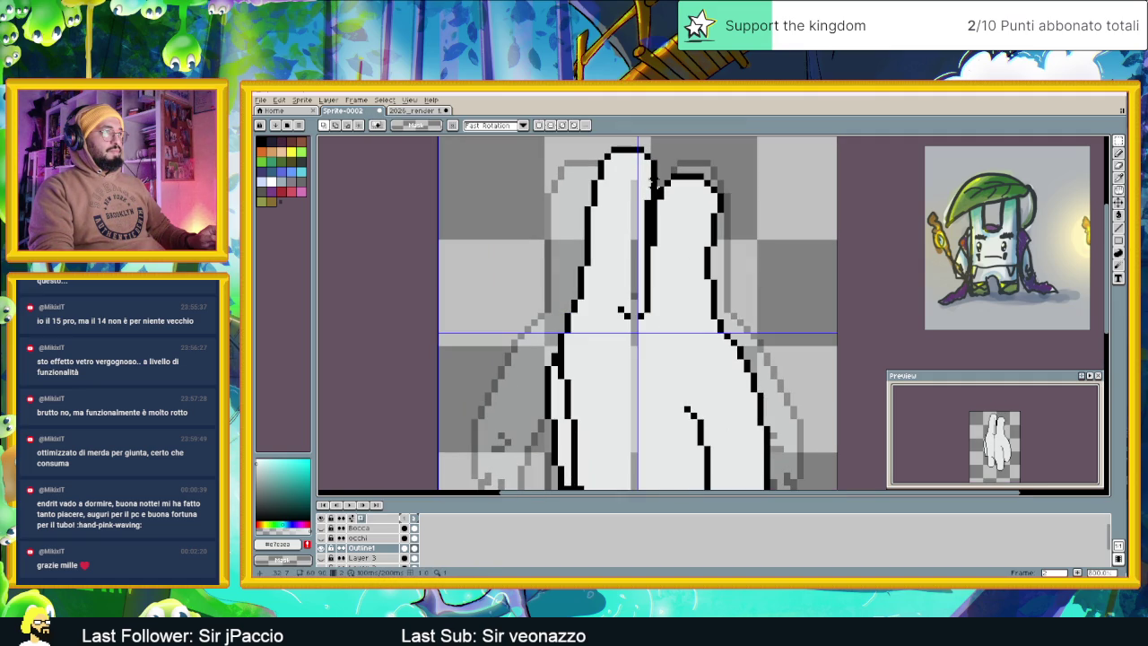
pyautogui.moveTo(629, 178); pyautogui.dragTo(645, 202)
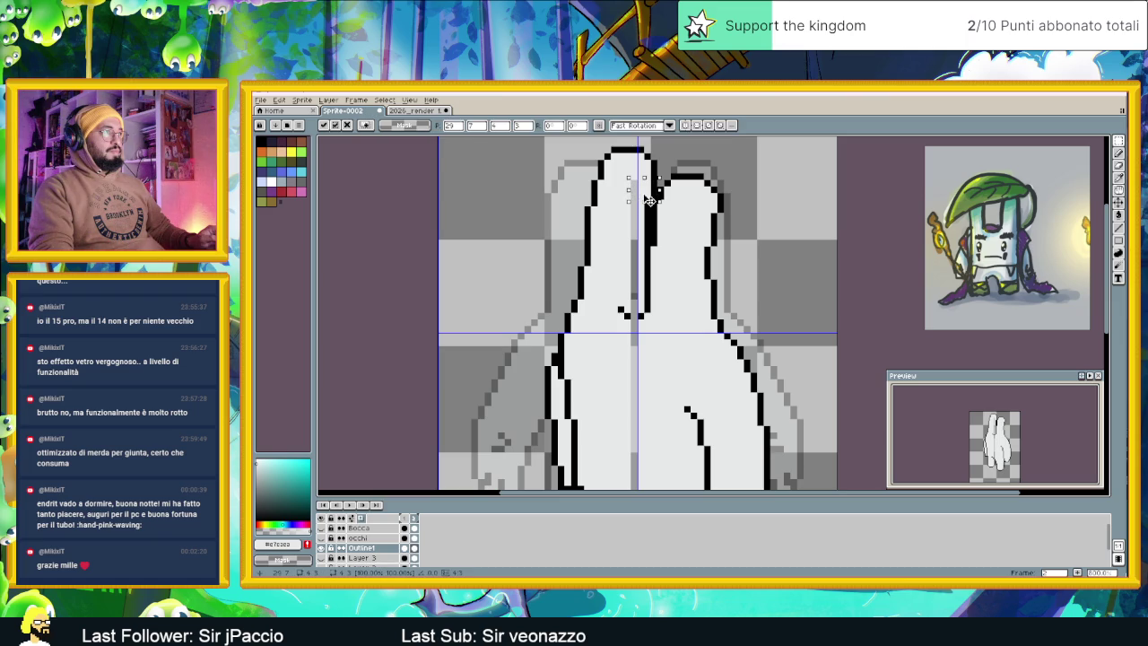
pyautogui.press('Left')
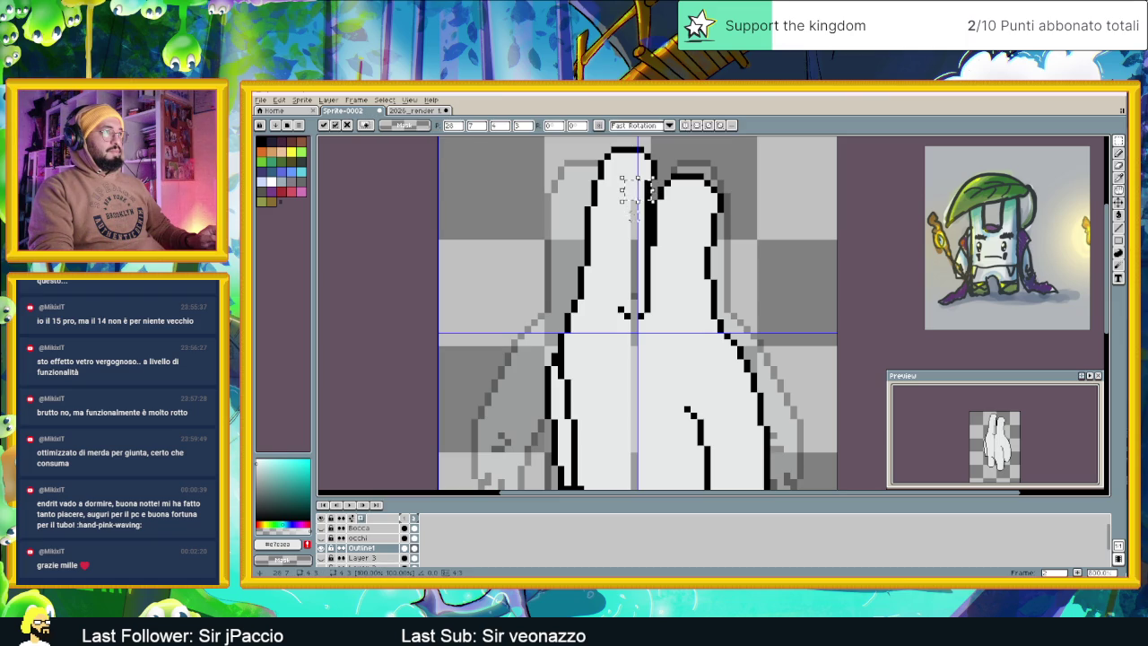
pyautogui.hotkey('ctrl', 'd')
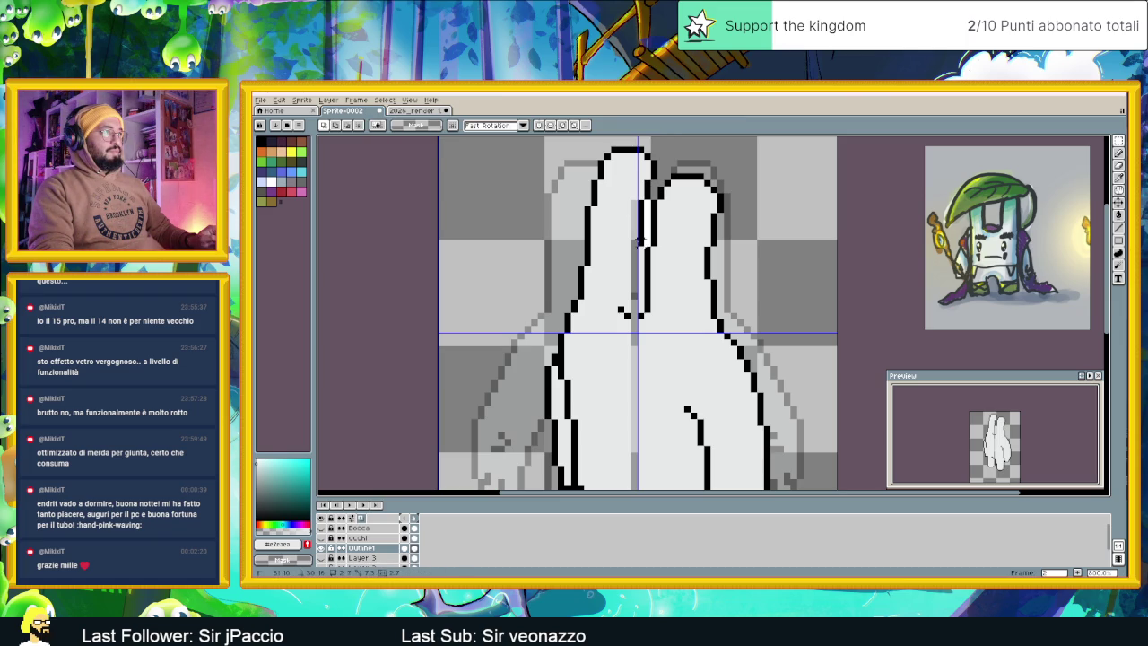
pyautogui.moveTo(630, 198); pyautogui.dragTo(645, 248)
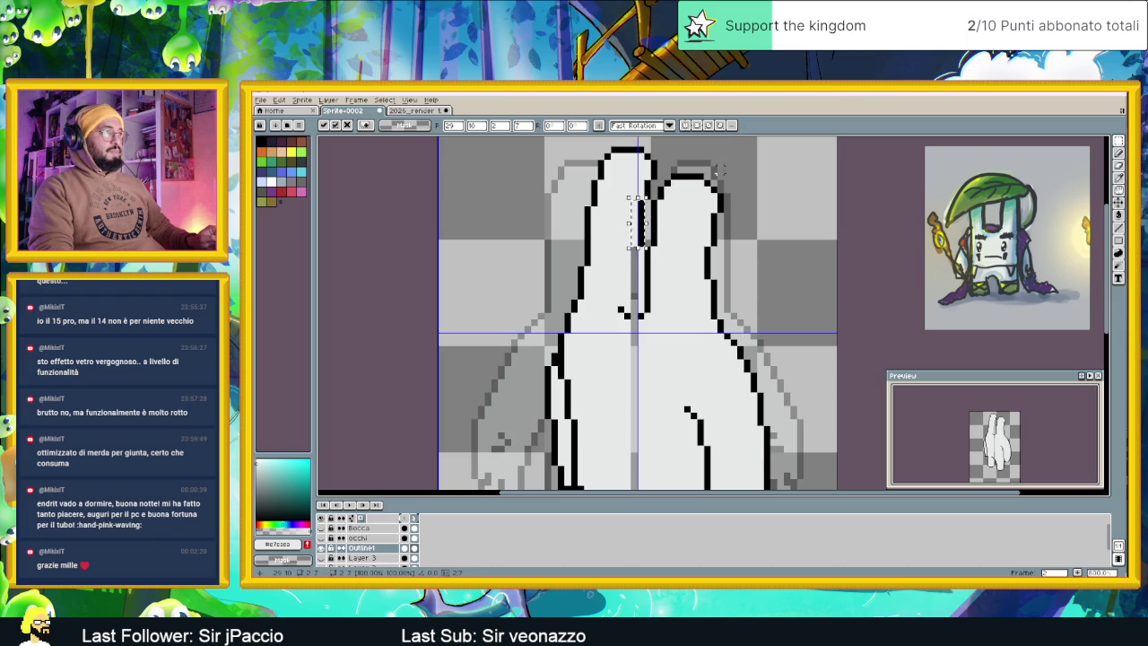
pyautogui.hotkey('ctrl', 'd')
pyautogui.scroll(-2, 657, 237)
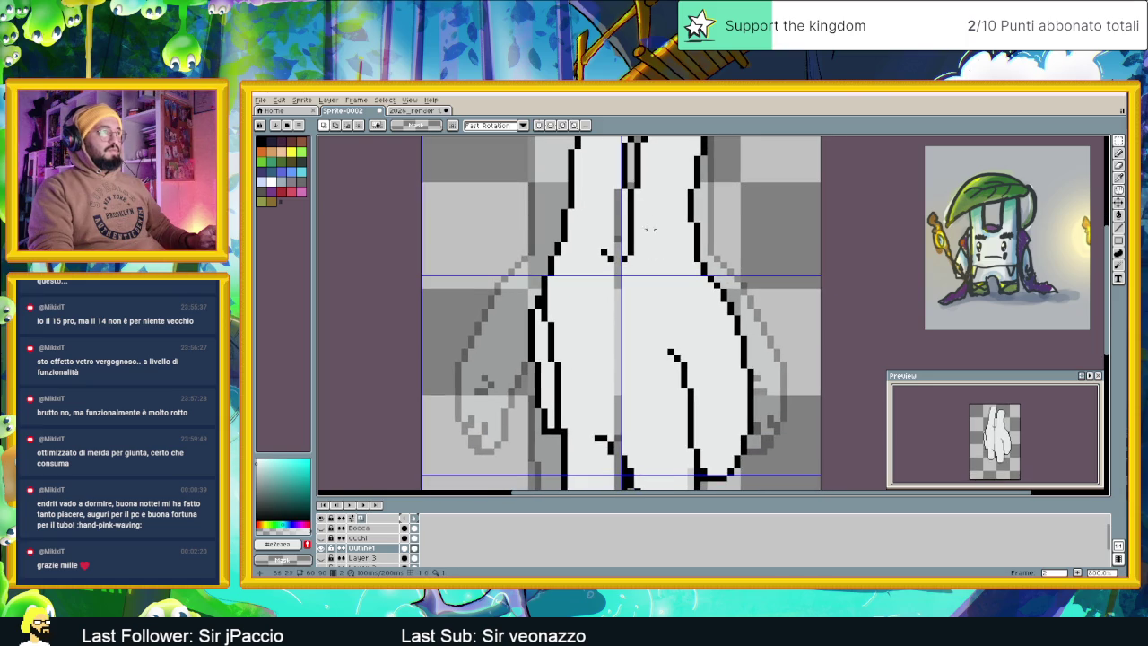
pyautogui.moveTo(613, 187)
pyautogui.mouseDown()
pyautogui.moveTo(633, 258)
pyautogui.moveTo(619, 255)
pyautogui.mouseUp()
pyautogui.scroll(-1, 679, 288)
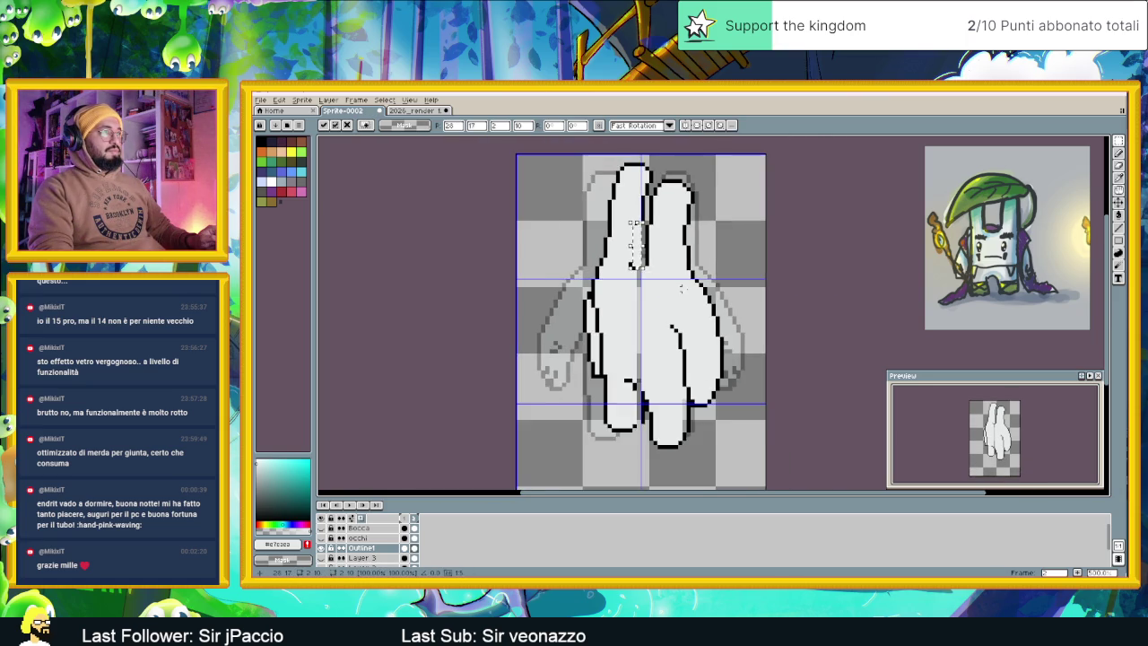
pyautogui.scroll(1, 679, 288)
pyautogui.hotkey('ctrl', 'd')
pyautogui.scroll(-1, 758, 248)
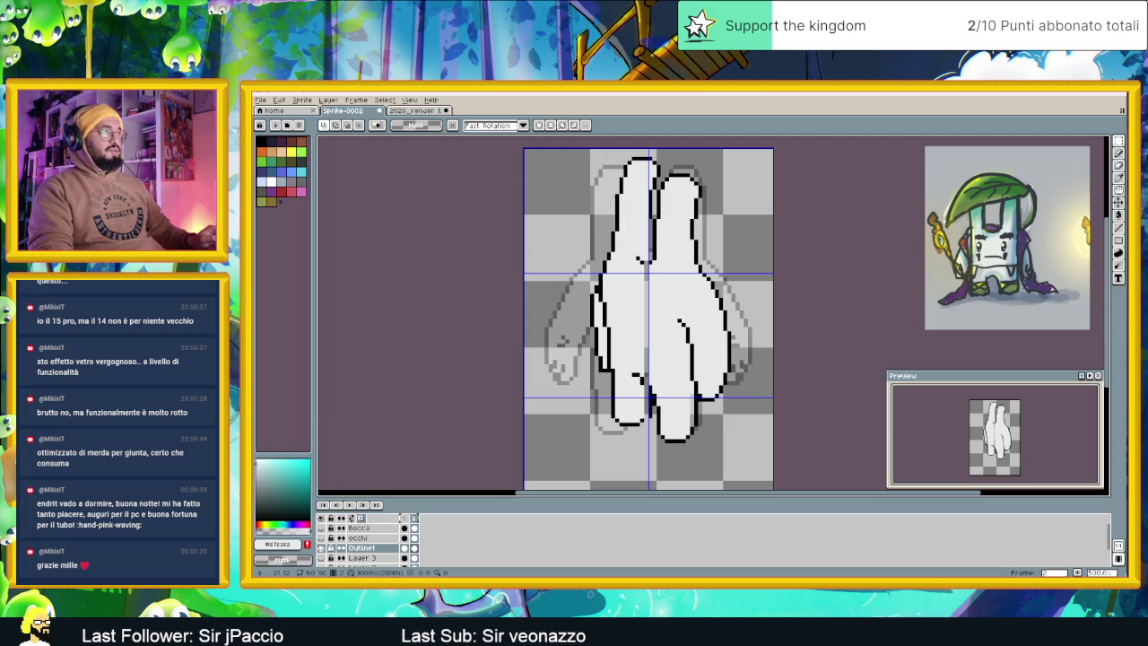
pyautogui.scroll(1, 618, 412)
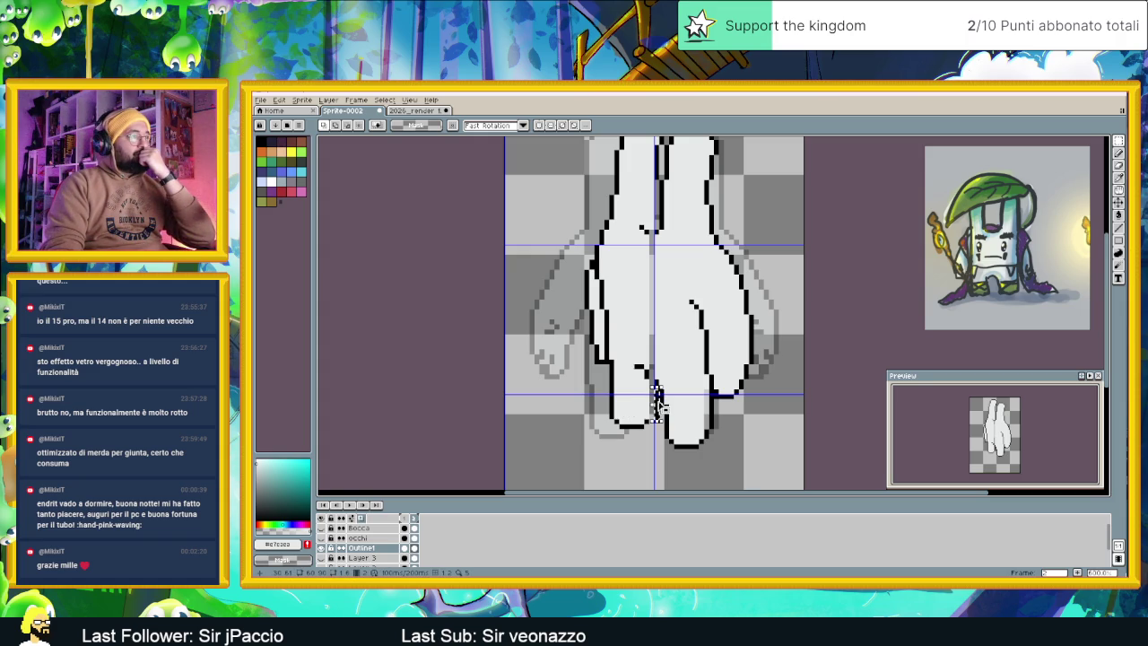
pyautogui.moveTo(648, 387); pyautogui.dragTo(657, 421)
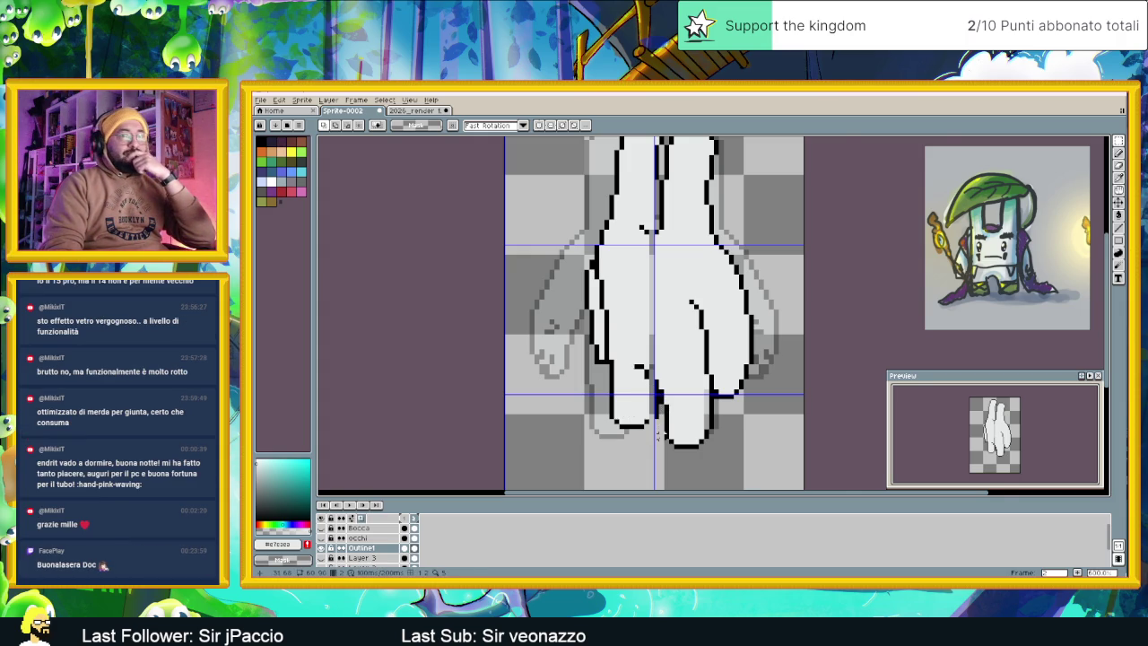
pyautogui.scroll(1, 653, 427)
pyautogui.scroll(1, 655, 429)
pyautogui.moveTo(657, 429)
pyautogui.mouseDown()
pyautogui.moveTo(654, 357)
pyautogui.moveTo(646, 370)
pyautogui.mouseUp()
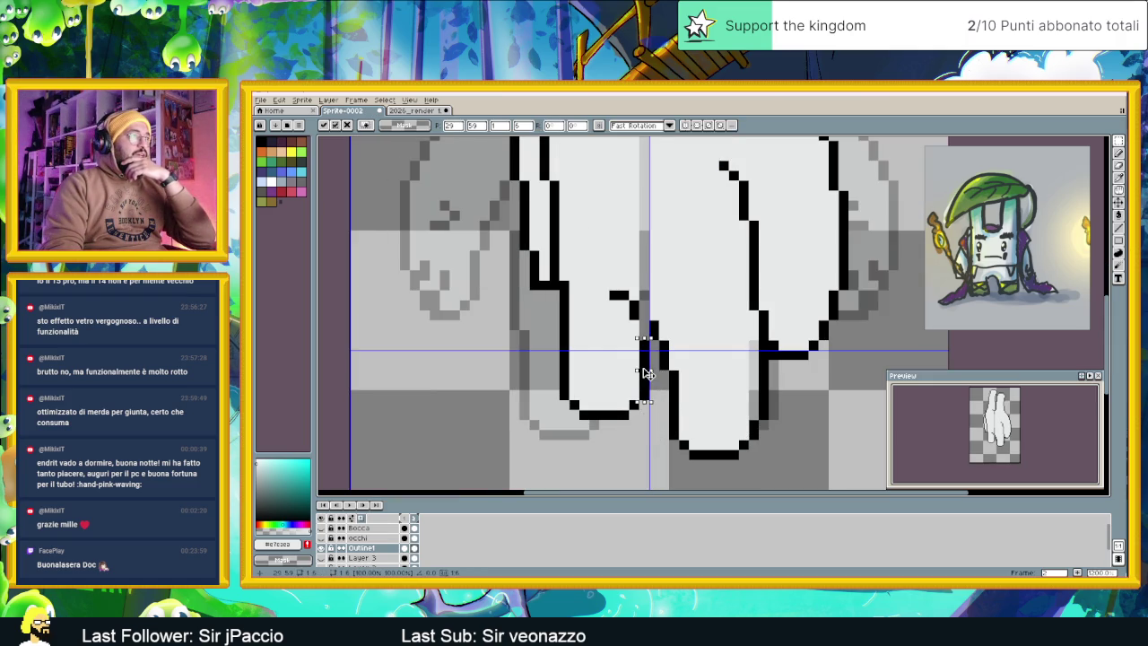
pyautogui.click(659, 405)
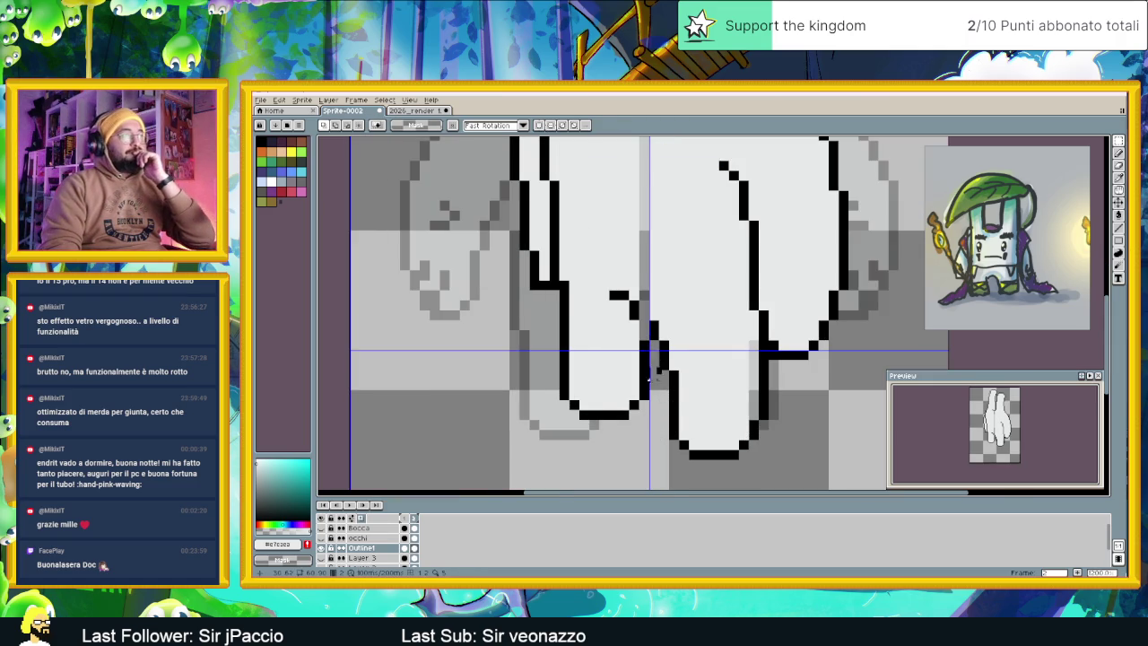
pyautogui.scroll(-2, 653, 377)
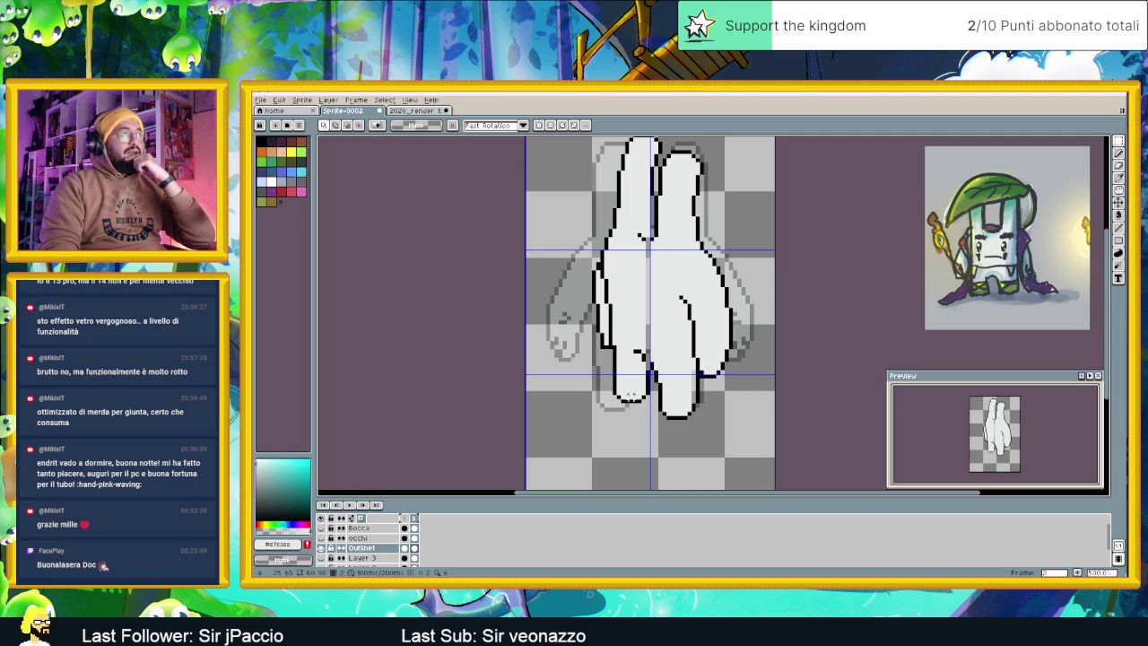
pyautogui.scroll(1, 647, 279)
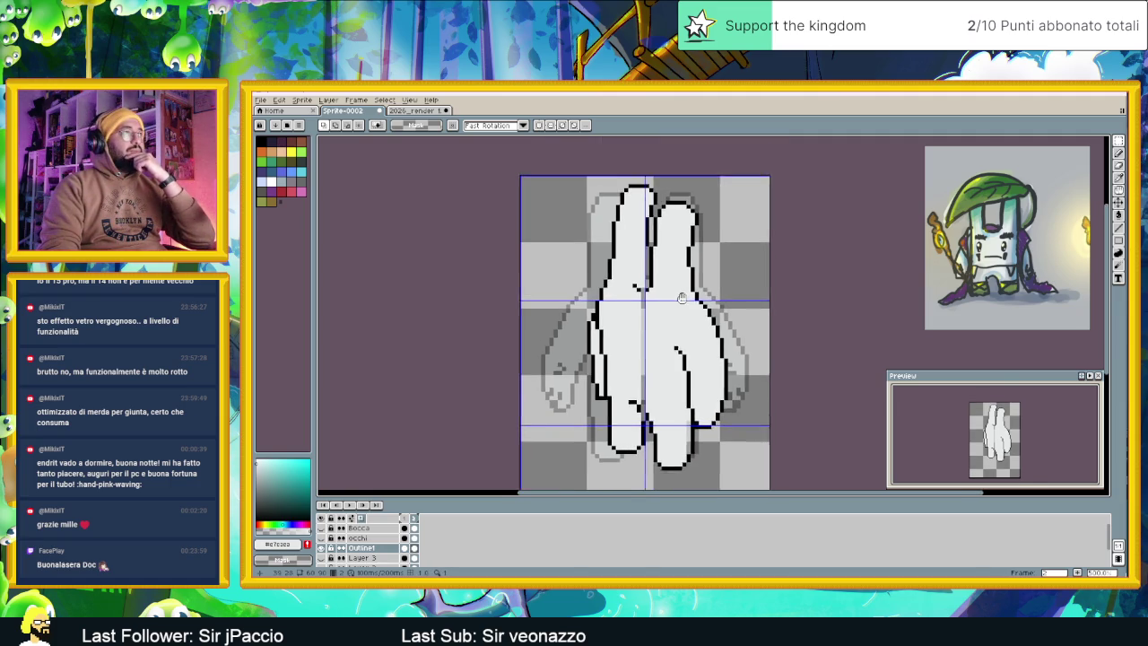
pyautogui.scroll(2, 664, 279)
pyautogui.scroll(1, 690, 277)
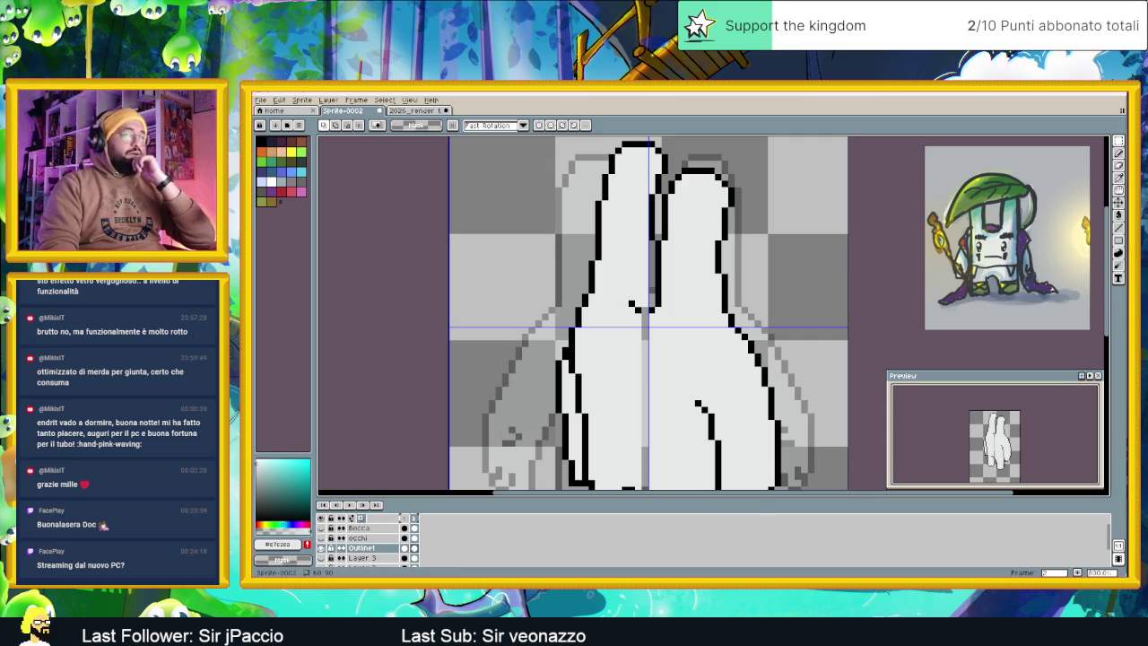
pyautogui.hotkey('alt', 'Tab')
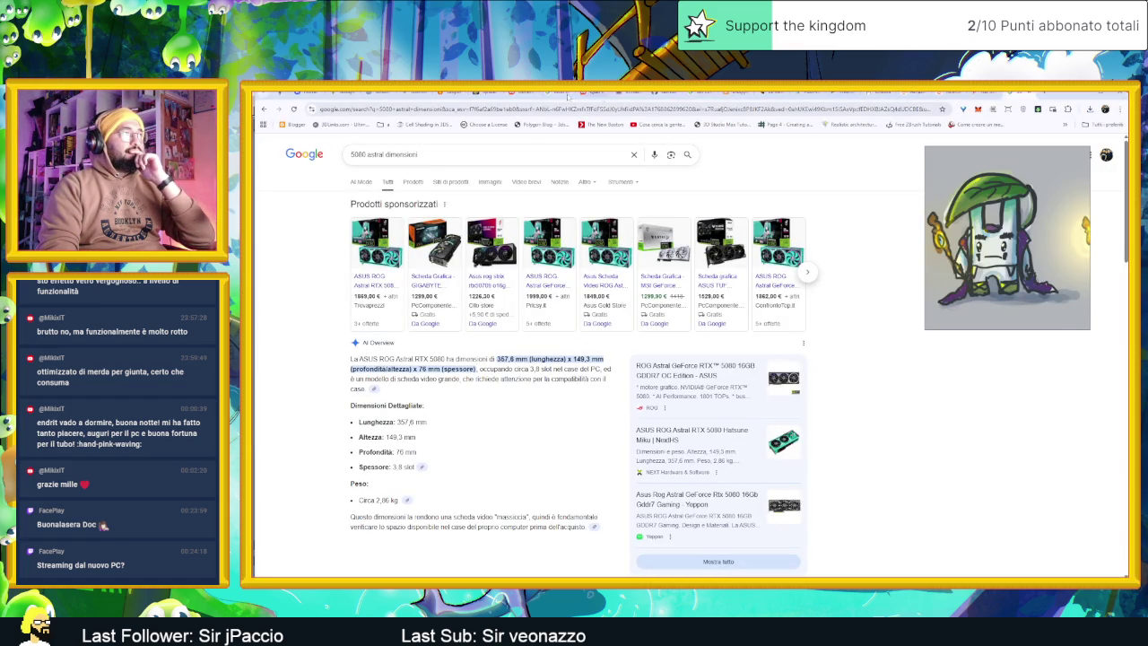
pyautogui.click(318, 93)
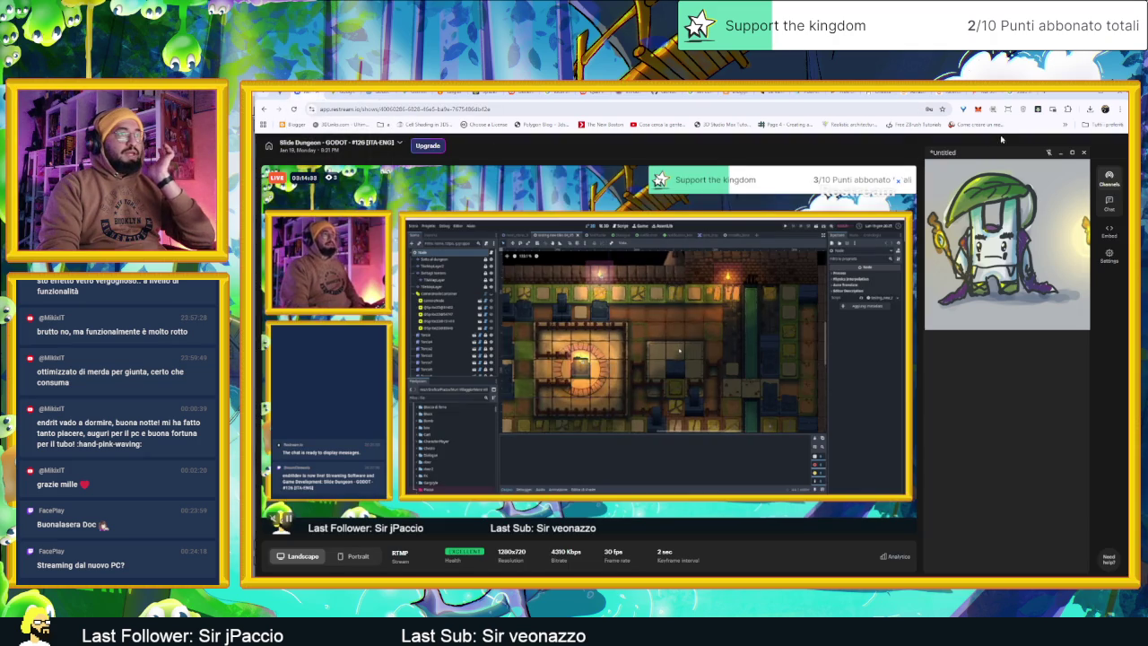
pyautogui.moveTo(998, 155); pyautogui.dragTo(1020, 163)
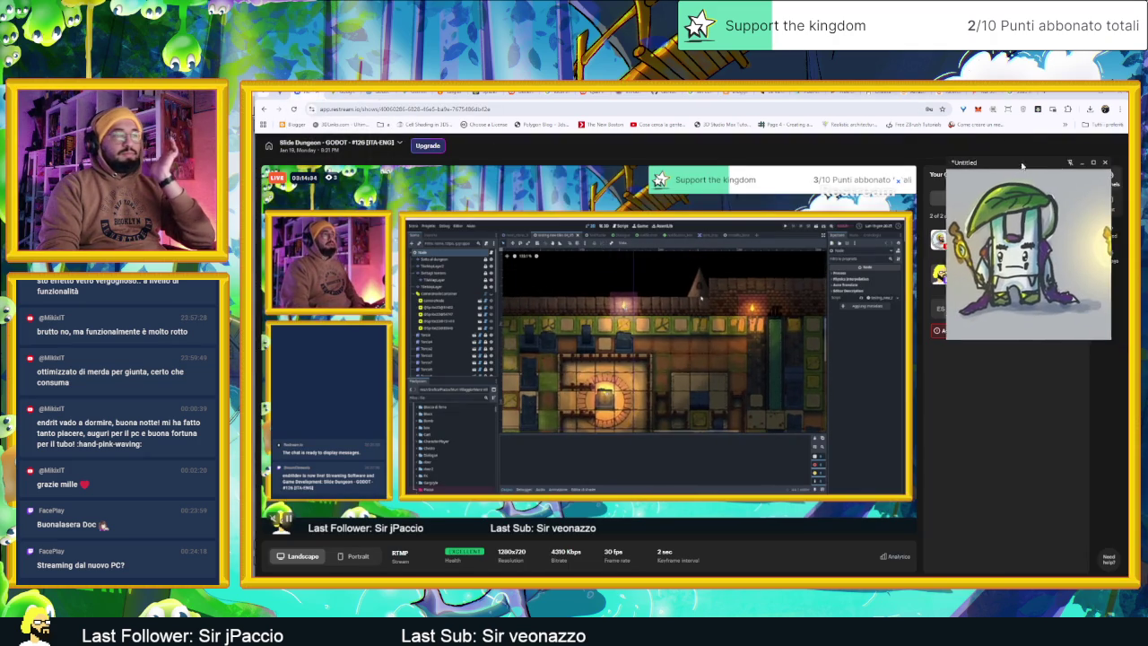
pyautogui.click(1077, 95)
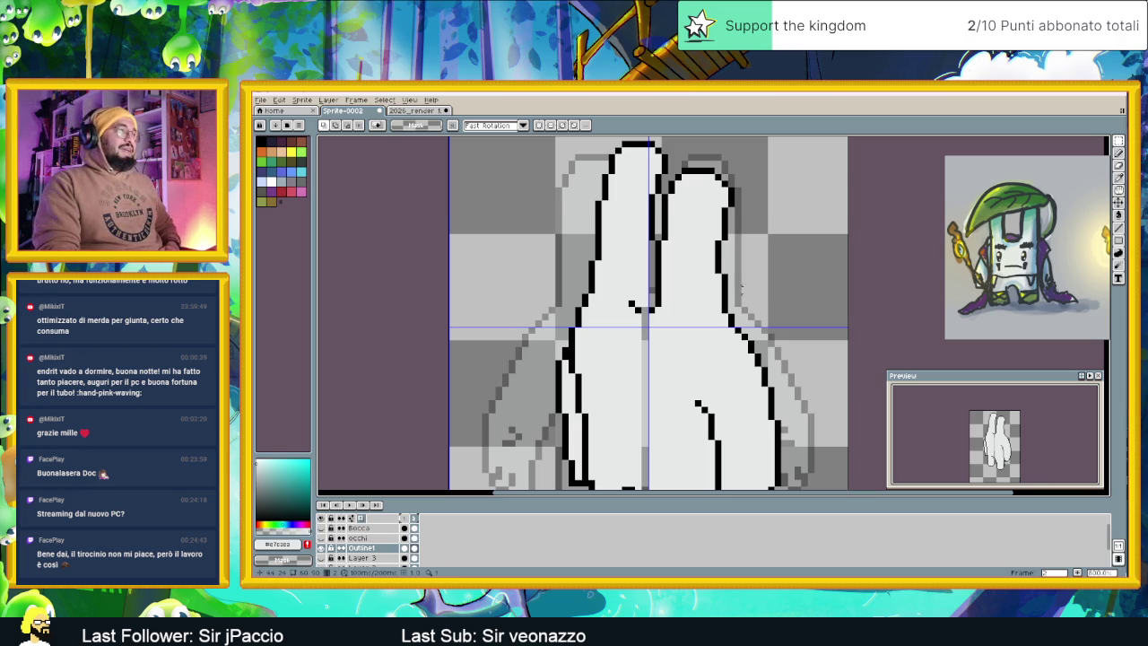
pyautogui.scroll(-1, 745, 289)
pyautogui.scroll(-1, 745, 289)
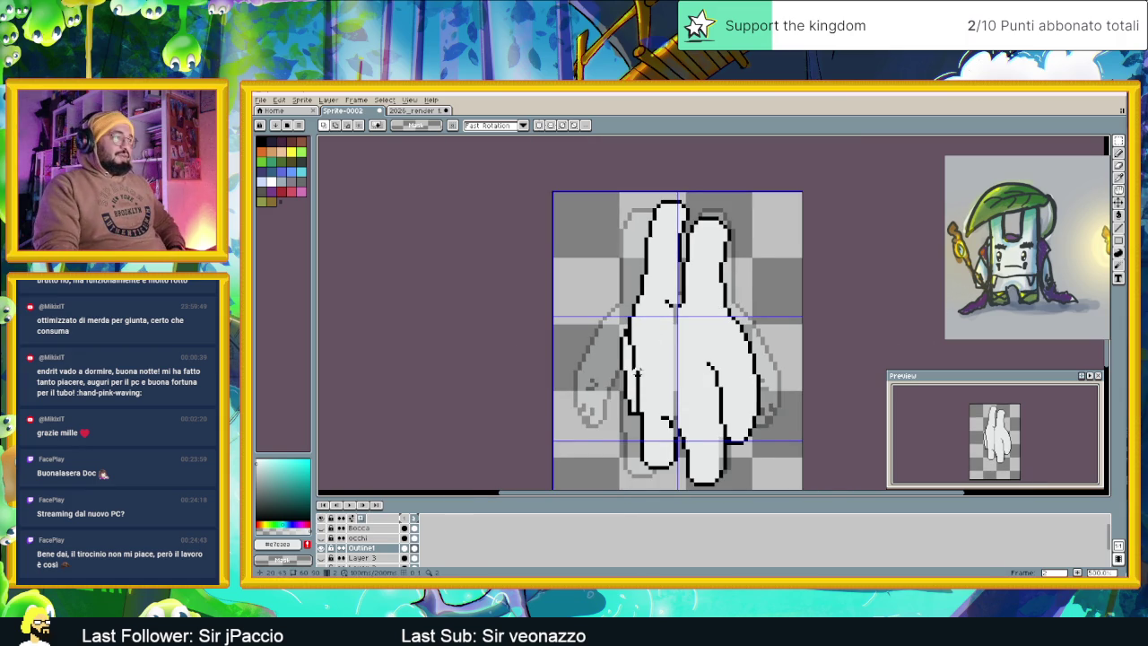
pyautogui.scroll(1, 637, 372)
pyautogui.scroll(2, 632, 381)
pyautogui.scroll(-2, 630, 370)
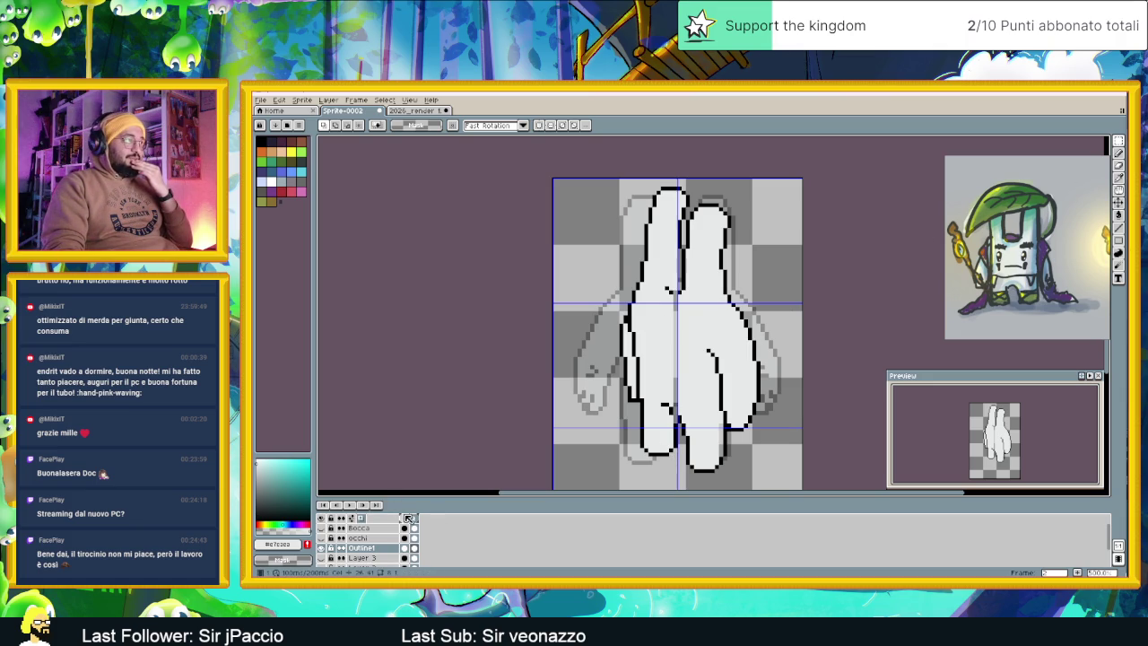
pyautogui.click(404, 519)
pyautogui.click(415, 519)
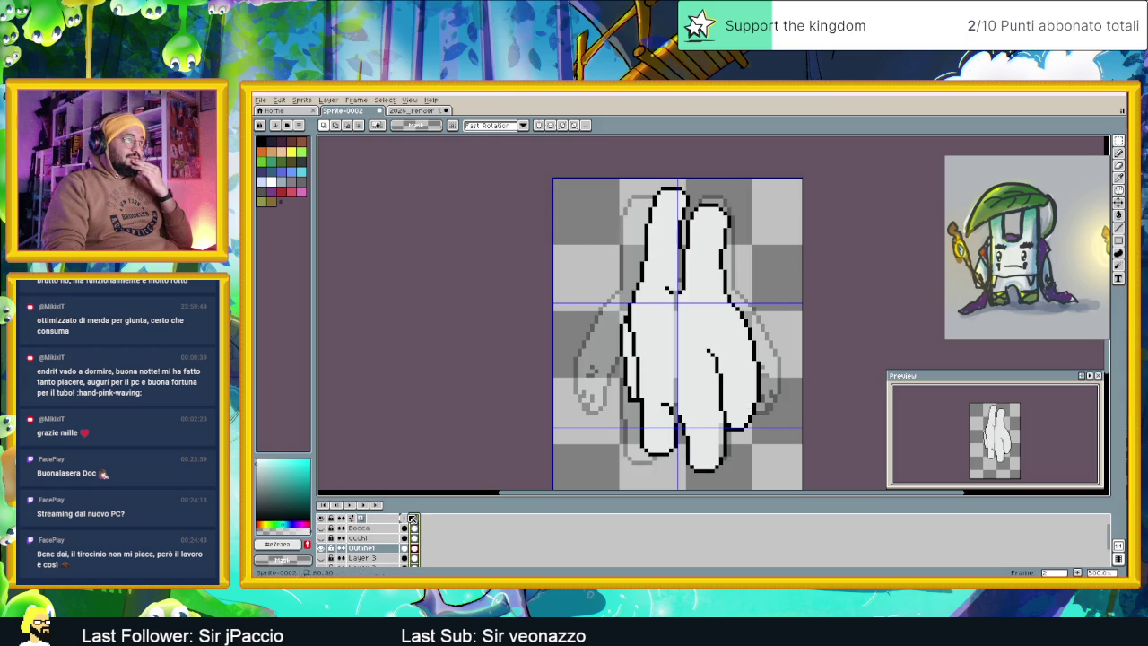
pyautogui.click(414, 519)
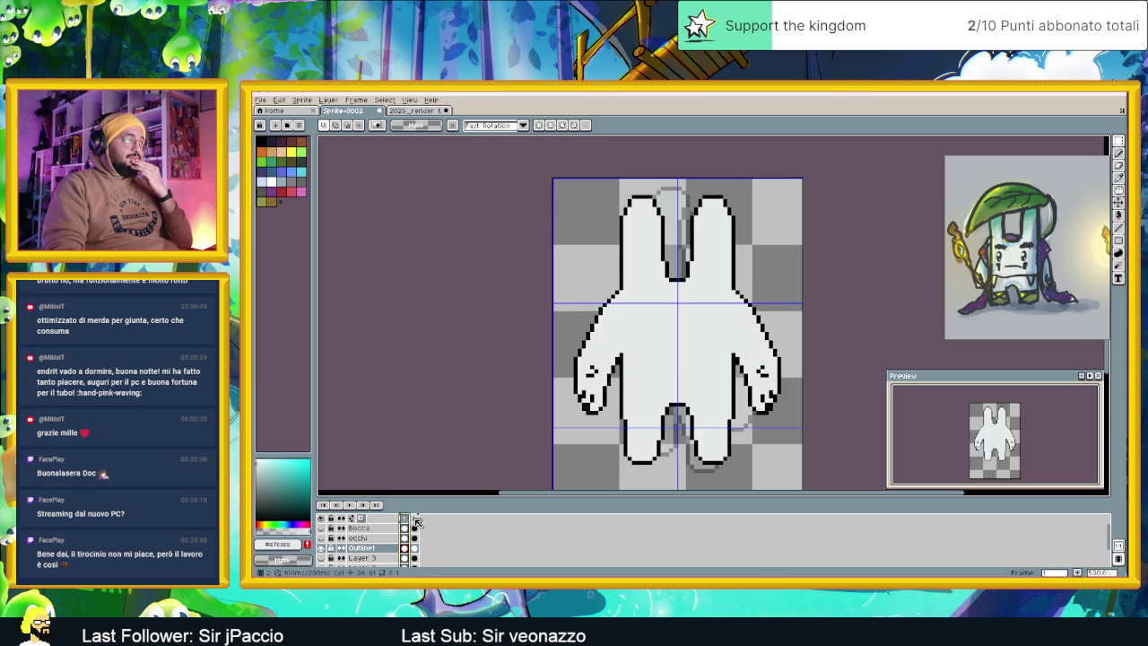
pyautogui.click(414, 519)
pyautogui.scroll(1, 666, 220)
pyautogui.moveTo(700, 187); pyautogui.dragTo(716, 216)
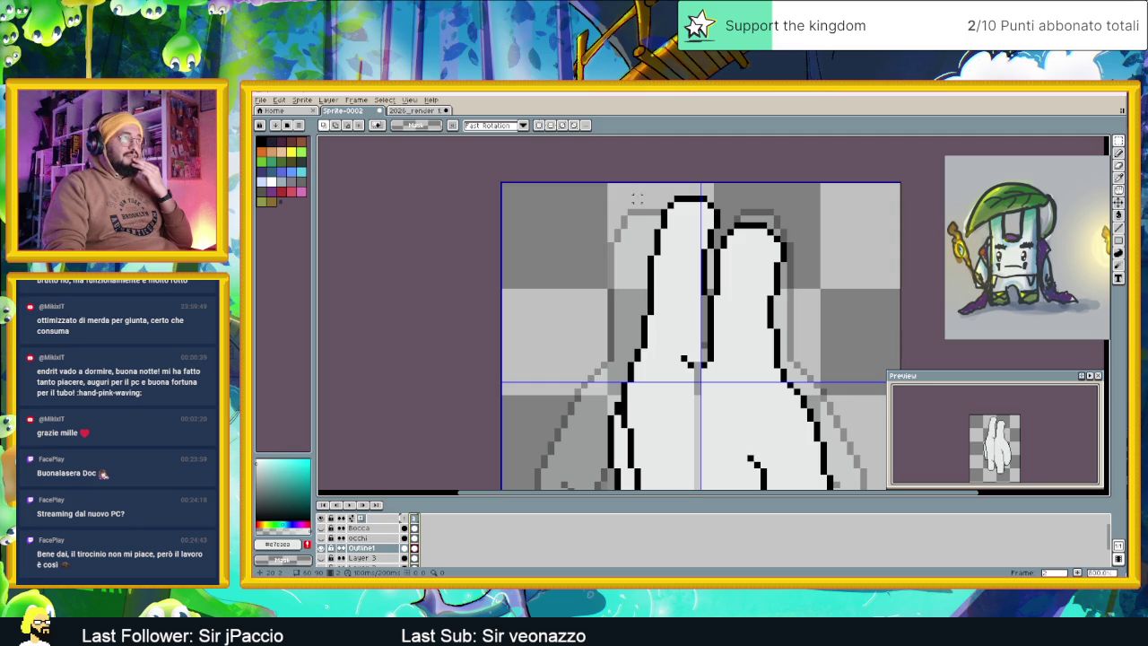
# Move the left ear's tip one pixel to the left
pyautogui.moveTo(637, 193); pyautogui.dragTo(711, 283)
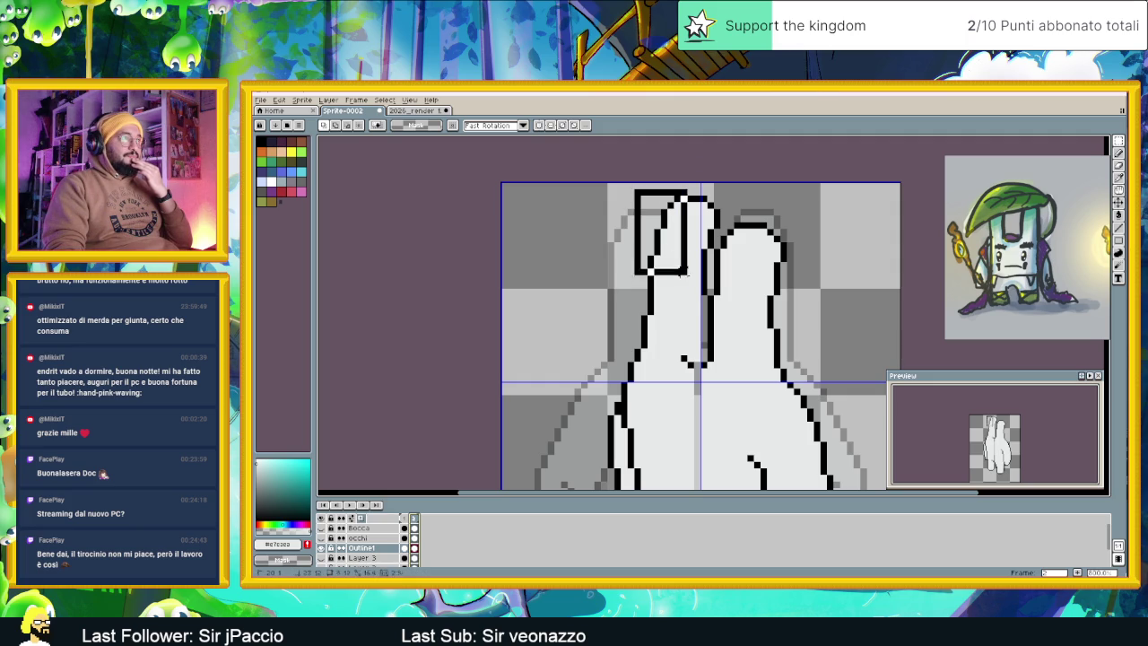
pyautogui.hotkey('ctrl', 'z')
pyautogui.moveTo(631, 187); pyautogui.dragTo(717, 292)
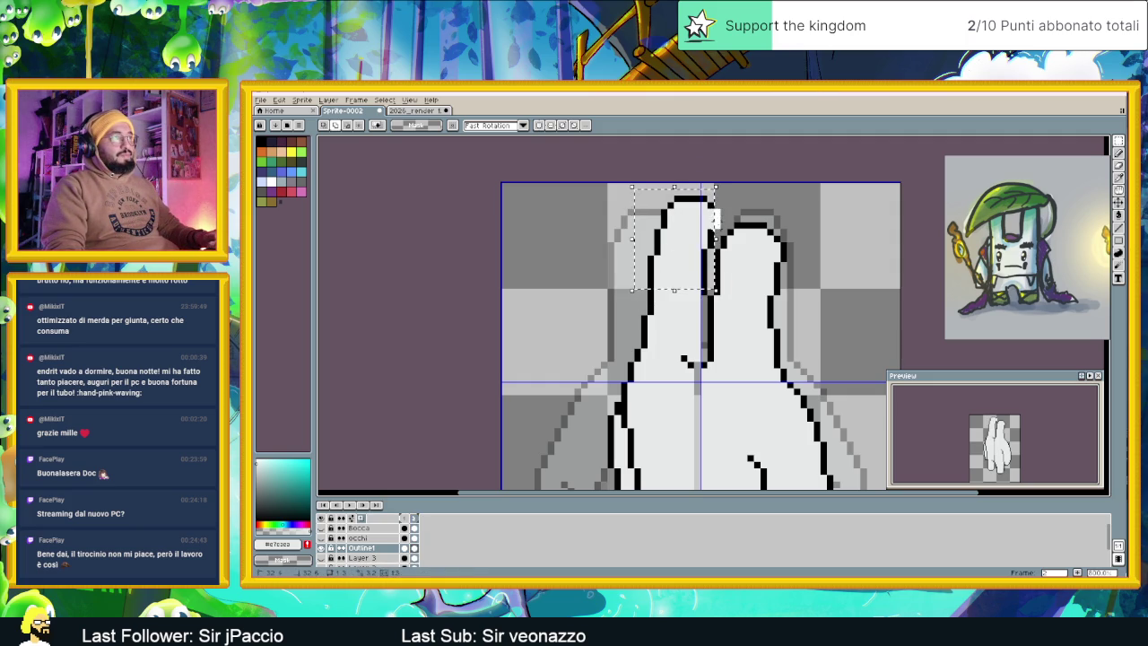
pyautogui.moveTo(703, 226); pyautogui.dragTo(686, 226)
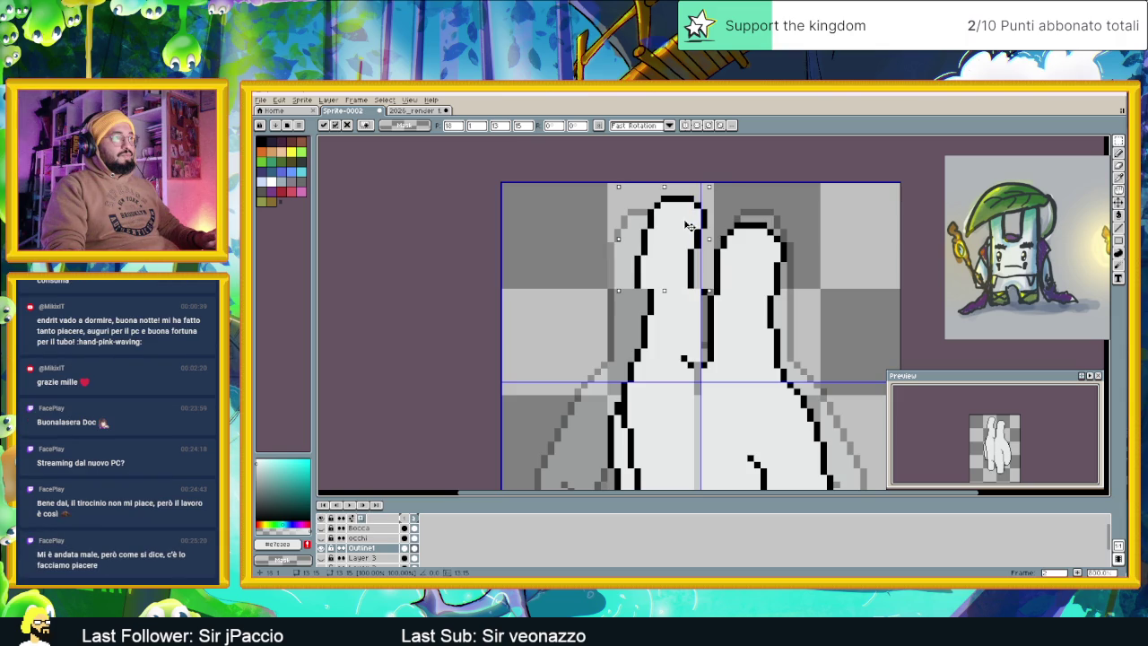
pyautogui.press('Return')
# Shift the ear's middle section one pixel left and drop it in place
pyautogui.scroll(-3, 687, 229)
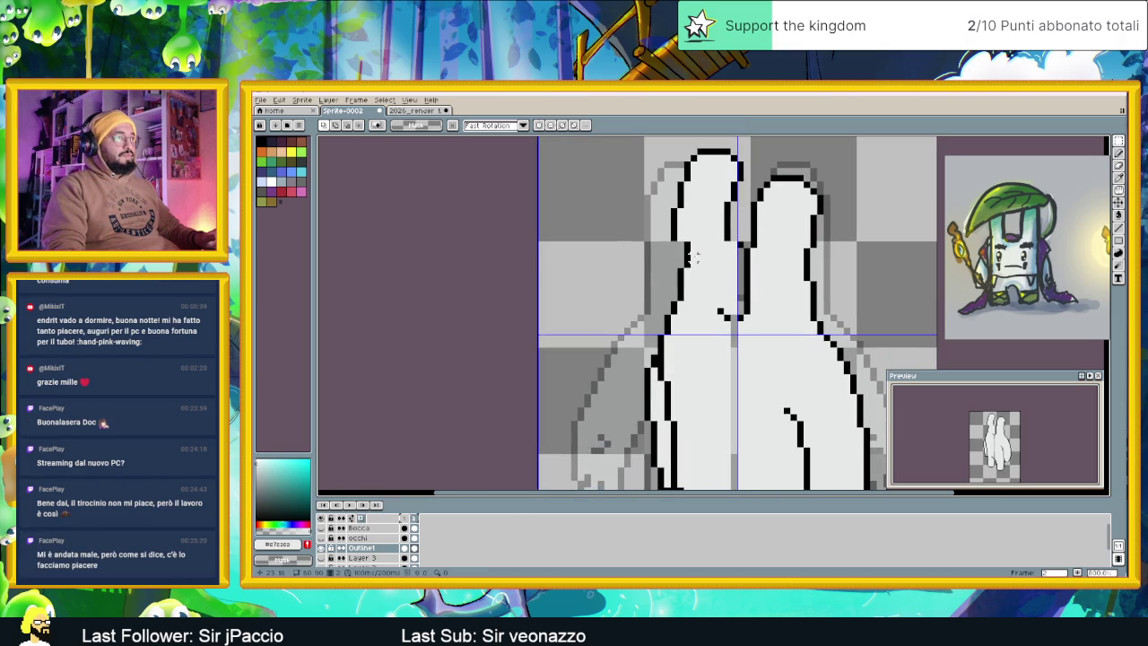
pyautogui.moveTo(673, 248); pyautogui.dragTo(741, 303)
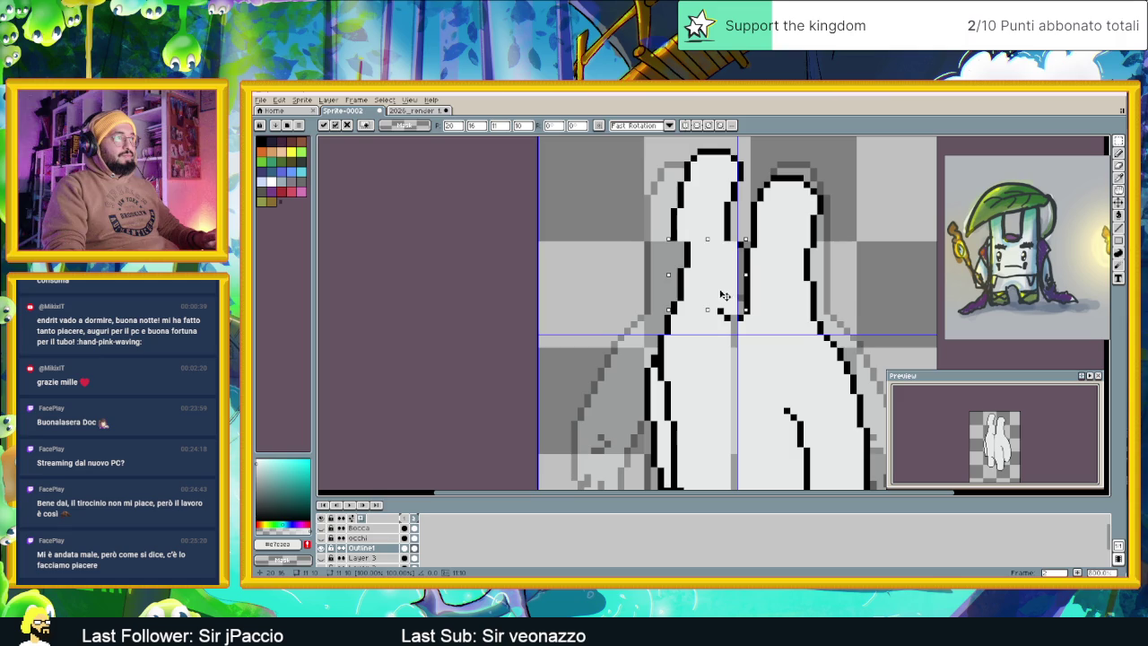
pyautogui.moveTo(730, 296); pyautogui.dragTo(711, 295)
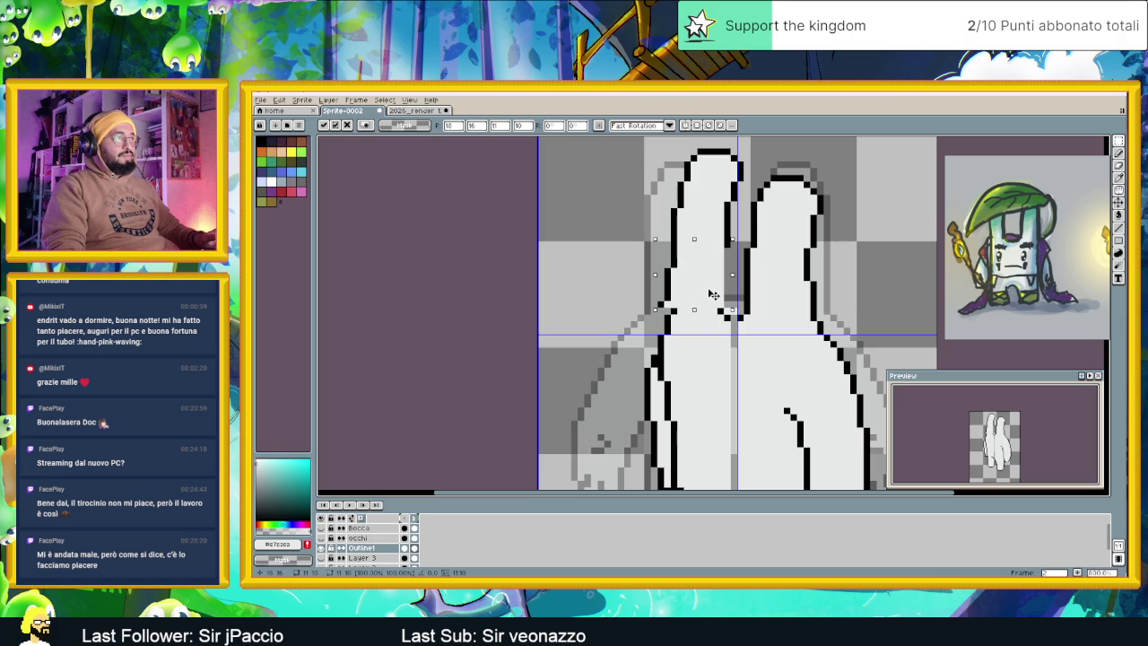
pyautogui.click(862, 244)
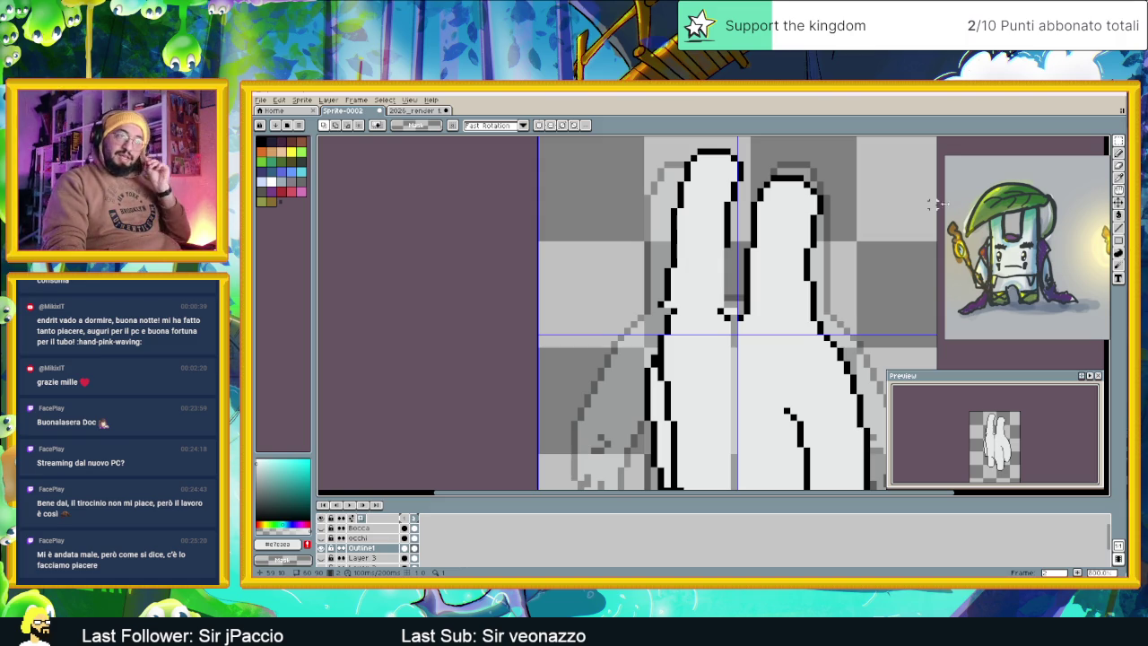
pyautogui.click(1121, 153)
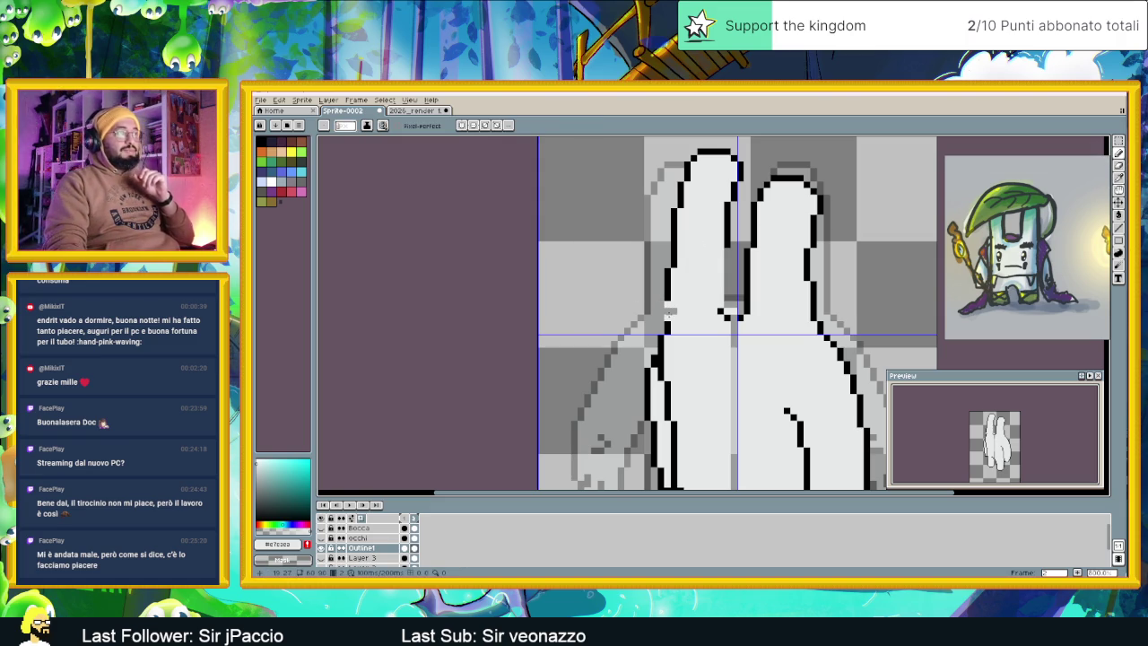
# Draw the left ear's inner black outline with the Pencil, undoing the last stroke
pyautogui.press('i')
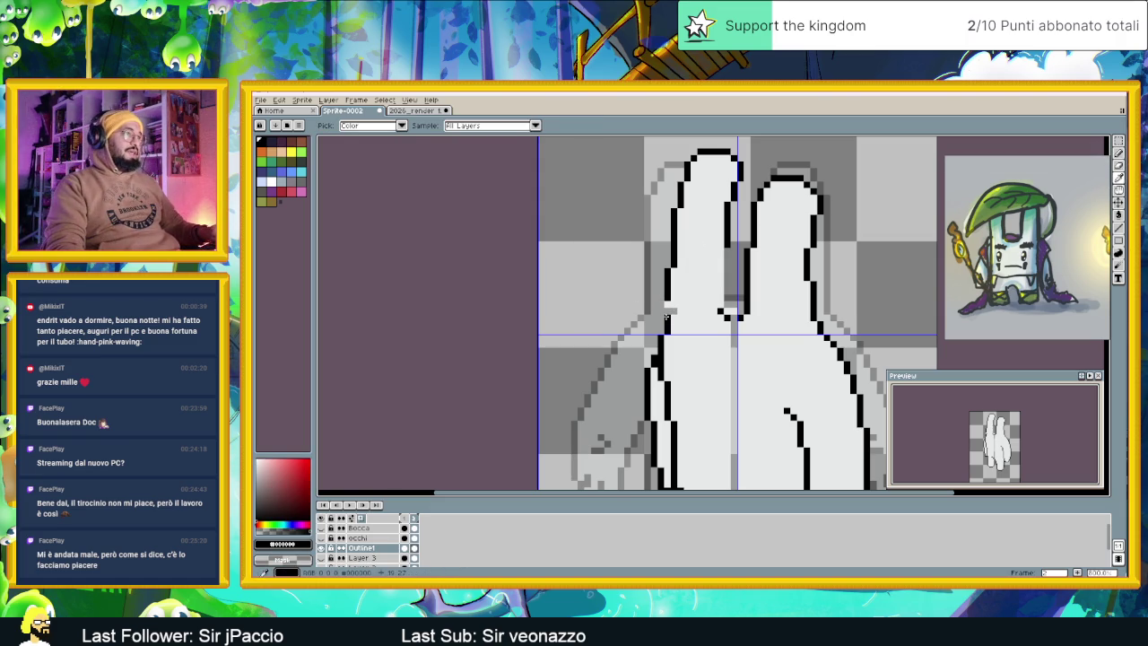
pyautogui.keyDown('alt'); pyautogui.click(671, 311); pyautogui.keyUp('alt')
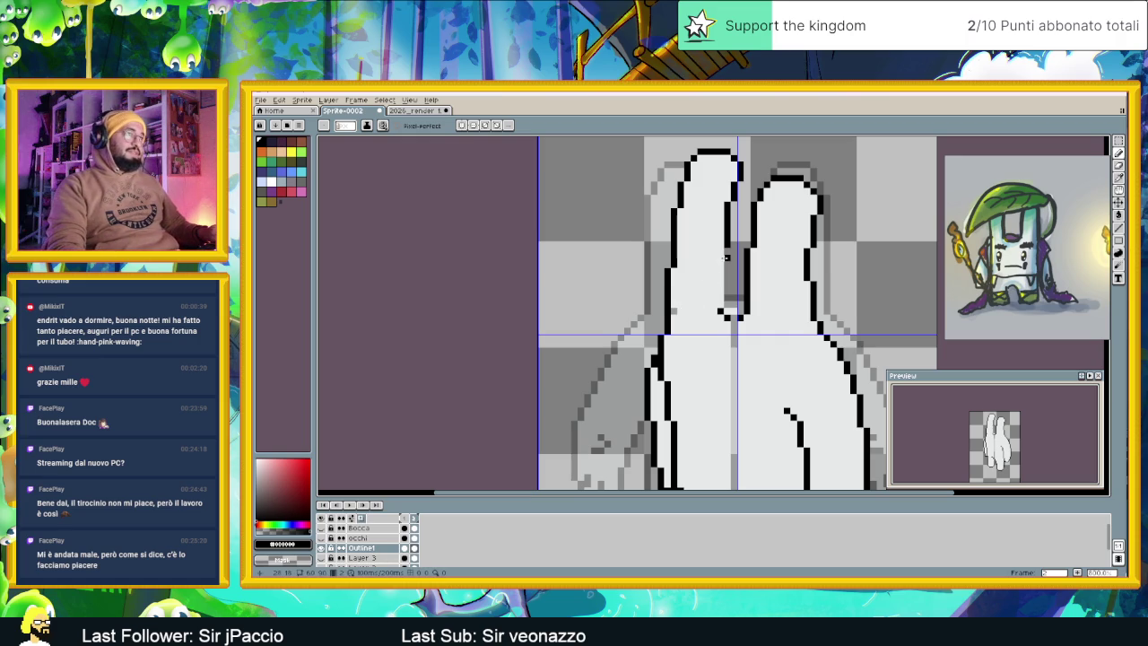
pyautogui.moveTo(727, 252); pyautogui.dragTo(732, 280)
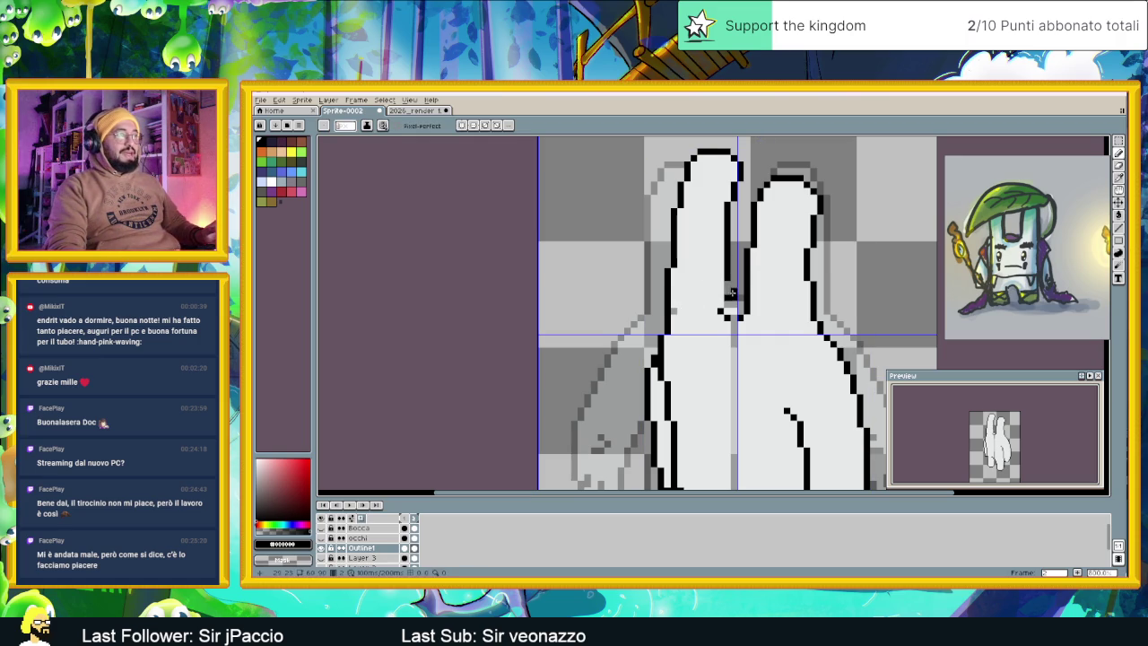
pyautogui.moveTo(727, 283); pyautogui.dragTo(732, 297)
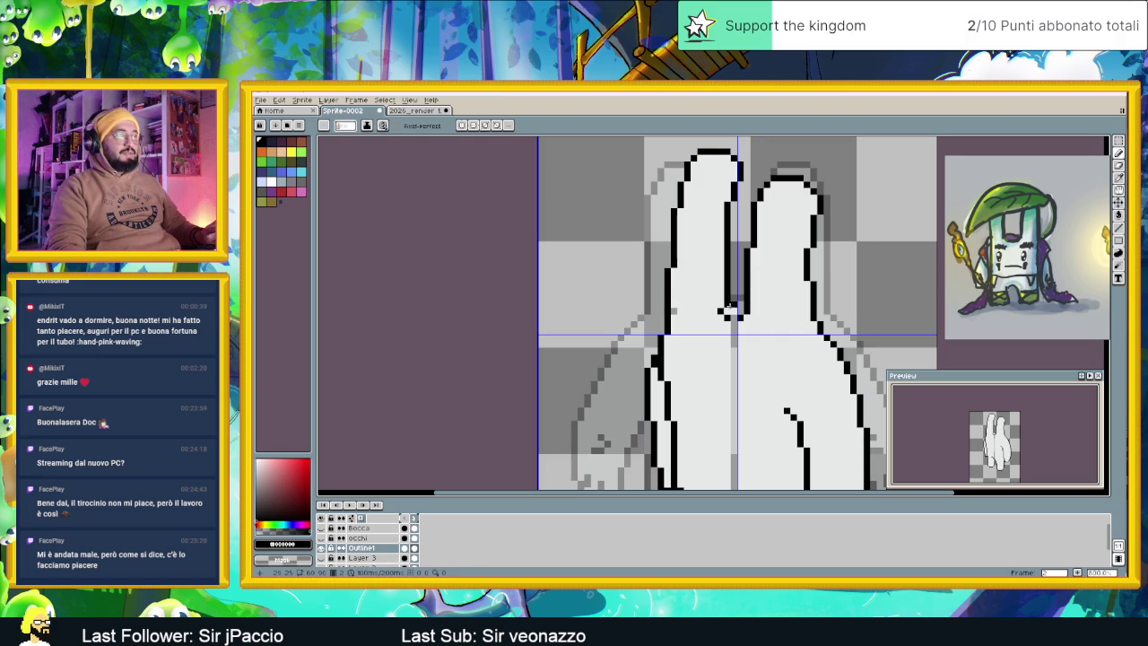
pyautogui.moveTo(737, 317); pyautogui.dragTo(726, 318)
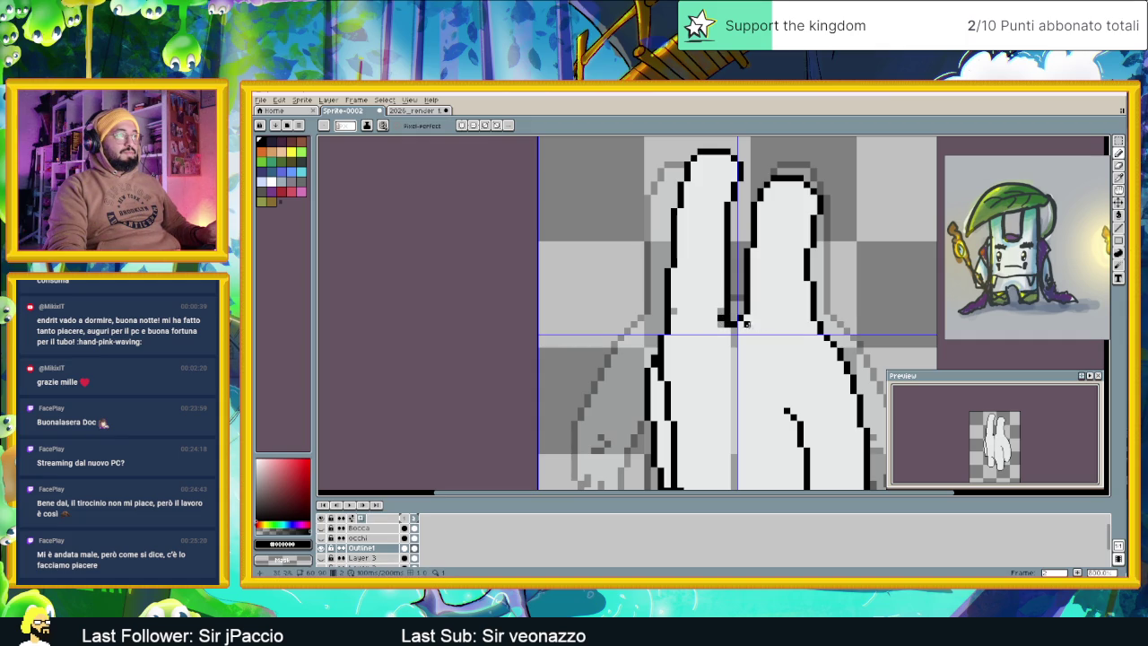
pyautogui.hotkey('ctrl', 'z')
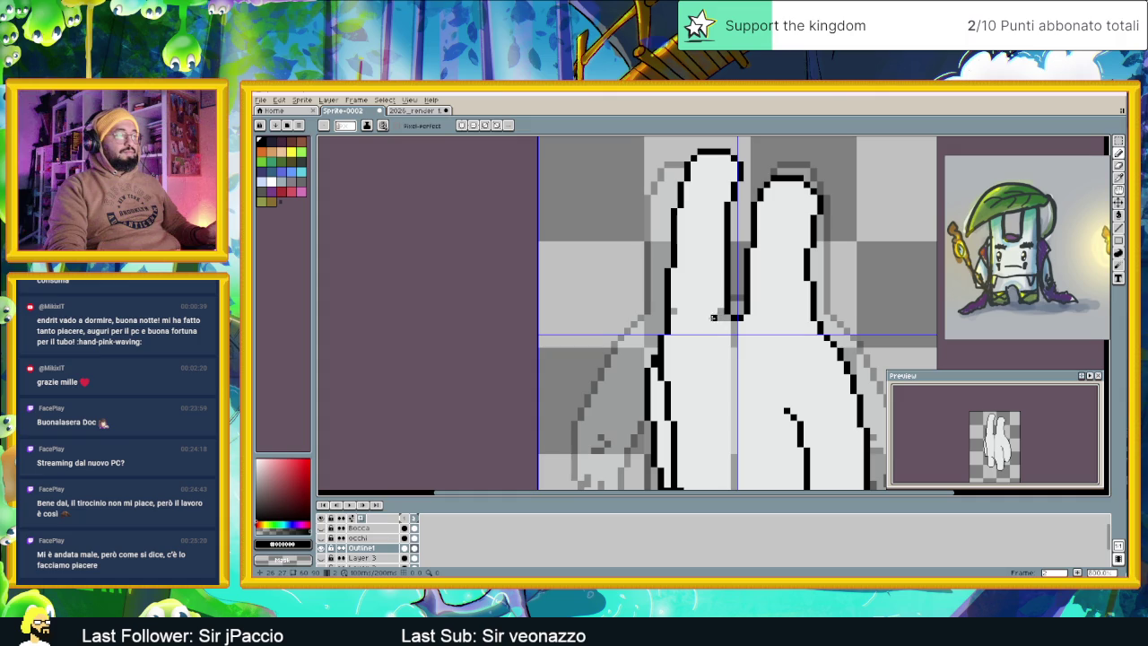
# Fill the grey gap below the ears with the light body colour
pyautogui.keyDown('alt'); pyautogui.click(754, 337); pyautogui.keyUp('alt')
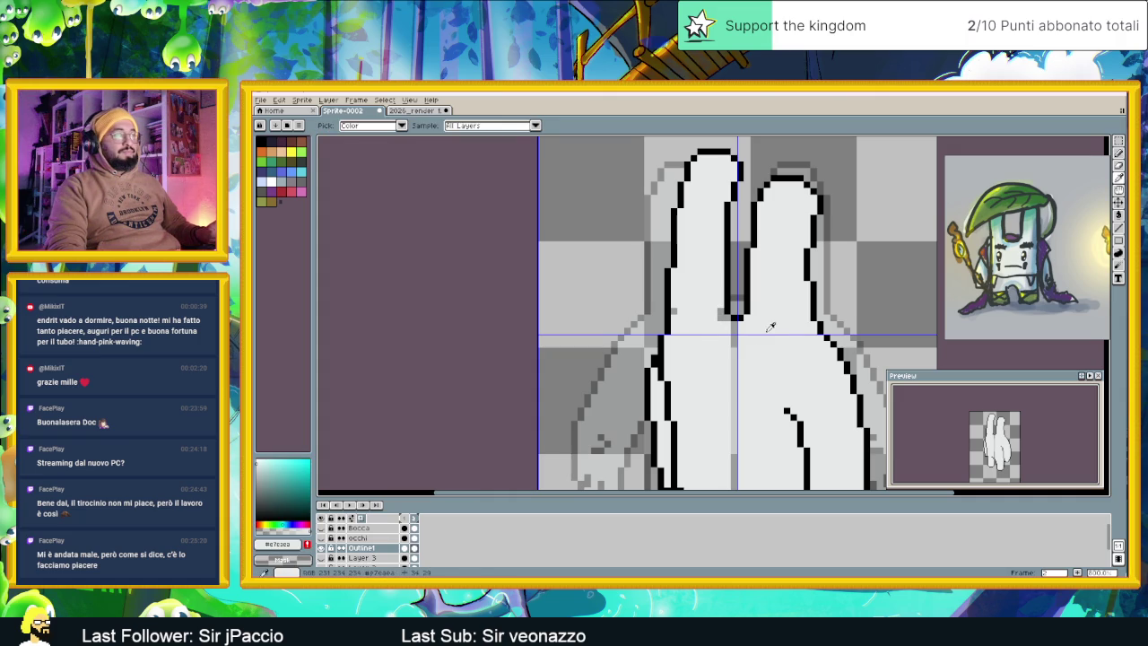
pyautogui.click(1118, 219)
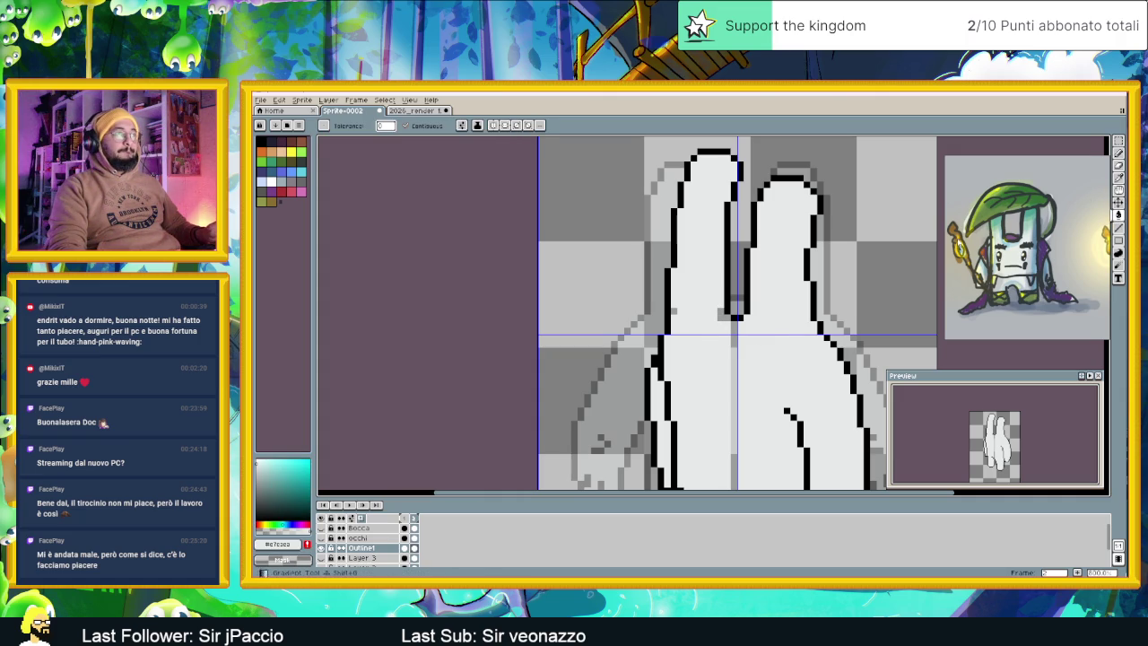
pyautogui.click(734, 350)
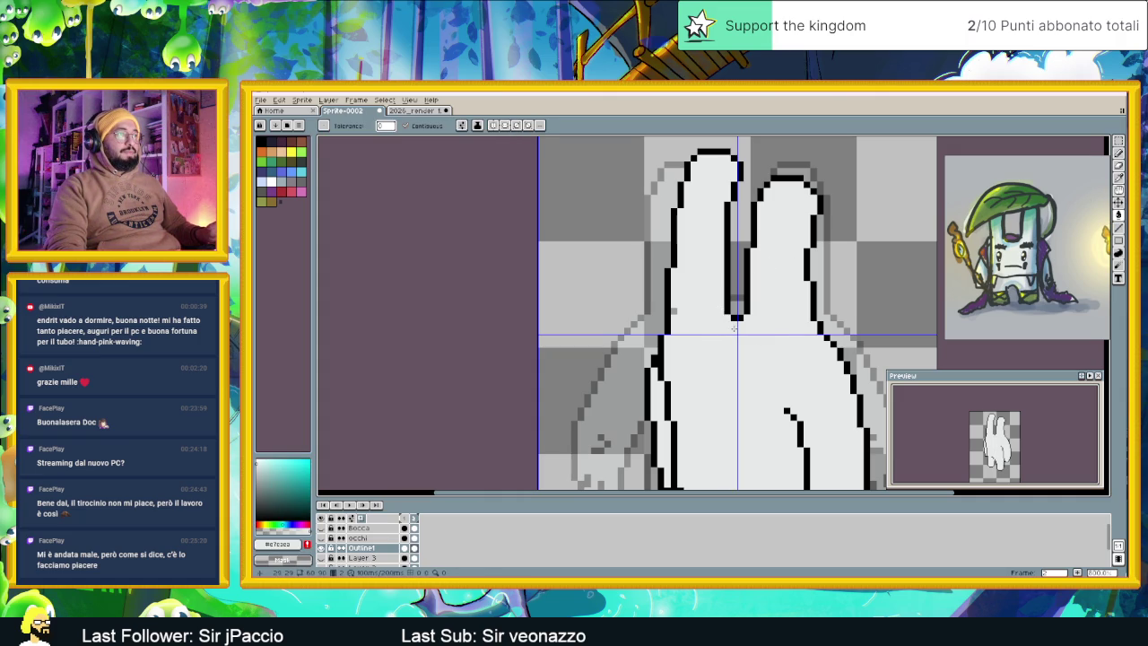
pyautogui.scroll(-2, 703, 359)
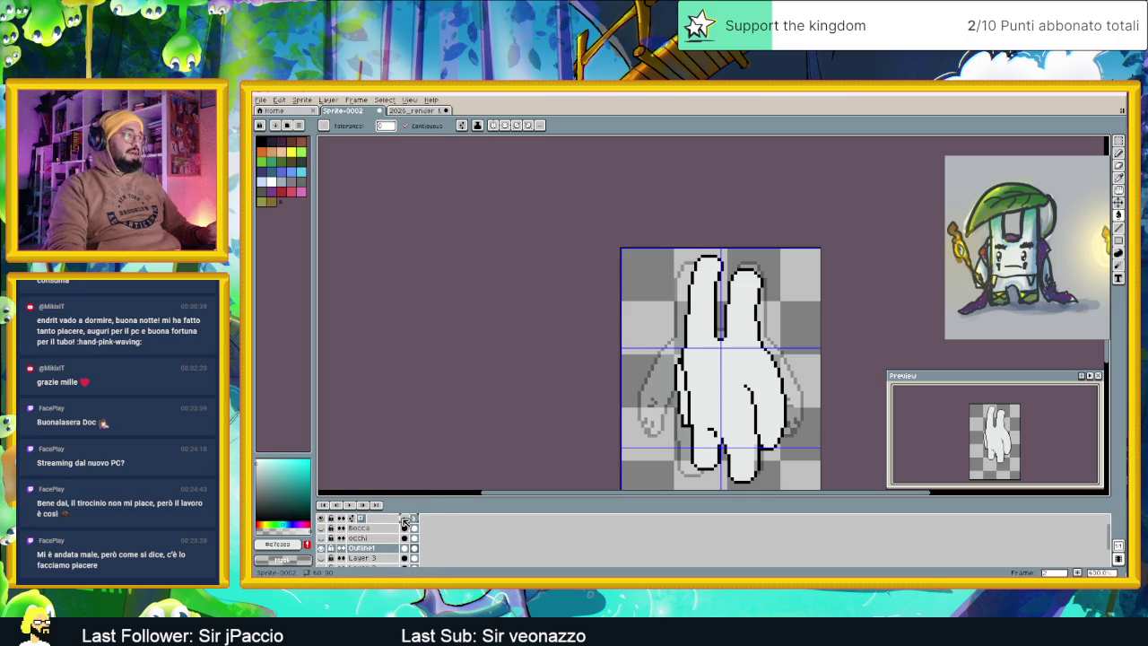
# Compare the two frames, then return to frame 2 zoomed in on the fingers
pyautogui.click(408, 520)
pyautogui.click(413, 520)
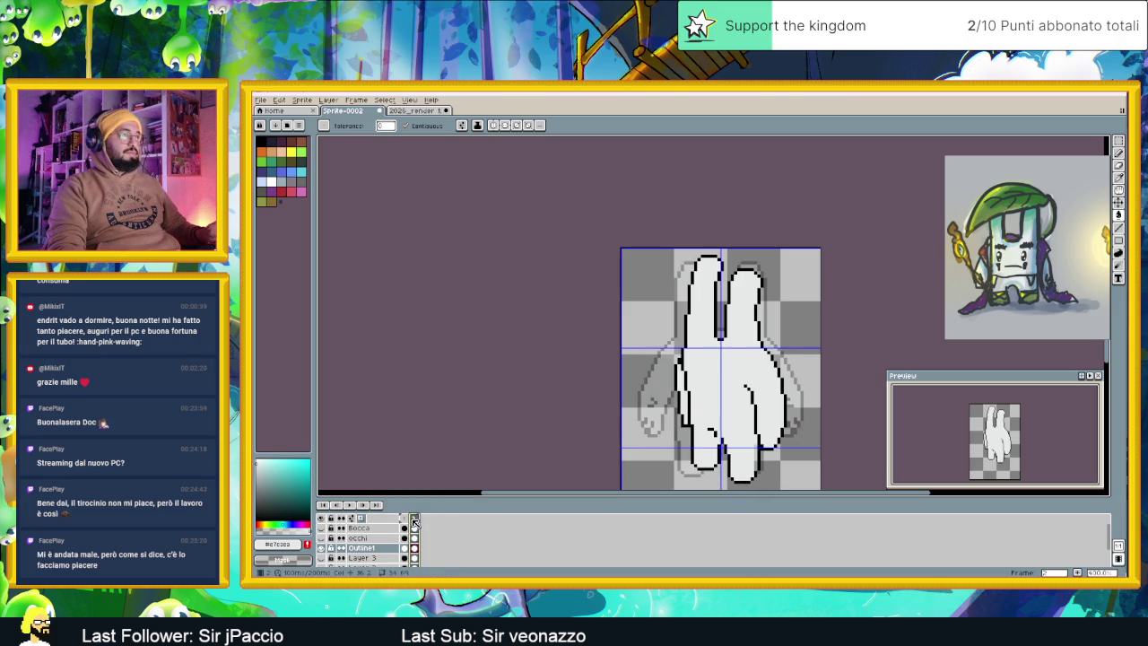
pyautogui.press('Left')
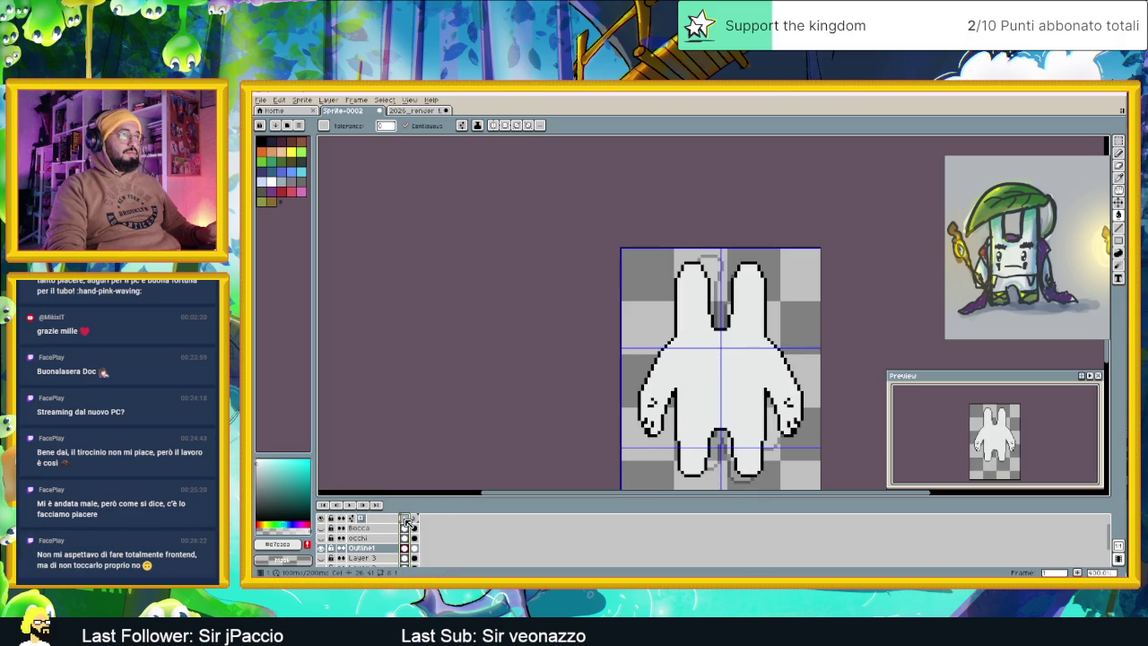
pyautogui.click(415, 520)
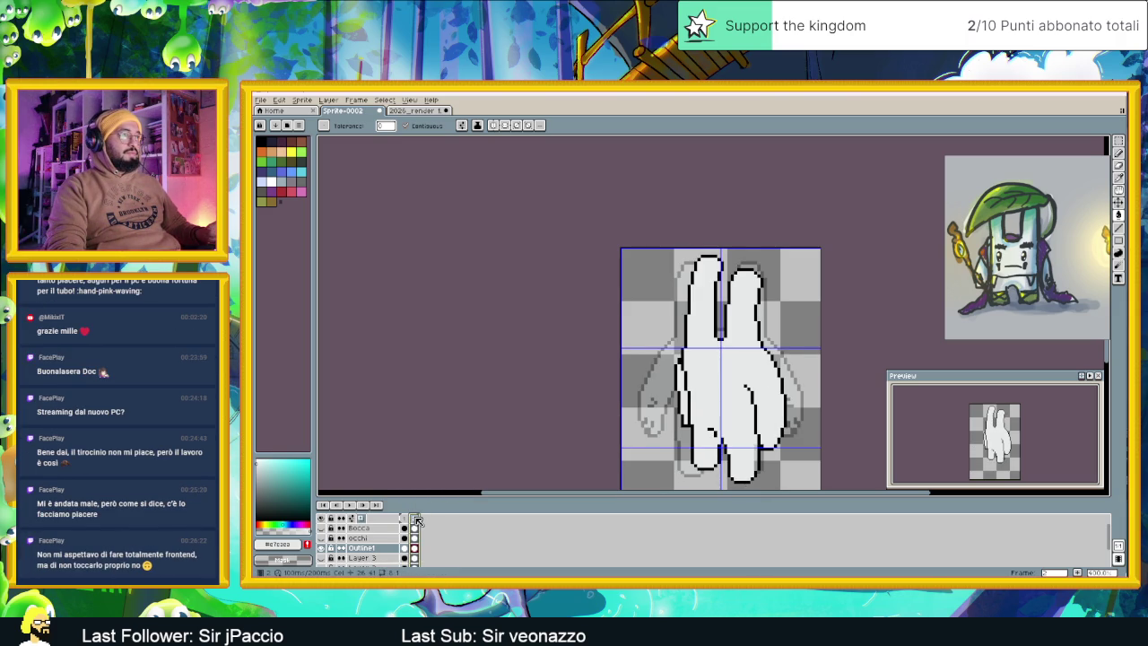
pyautogui.scroll(1, 724, 320)
pyautogui.scroll(2, 724, 320)
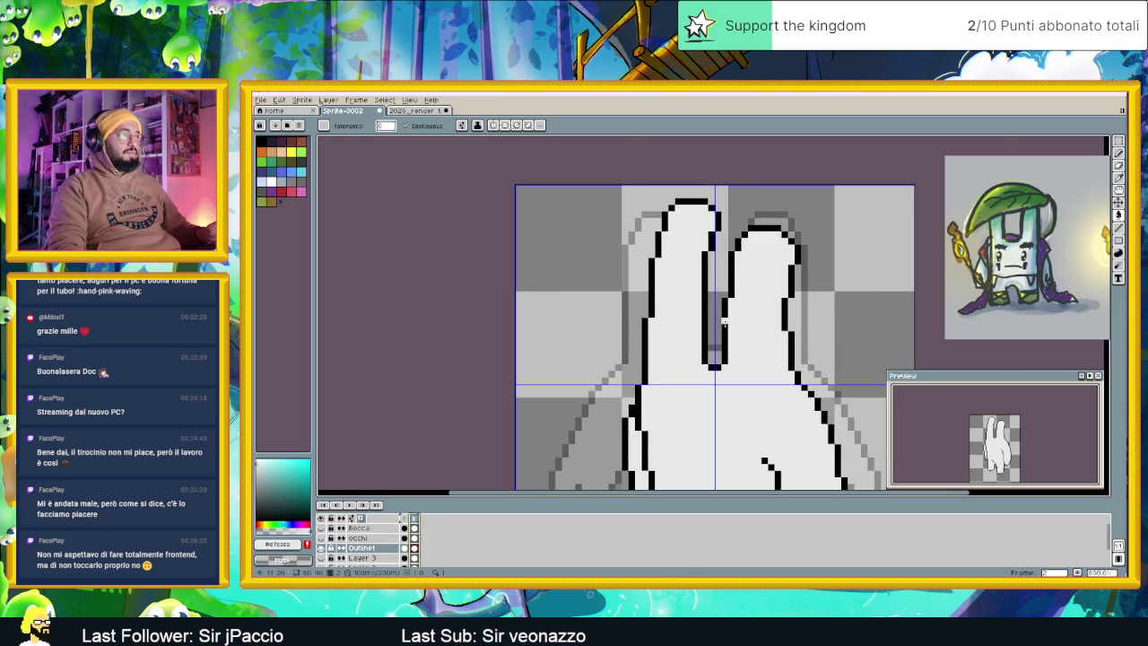
pyautogui.scroll(2, 724, 323)
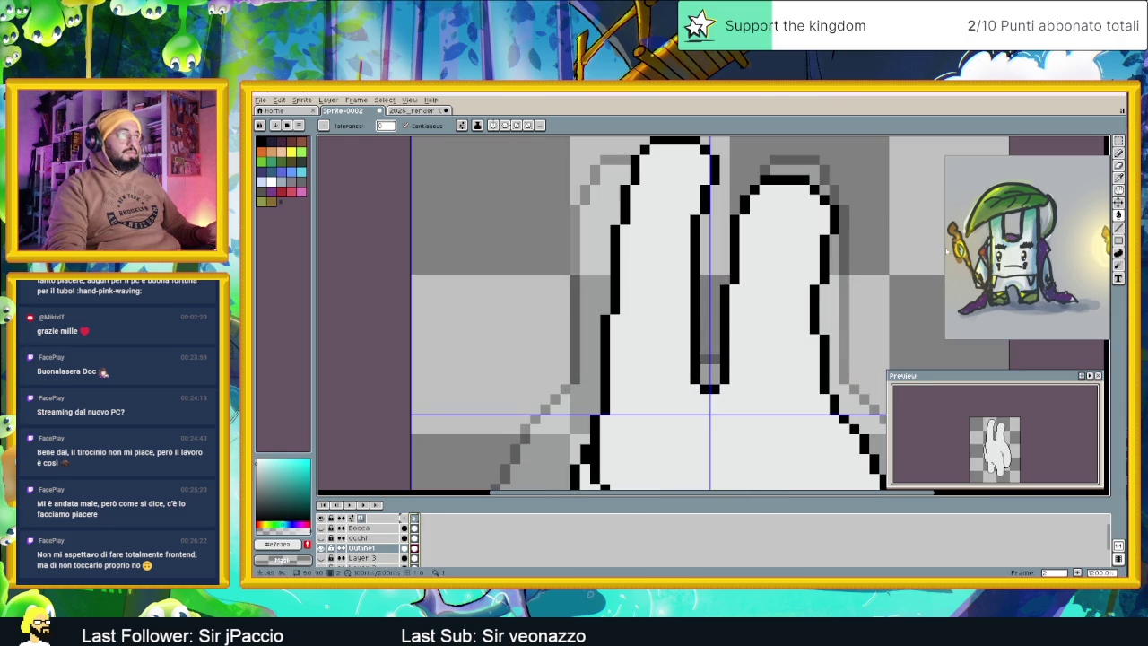
# Draw a black line up the inner finger edge and repaint the misplaced column light grey
pyautogui.click(1119, 227)
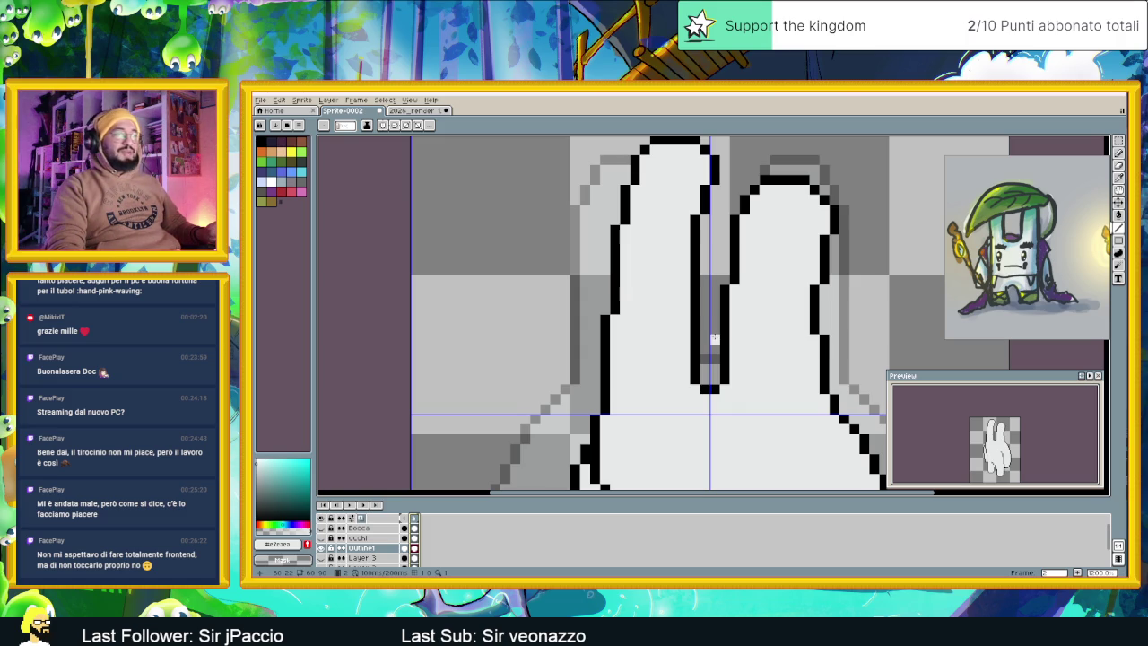
pyautogui.keyDown('alt'); pyautogui.click(698, 363); pyautogui.keyUp('alt')
pyautogui.moveTo(703, 377); pyautogui.dragTo(704, 297)
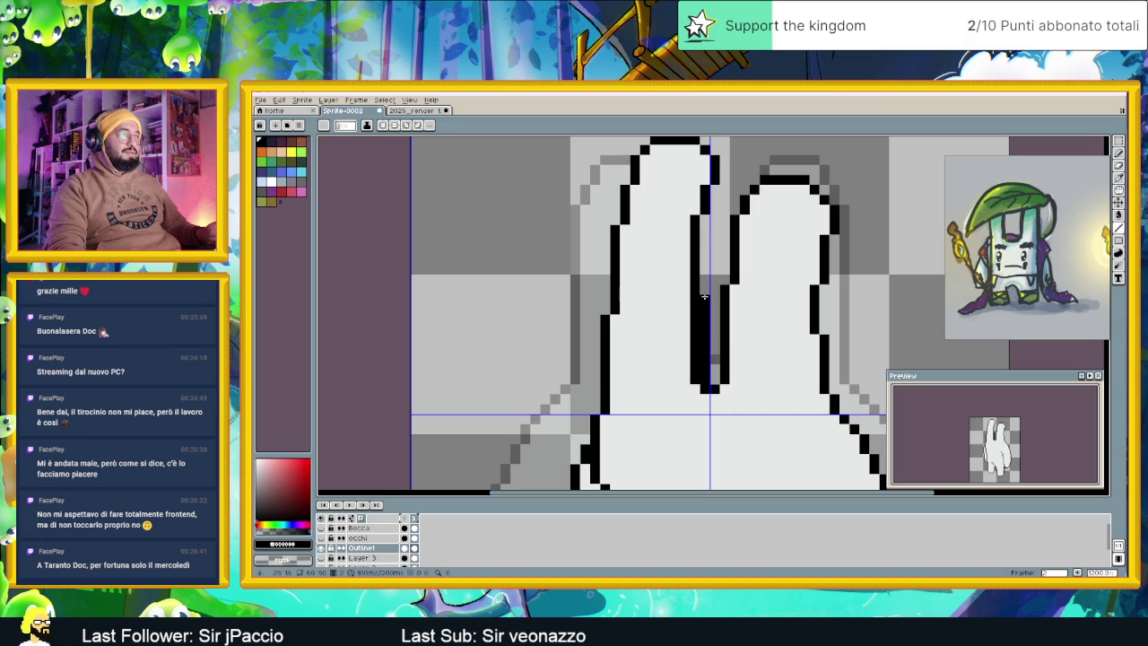
pyautogui.moveTo(701, 299); pyautogui.dragTo(696, 344)
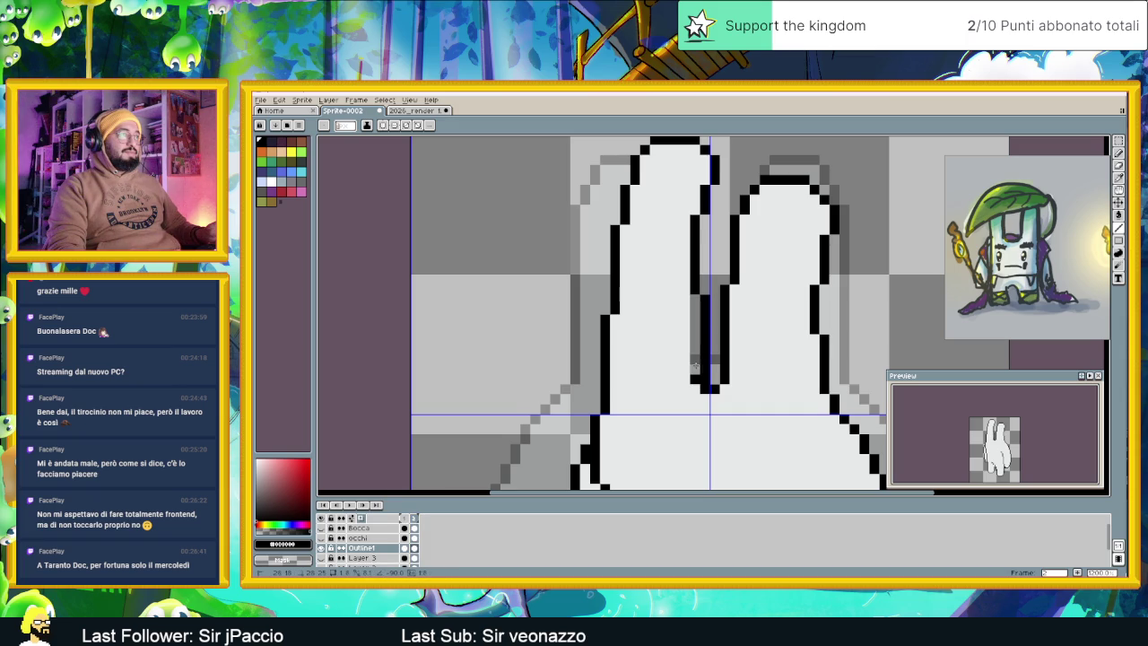
pyautogui.press('i')
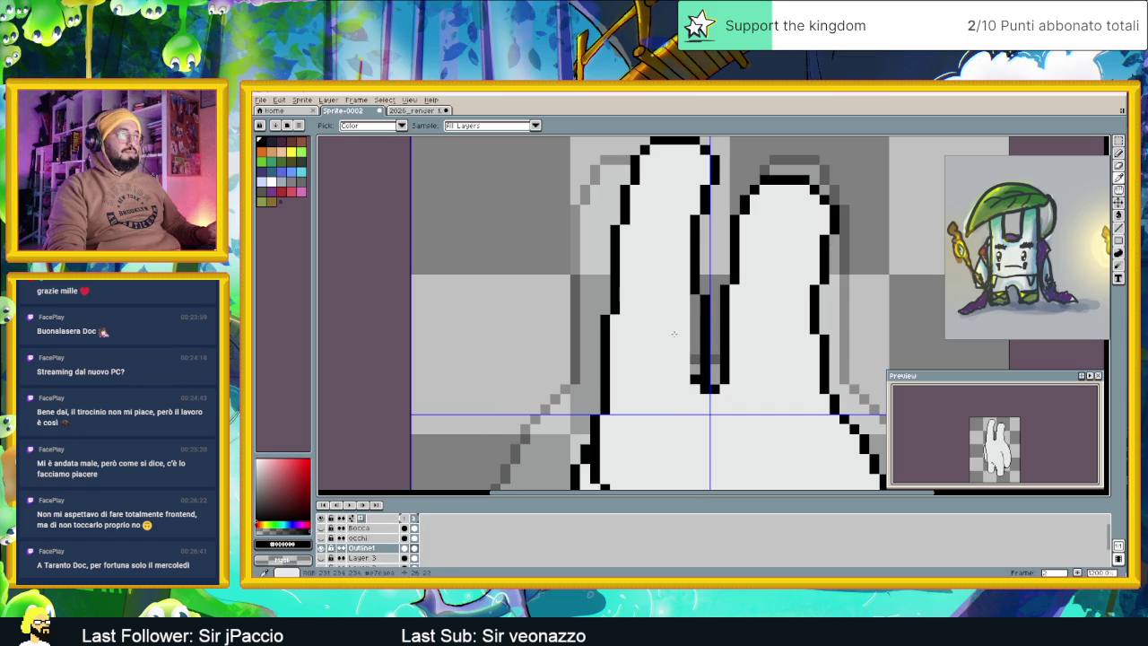
pyautogui.click(679, 330)
pyautogui.press('b')
pyautogui.moveTo(696, 296); pyautogui.dragTo(690, 366)
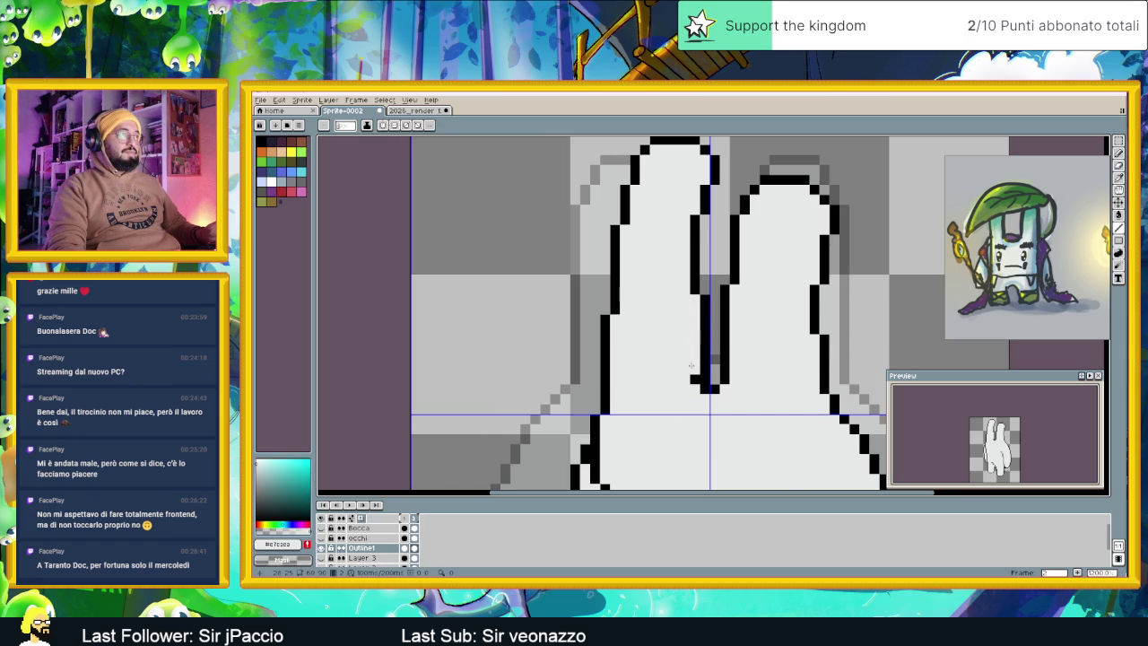
pyautogui.scroll(-2, 692, 366)
pyautogui.scroll(1, 725, 353)
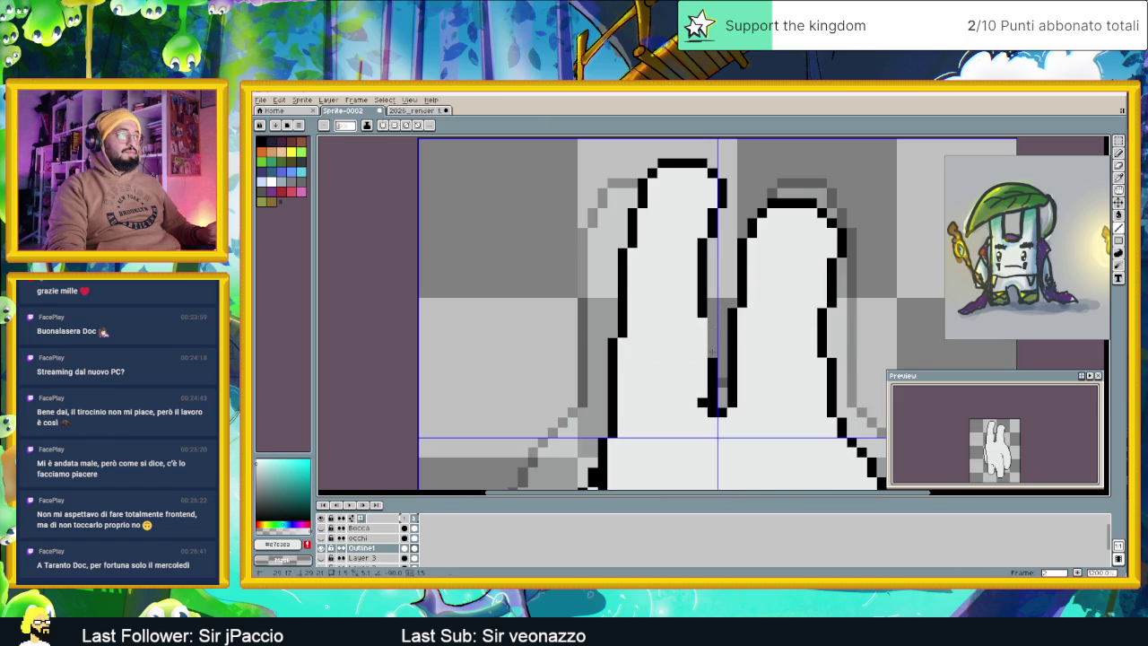
# Redraw black pixels down the taller finger's inner outline
pyautogui.keyDown('alt'); pyautogui.click(702, 328); pyautogui.keyUp('alt')
pyautogui.moveTo(702, 328); pyautogui.dragTo(702, 352)
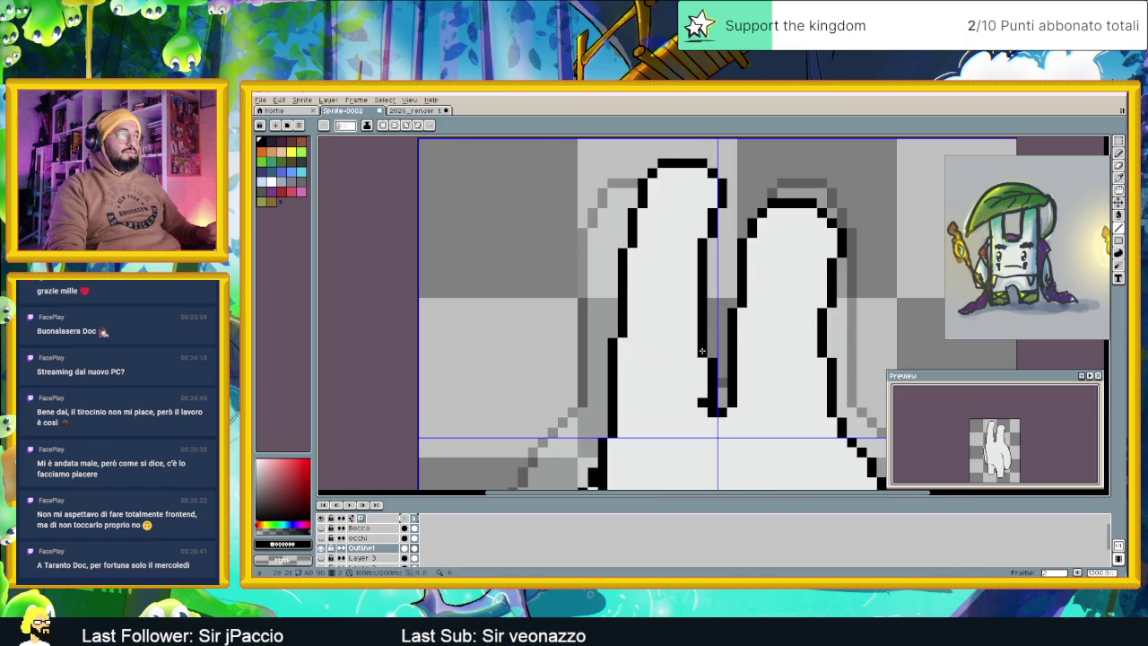
pyautogui.scroll(-2, 702, 352)
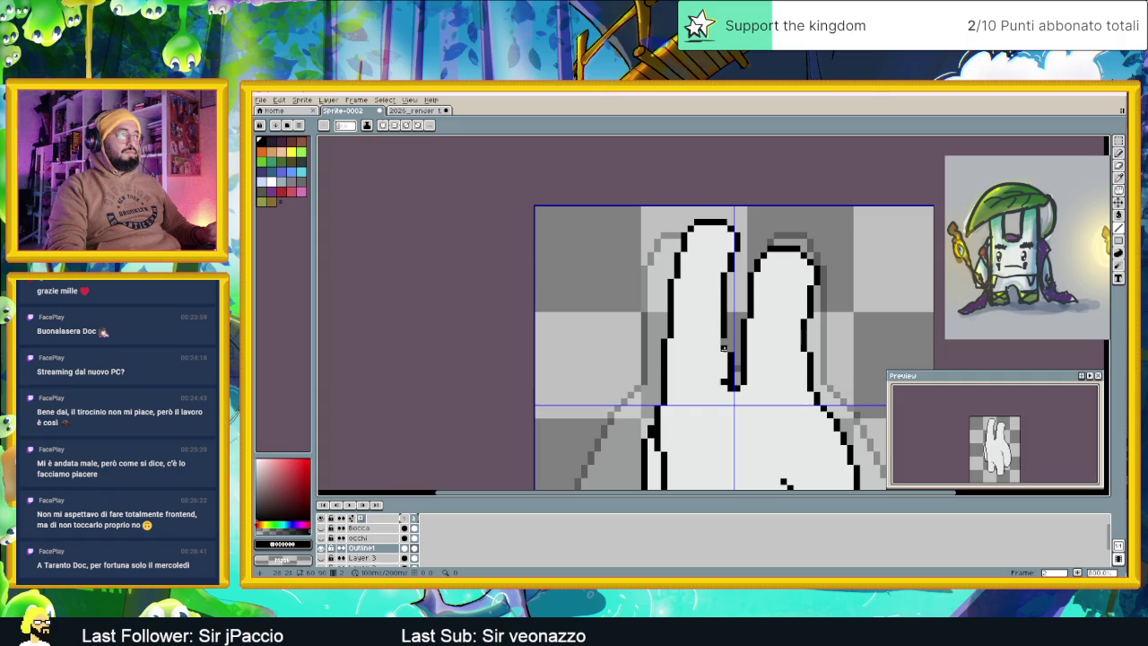
pyautogui.keyDown('alt'); pyautogui.click(727, 346); pyautogui.keyUp('alt')
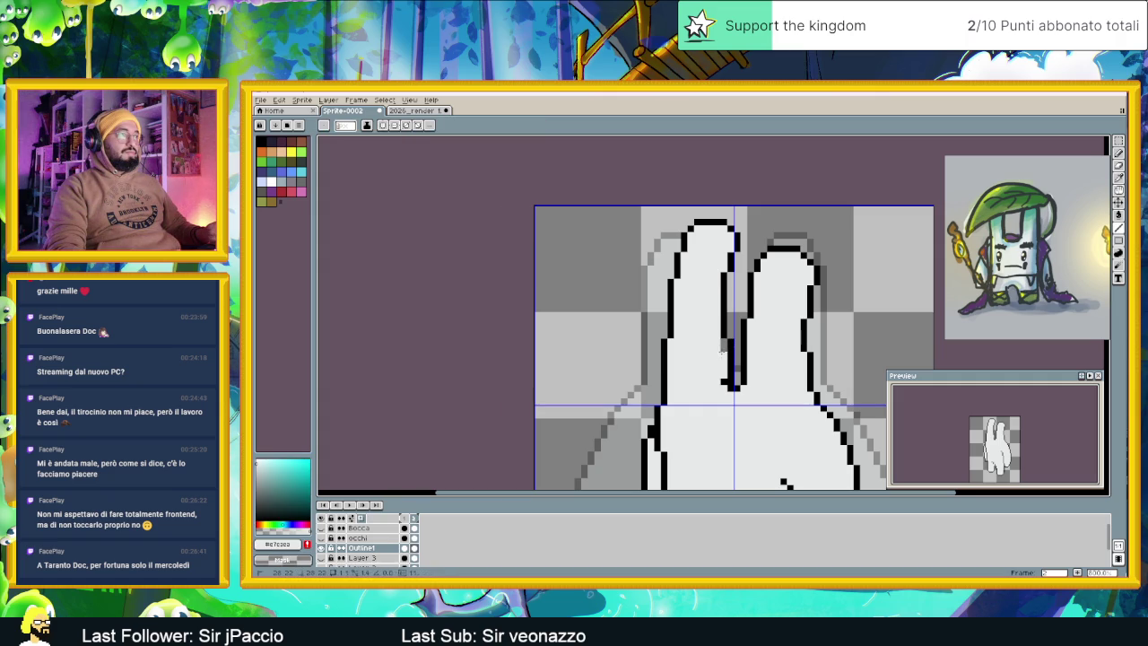
pyautogui.scroll(-1, 722, 341)
pyautogui.scroll(-1, 722, 342)
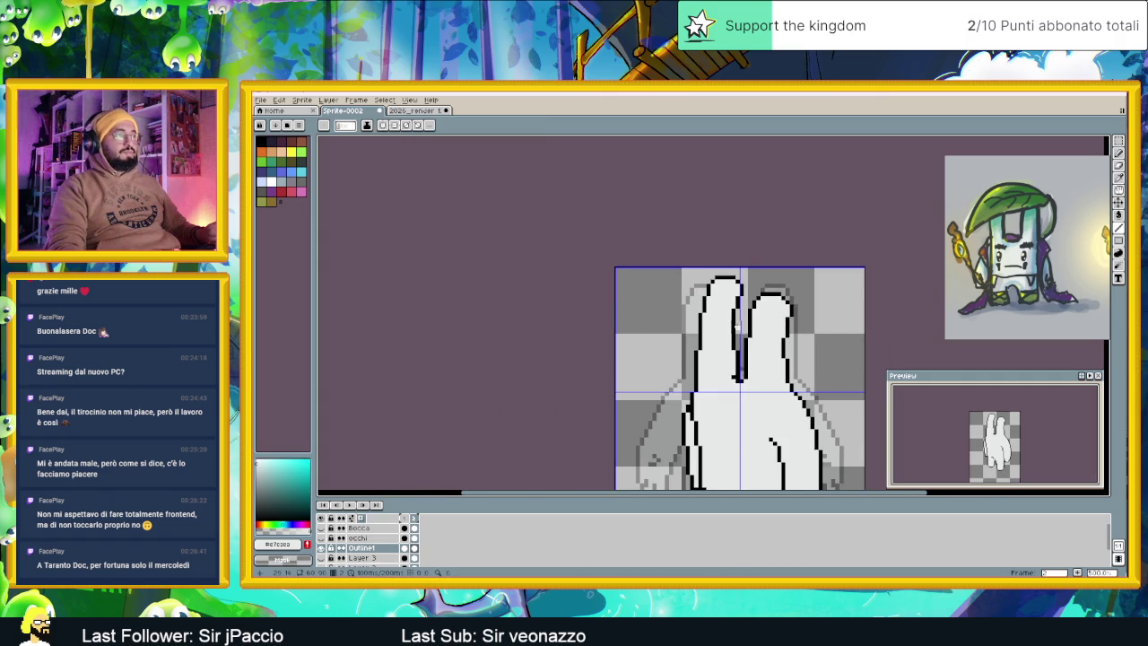
pyautogui.scroll(1, 728, 323)
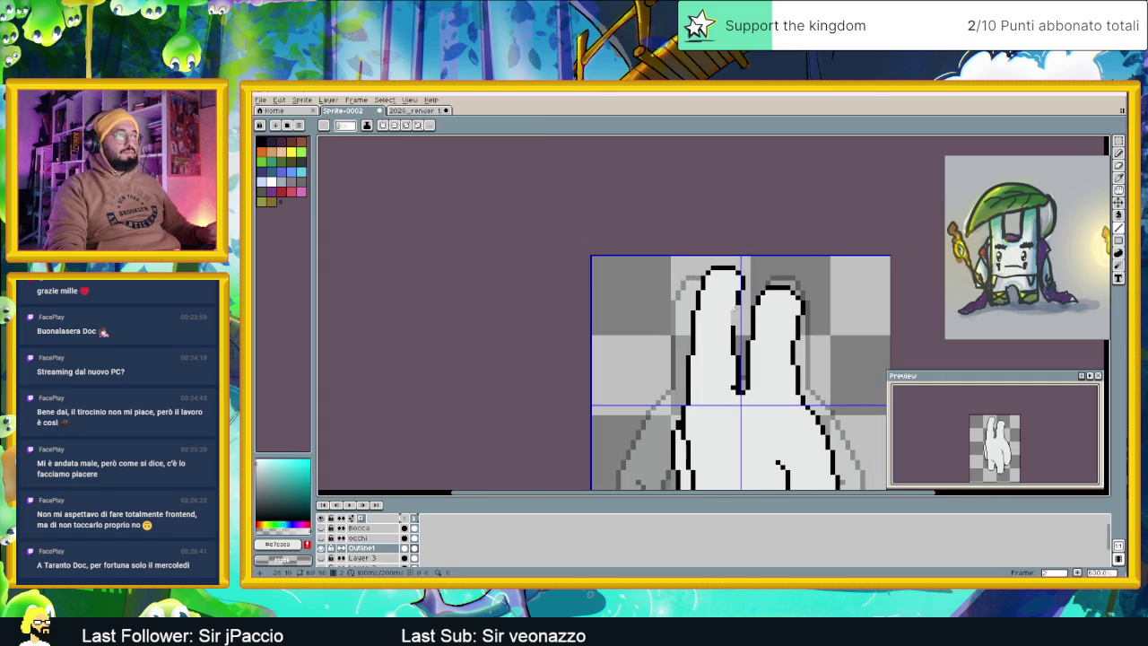
pyautogui.scroll(1, 734, 310)
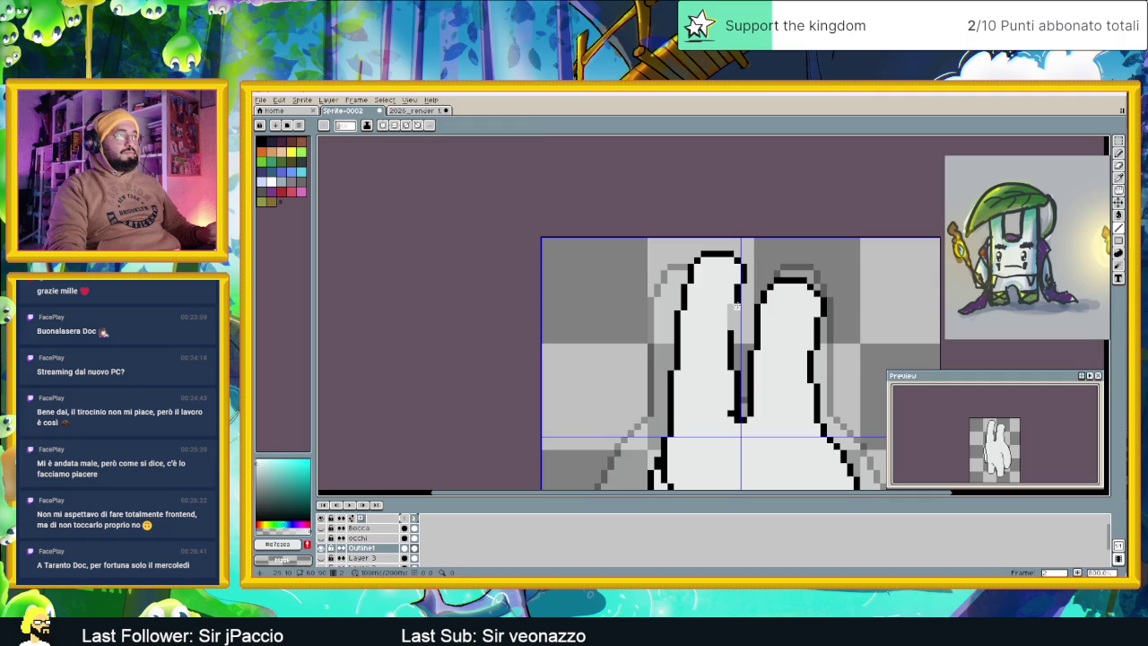
# Sample black and light grey from the hand and recentre the view on it
pyautogui.keyDown('alt'); pyautogui.click(736, 309); pyautogui.keyUp('alt')
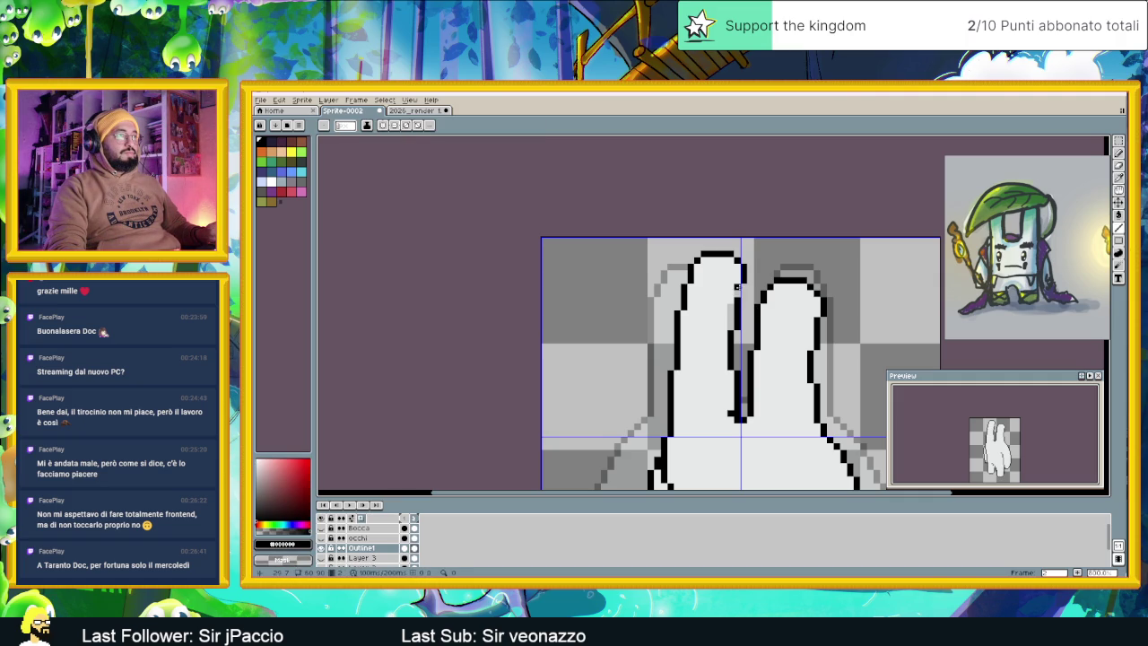
pyautogui.press('alt')
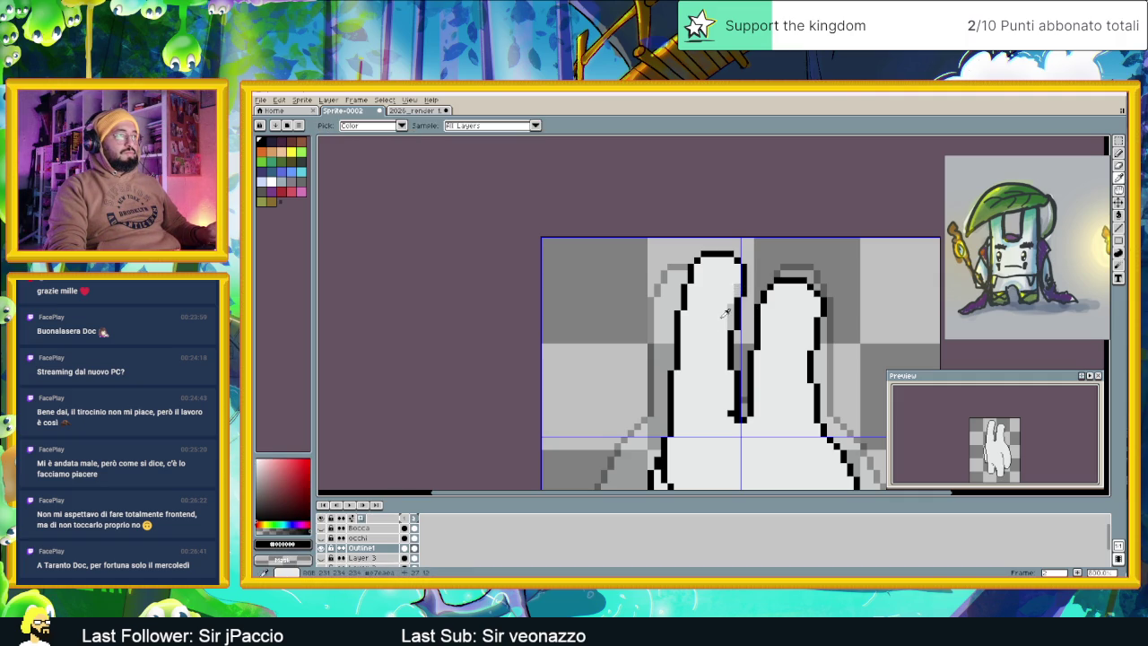
pyautogui.keyDown('alt'); pyautogui.click(725, 326); pyautogui.keyUp('alt')
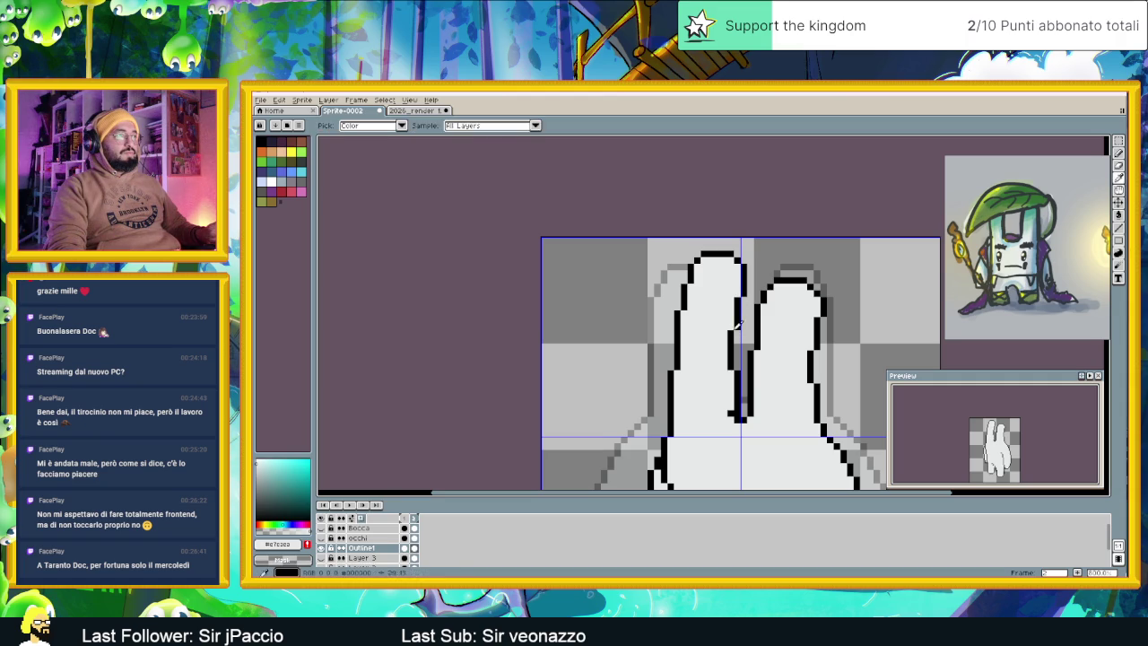
pyautogui.keyDown('alt'); pyautogui.click(736, 327); pyautogui.keyUp('alt')
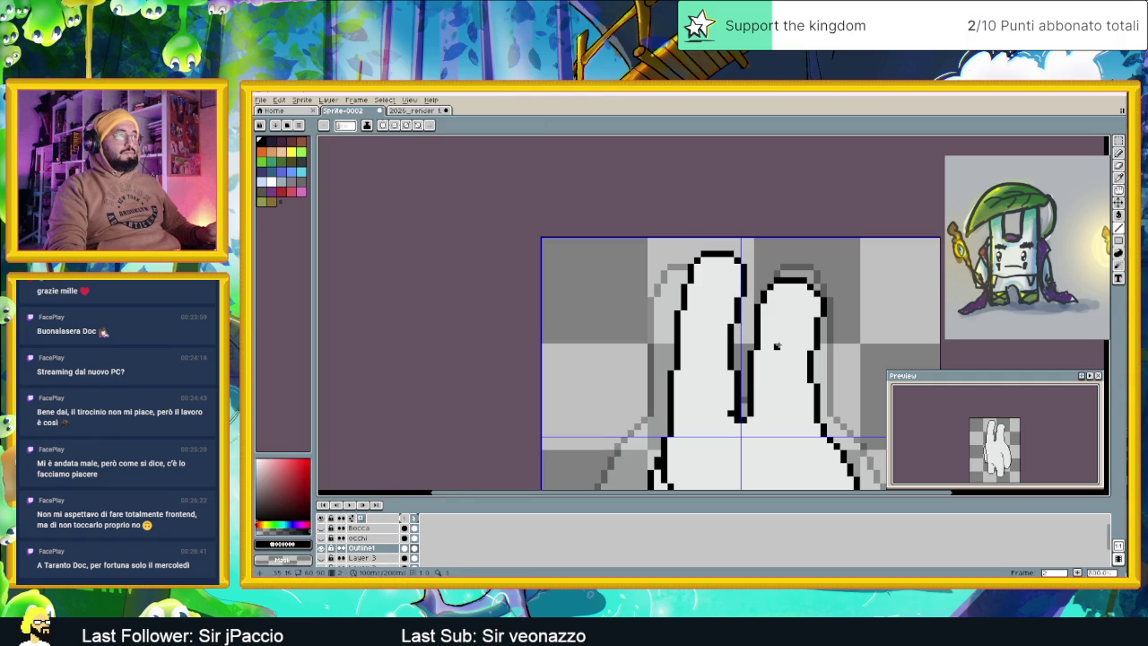
pyautogui.scroll(-1, 769, 342)
pyautogui.scroll(-1, 773, 350)
pyautogui.moveTo(764, 368); pyautogui.dragTo(743, 308)
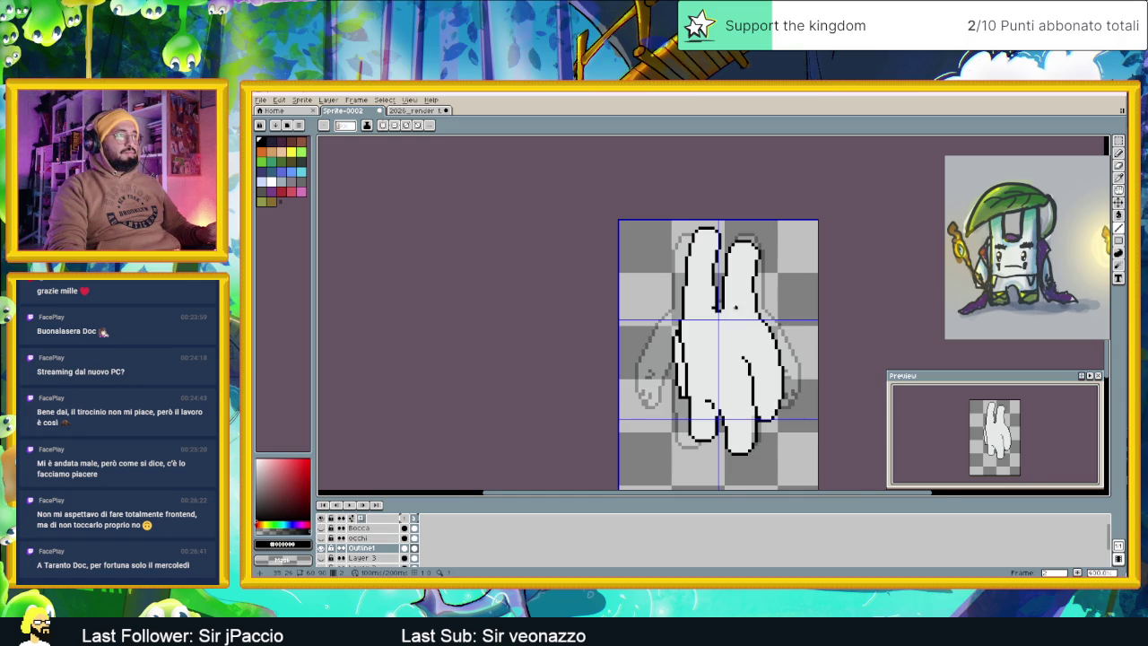
# Repaint the black column inside the finger in the light body colour
pyautogui.scroll(1, 725, 291)
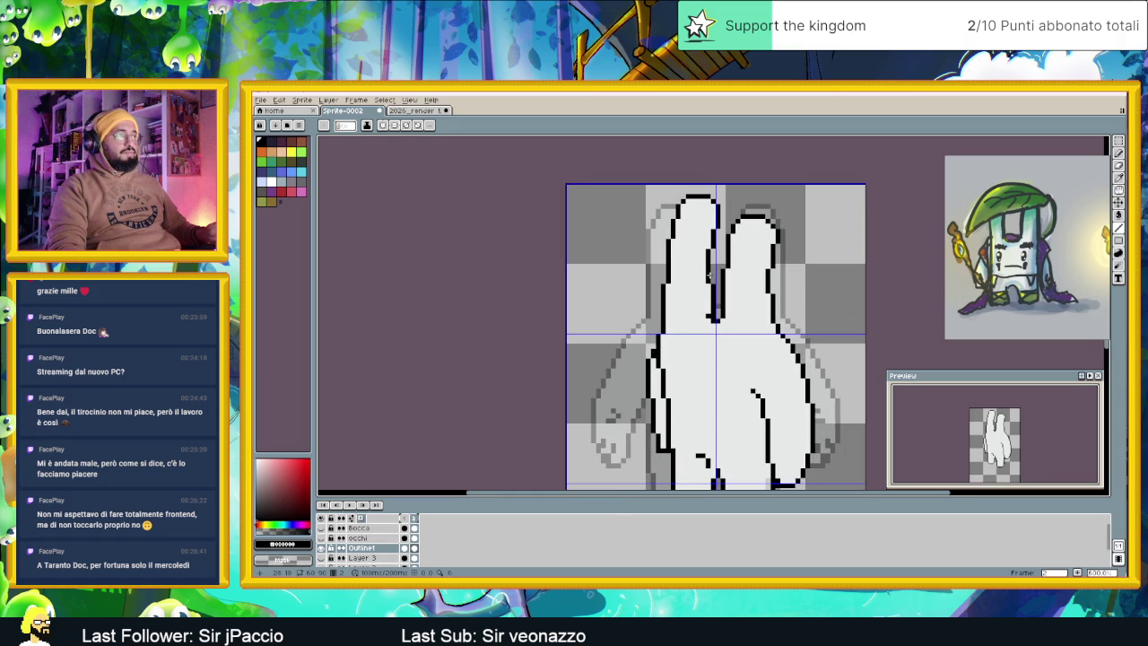
pyautogui.scroll(2, 707, 256)
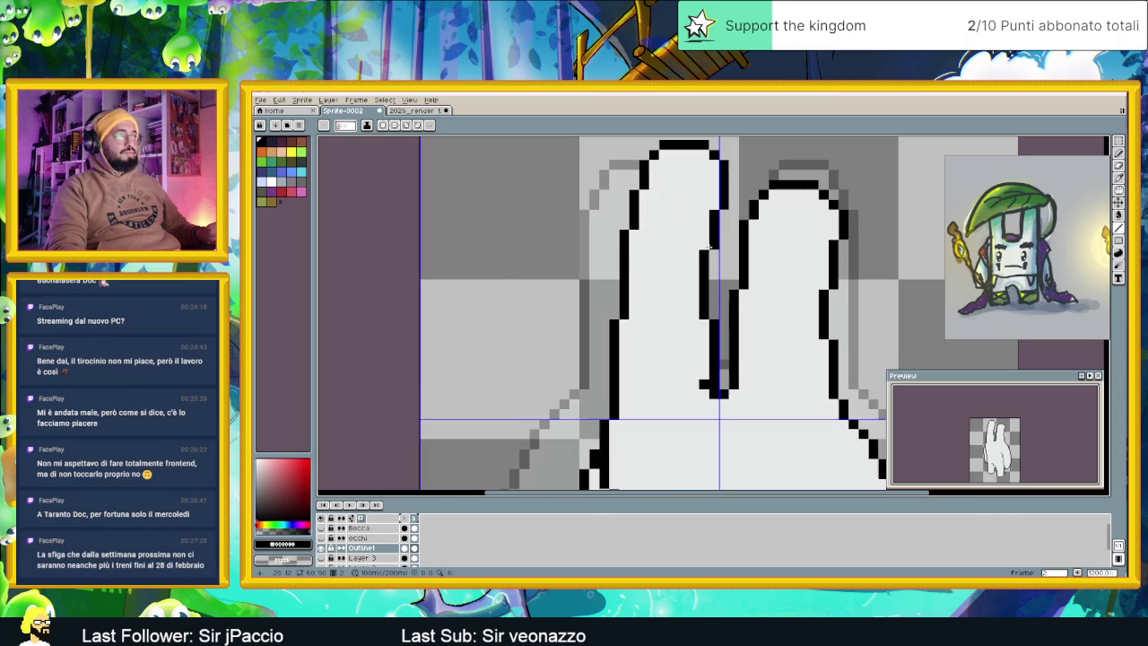
pyautogui.moveTo(705, 254); pyautogui.dragTo(706, 274)
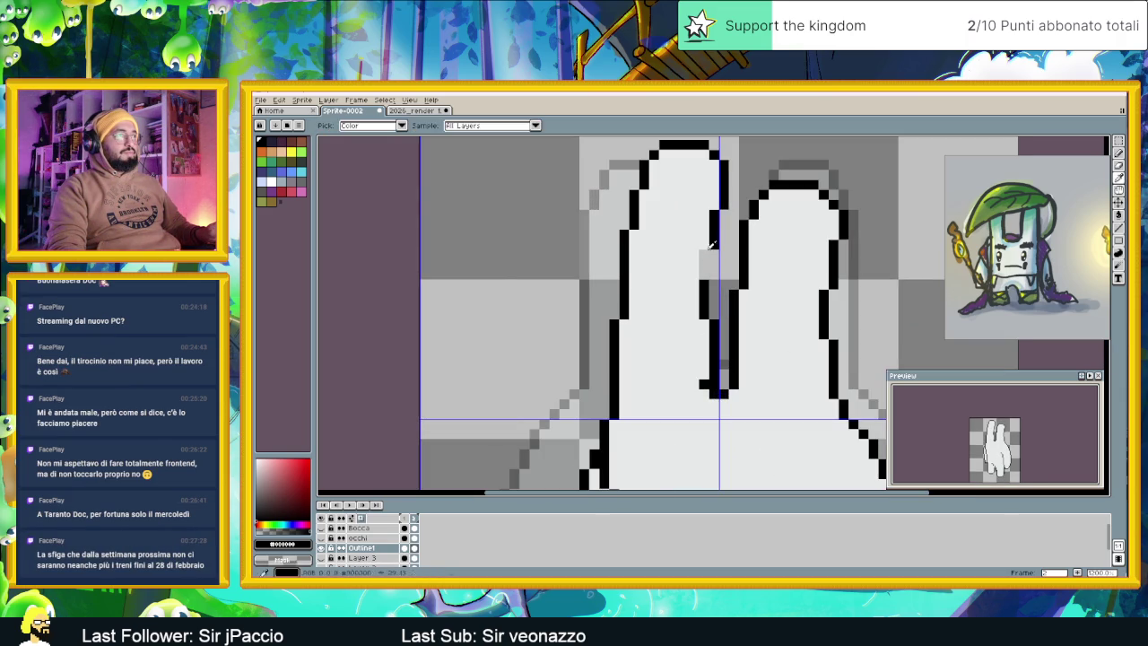
pyautogui.keyDown('alt'); pyautogui.click(714, 255); pyautogui.keyUp('alt')
pyautogui.press('x')
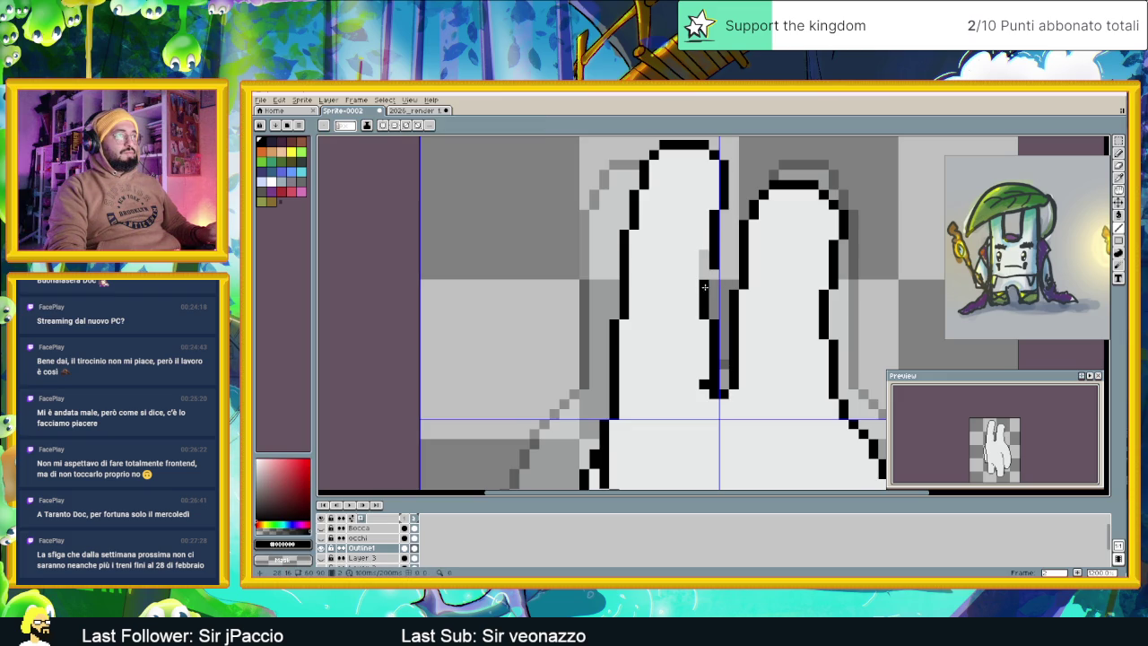
pyautogui.keyDown('alt'); pyautogui.click(707, 262); pyautogui.keyUp('alt')
pyautogui.moveTo(705, 260); pyautogui.dragTo(705, 316)
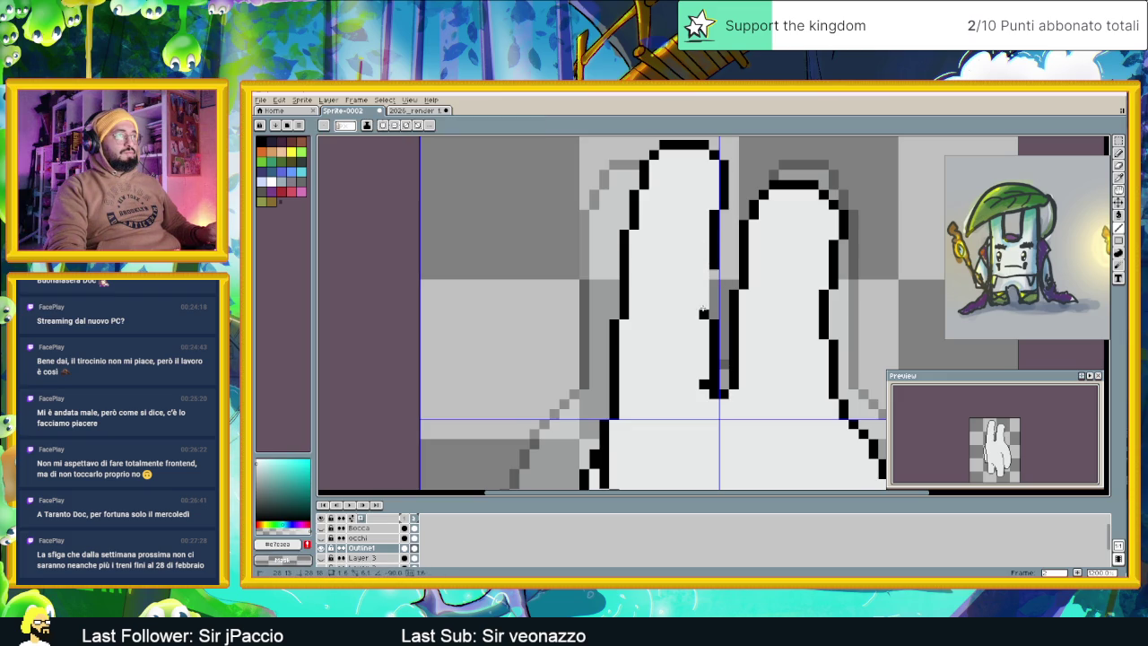
pyautogui.press('x')
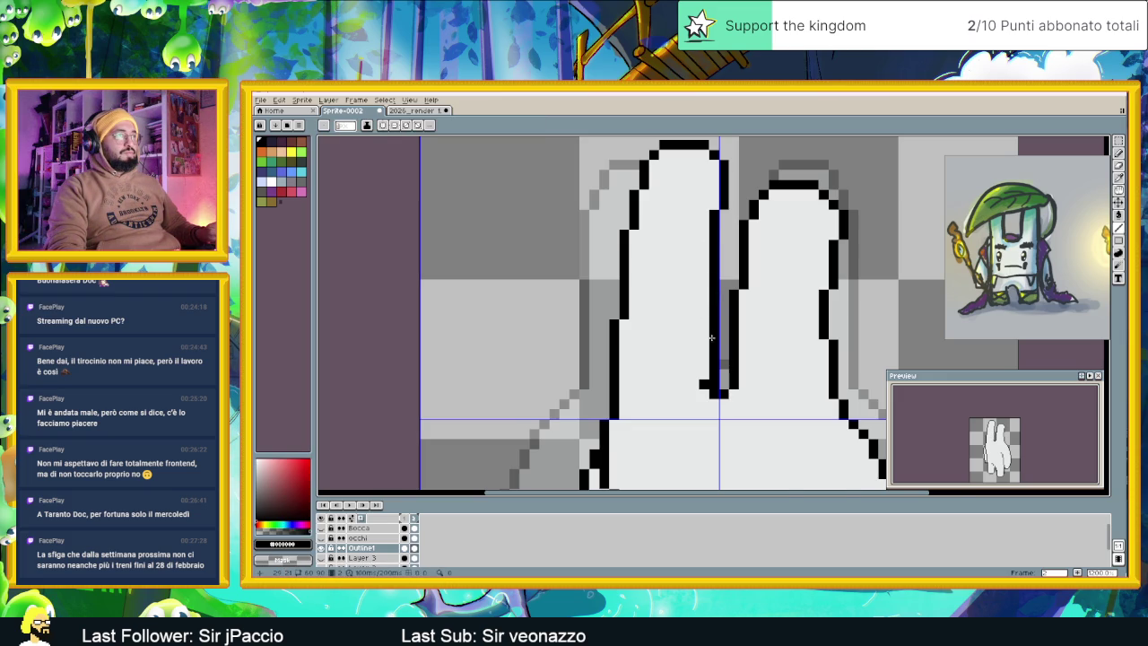
# Draw a new one-pixel-wide black outline down the finger's inner edge
pyautogui.scroll(-3, 719, 377)
pyautogui.scroll(3, 718, 357)
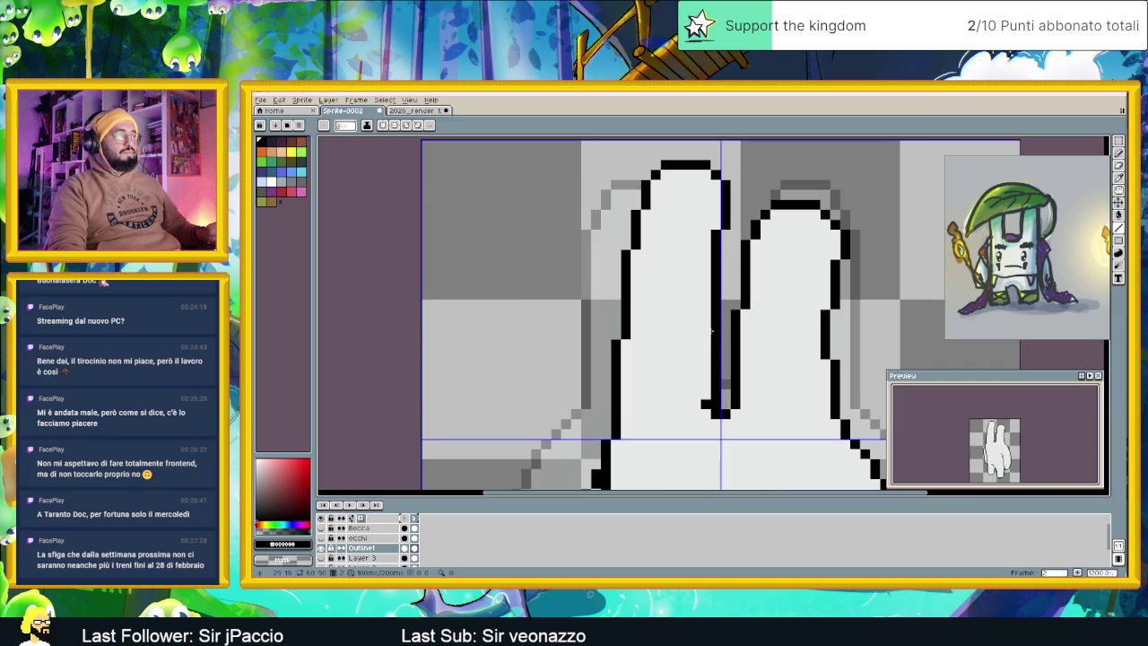
pyautogui.moveTo(705, 323); pyautogui.dragTo(705, 370)
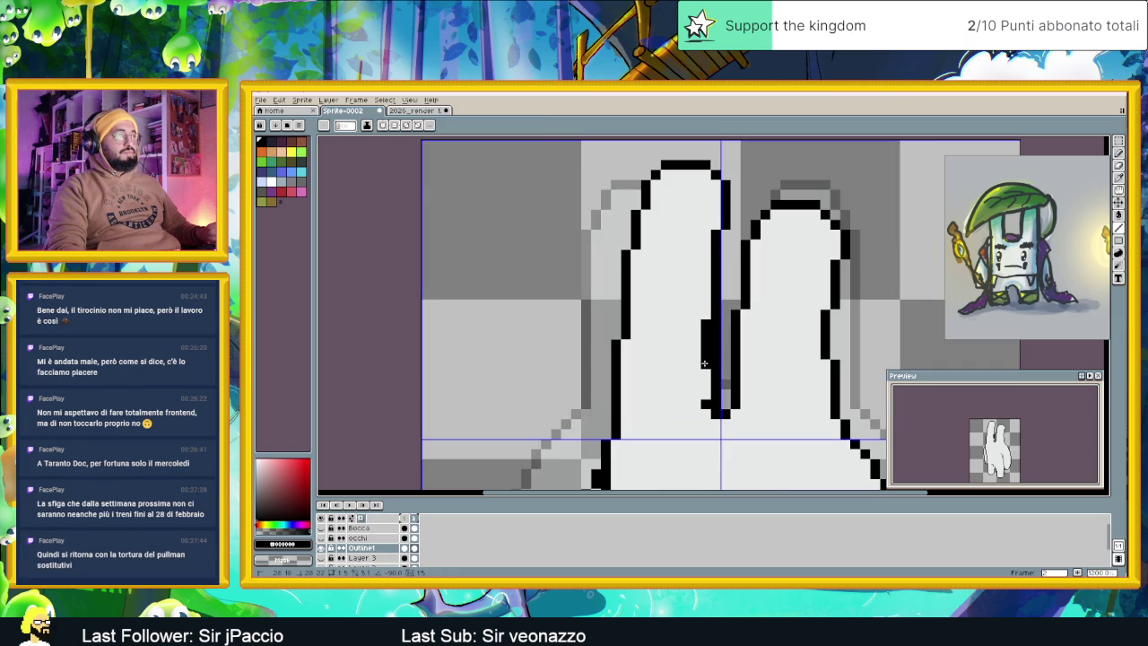
pyautogui.moveTo(714, 375); pyautogui.dragTo(711, 334)
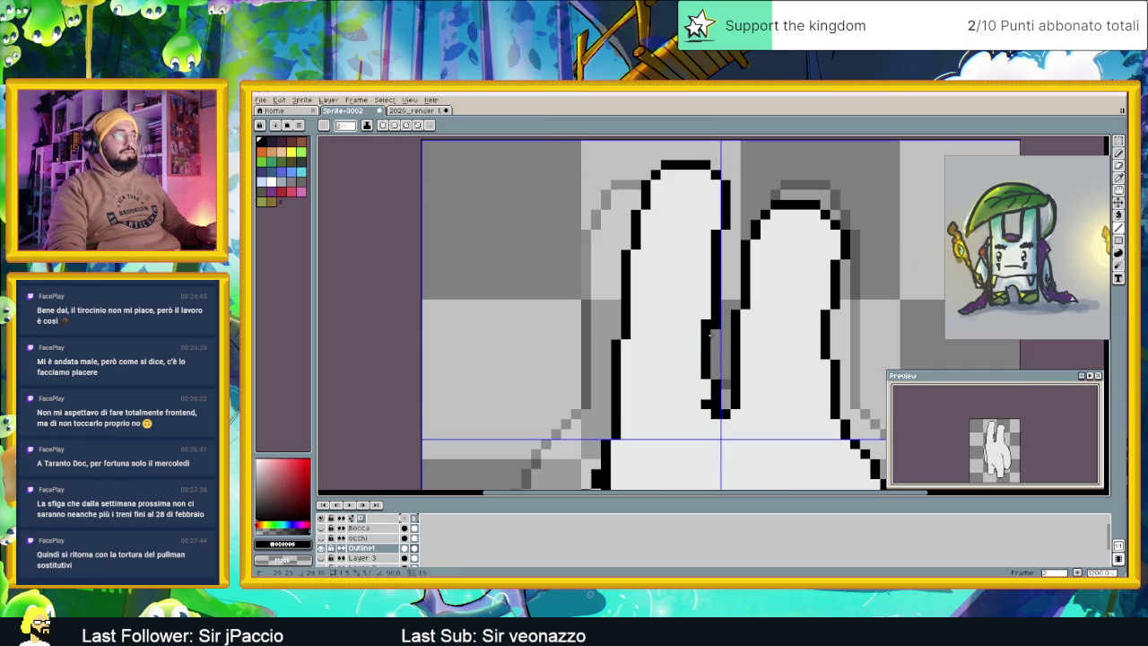
pyautogui.scroll(-3, 756, 353)
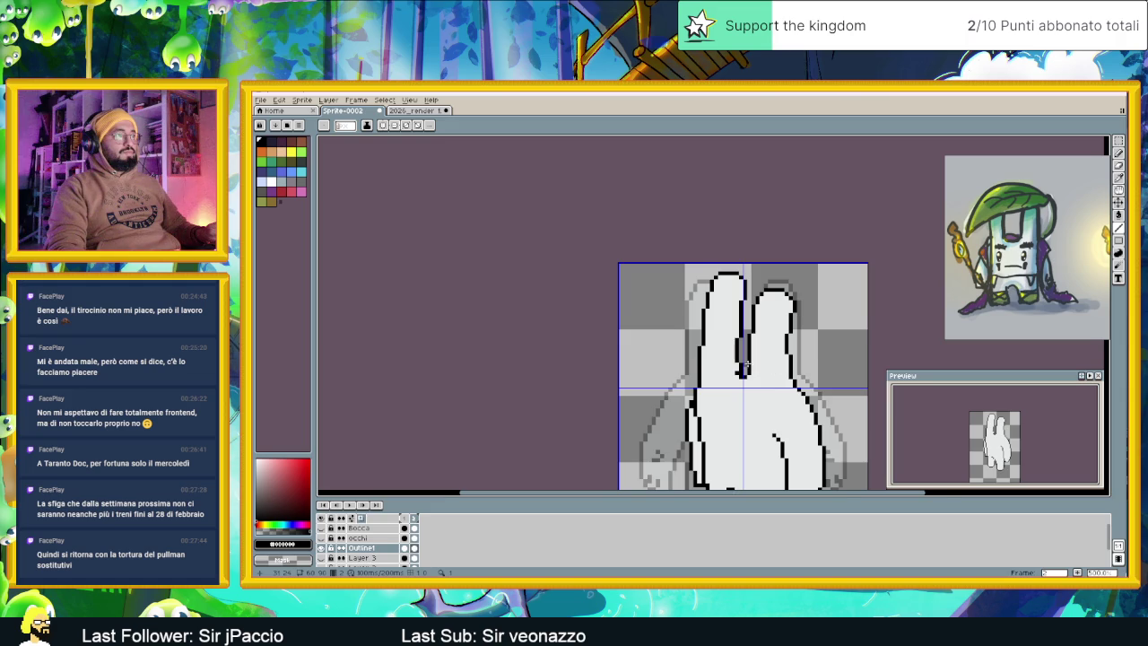
pyautogui.scroll(2, 748, 365)
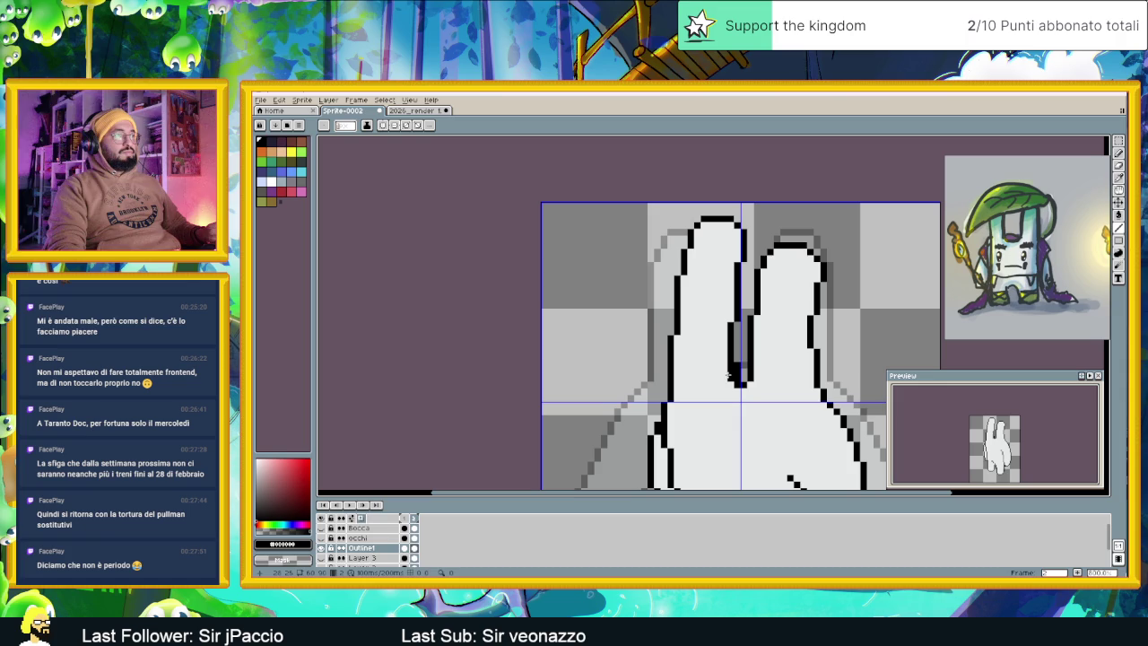
# Pick black as the drawing colour, view the whole hand, and switch to frame 1
pyautogui.keyDown('alt'); pyautogui.click(731, 373); pyautogui.keyUp('alt')
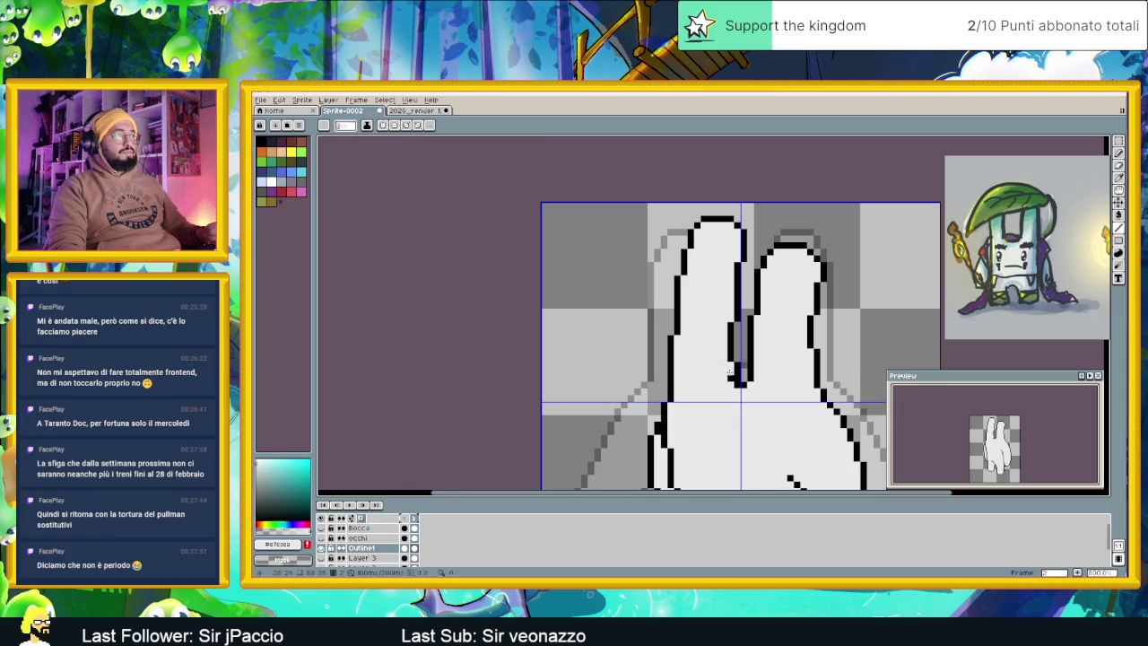
pyautogui.scroll(-1, 762, 373)
pyautogui.scroll(-1, 816, 374)
pyautogui.scroll(1, 760, 362)
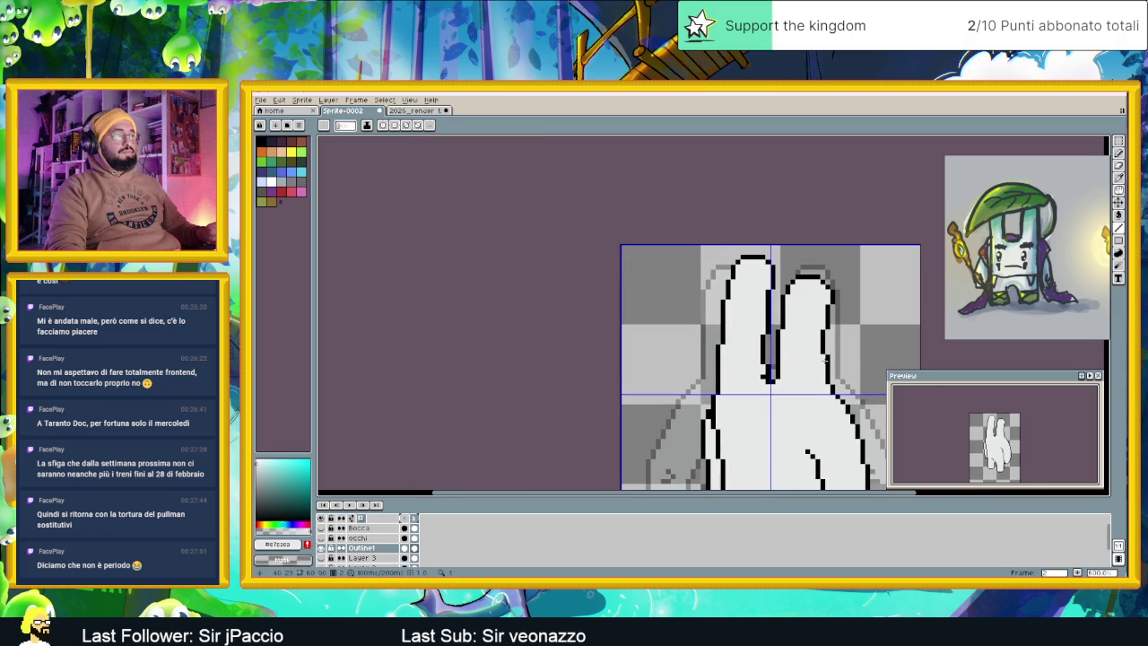
pyautogui.scroll(1, 770, 332)
pyautogui.keyDown('alt'); pyautogui.click(766, 333); pyautogui.keyUp('alt')
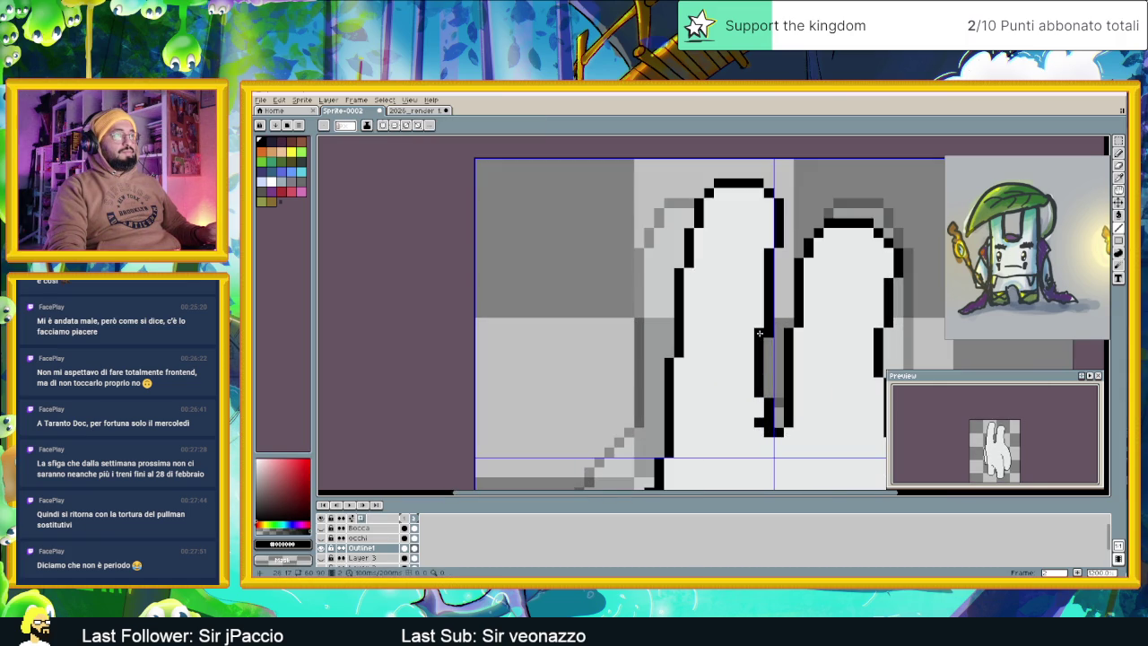
pyautogui.scroll(-2, 810, 320)
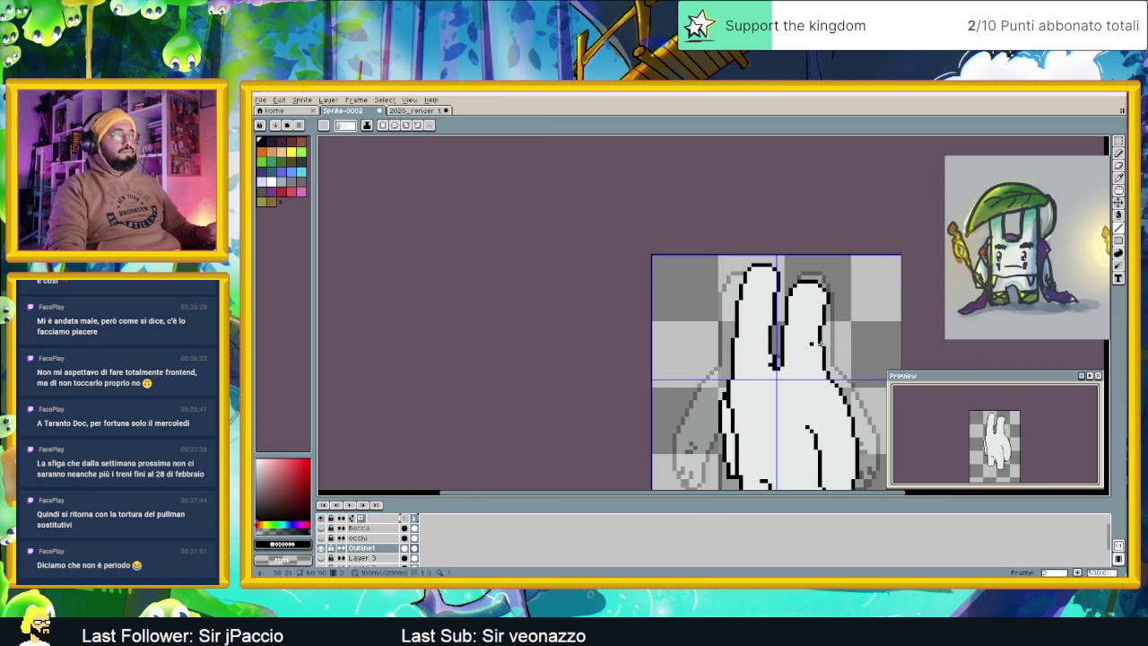
pyautogui.moveTo(834, 356); pyautogui.dragTo(731, 358)
pyautogui.scroll(-1, 731, 359)
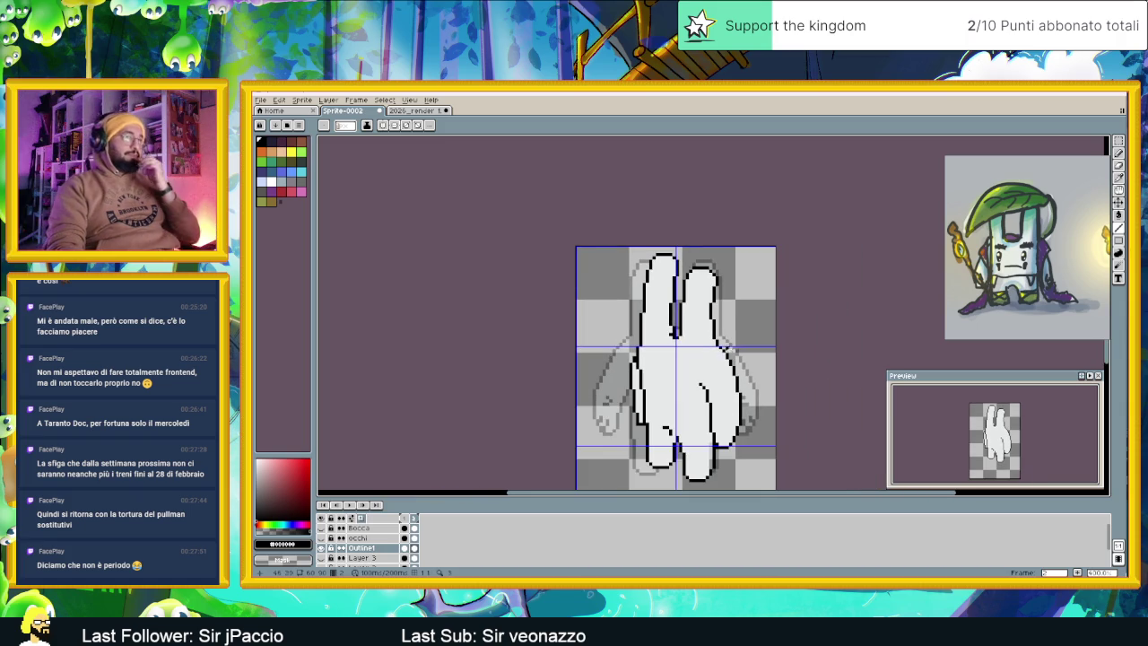
pyautogui.scroll(1, 686, 341)
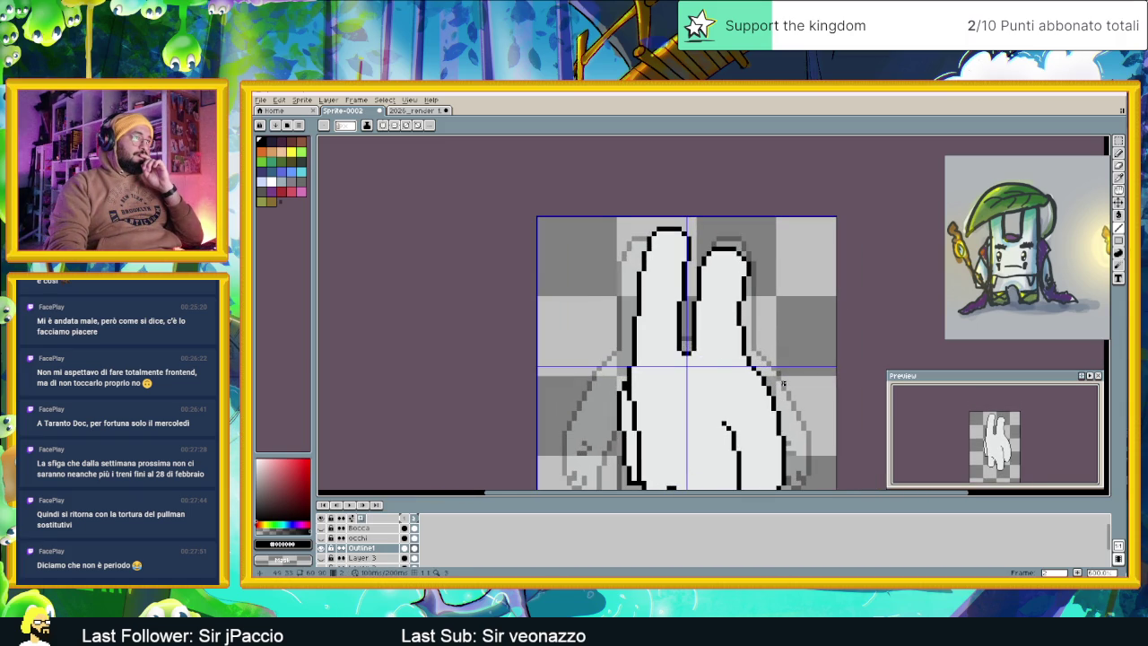
pyautogui.click(404, 519)
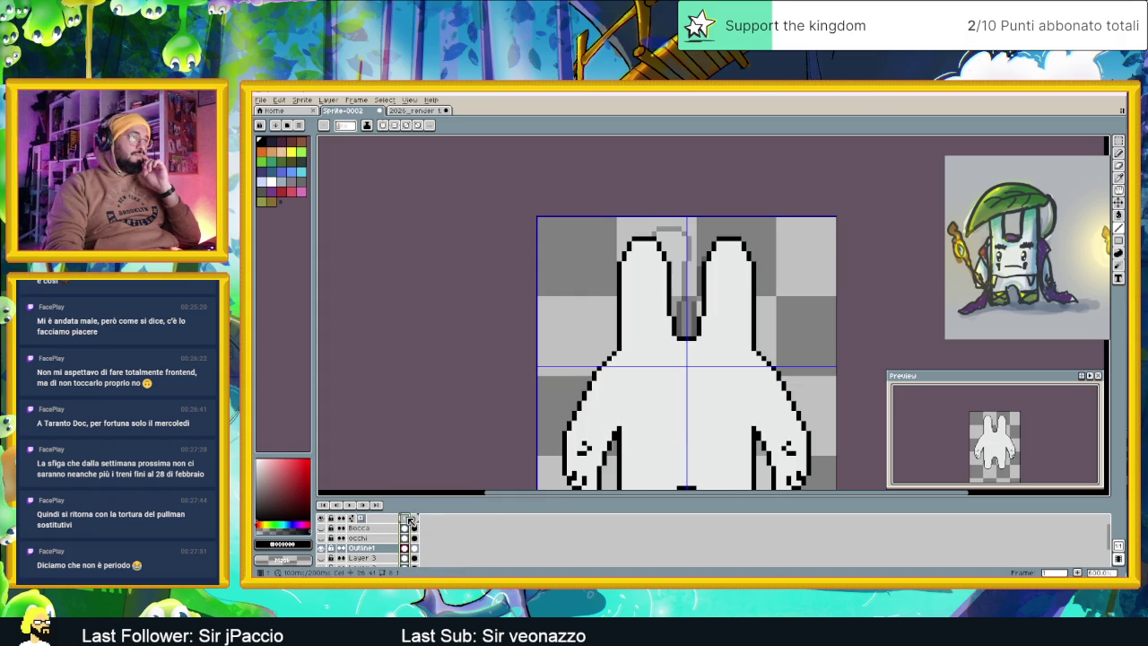
# Toggle frames 1 and 2 to compare poses, ending zoomed in on frame 2's finger gap
pyautogui.click(415, 521)
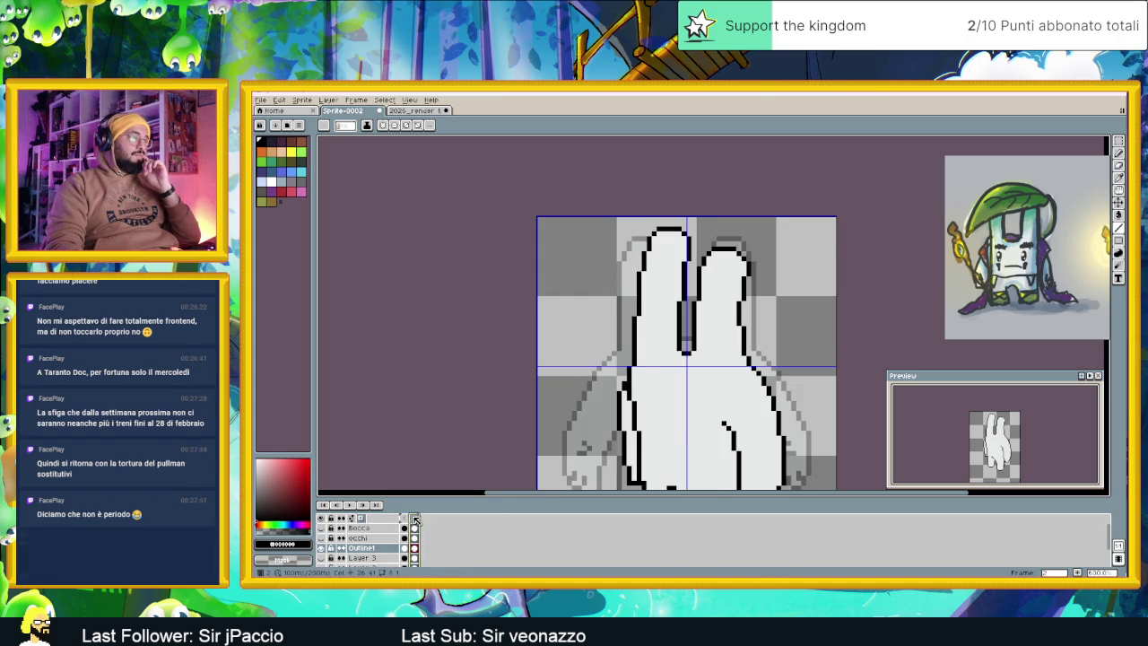
pyautogui.click(405, 519)
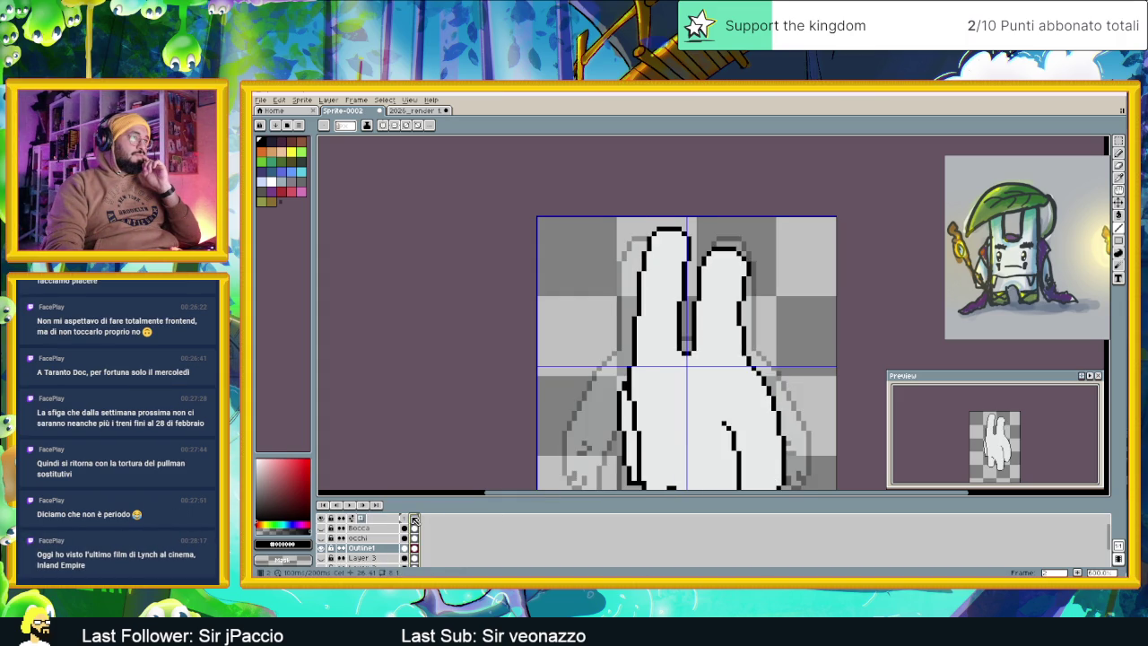
pyautogui.click(405, 518)
pyautogui.click(406, 518)
pyautogui.click(415, 520)
pyautogui.scroll(2, 680, 355)
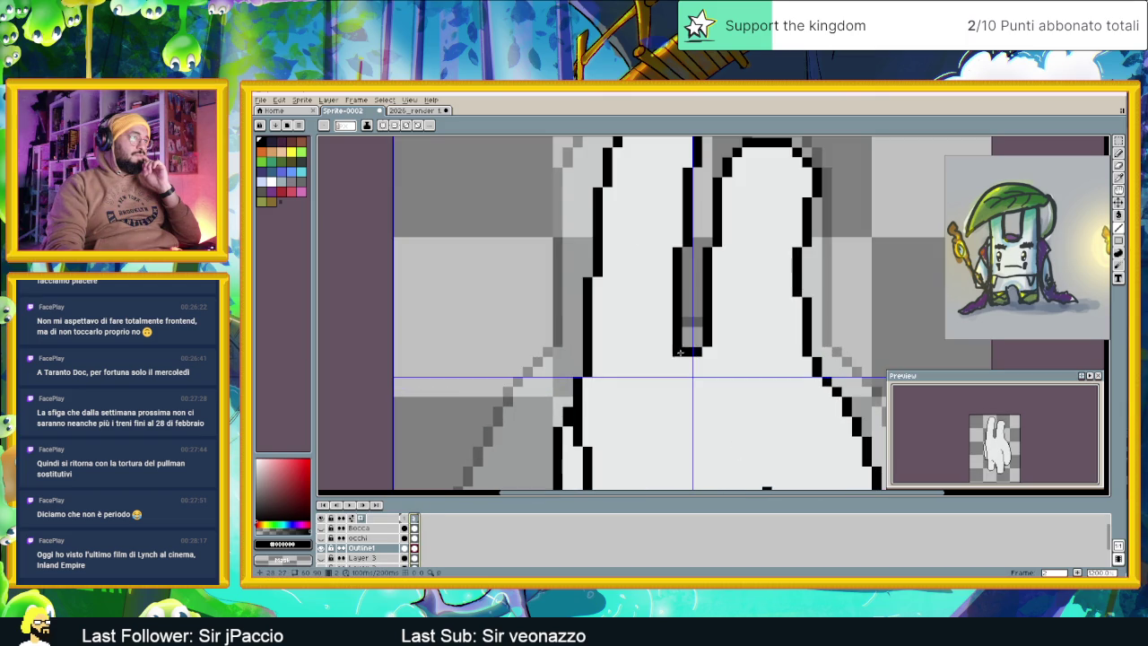
# Move the pixels beneath the finger gap up one pixel, then switch to the web browser
pyautogui.press('m')
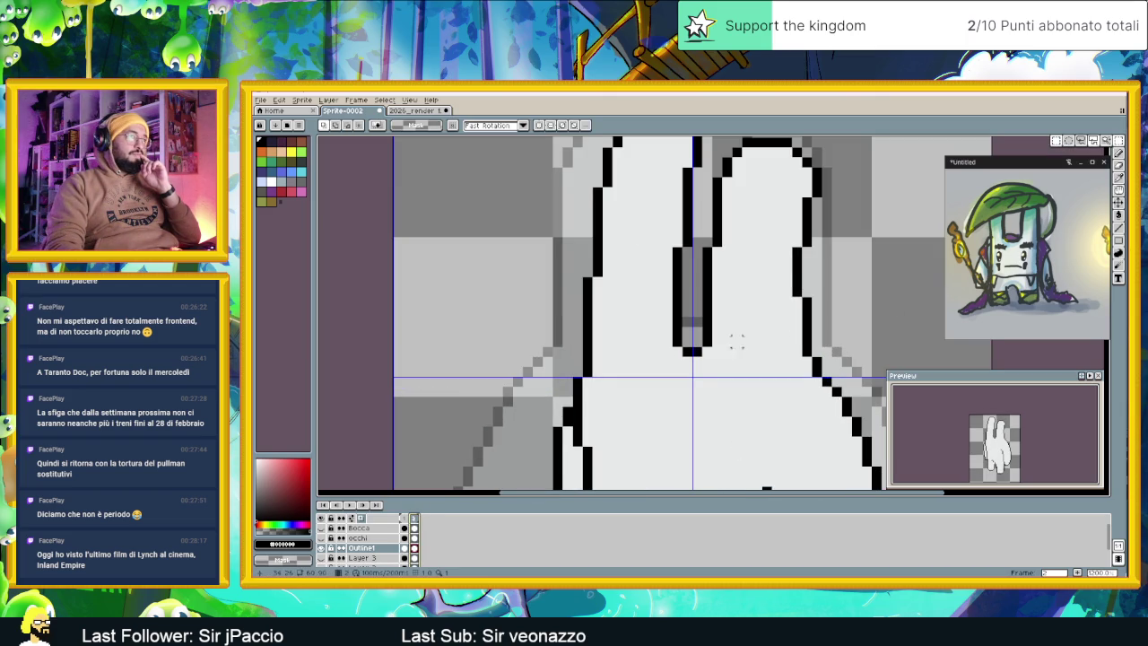
pyautogui.moveTo(652, 377); pyautogui.dragTo(711, 328)
pyautogui.click(709, 334)
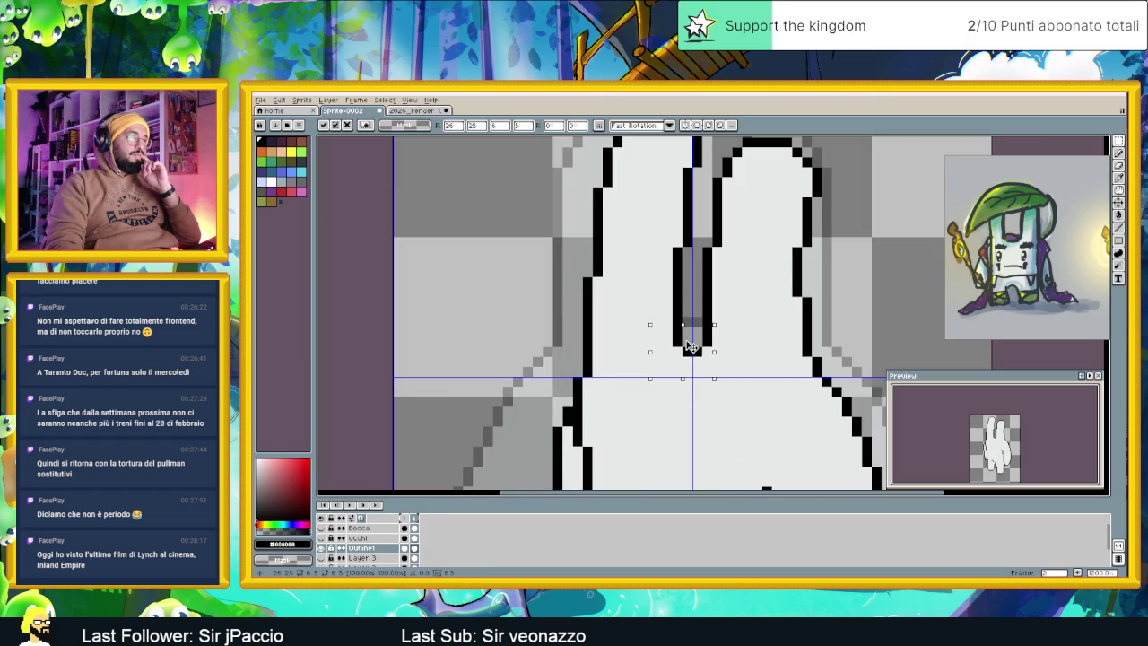
pyautogui.press('Up')
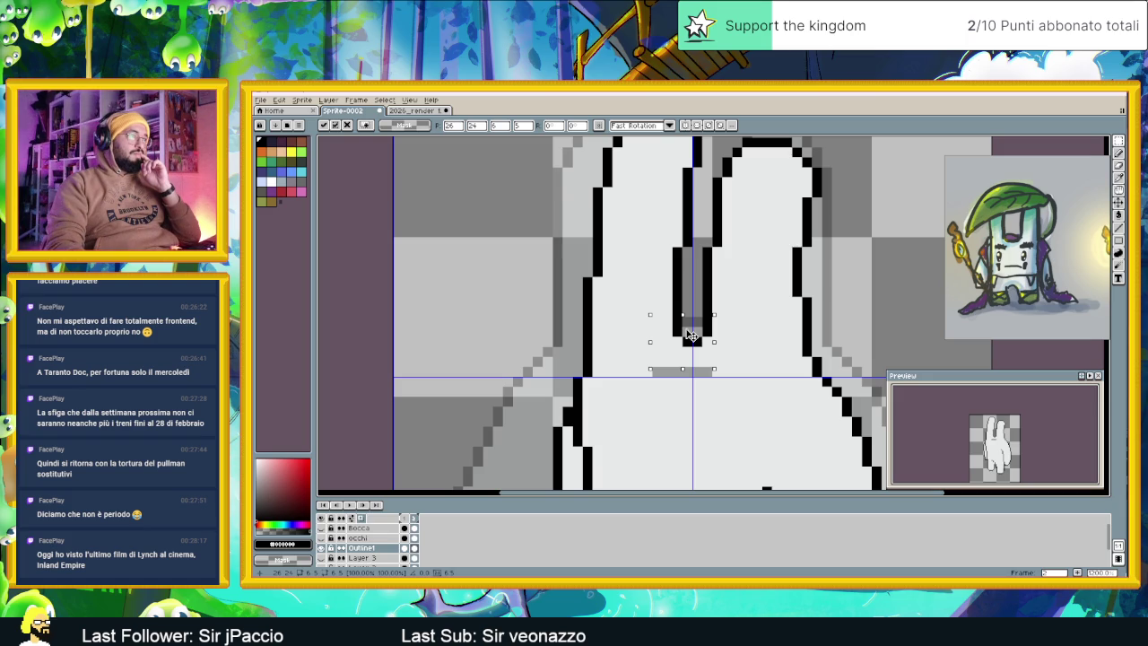
pyautogui.click(734, 361)
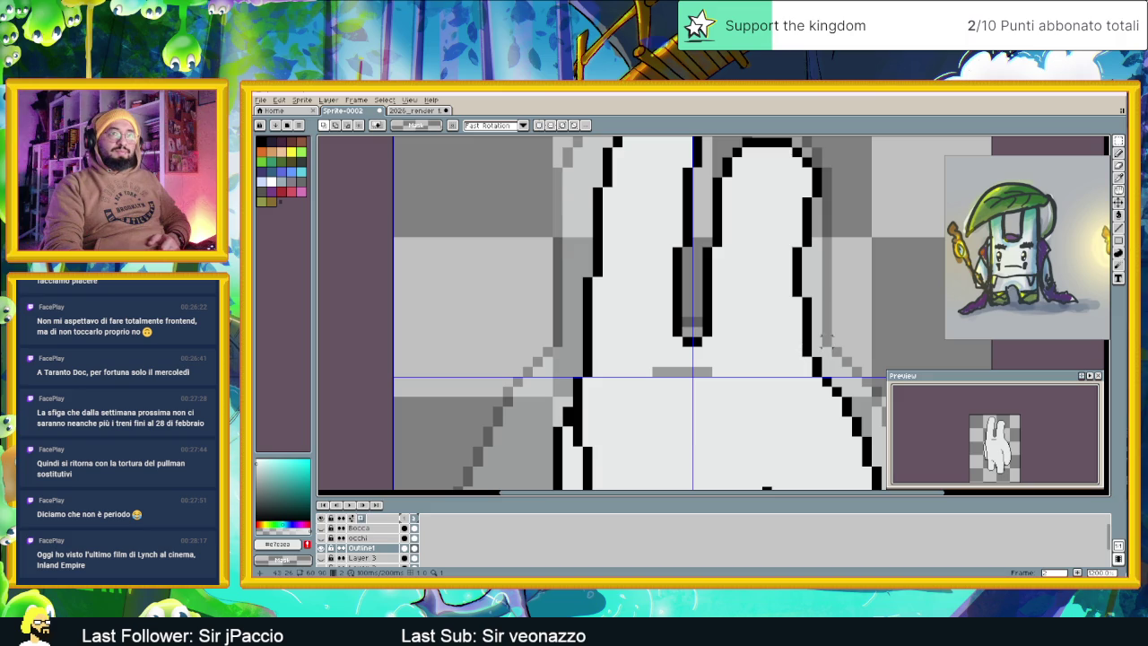
pyautogui.press('b')
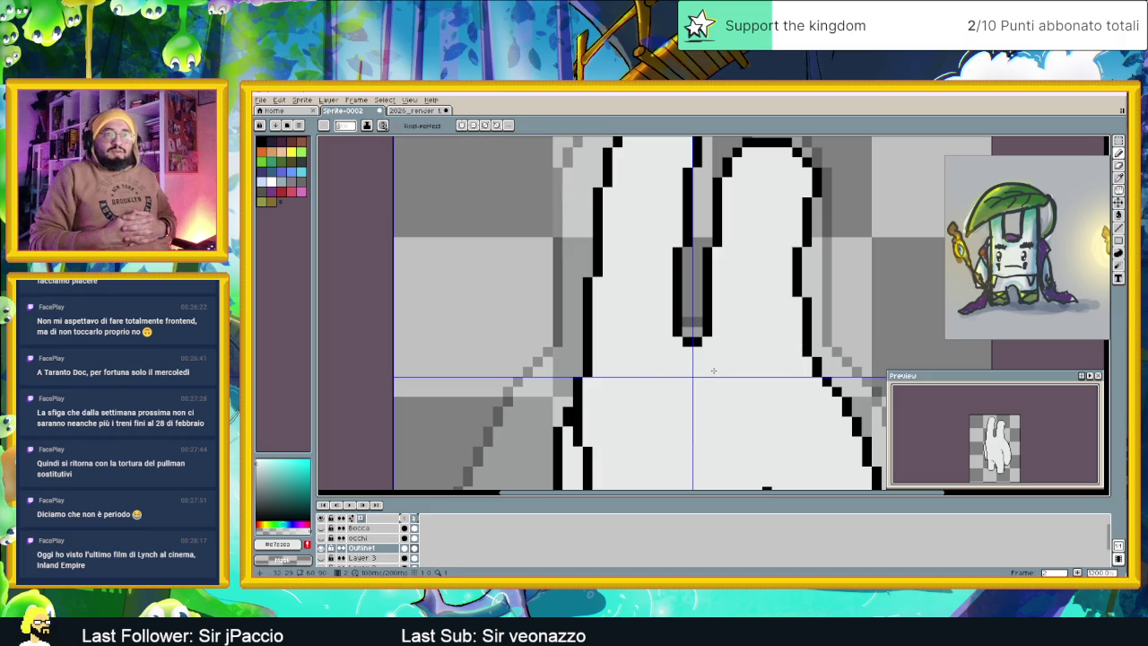
pyautogui.scroll(-3, 714, 370)
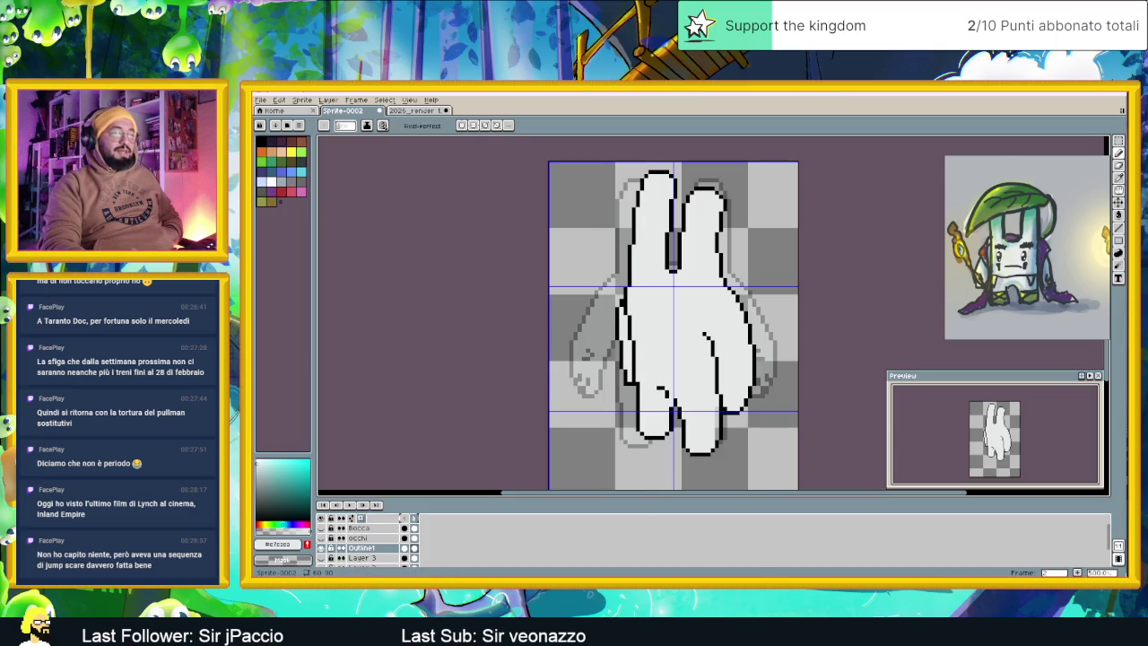
pyautogui.hotkey('alt', 'Tab')
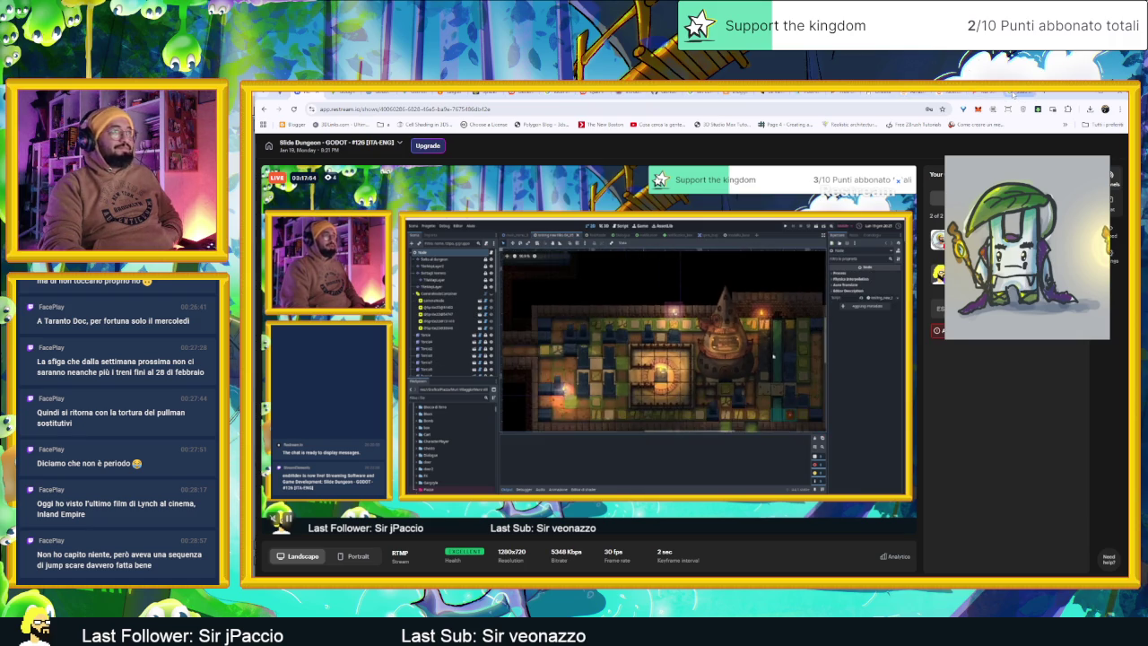
pyautogui.hotkey('ctrl', 'Tab')
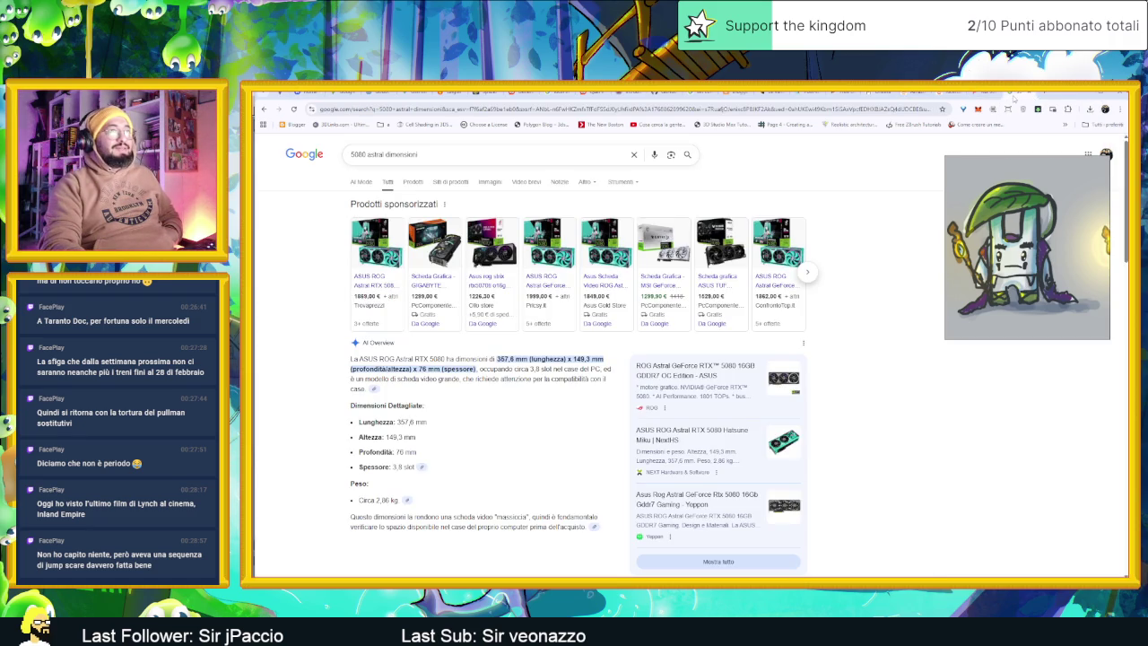
pyautogui.hotkey('ctrl', 'Tab')
pyautogui.hotkey('ctrl', 'Tab')
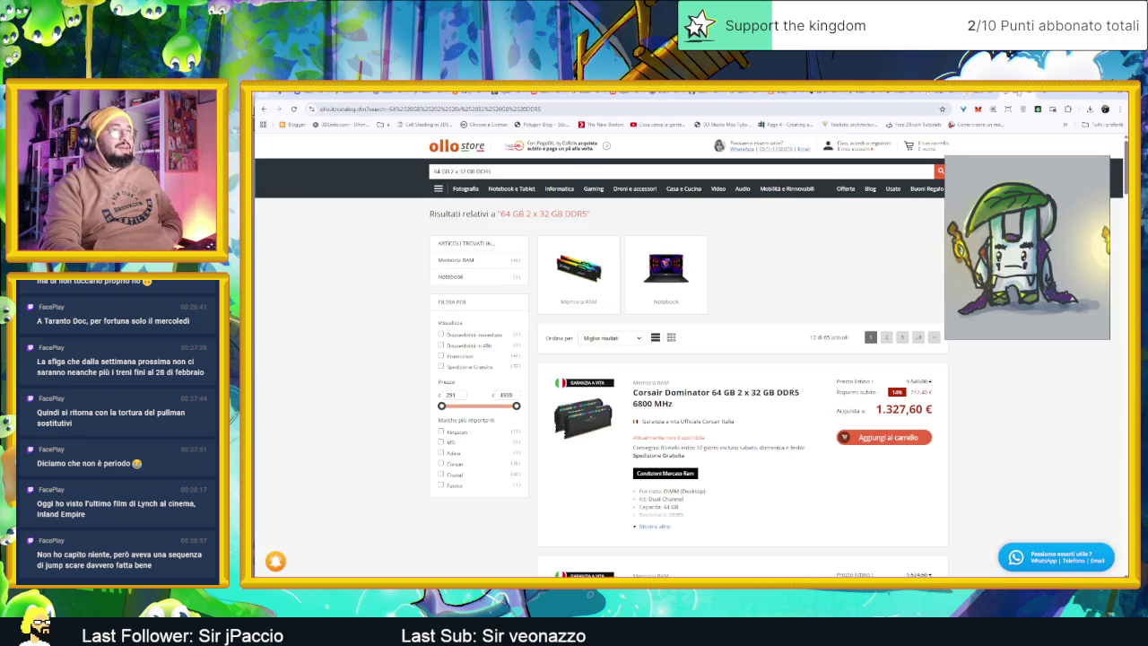
pyautogui.hotkey('ctrl', 'Tab')
pyautogui.hotkey('ctrl', 'Tab')
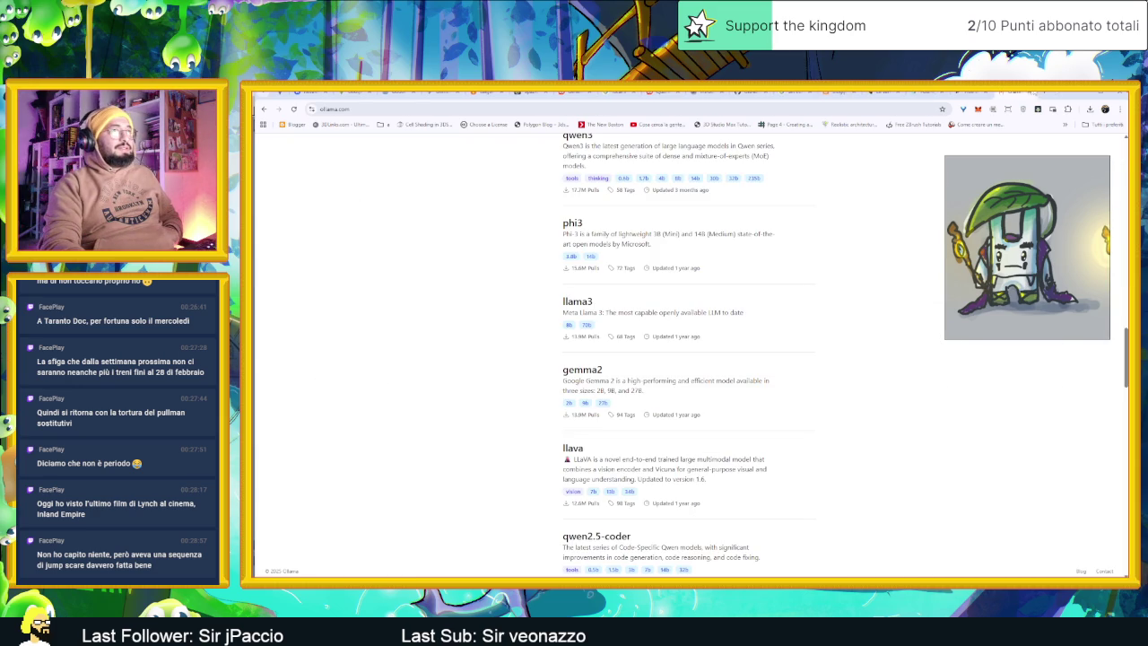
pyautogui.hotkey('alt', 'Tab')
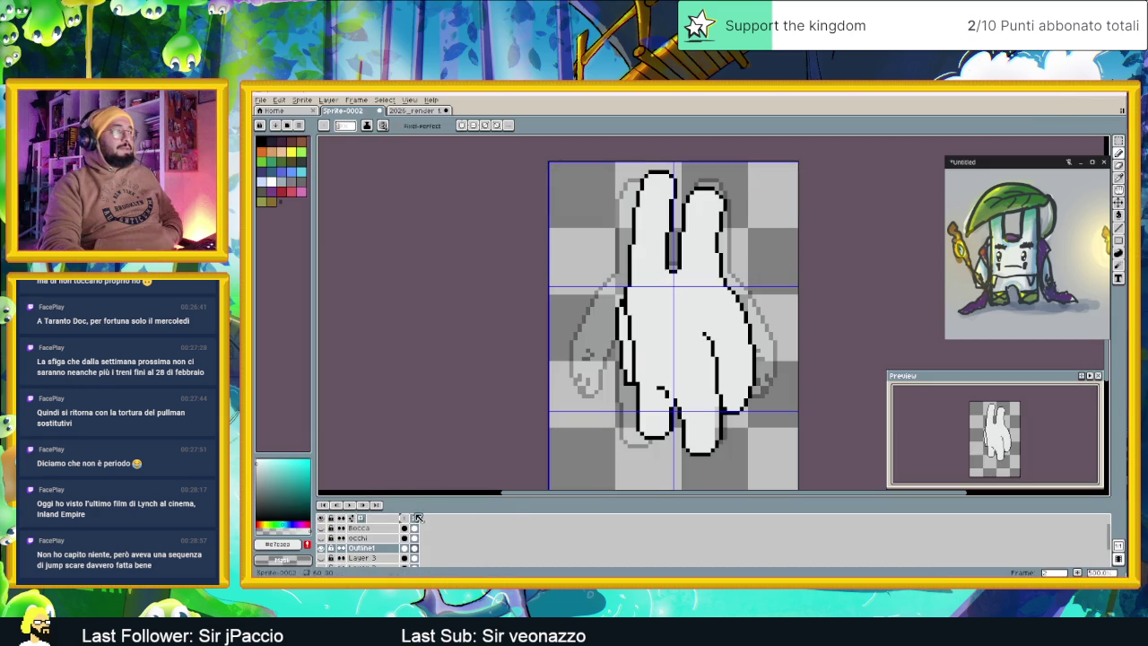
# Flip repeatedly between the bunny frame and the glove frame to compare poses
pyautogui.press('Left')
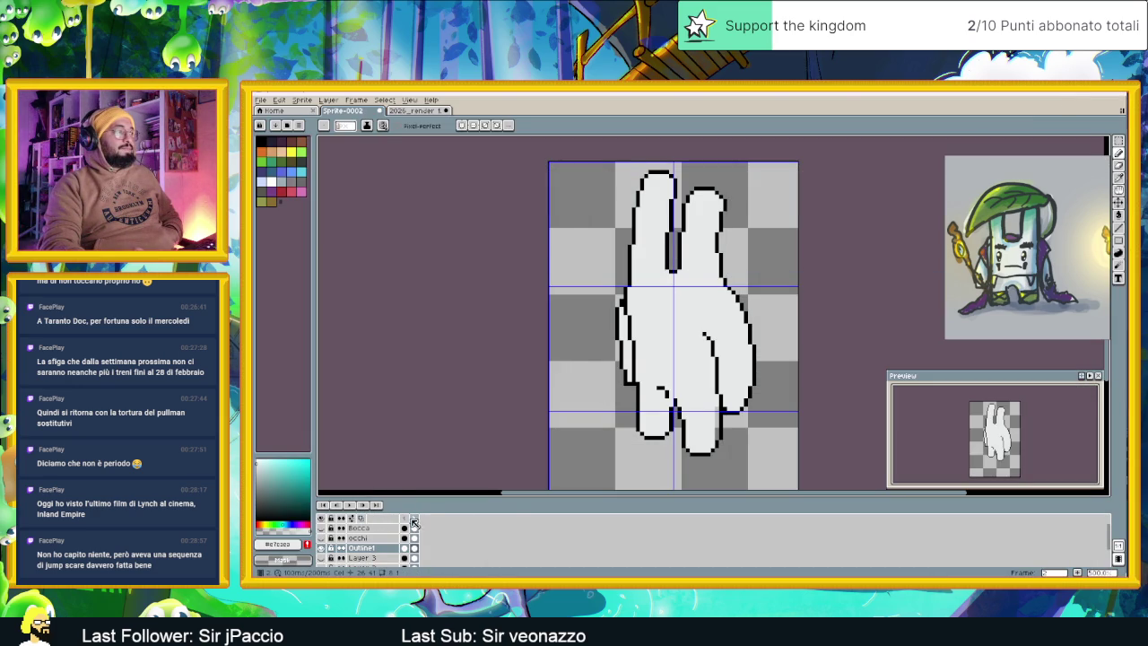
pyautogui.click(406, 520)
pyautogui.click(416, 520)
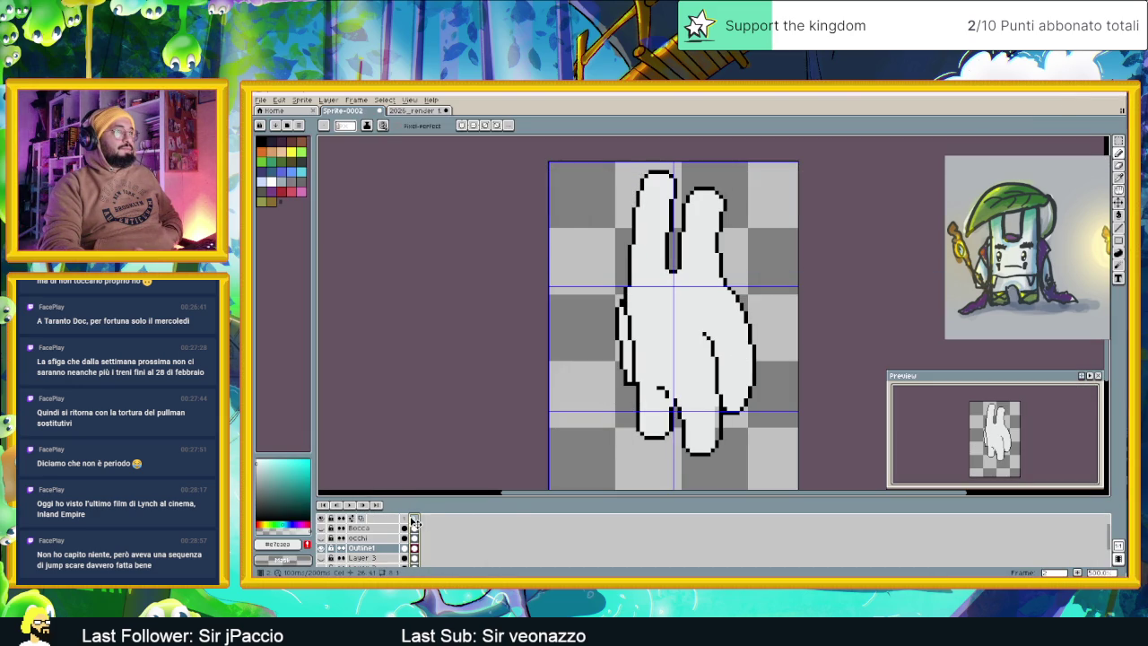
pyautogui.press('Left')
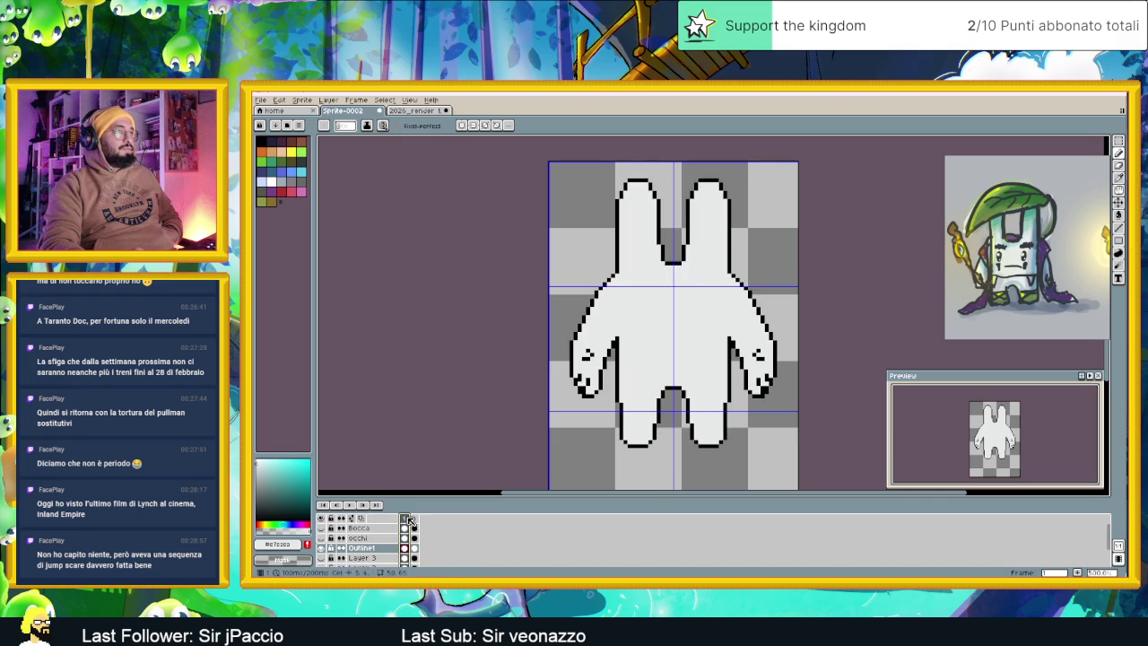
pyautogui.click(416, 520)
pyautogui.click(408, 520)
pyautogui.click(416, 520)
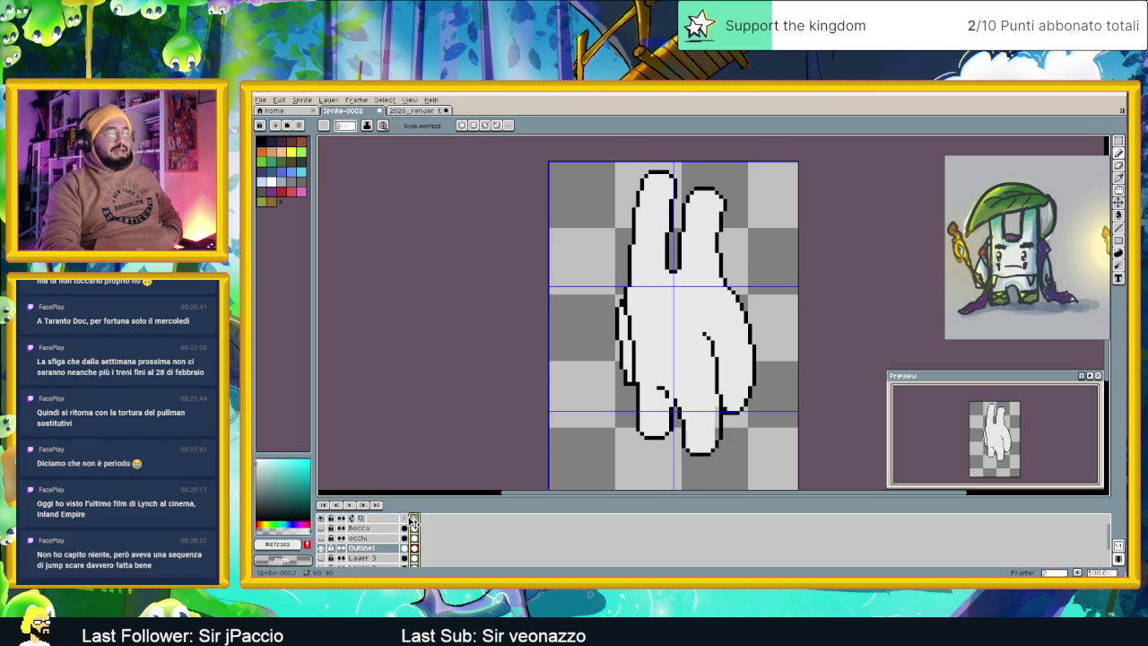
pyautogui.click(407, 521)
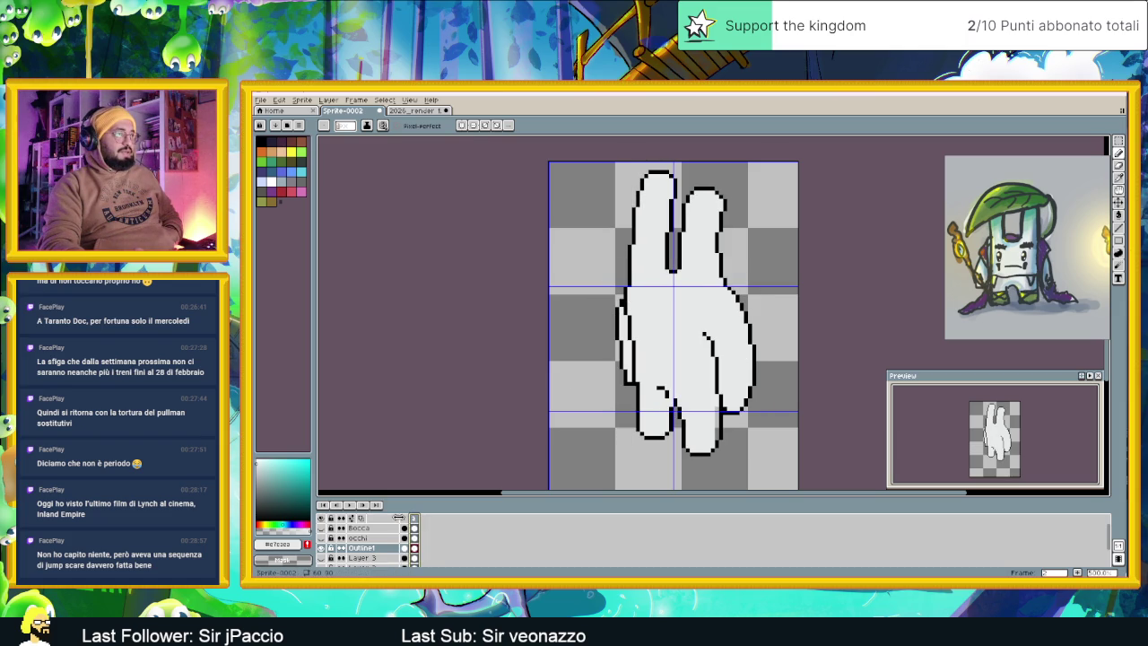
pyautogui.click(408, 520)
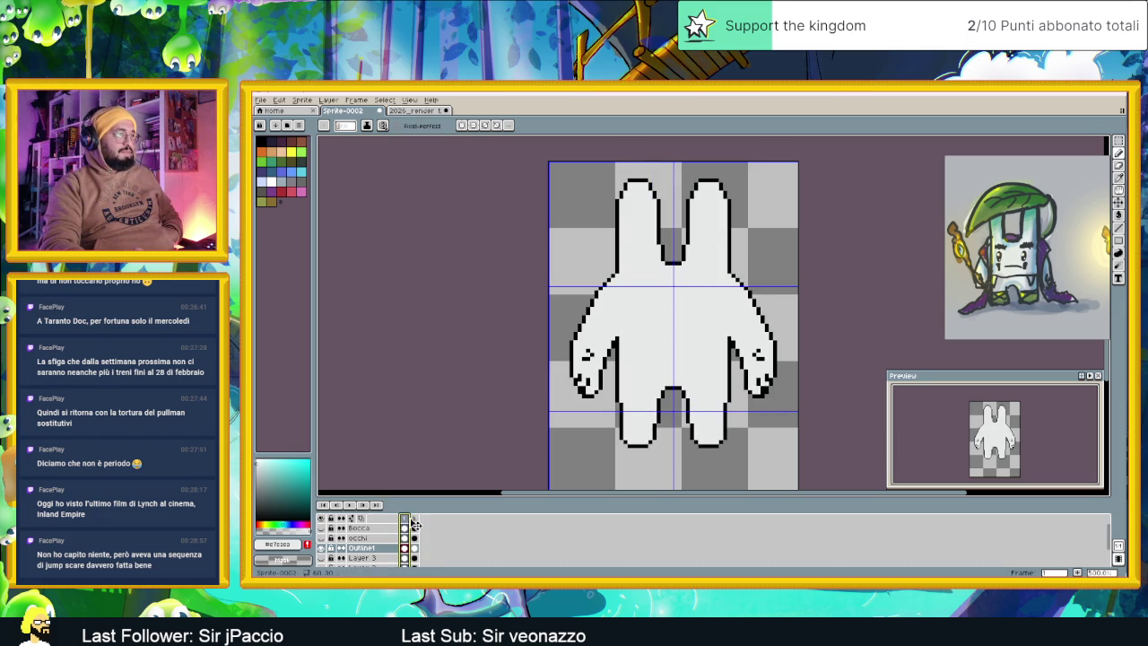
pyautogui.click(415, 521)
pyautogui.click(415, 521)
pyautogui.click(406, 521)
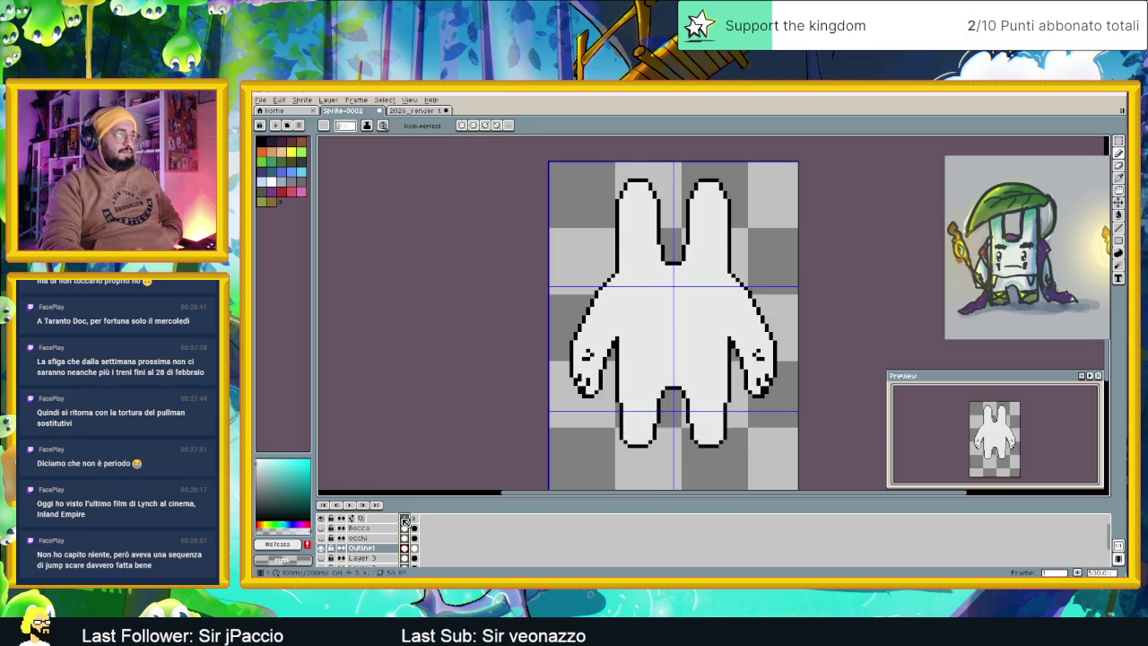
pyautogui.click(406, 521)
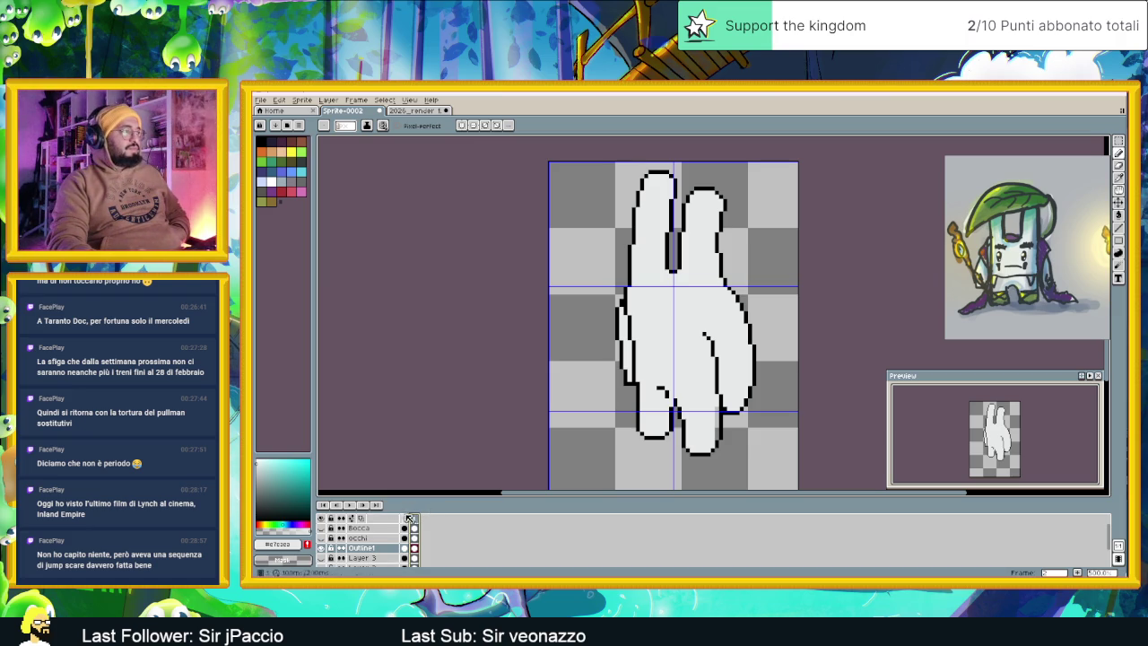
# Preview the motion by toggling frames 1 and 2 once more
pyautogui.click(405, 518)
pyautogui.click(404, 521)
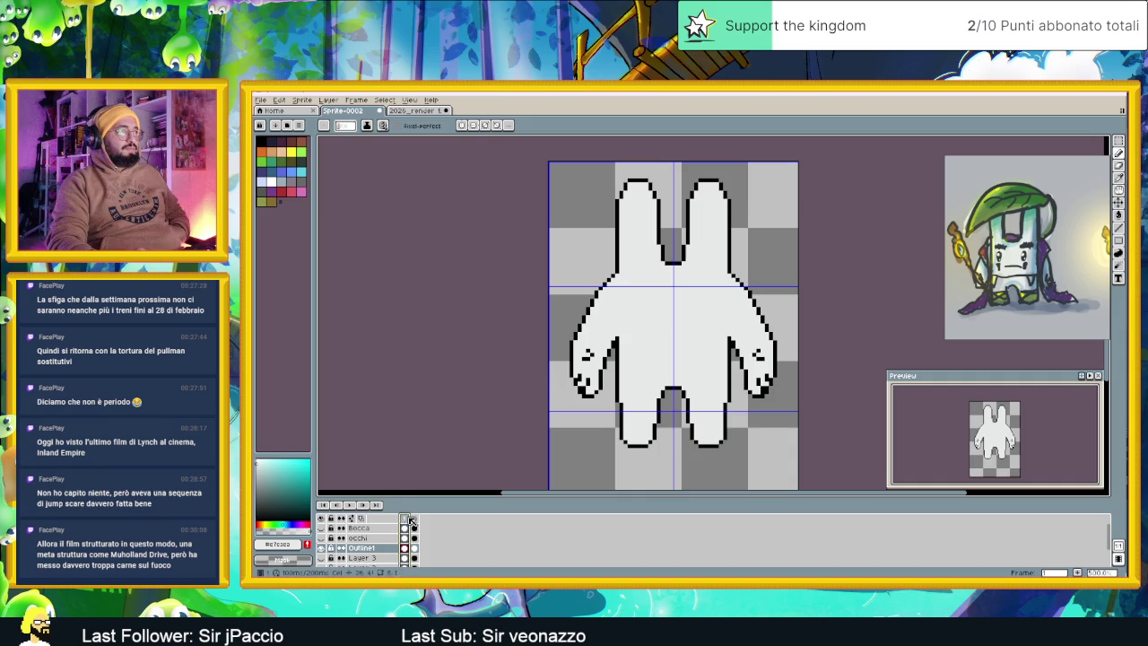
pyautogui.click(415, 520)
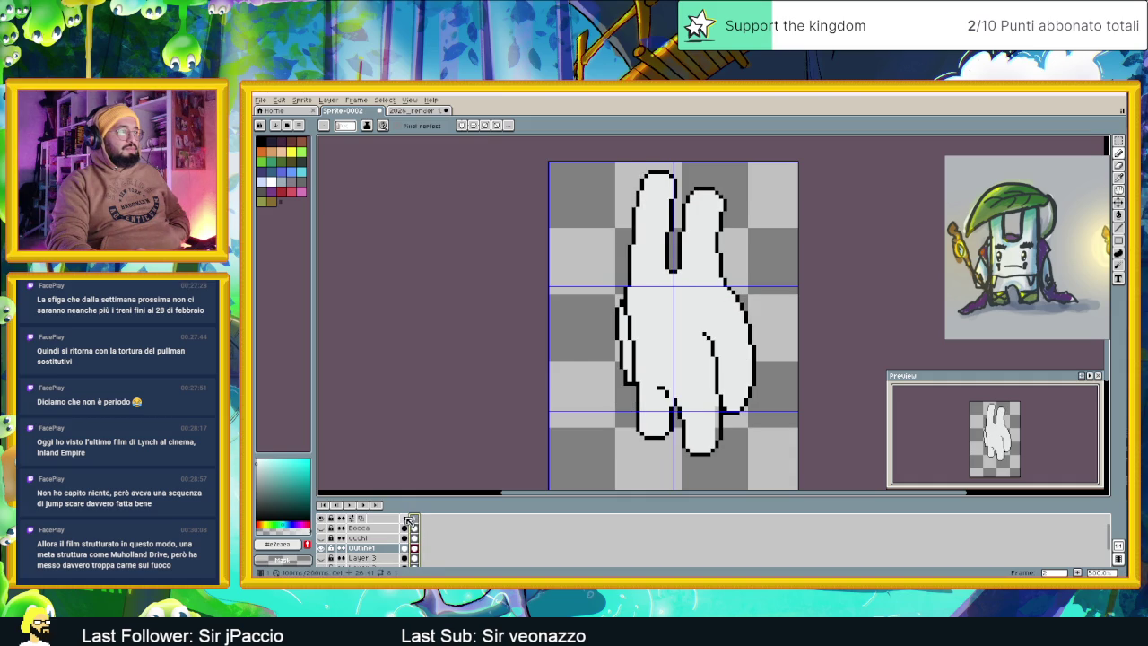
pyautogui.click(405, 521)
pyautogui.click(414, 521)
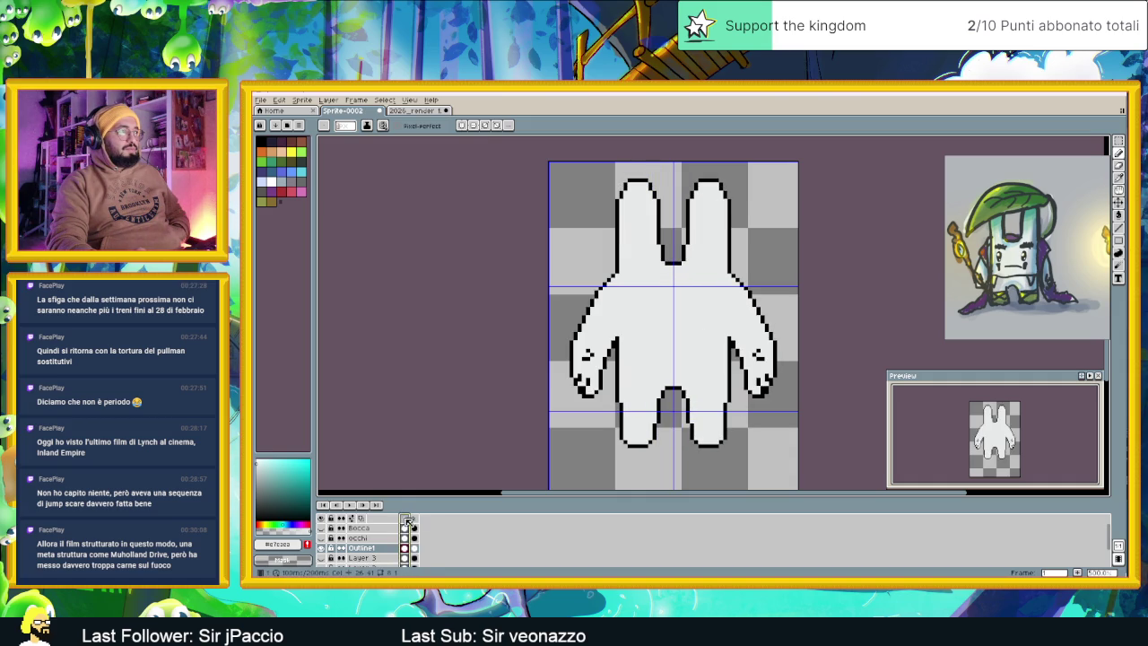
pyautogui.click(414, 520)
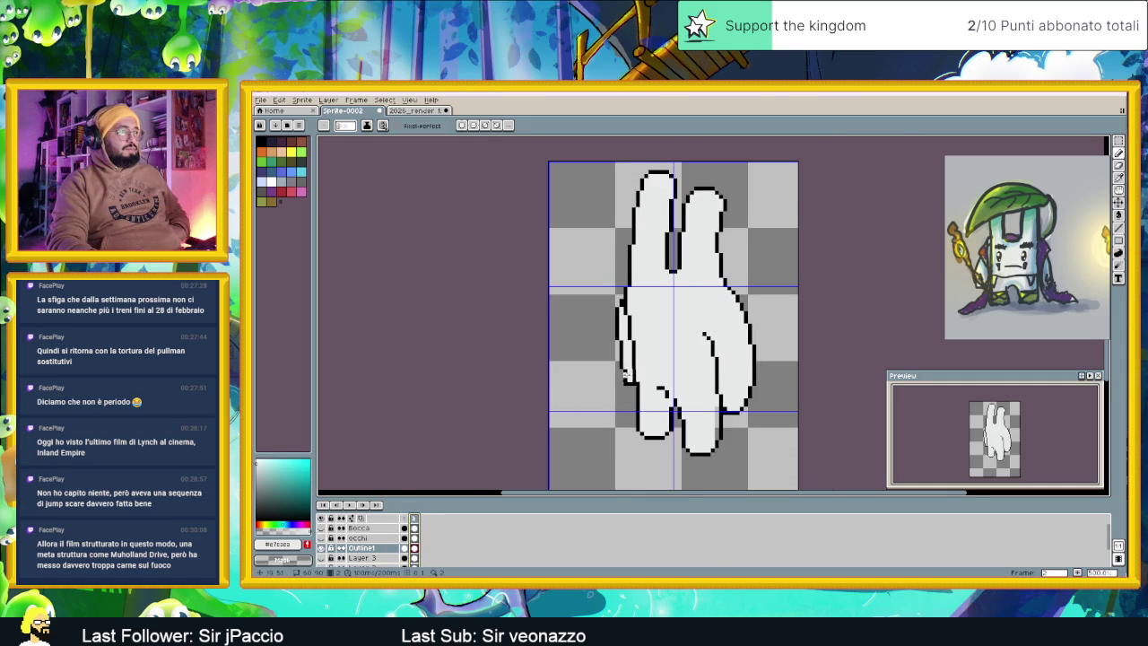
# With onion skin on, redraw the black outline at the base of the left finger
pyautogui.scroll(3, 625, 373)
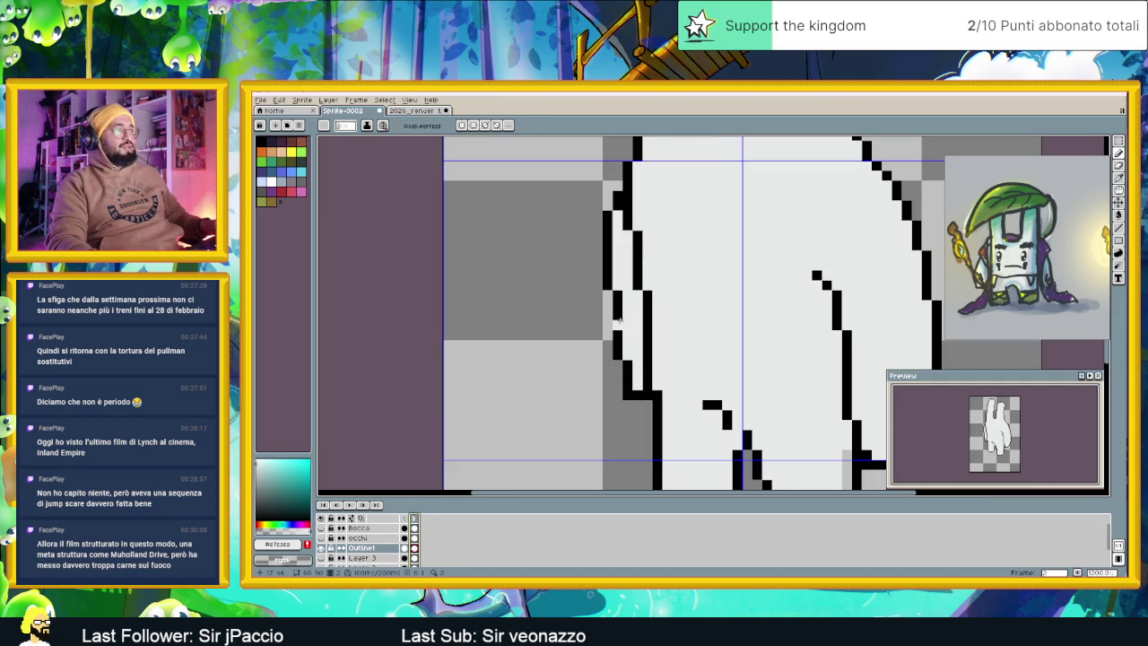
pyautogui.keyDown('alt'); pyautogui.click(617, 324); pyautogui.keyUp('alt')
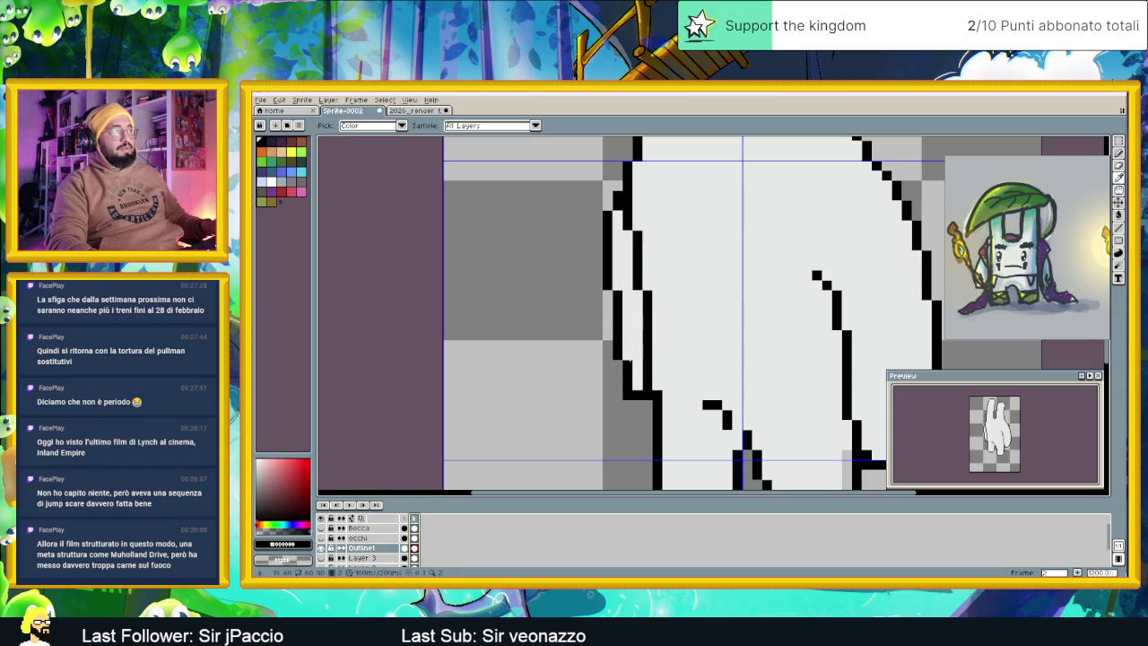
pyautogui.click(362, 518)
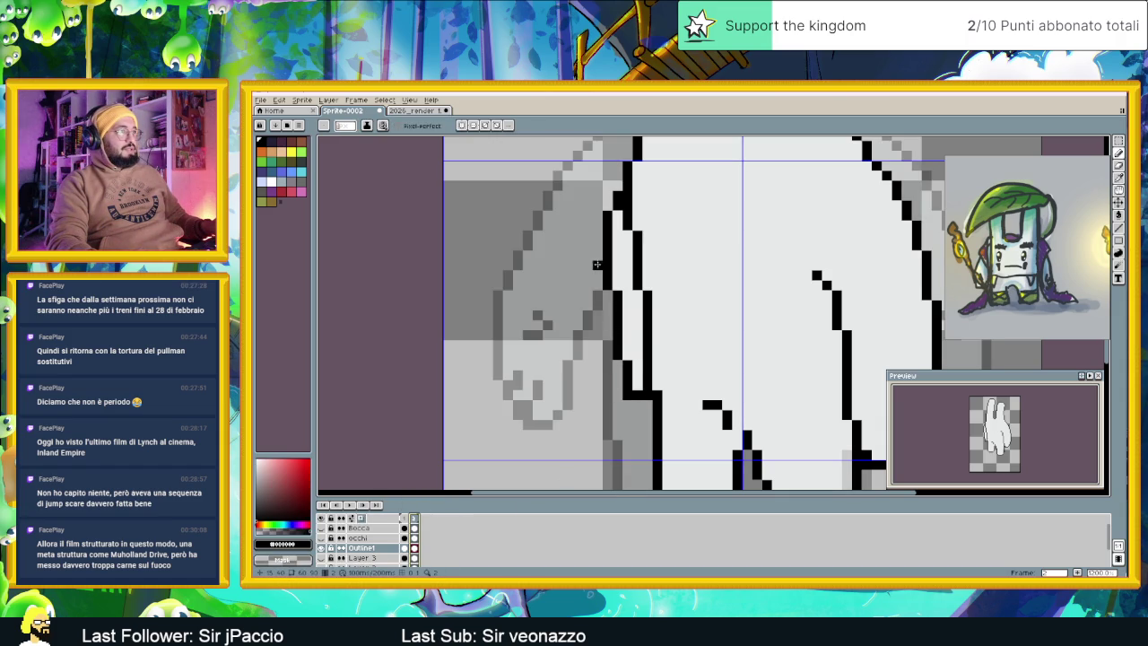
pyautogui.moveTo(597, 264); pyautogui.dragTo(585, 317)
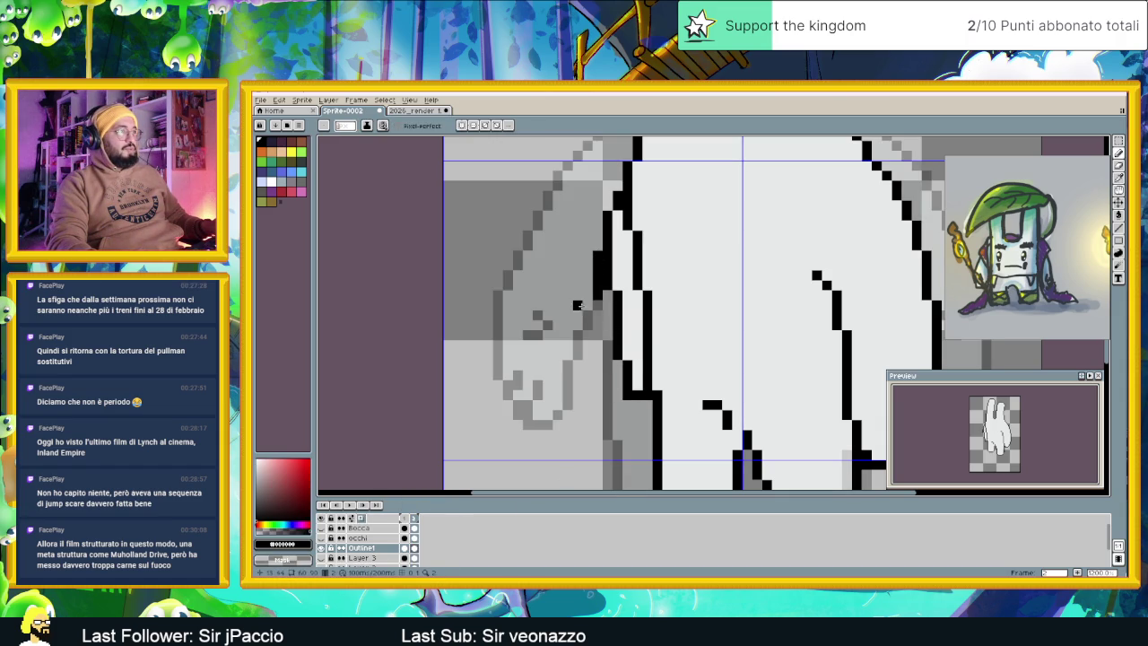
pyautogui.click(587, 365)
pyautogui.click(596, 392)
pyautogui.moveTo(606, 396); pyautogui.dragTo(616, 397)
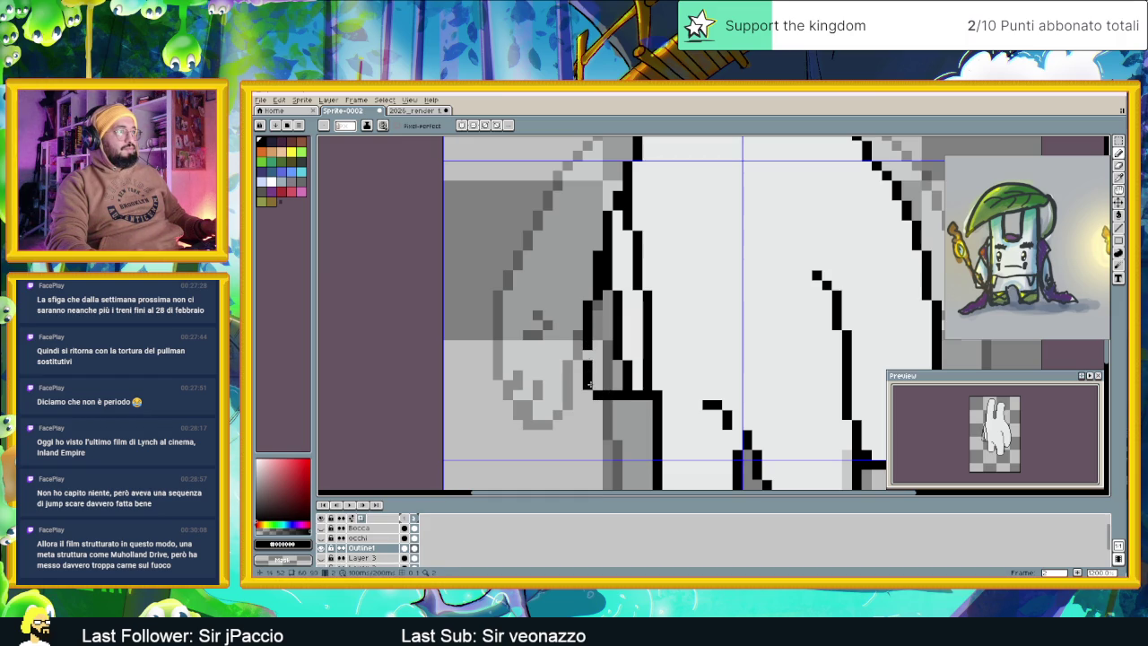
pyautogui.click(588, 396)
pyautogui.click(589, 355)
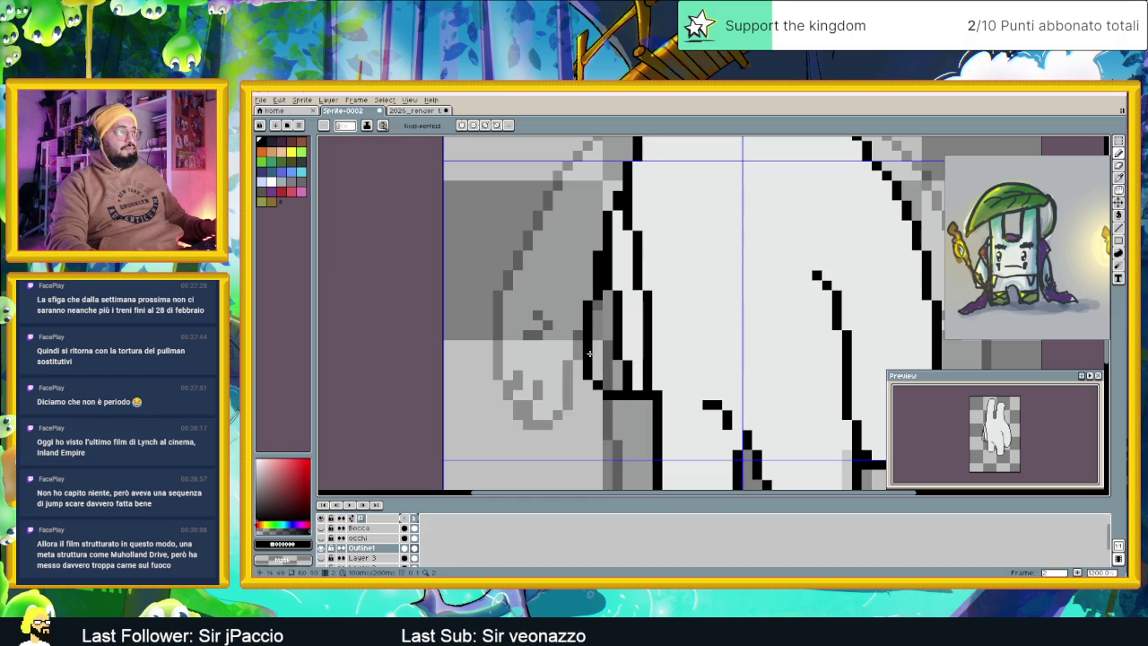
pyautogui.moveTo(630, 370); pyautogui.dragTo(611, 284)
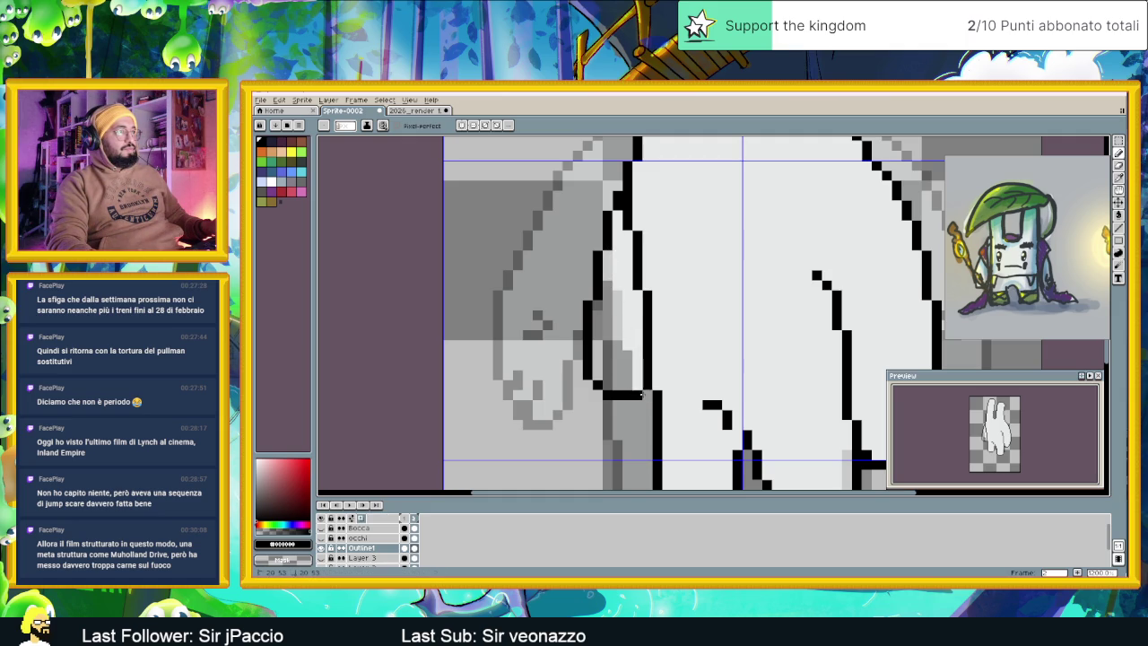
# Fill the strip inside the new outline with the body's light grey
pyautogui.click(628, 306)
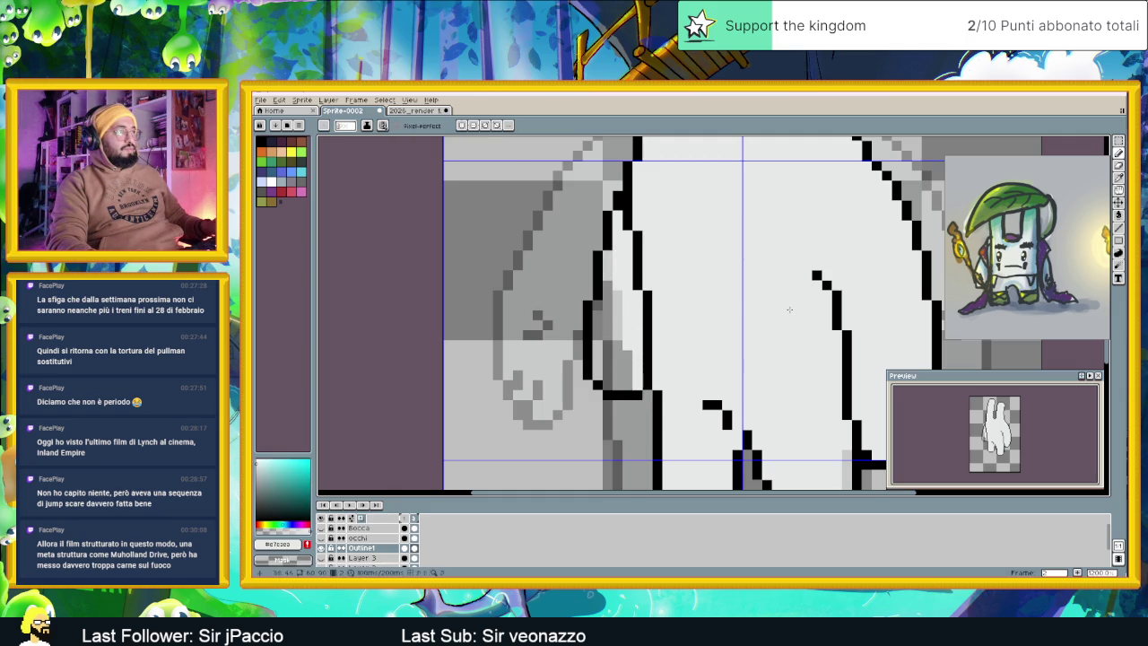
pyautogui.press('g')
pyautogui.click(619, 344)
pyautogui.scroll(-5, 702, 367)
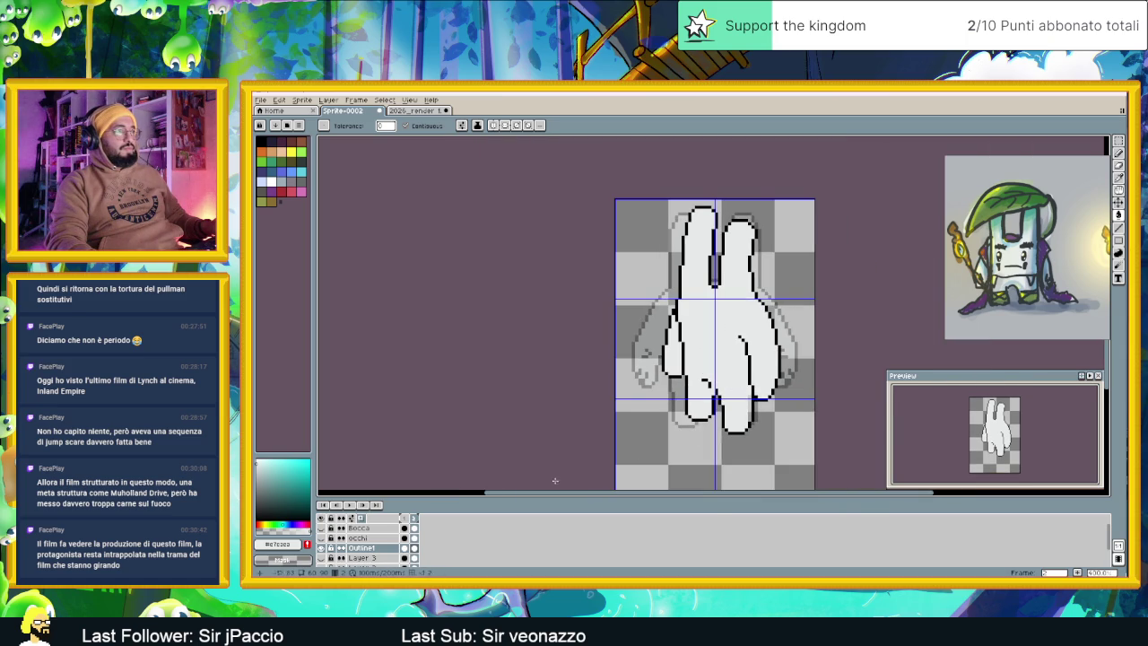
# Compare frames 1 and 2, then enable the occhi cel on frame 2 to show the face
pyautogui.click(405, 518)
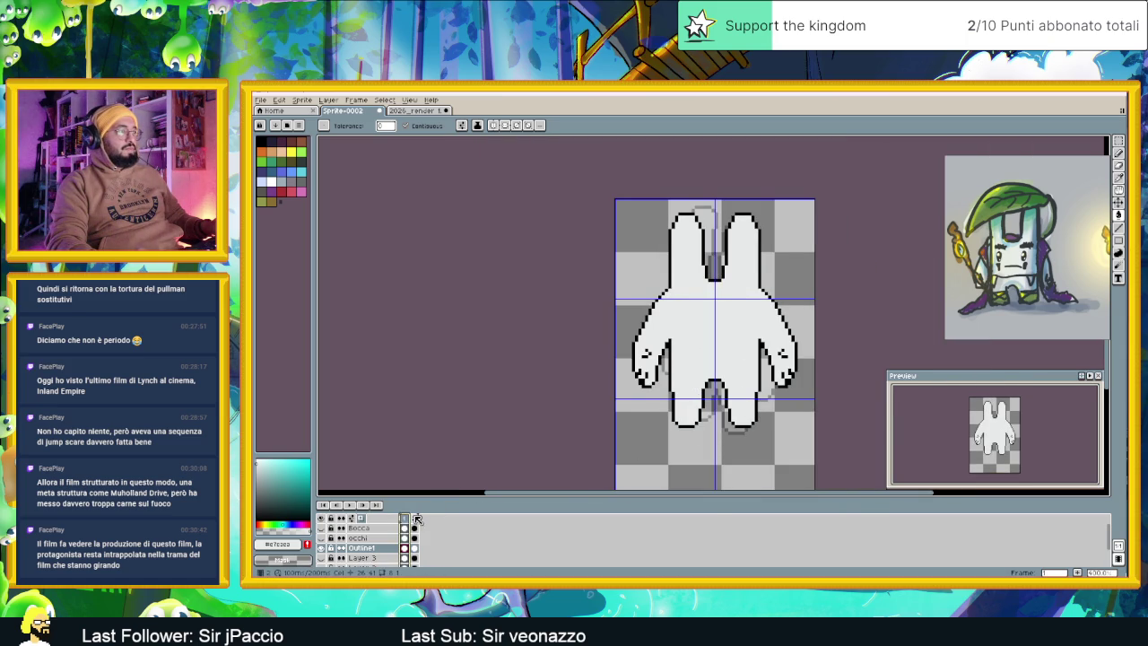
pyautogui.click(417, 520)
pyautogui.click(408, 522)
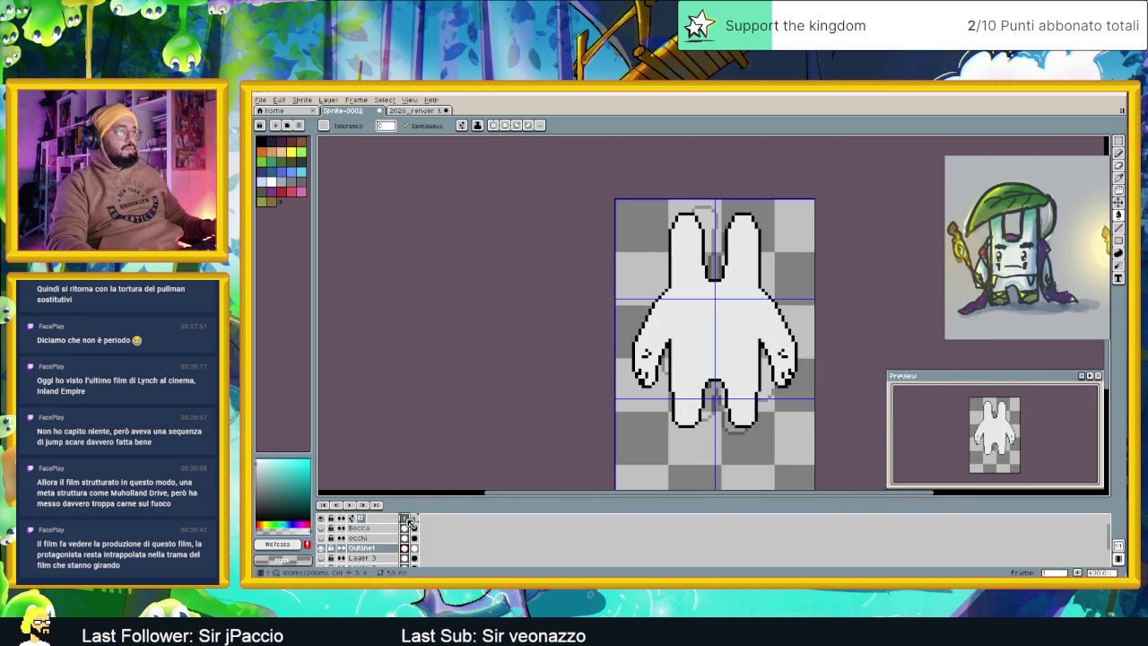
pyautogui.click(417, 522)
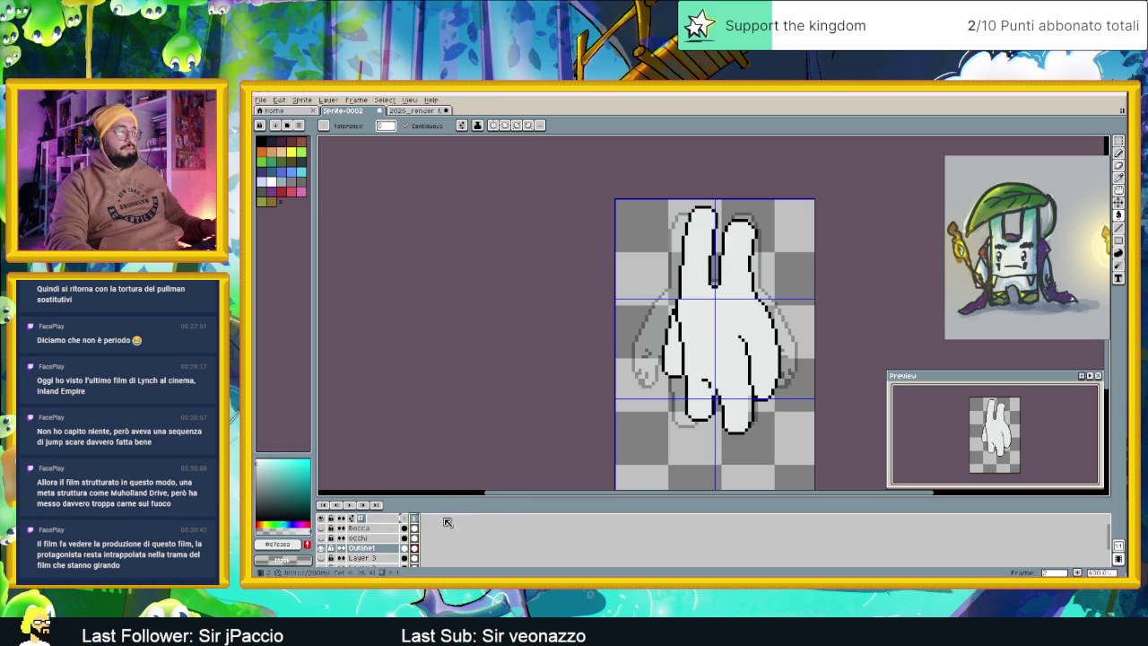
pyautogui.click(322, 539)
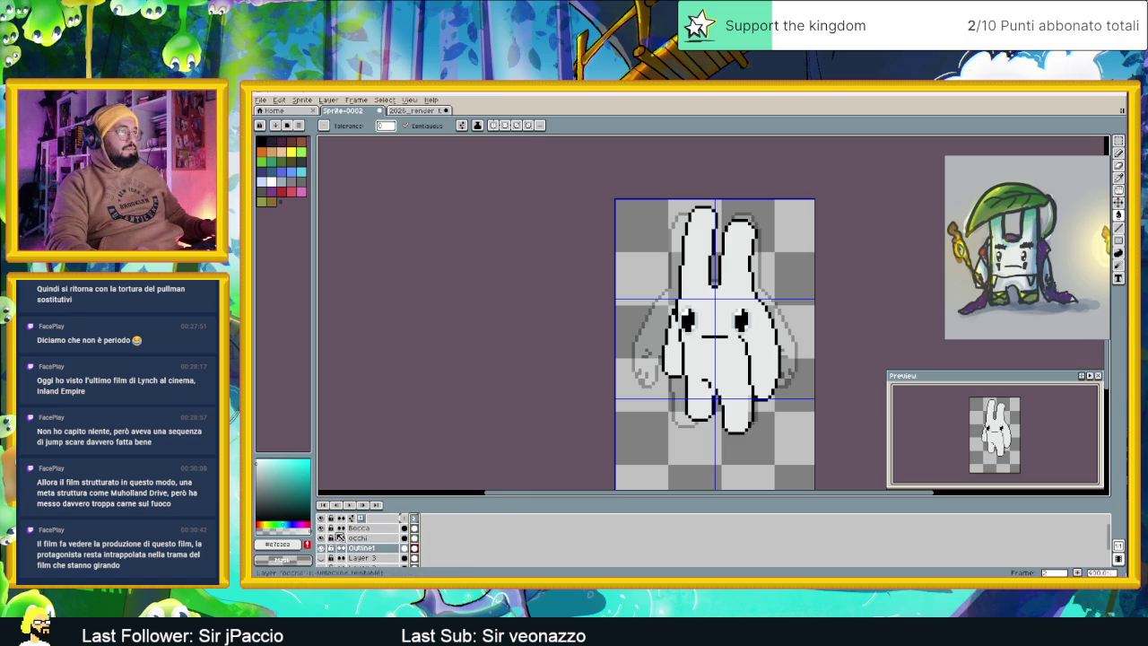
# Recheck against frame 1, zoom in on frame 2, and make occhi the active layer
pyautogui.click(405, 520)
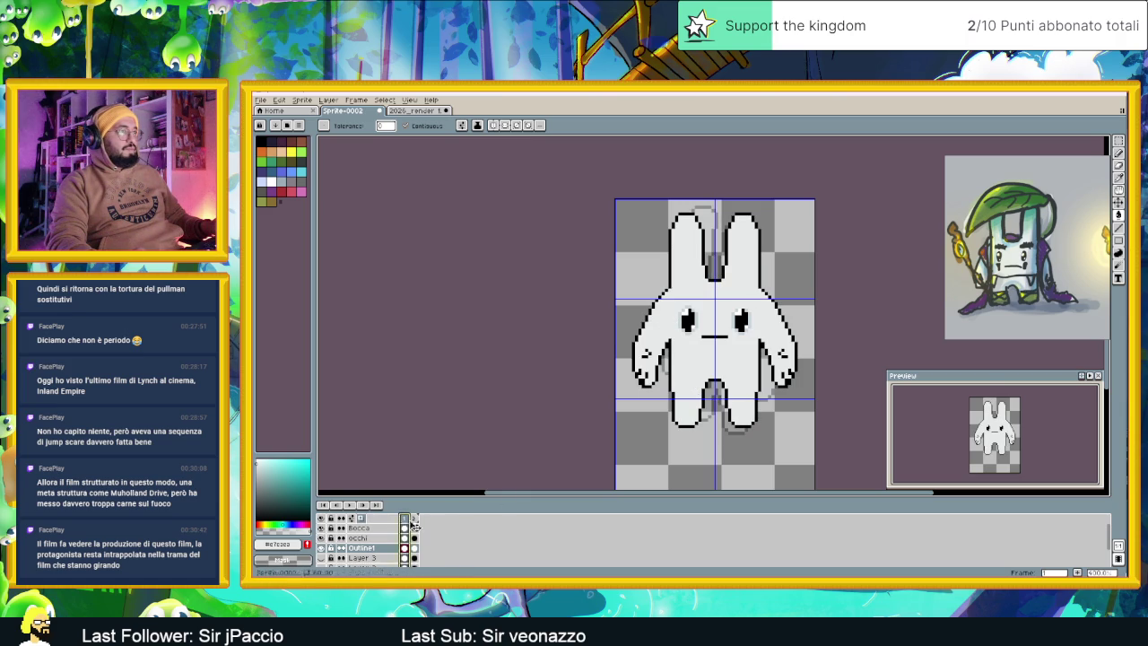
pyautogui.click(416, 520)
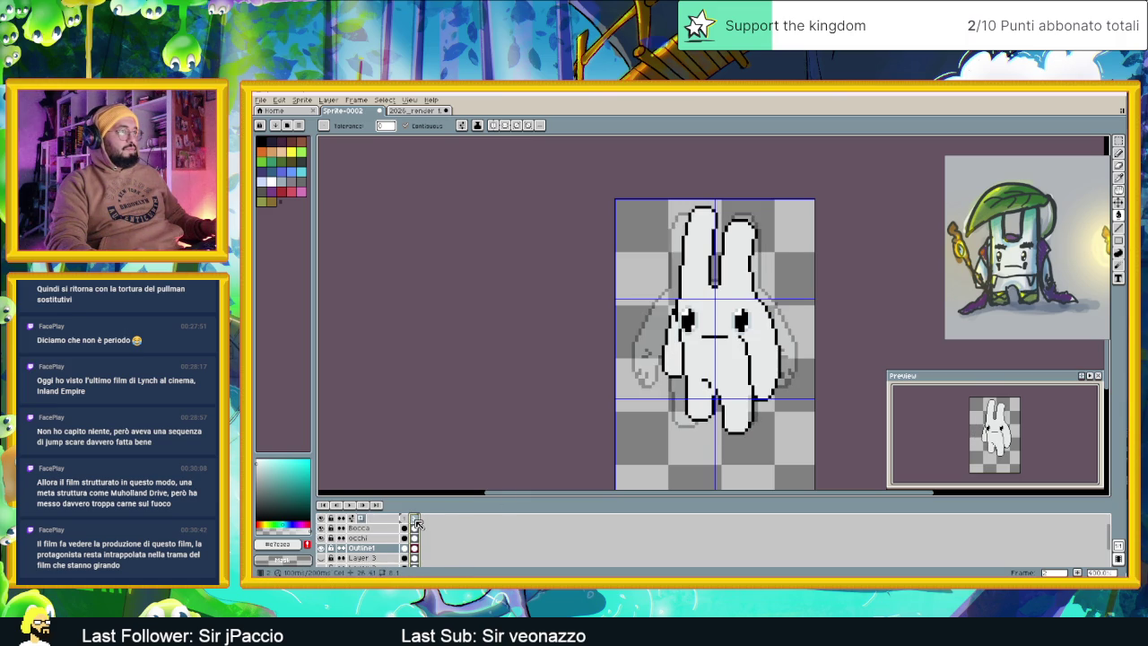
pyautogui.scroll(1, 720, 338)
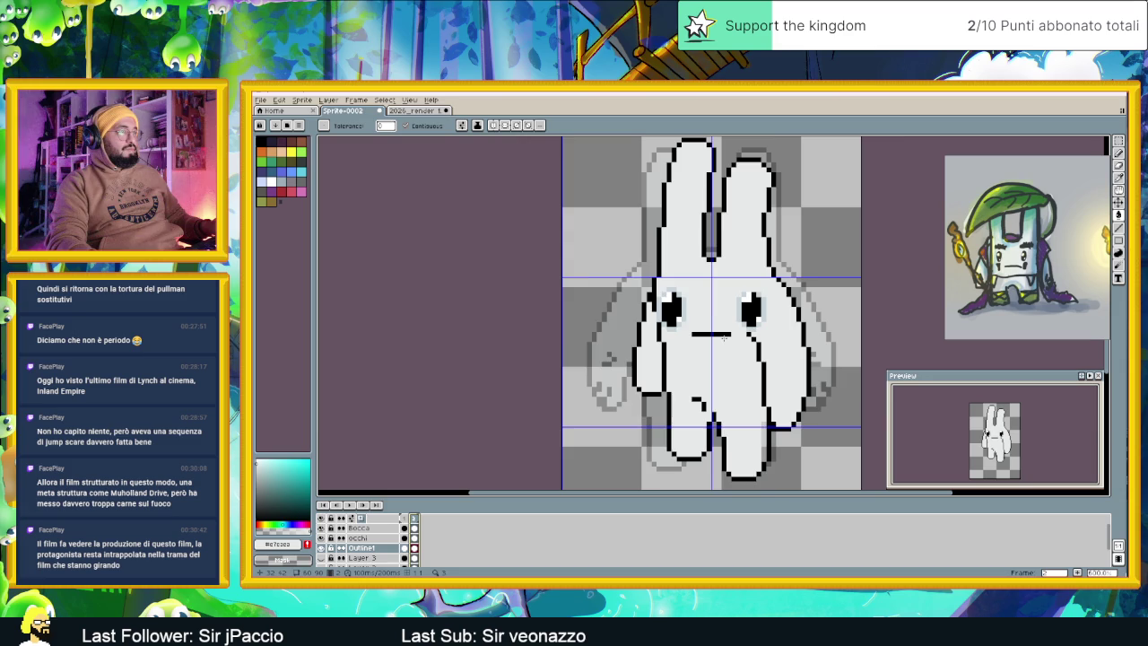
pyautogui.scroll(1, 723, 337)
pyautogui.click(415, 537)
pyautogui.moveTo(1027, 247)
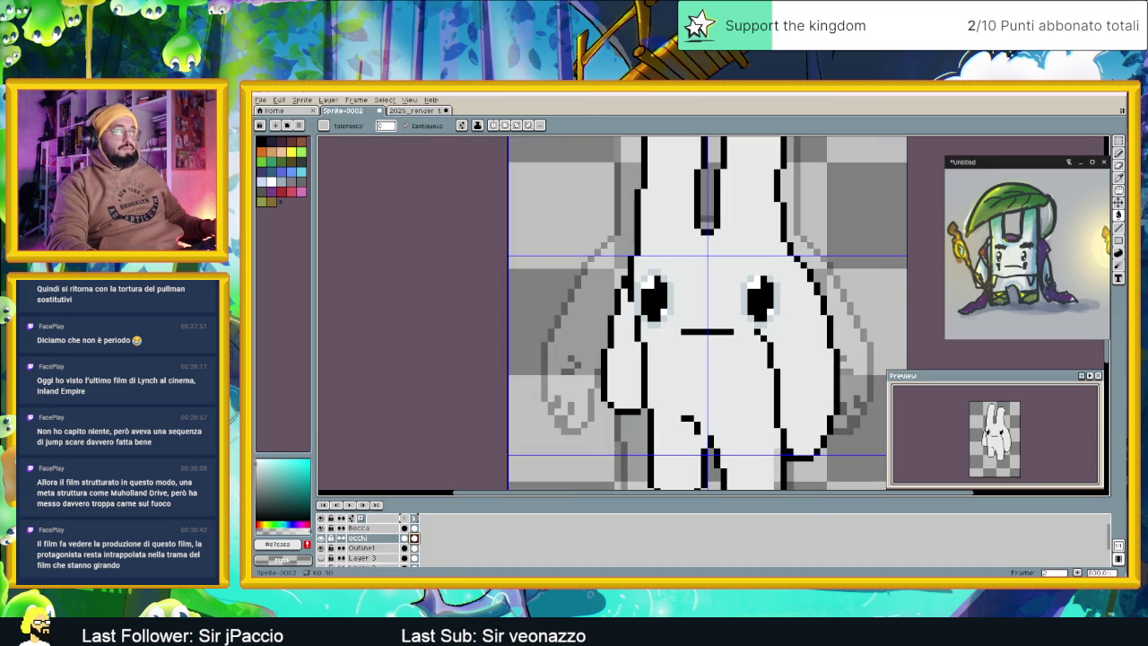
# Nudge each eye on frame 2's occhi layer into place with Rectangular Marquee
pyautogui.click(1119, 142)
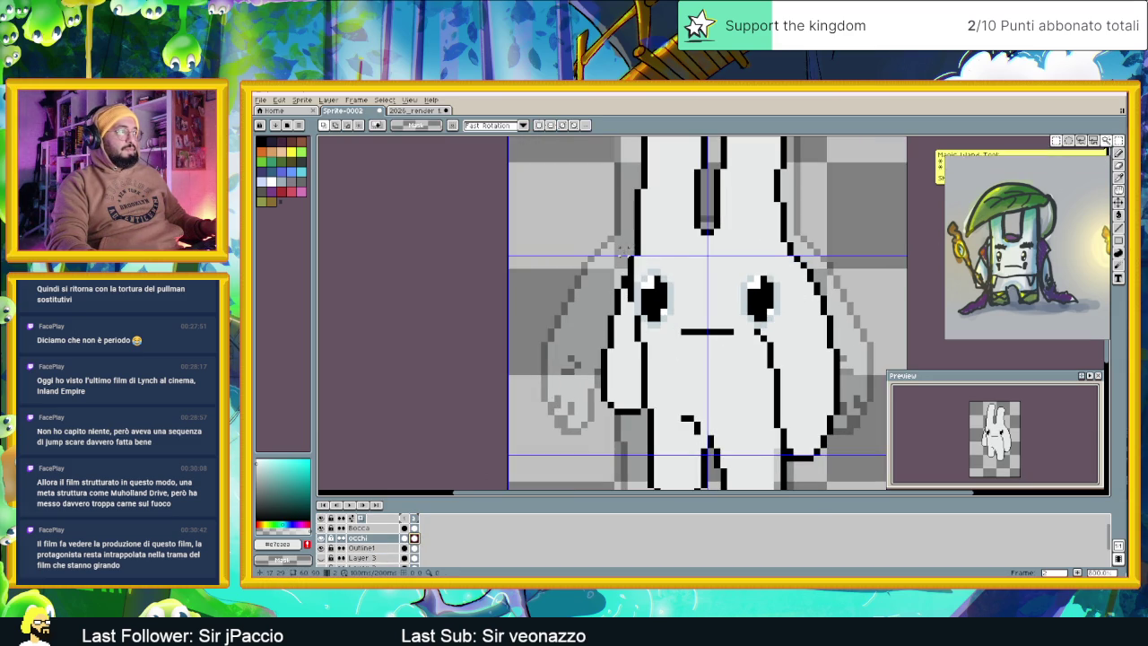
pyautogui.moveTo(619, 246); pyautogui.dragTo(683, 351)
pyautogui.moveTo(661, 303); pyautogui.dragTo(667, 300)
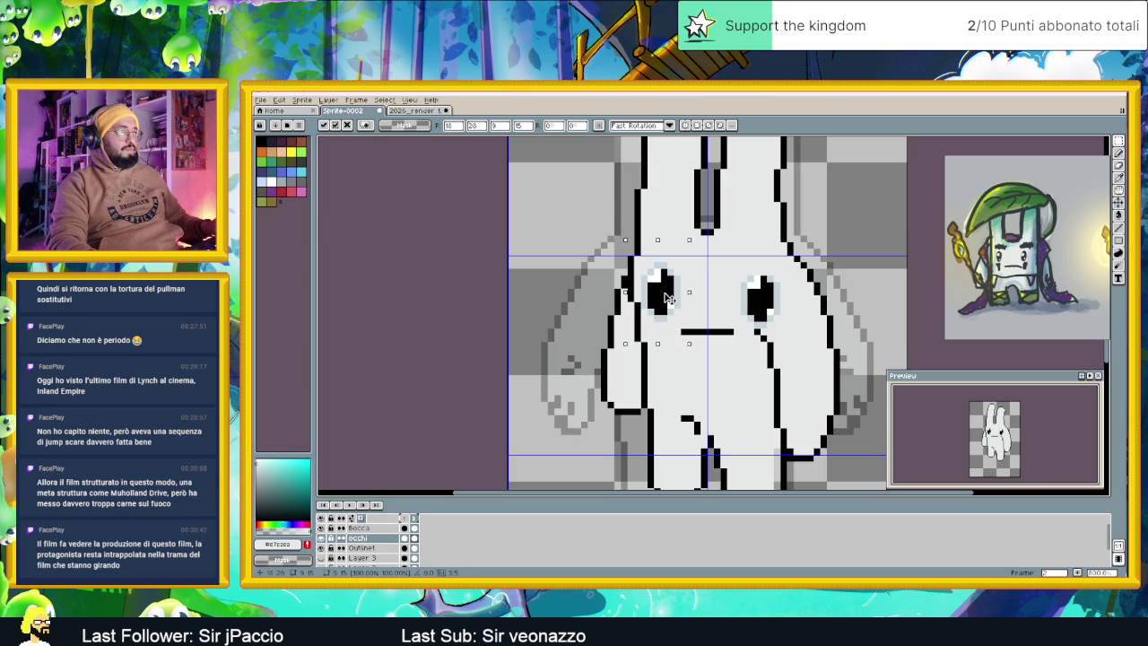
pyautogui.moveTo(725, 260)
pyautogui.mouseDown()
pyautogui.moveTo(795, 343)
pyautogui.moveTo(741, 308)
pyautogui.moveTo(740, 275)
pyautogui.moveTo(738, 308)
pyautogui.mouseUp()
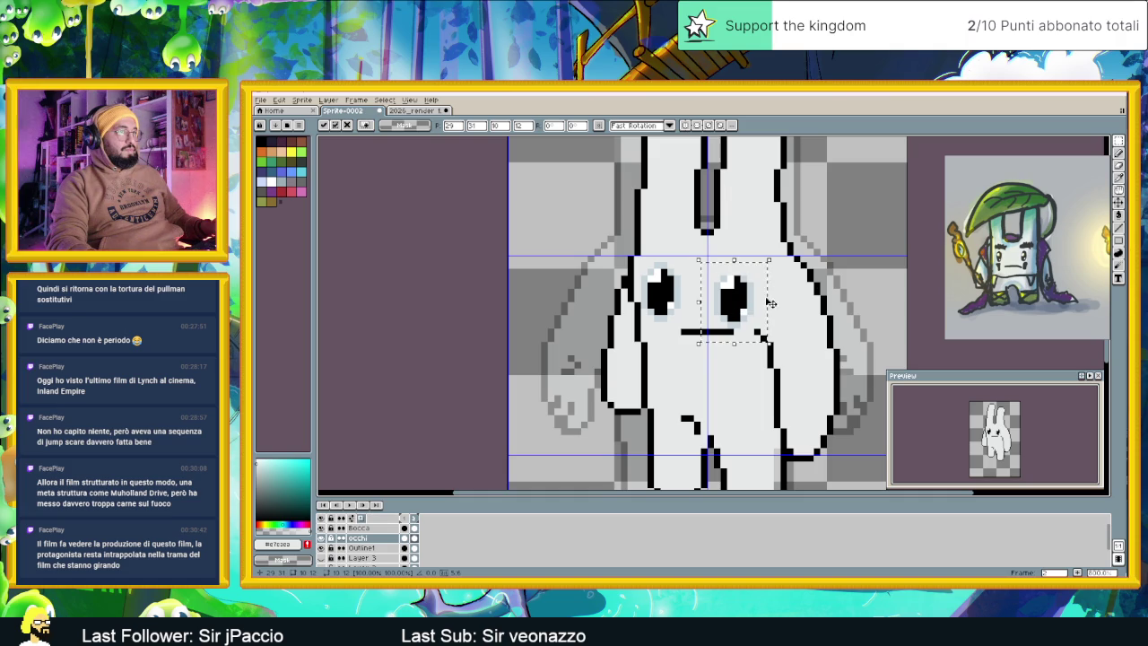
pyautogui.press('Return')
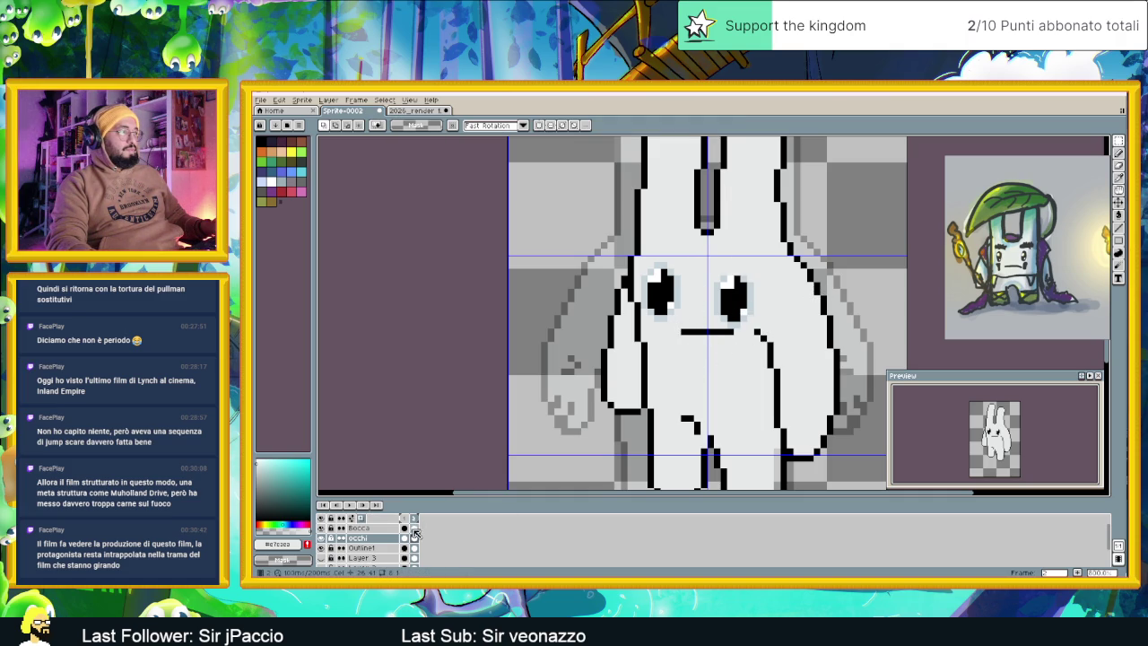
# Shift the mouth on the Bocca layer one pixel left and tilt it to -11.9
pyautogui.hotkey('alt', 'Up')
pyautogui.moveTo(742, 358); pyautogui.dragTo(728, 352)
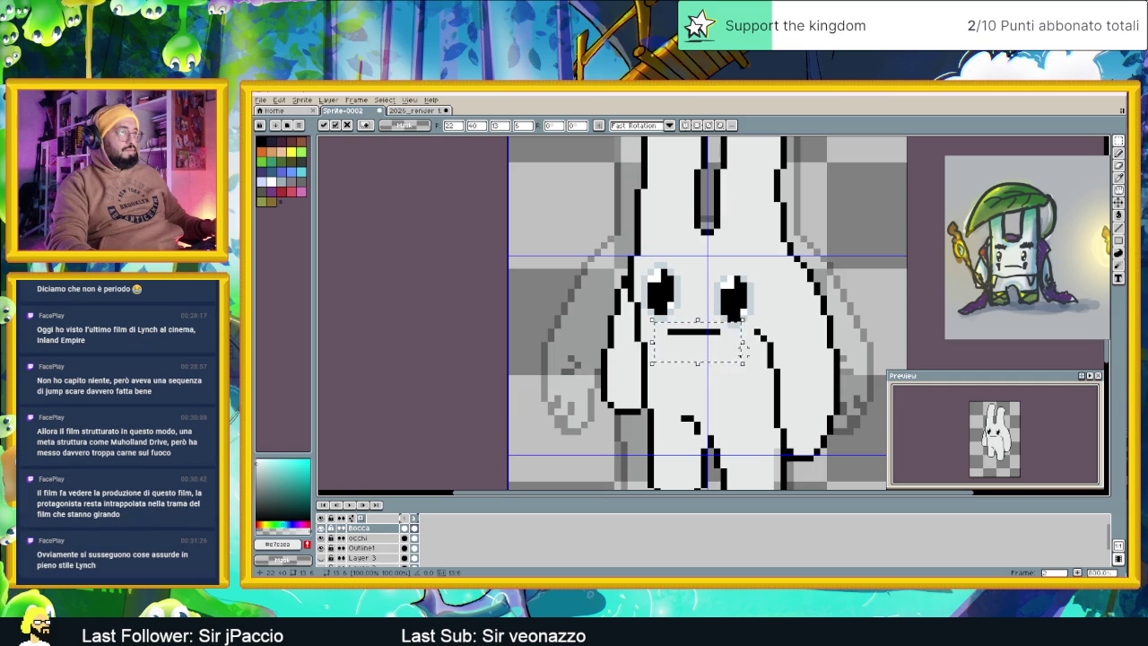
pyautogui.moveTo(741, 345); pyautogui.dragTo(747, 357)
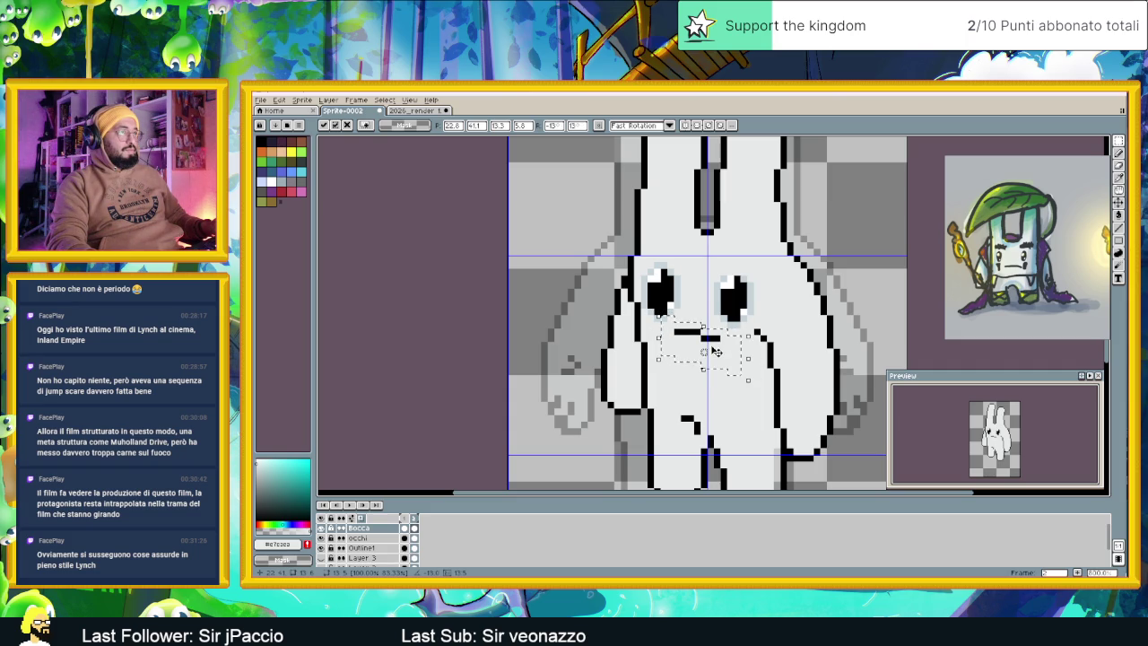
pyautogui.click(406, 519)
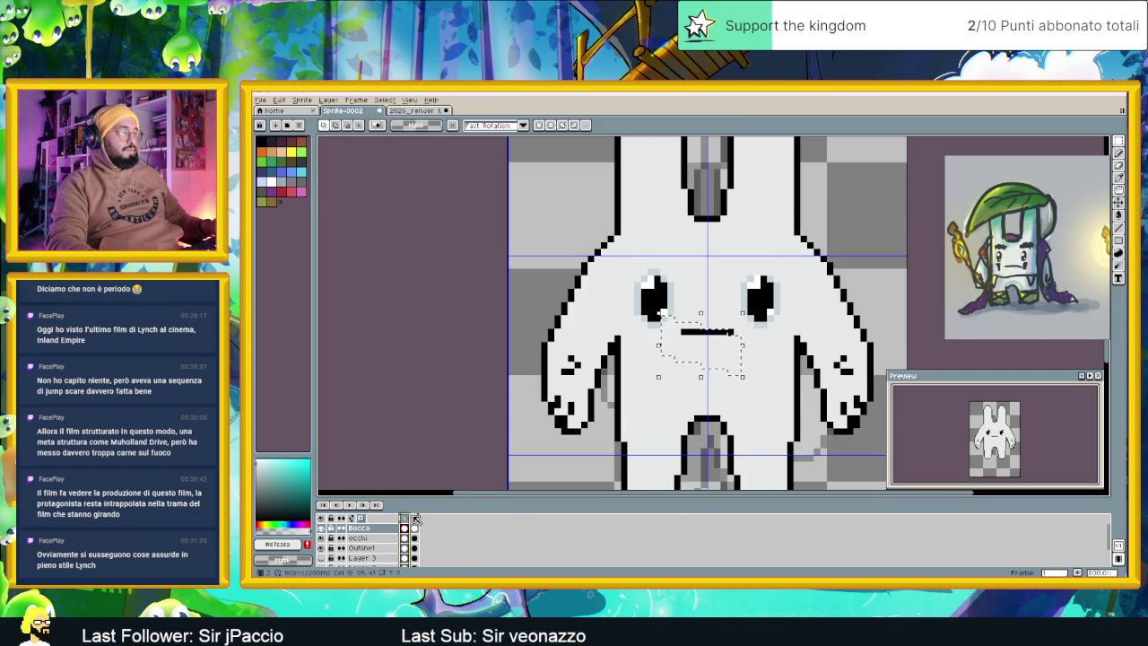
pyautogui.press('F3')
pyautogui.press('-')
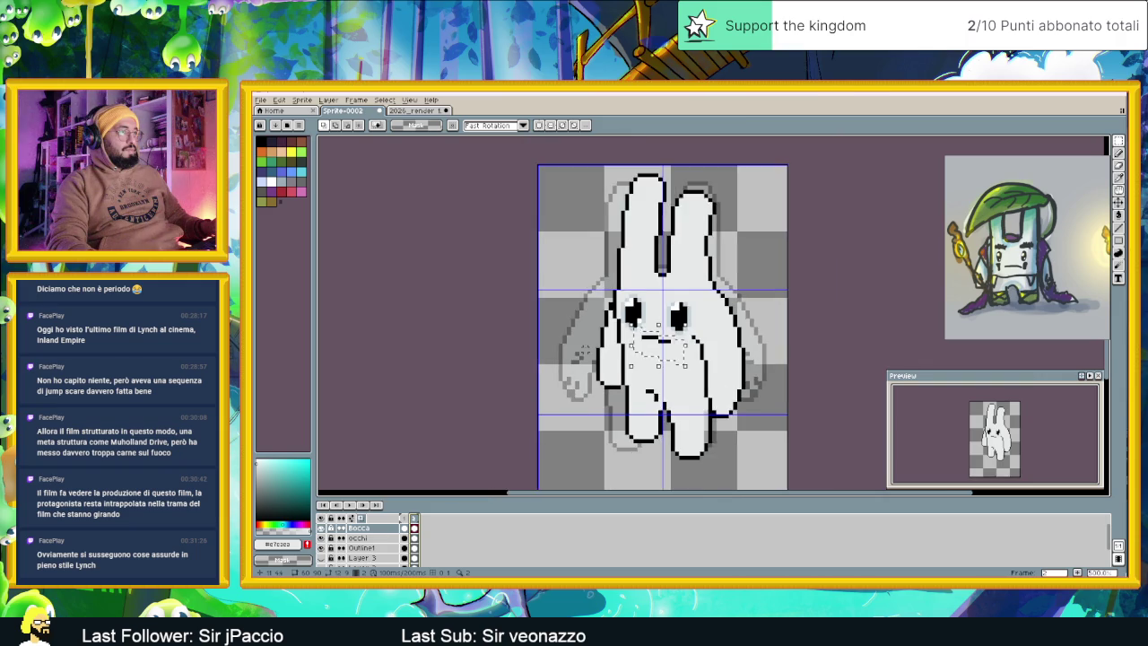
# Zoom out and play the two-frame animation from frame 1, then stop playback
pyautogui.scroll(-2, 584, 352)
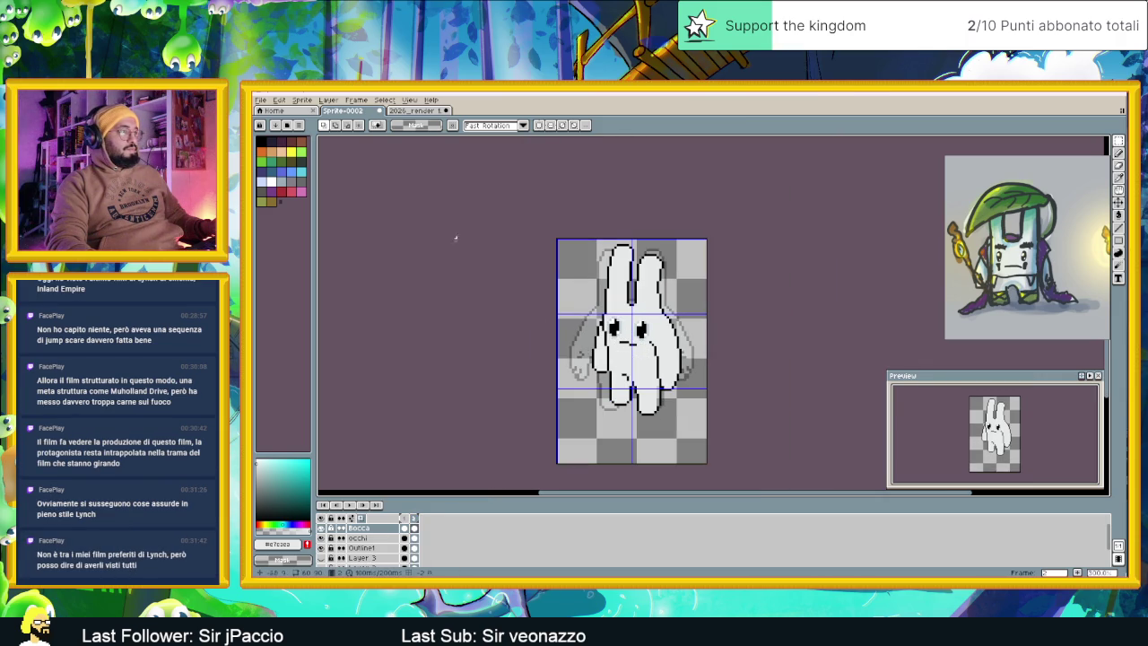
pyautogui.scroll(-1, 626, 349)
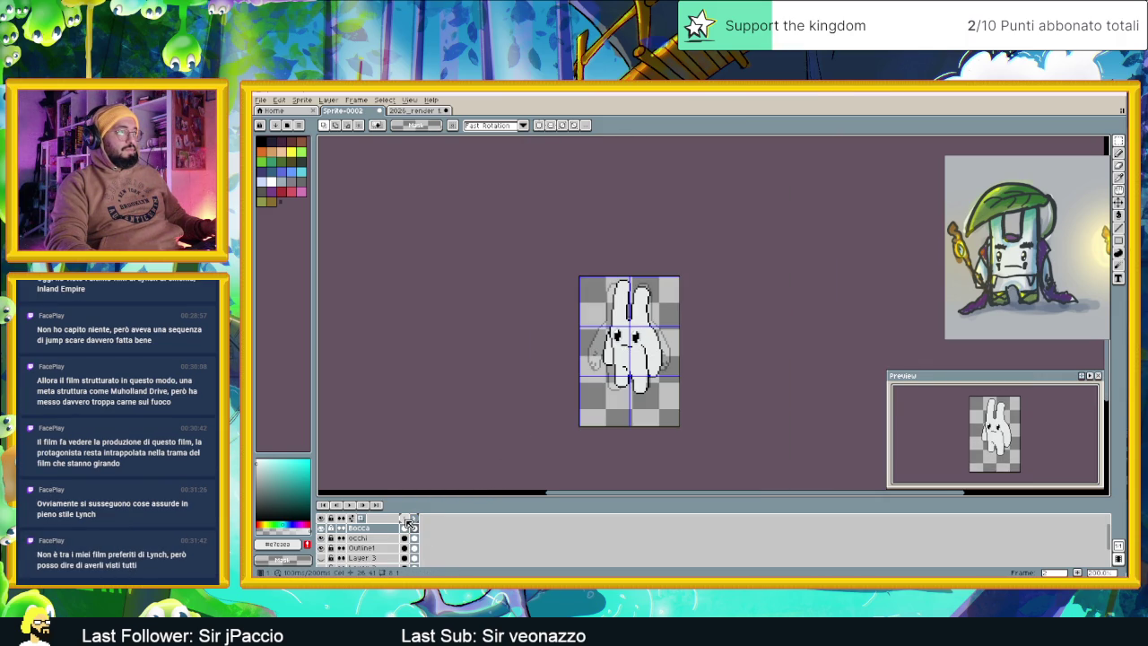
pyautogui.click(414, 520)
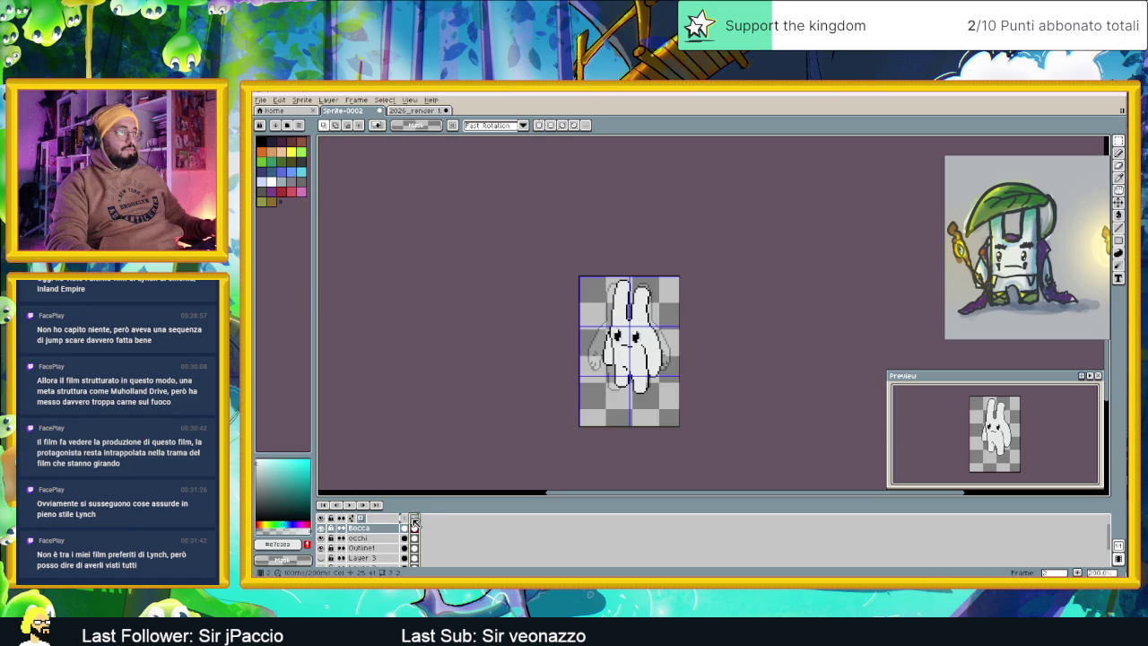
pyautogui.click(405, 520)
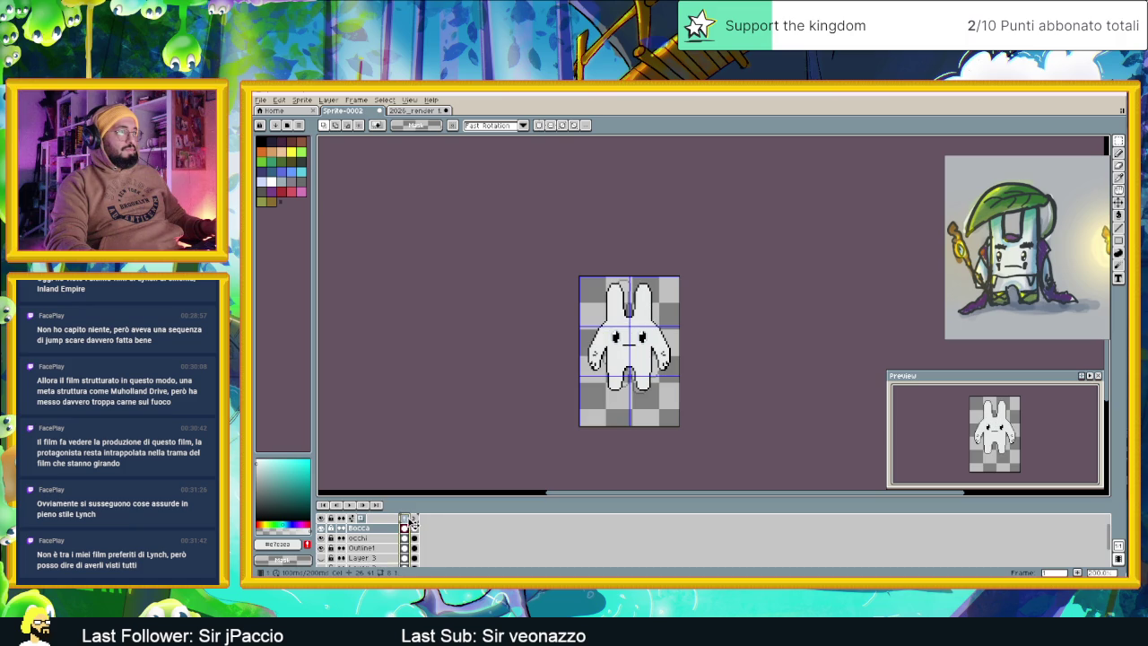
pyautogui.click(349, 504)
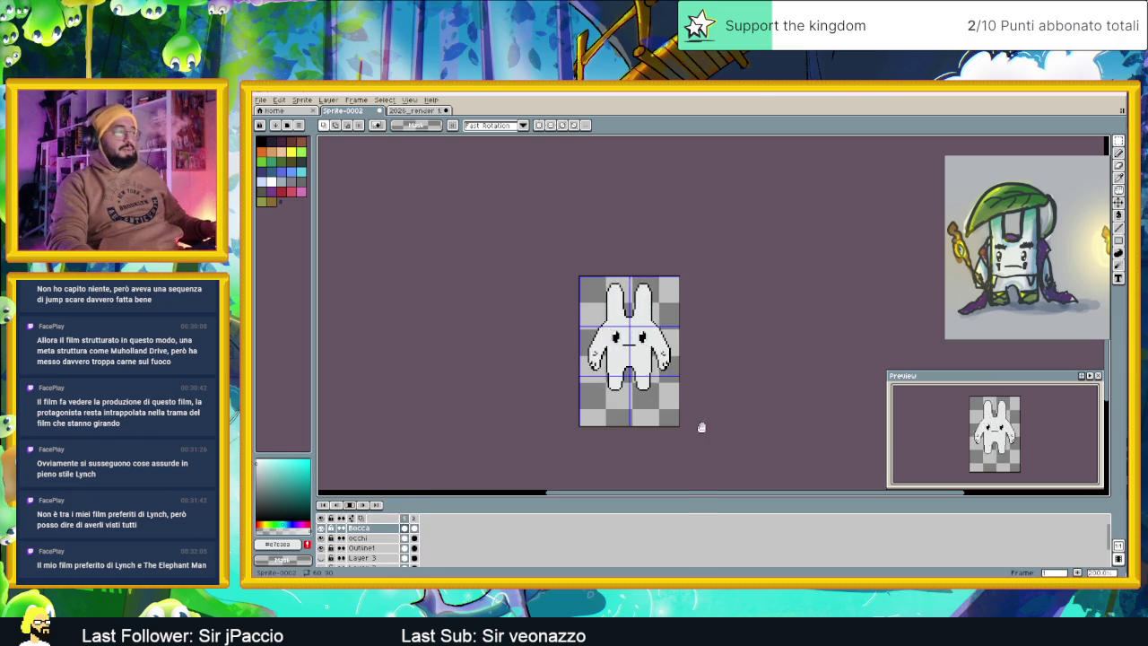
pyautogui.click(356, 506)
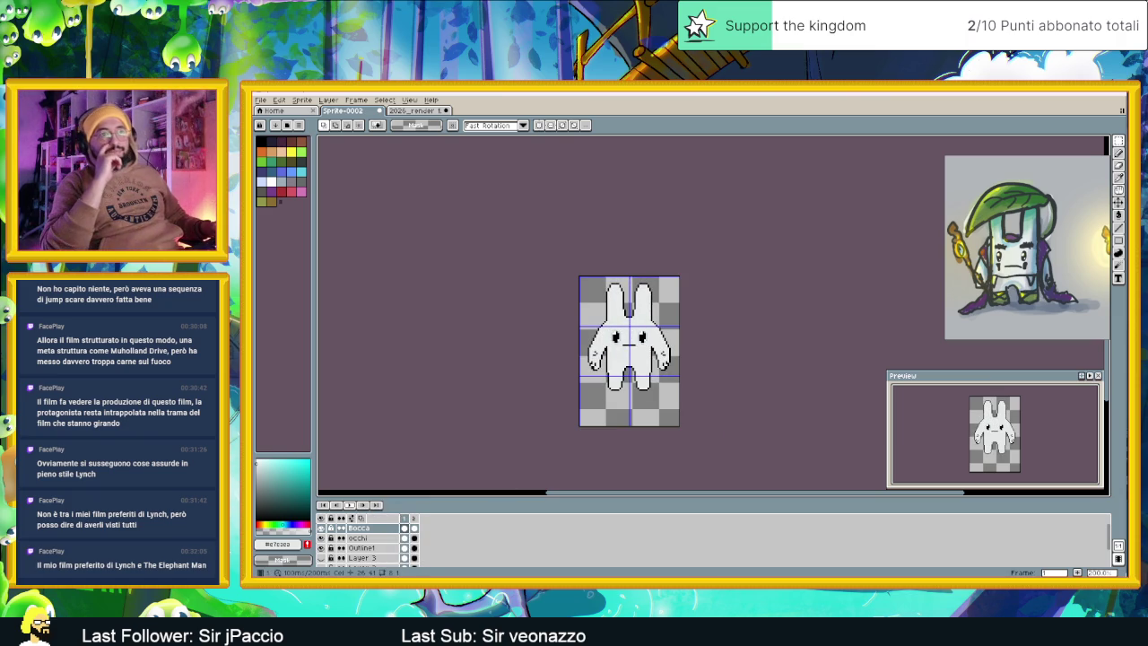
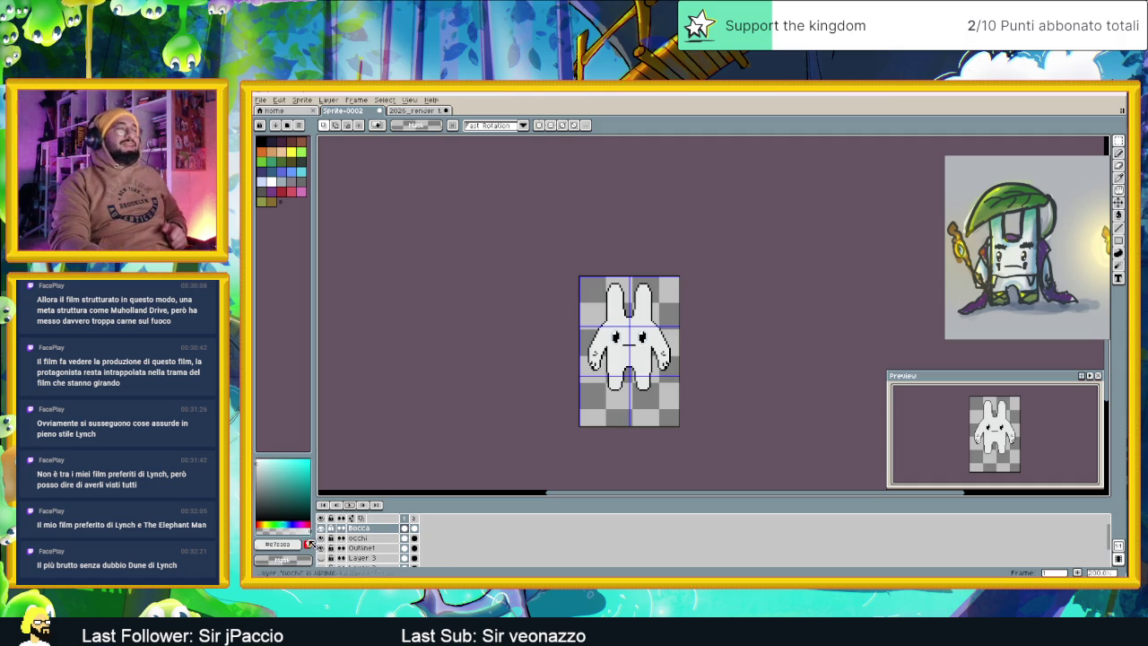
# Flip between the bunny's front-facing frame 1 and side-facing frame 2, ending on frame 2
pyautogui.click(416, 520)
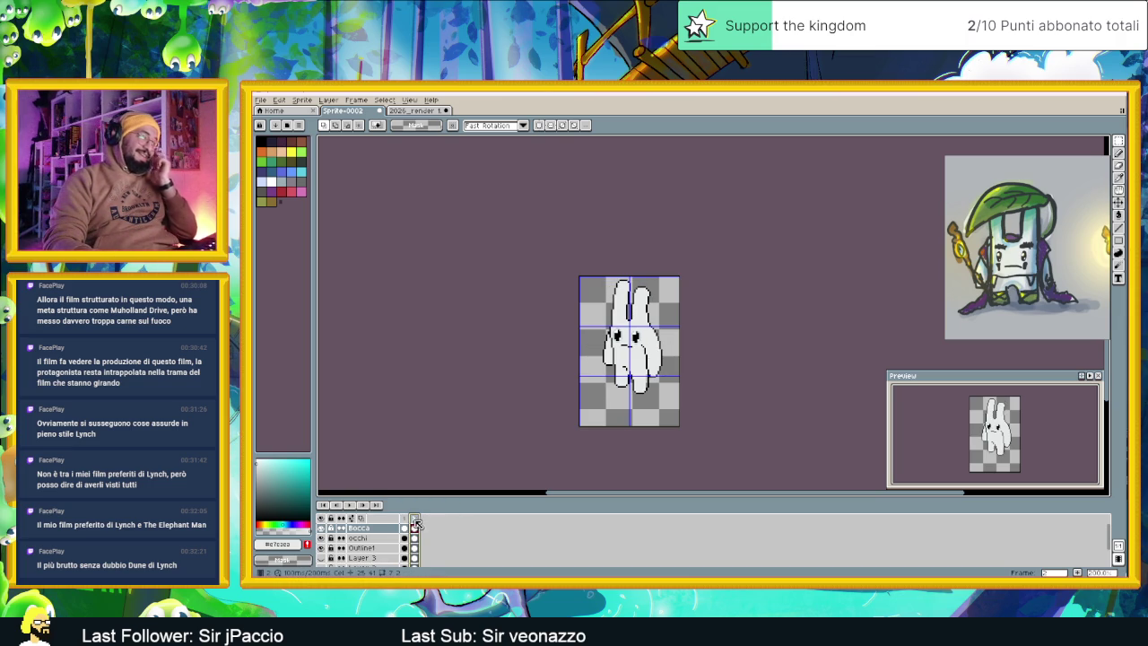
pyautogui.press('Left')
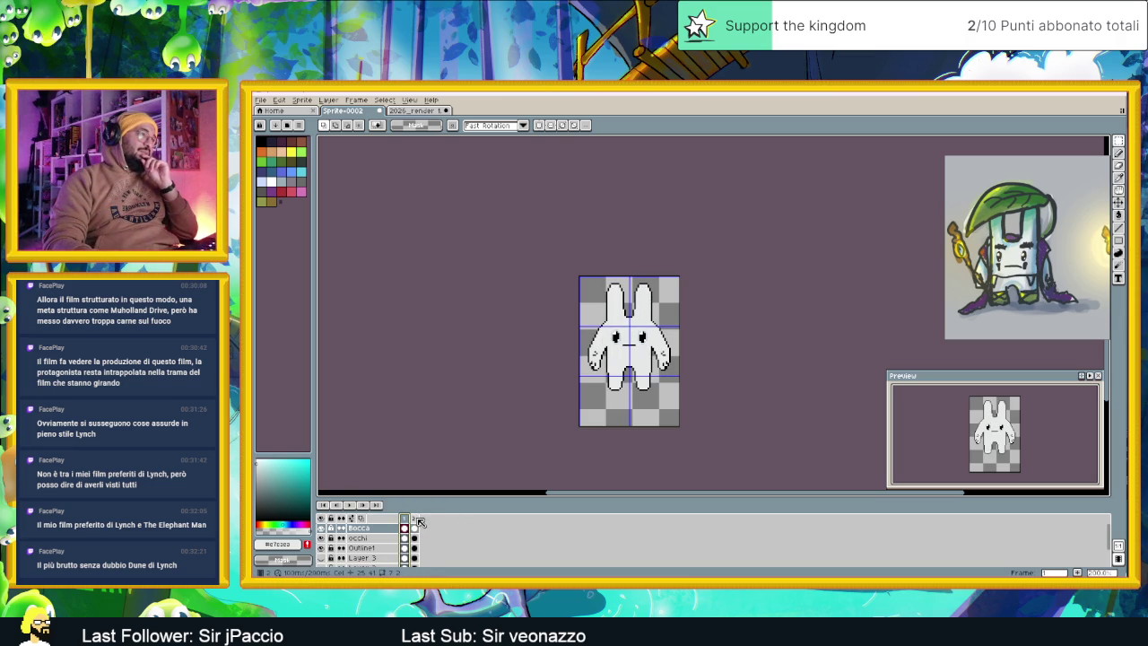
pyautogui.click(417, 517)
pyautogui.click(404, 519)
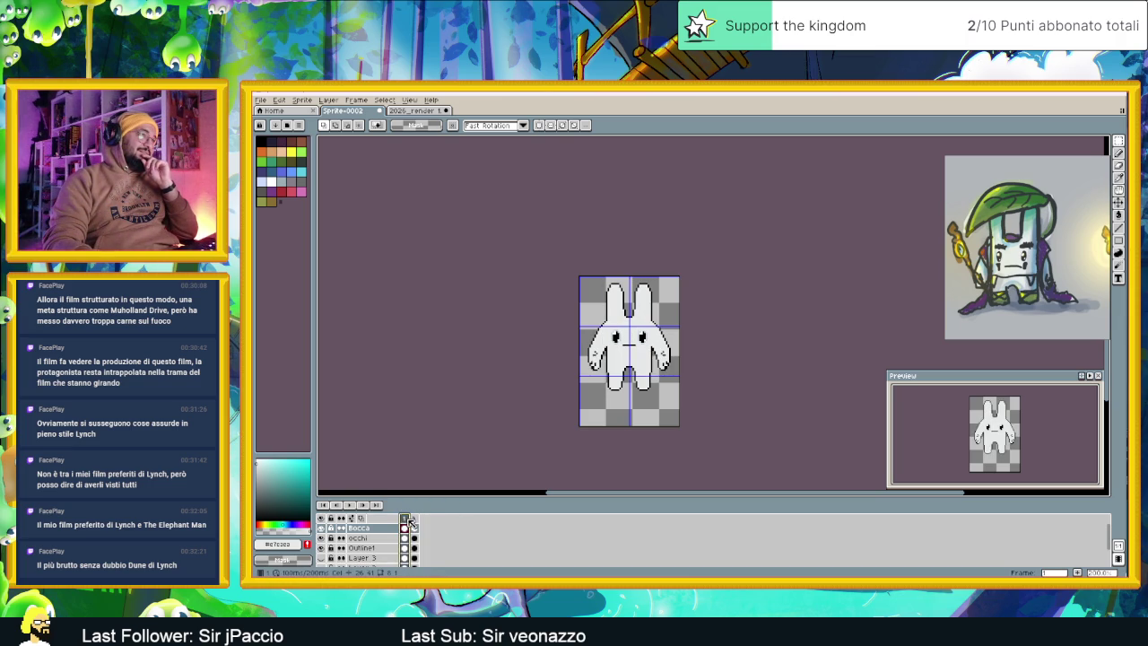
pyautogui.click(416, 520)
pyautogui.click(409, 519)
pyautogui.click(405, 519)
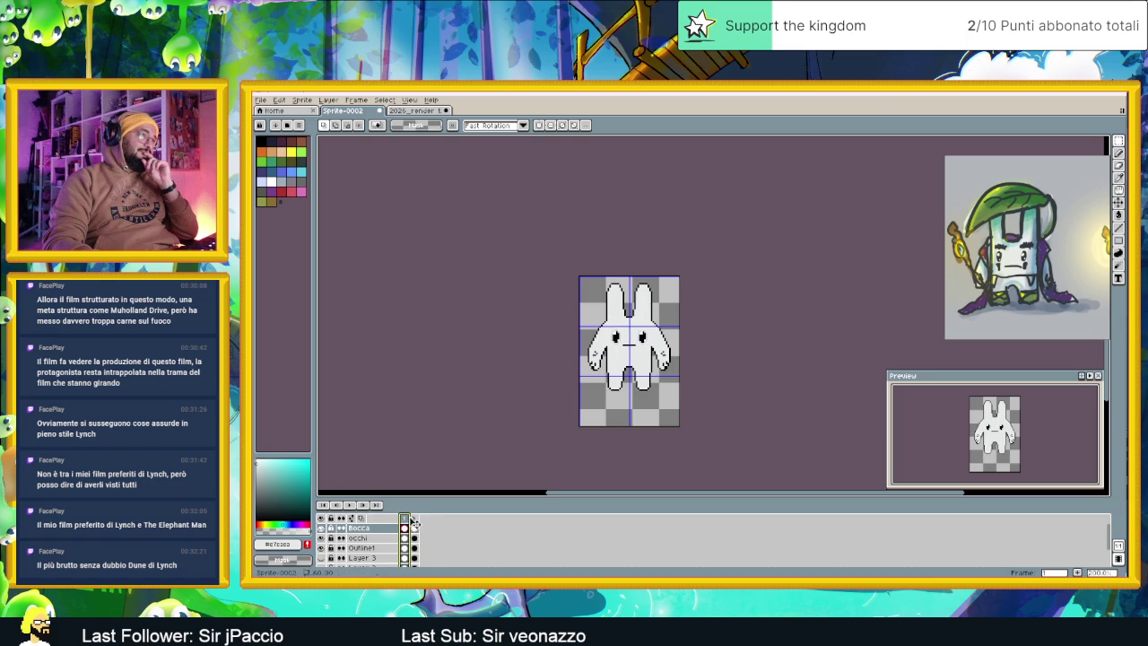
pyautogui.click(417, 520)
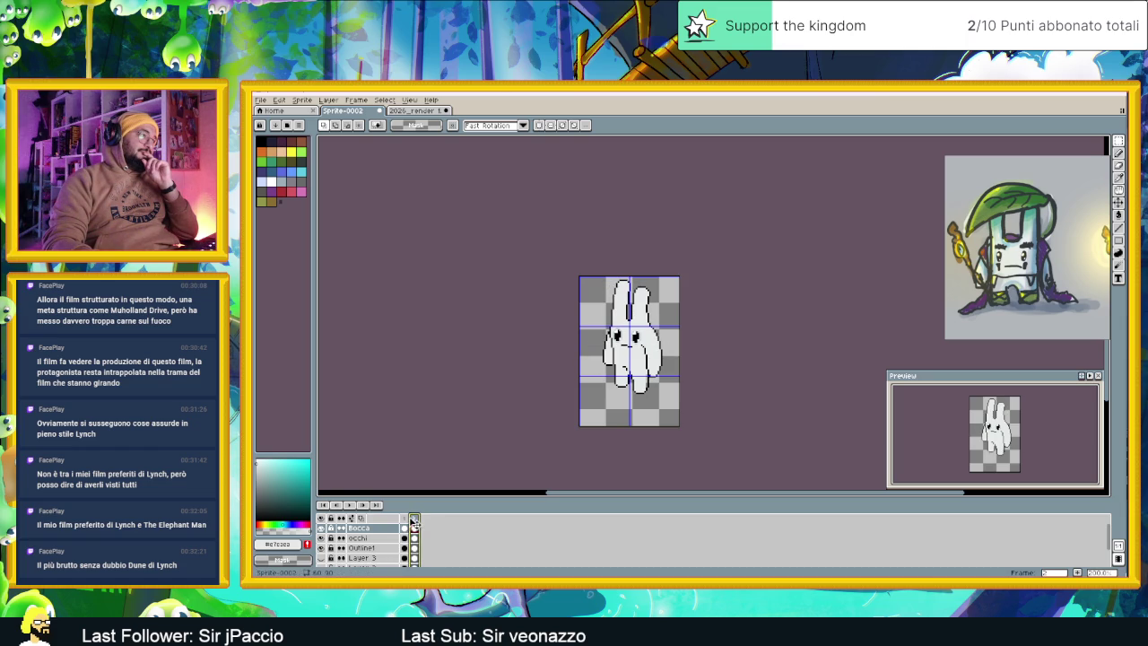
pyautogui.click(404, 519)
pyautogui.click(417, 520)
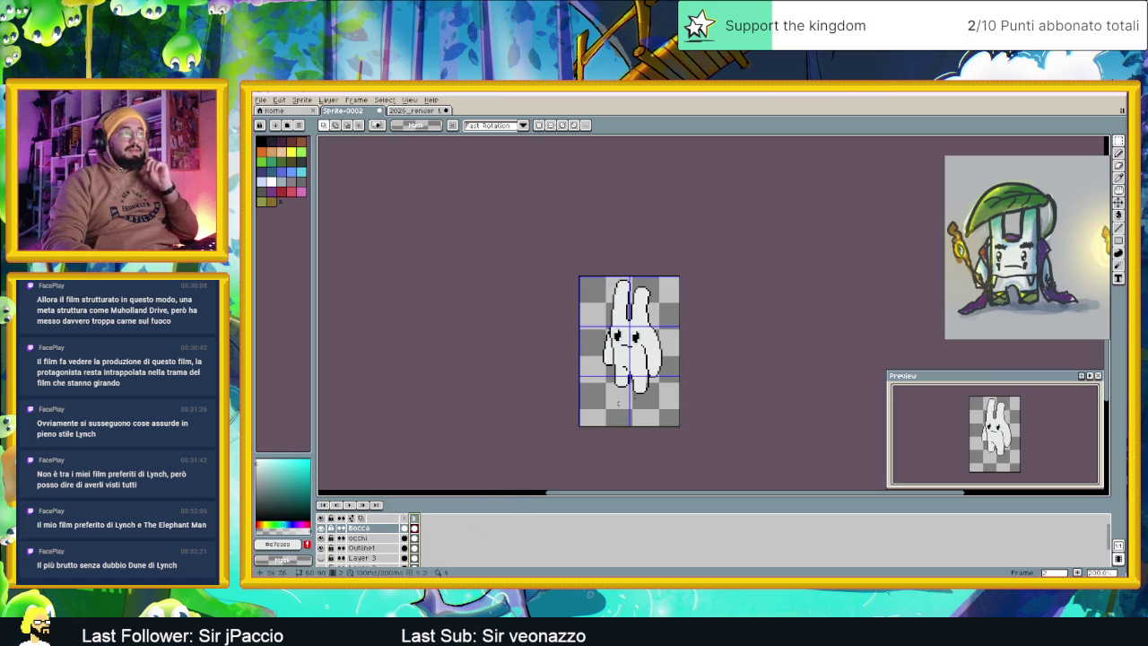
# Start an Export As of the sprite with PNG chosen as the file type
pyautogui.click(261, 100)
pyautogui.moveTo(274, 182)
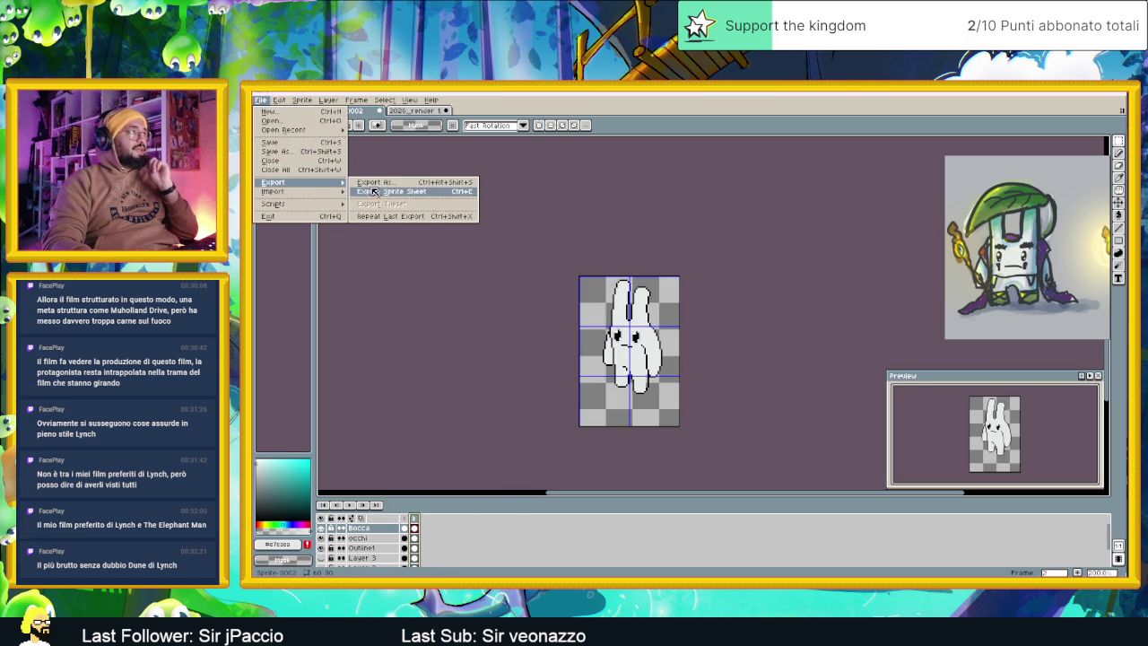
pyautogui.click(395, 189)
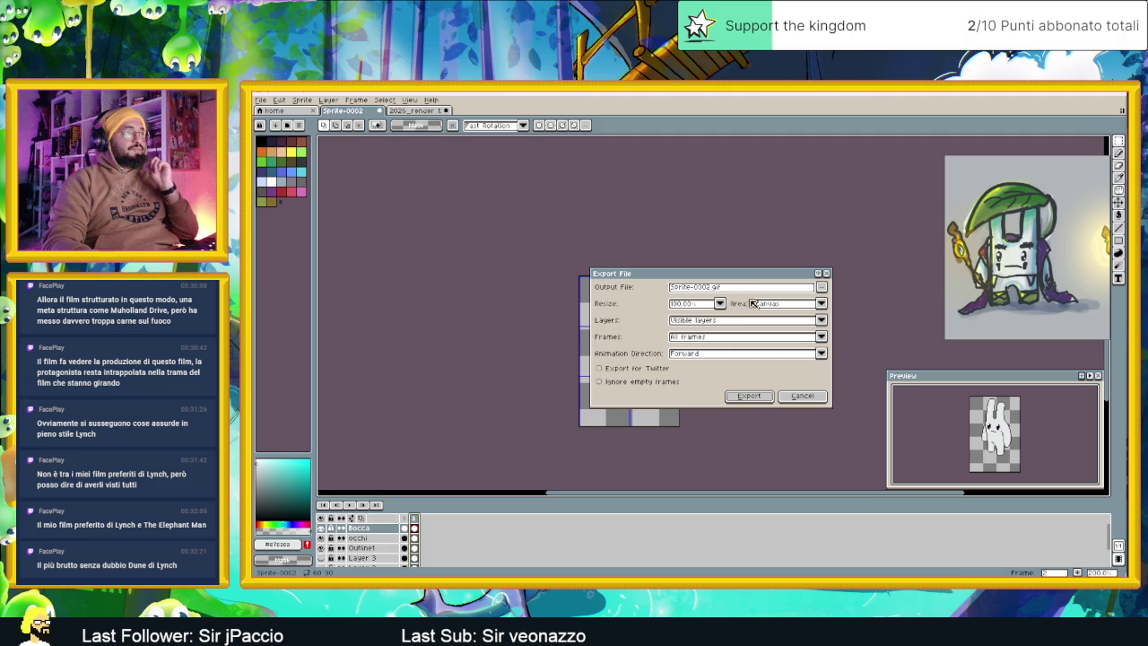
pyautogui.click(822, 288)
pyautogui.click(807, 300)
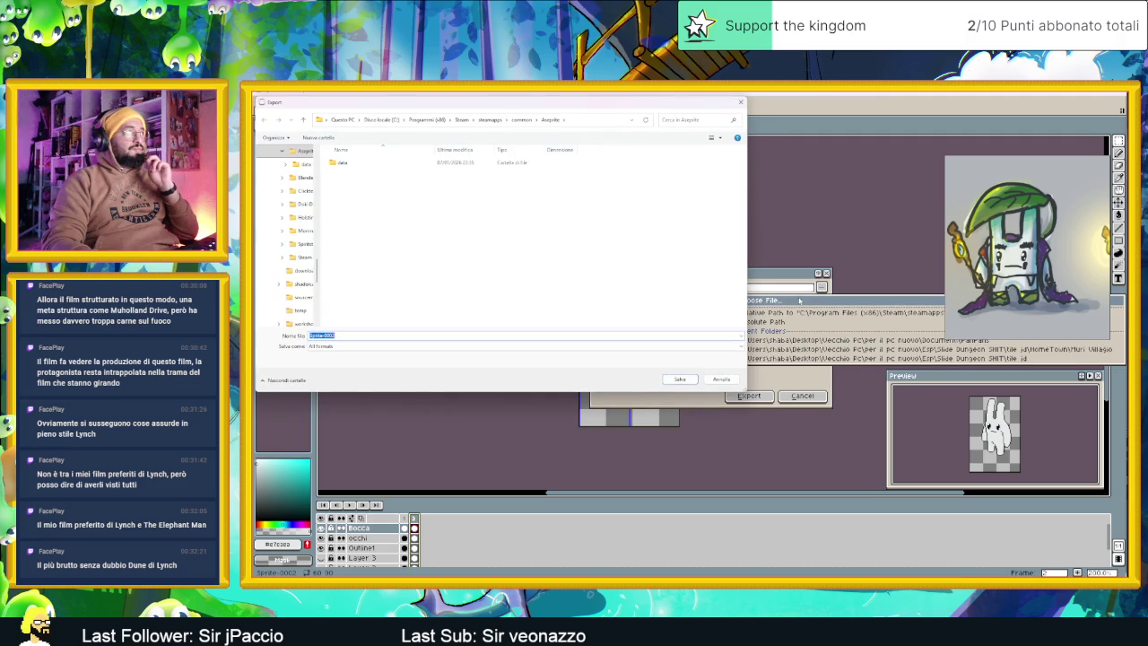
pyautogui.click(408, 345)
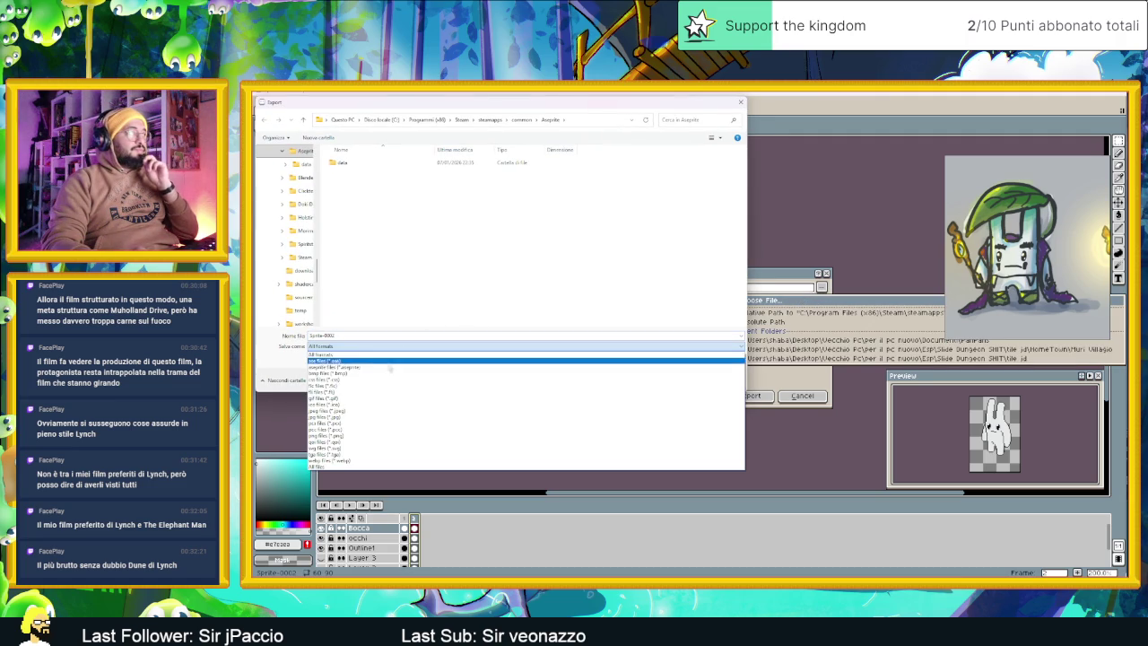
pyautogui.click(350, 435)
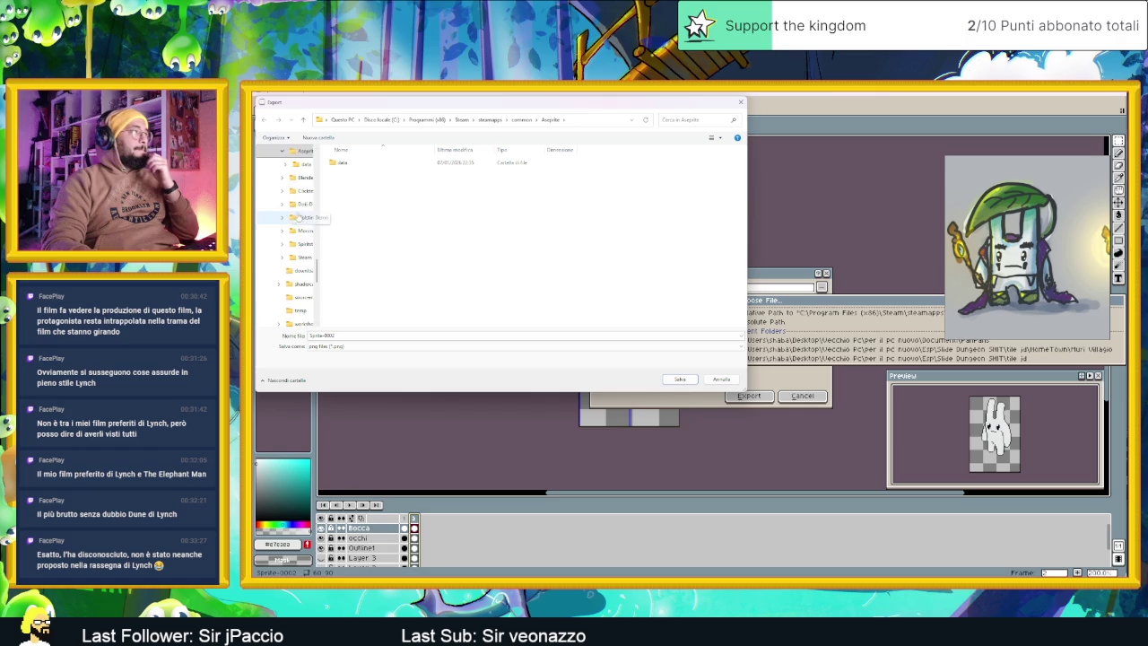
# Create a new PanPani folder in the save dialog and open it
pyautogui.scroll(3, 291, 234)
pyautogui.scroll(3, 292, 237)
pyautogui.scroll(3, 294, 242)
pyautogui.scroll(-2, 295, 244)
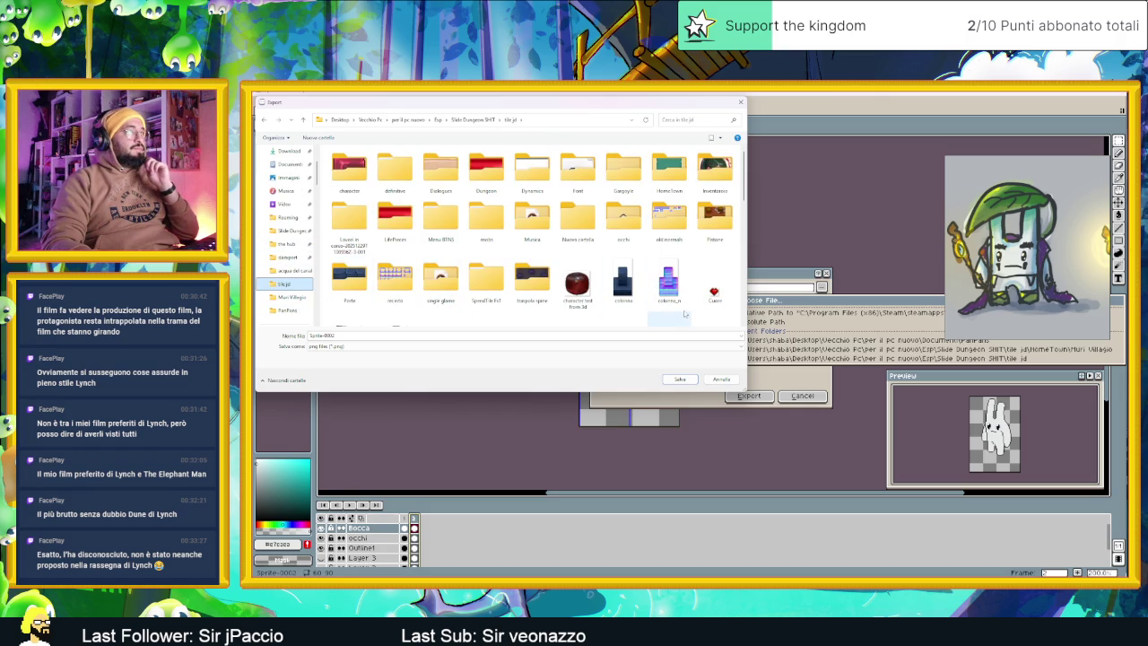
pyautogui.scroll(-5, 703, 312)
pyautogui.scroll(2, 695, 304)
pyautogui.rightClick(695, 300)
pyautogui.moveTo(735, 384)
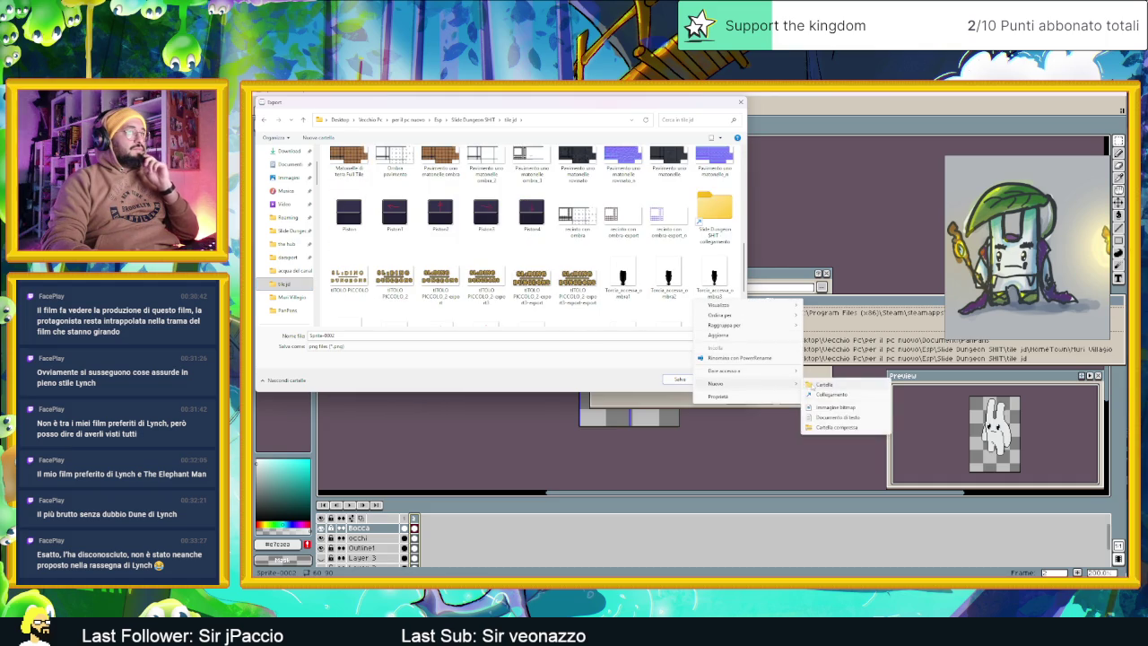
pyautogui.click(821, 384)
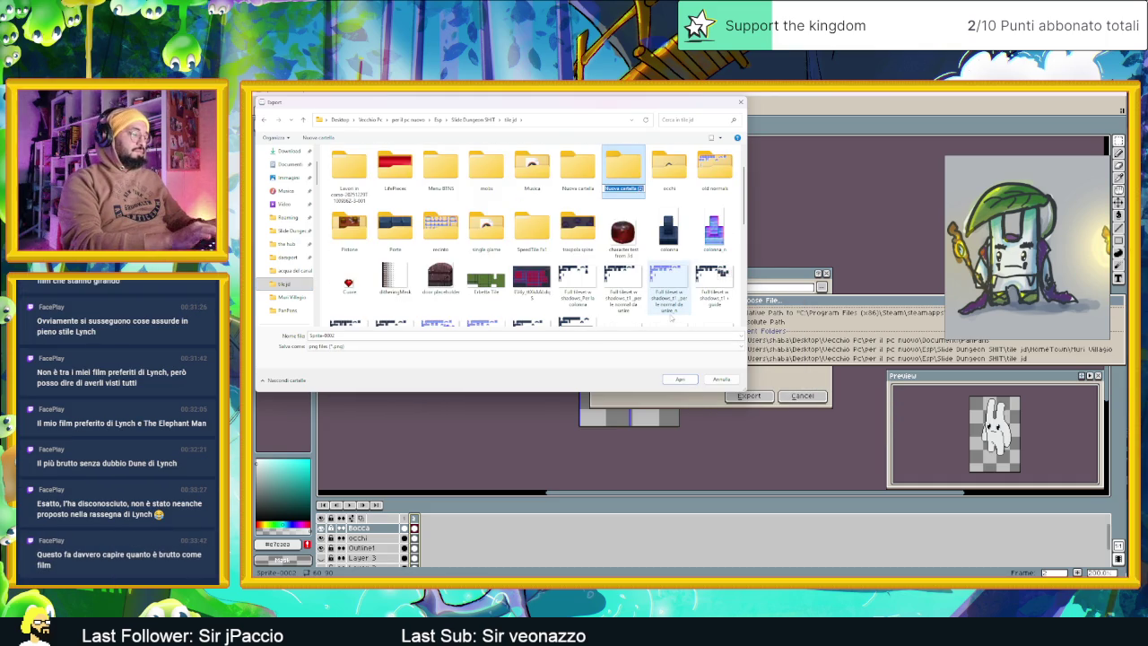
pyautogui.write('PanPard')
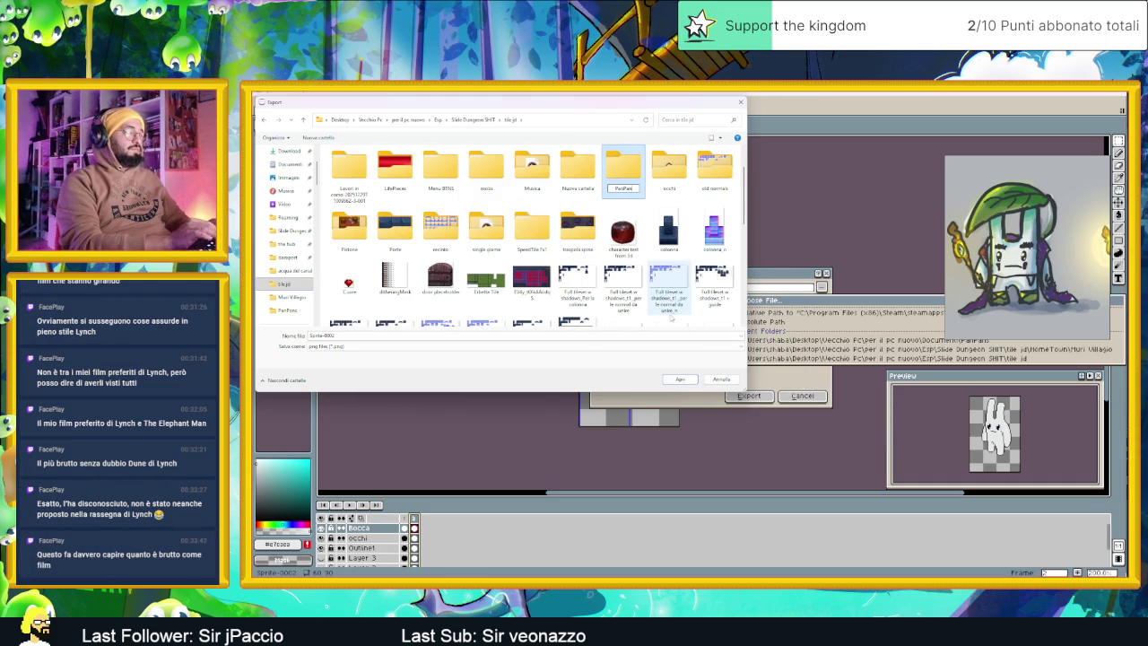
pyautogui.press('Return')
pyautogui.press('Return')
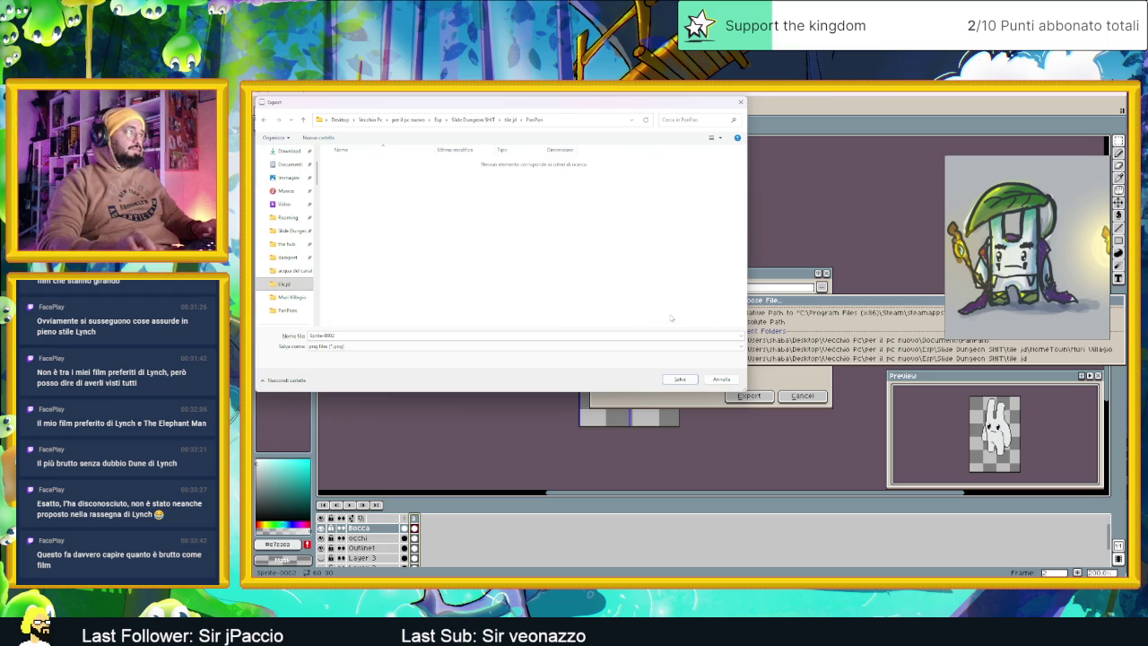
# Name the export test1 and agree to split the frames into test1.png and test2.png
pyautogui.doubleClick(637, 335)
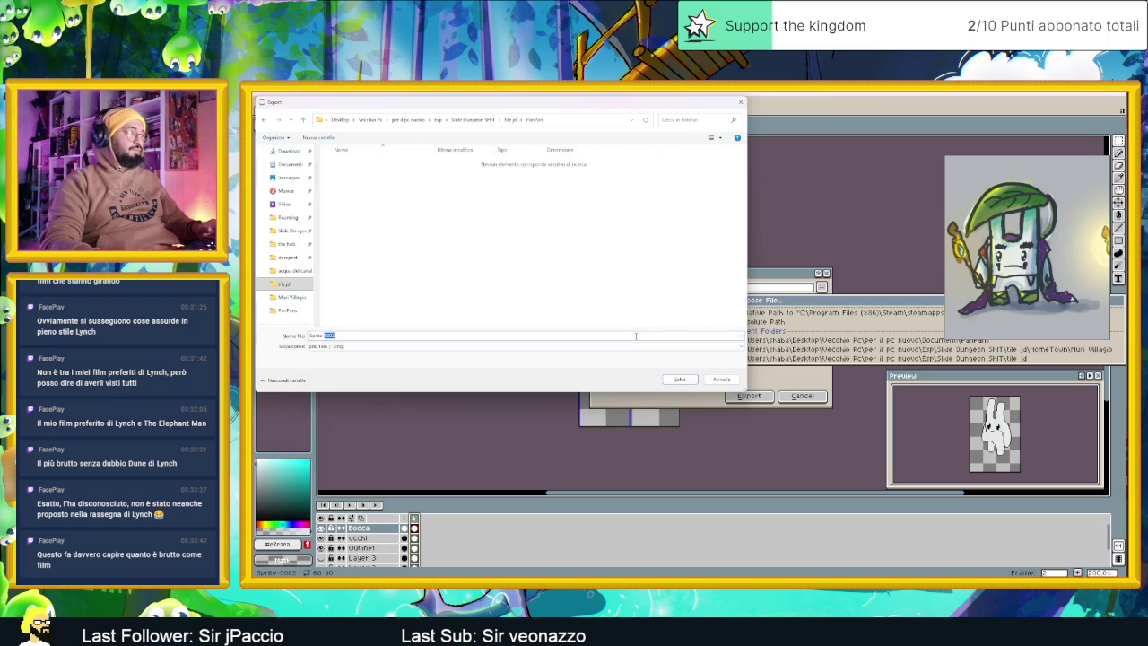
pyautogui.write('test1')
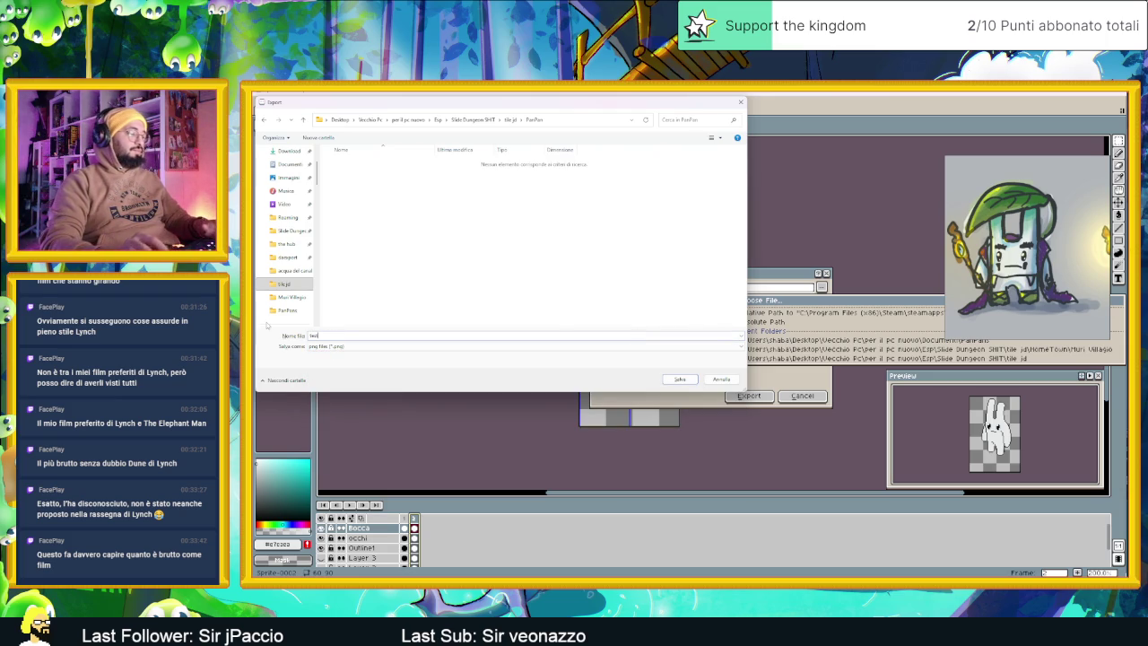
pyautogui.click(680, 379)
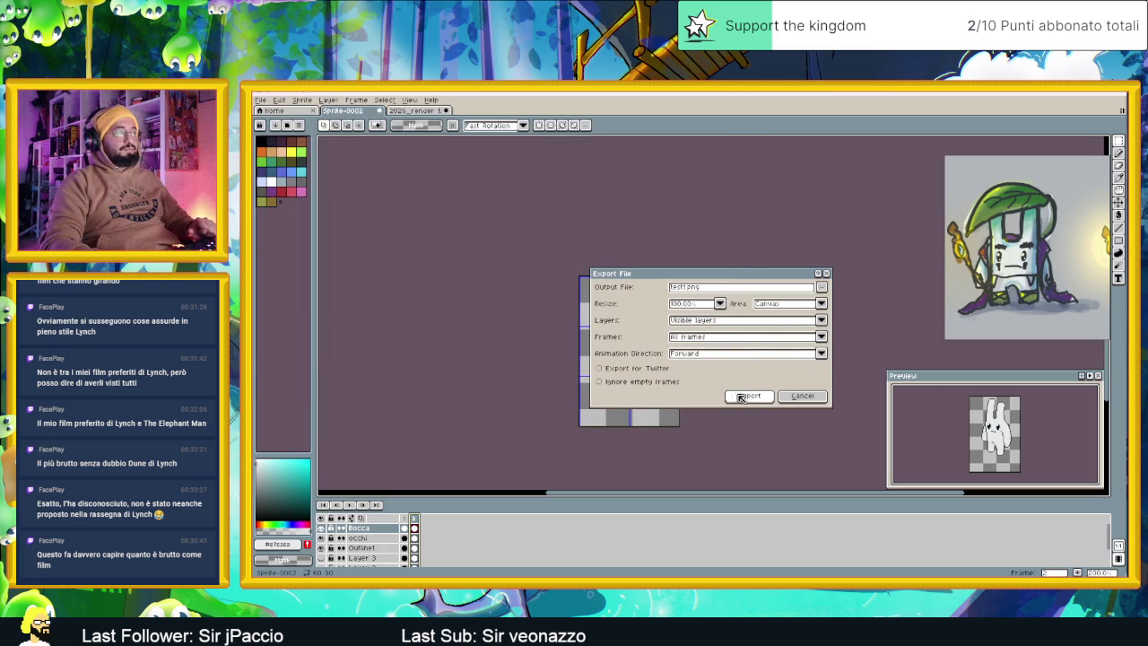
pyautogui.click(750, 398)
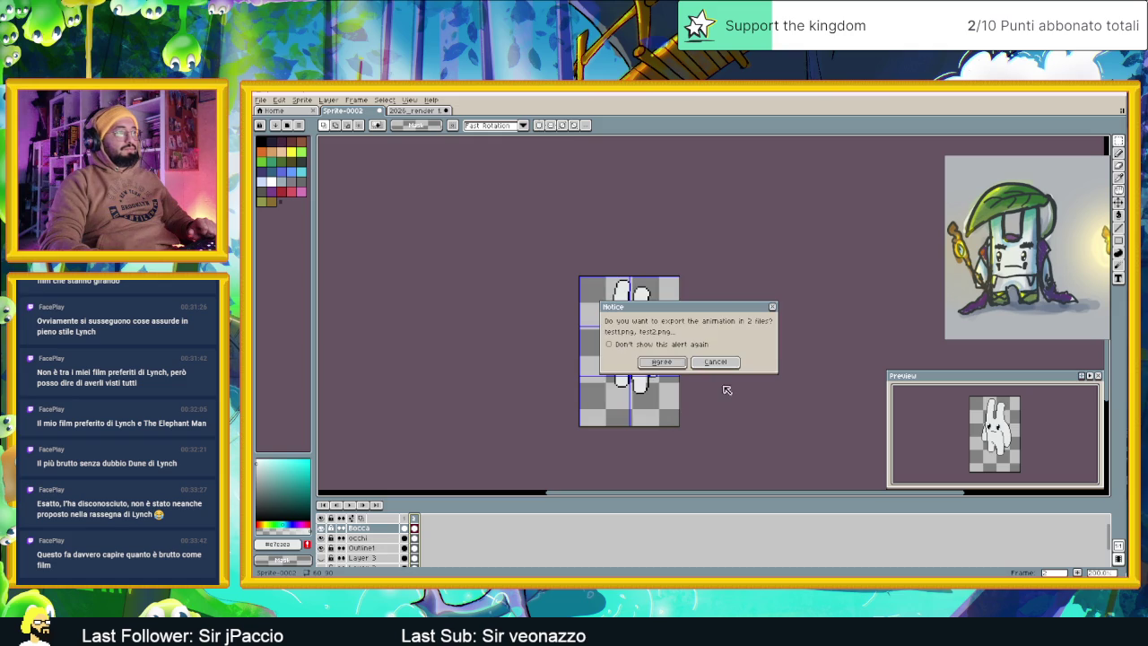
pyautogui.click(671, 364)
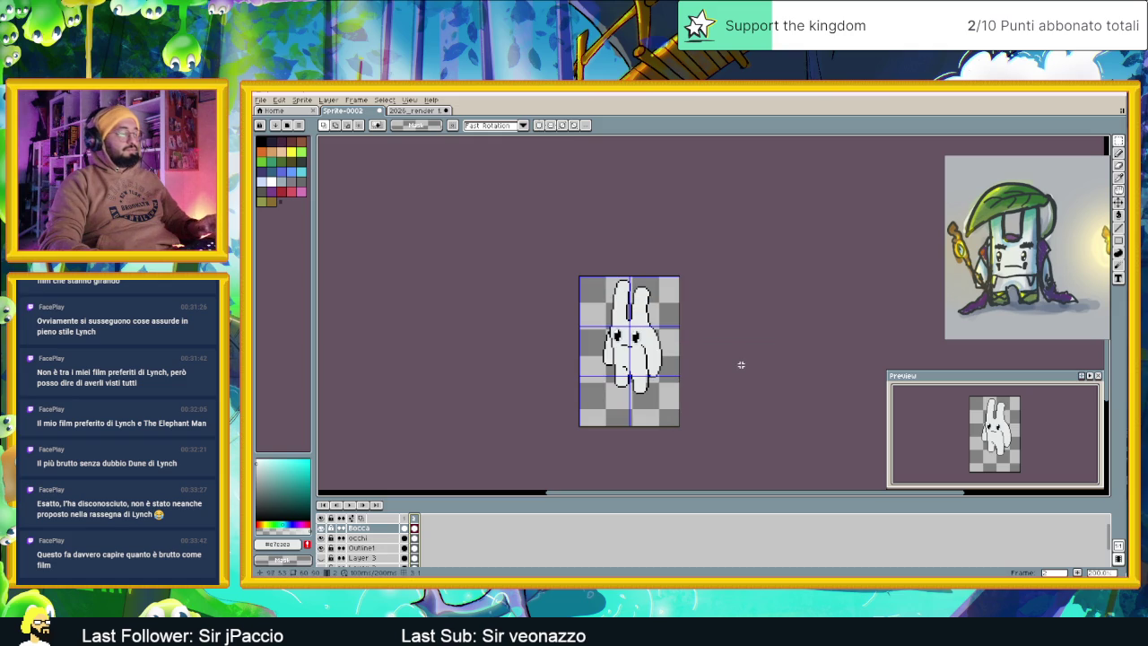
# Save the sprite as a native Aseprite file named PanPan1, then minimize Aseprite
pyautogui.hotkey('ctrl', 's')
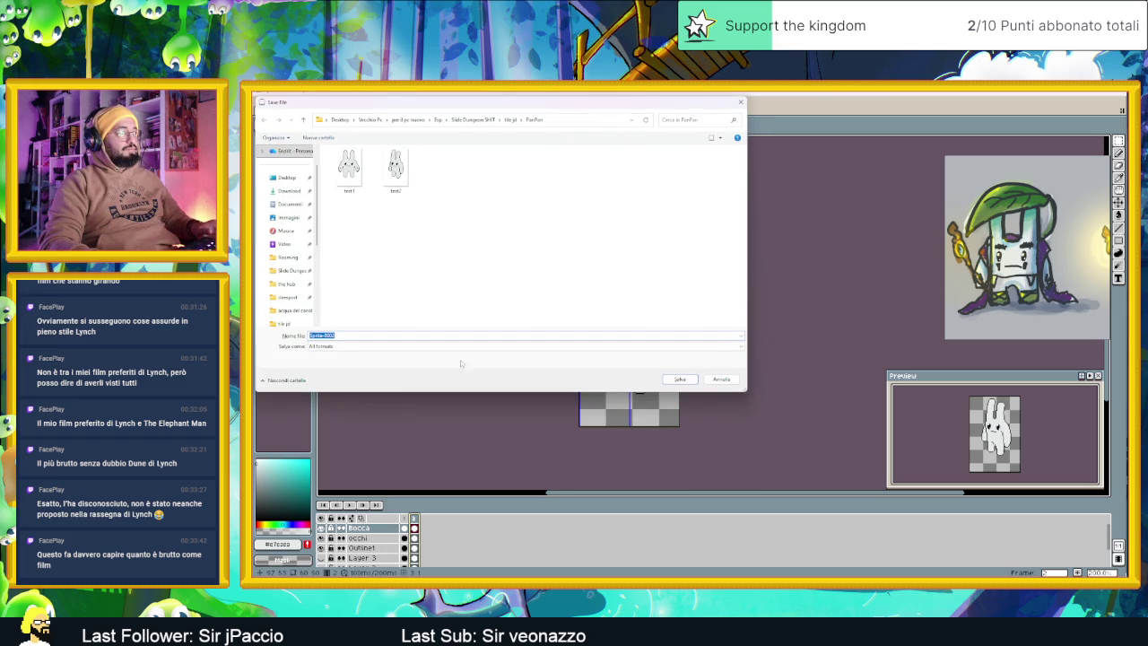
pyautogui.click(395, 346)
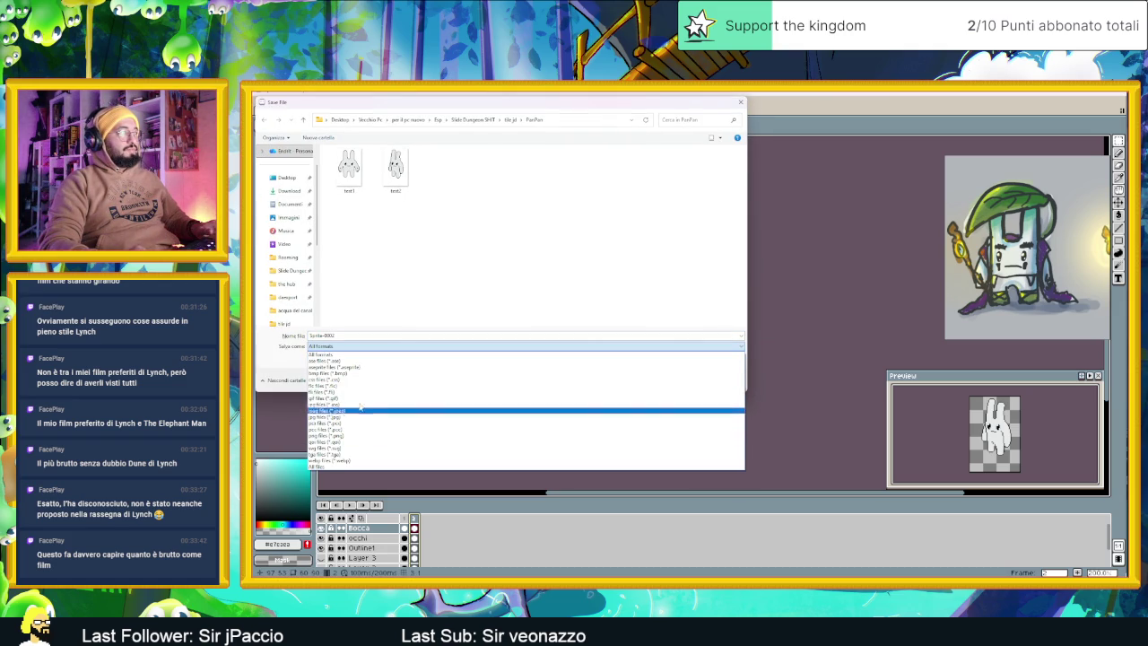
pyautogui.click(355, 367)
pyautogui.click(680, 379)
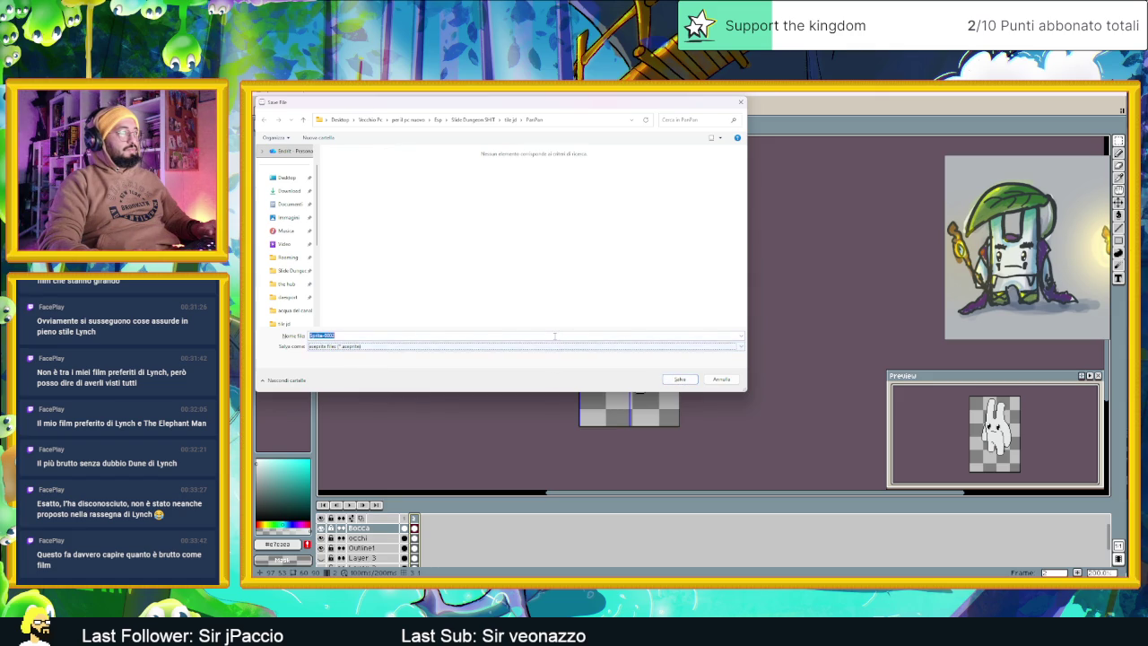
pyautogui.write('PanPan1')
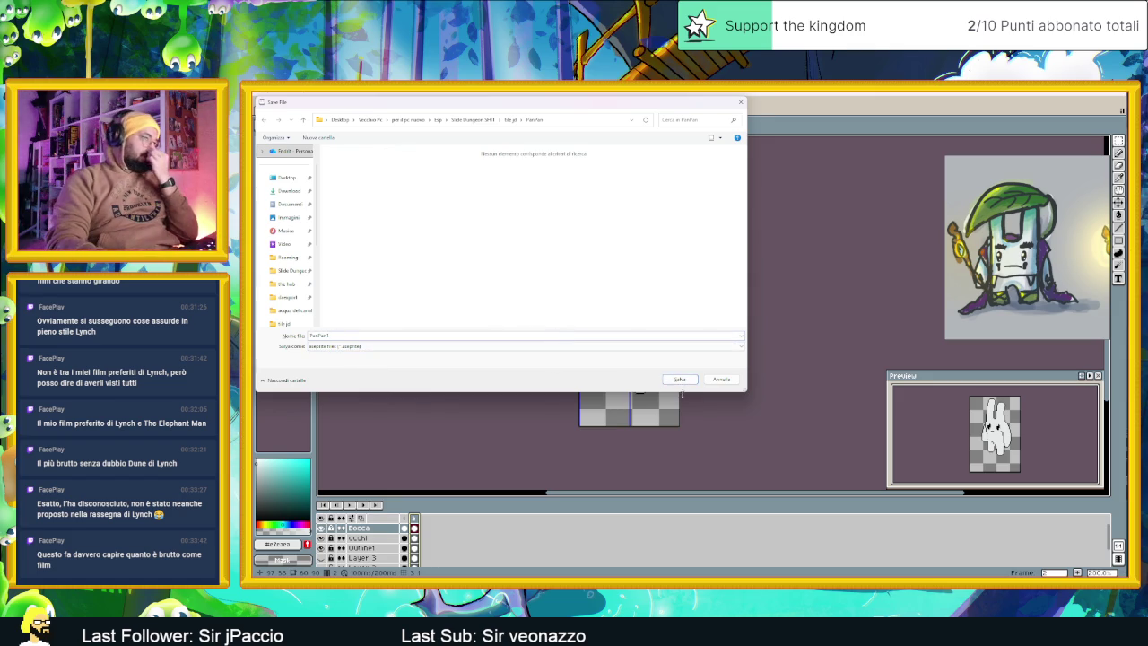
pyautogui.press('Return')
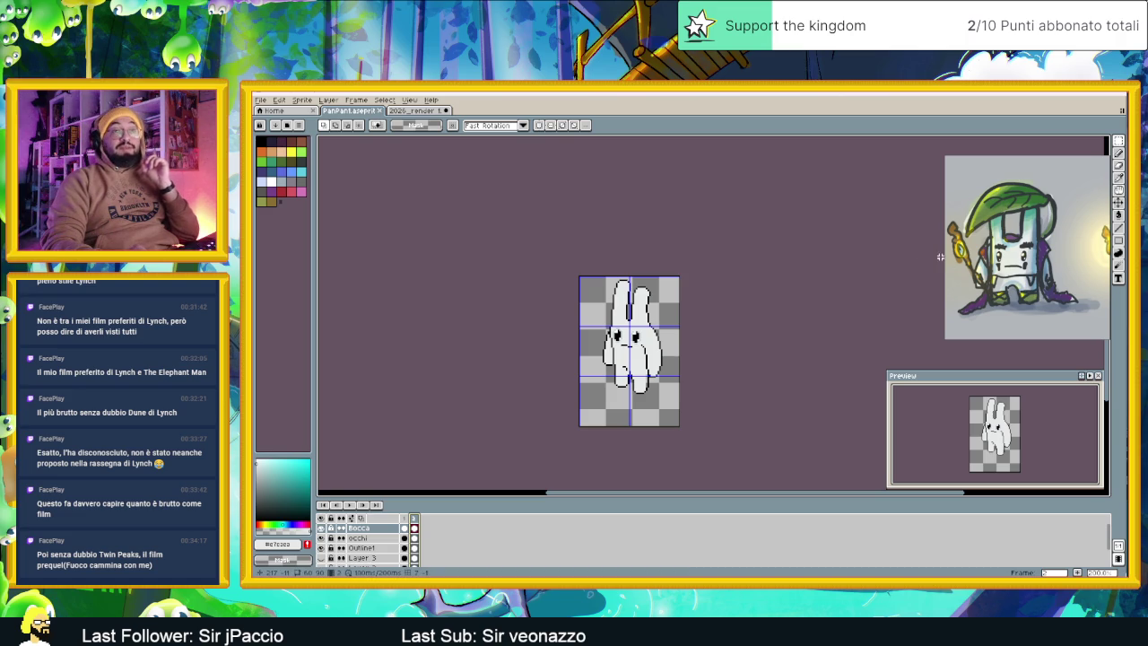
pyautogui.moveTo(1027, 246)
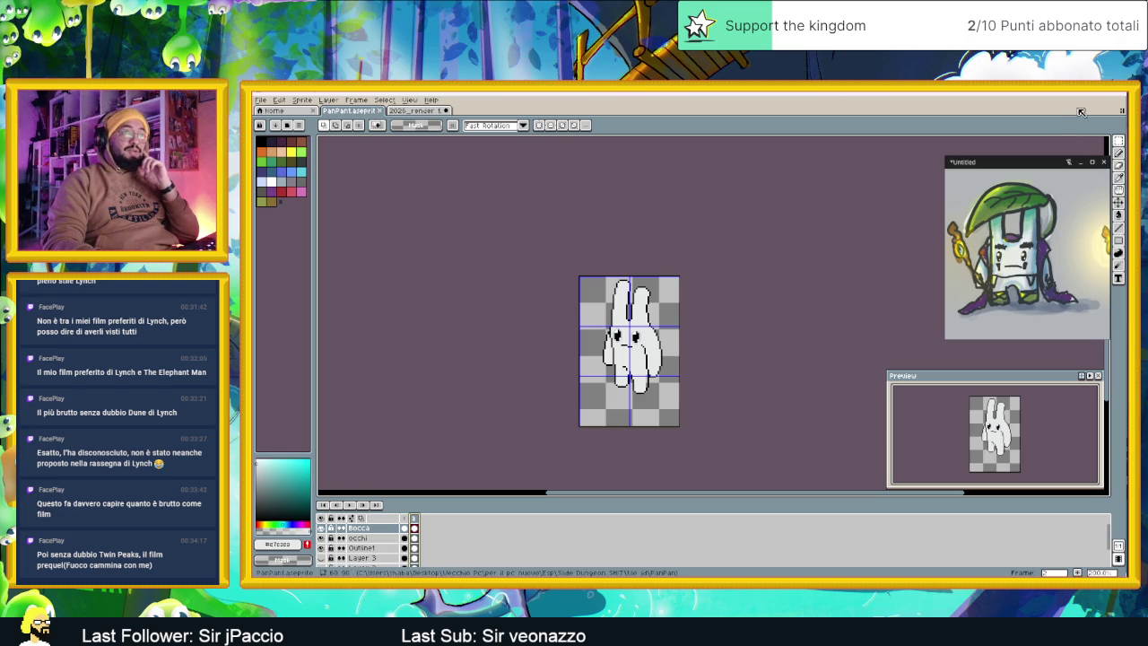
pyautogui.click(1084, 99)
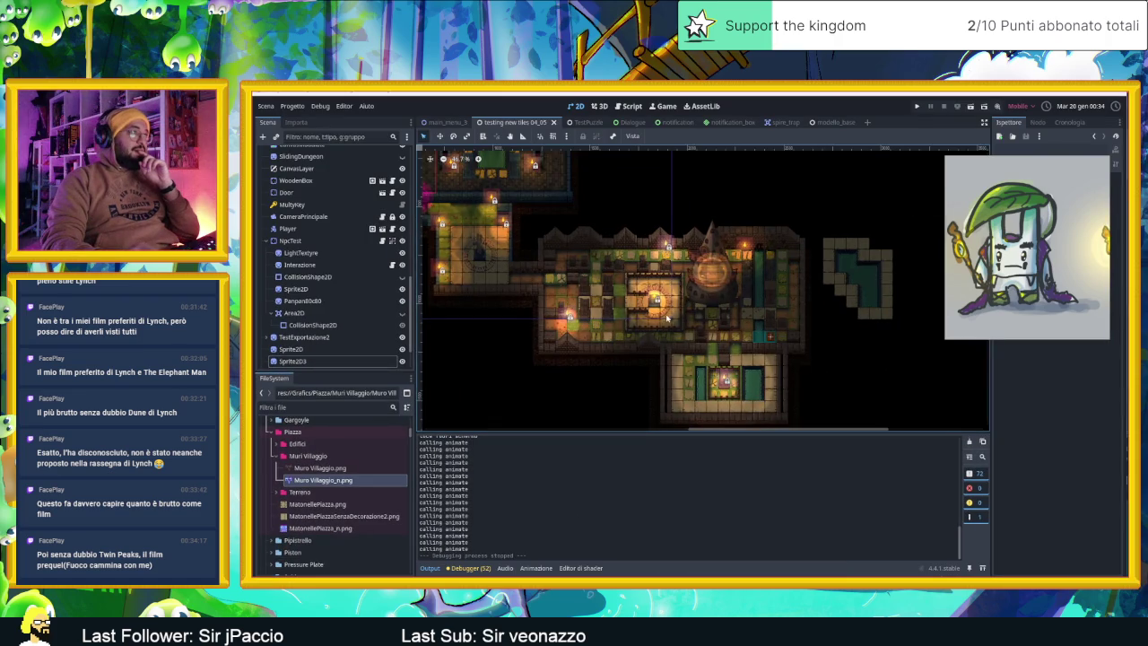
# Pan and zoom the 2D viewport onto the lit dungeon room and select the root Node
pyautogui.moveTo(567, 255); pyautogui.dragTo(772, 367)
pyautogui.scroll(2, 784, 320)
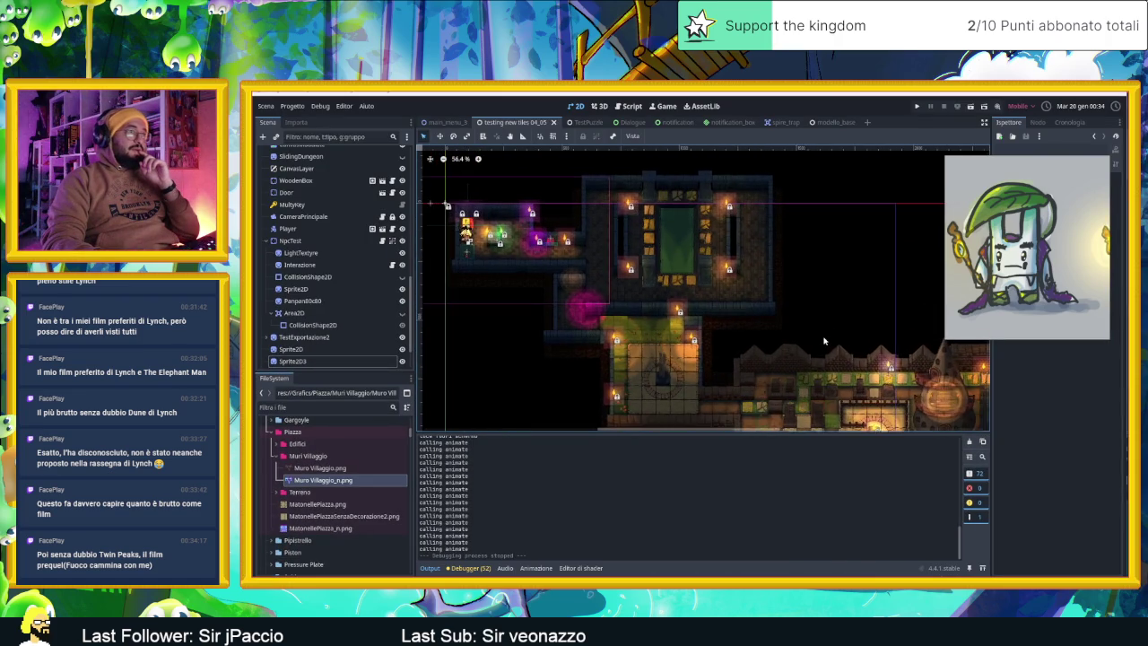
pyautogui.scroll(3, 779, 314)
pyautogui.scroll(5, 773, 307)
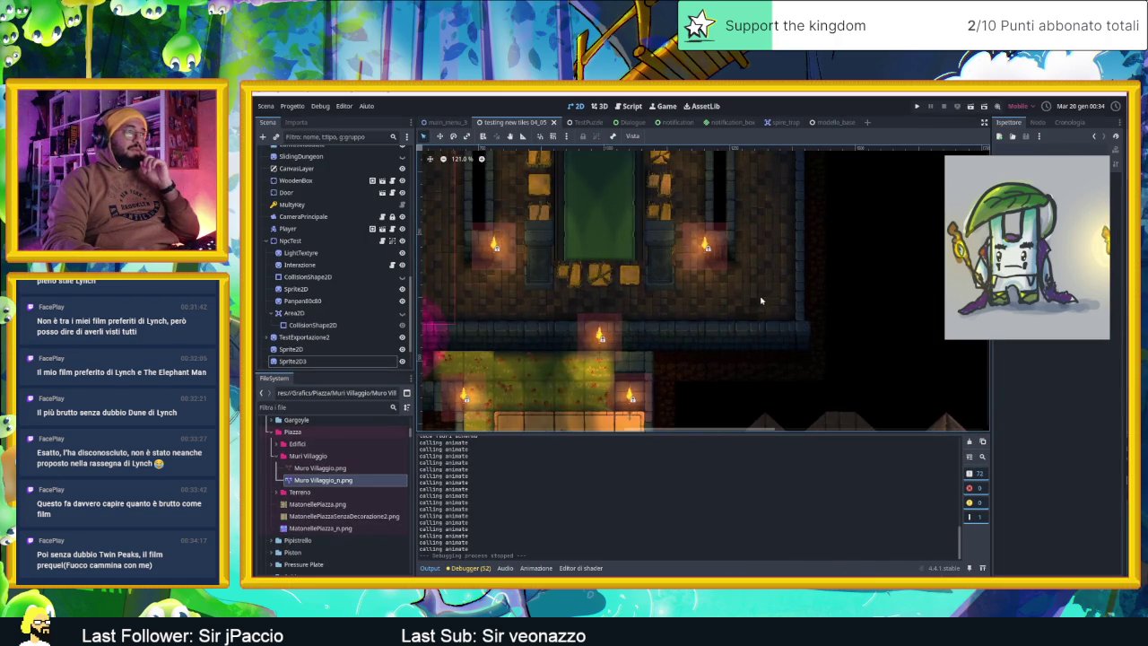
pyautogui.scroll(5, 285, 168)
pyautogui.scroll(5, 285, 168)
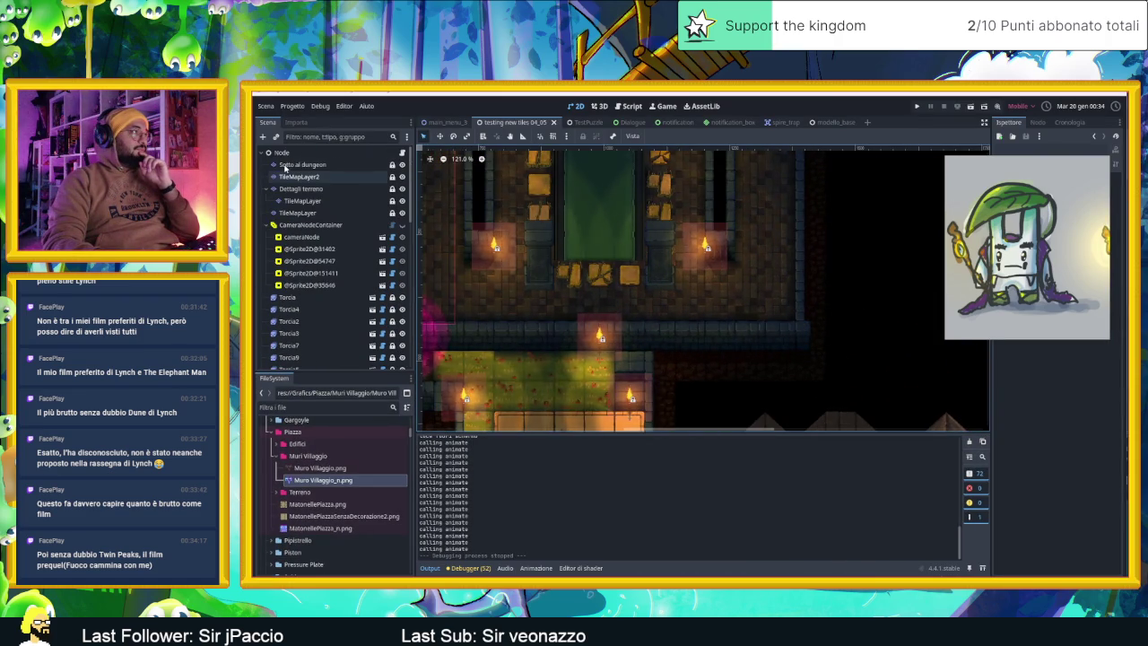
pyautogui.click(282, 153)
pyautogui.scroll(5, 318, 522)
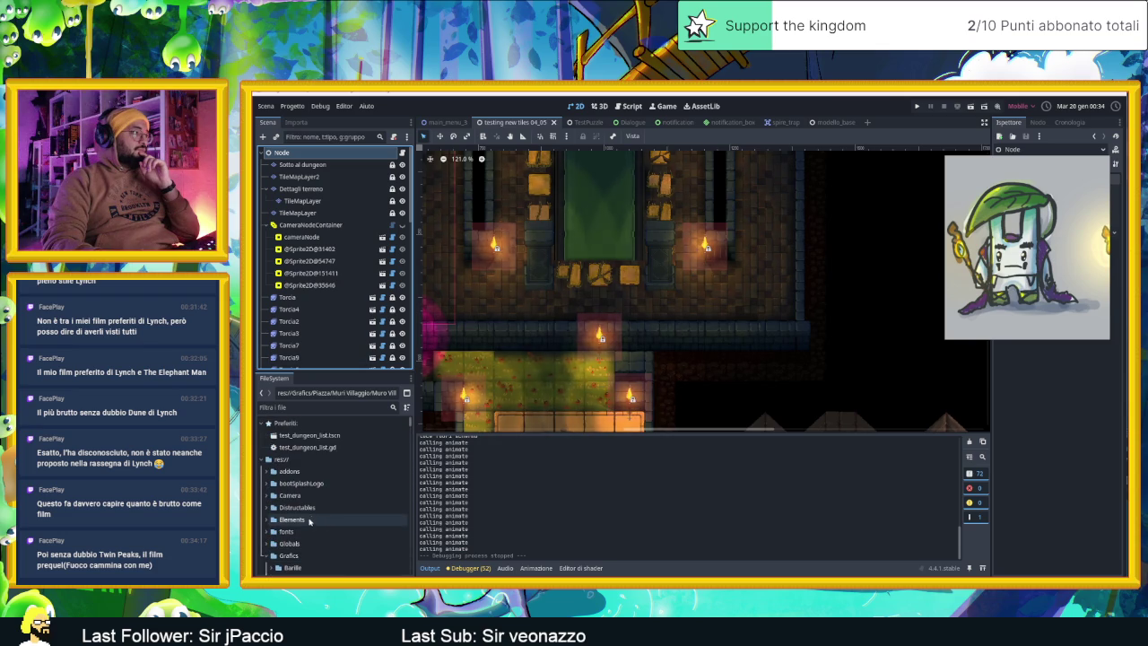
# Peek inside the FX and Gargoyle folders in the FileSystem dock, collapsing them again
pyautogui.scroll(-3, 278, 543)
pyautogui.scroll(-3, 278, 543)
pyautogui.scroll(-2, 276, 546)
pyautogui.click(273, 545)
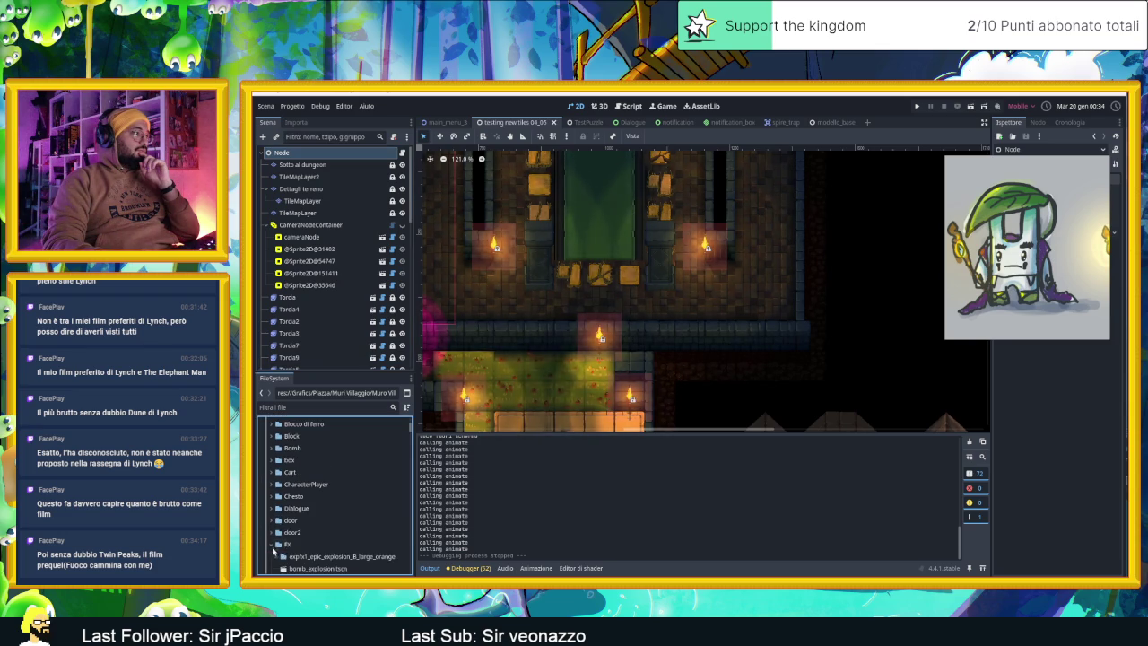
pyautogui.click(272, 545)
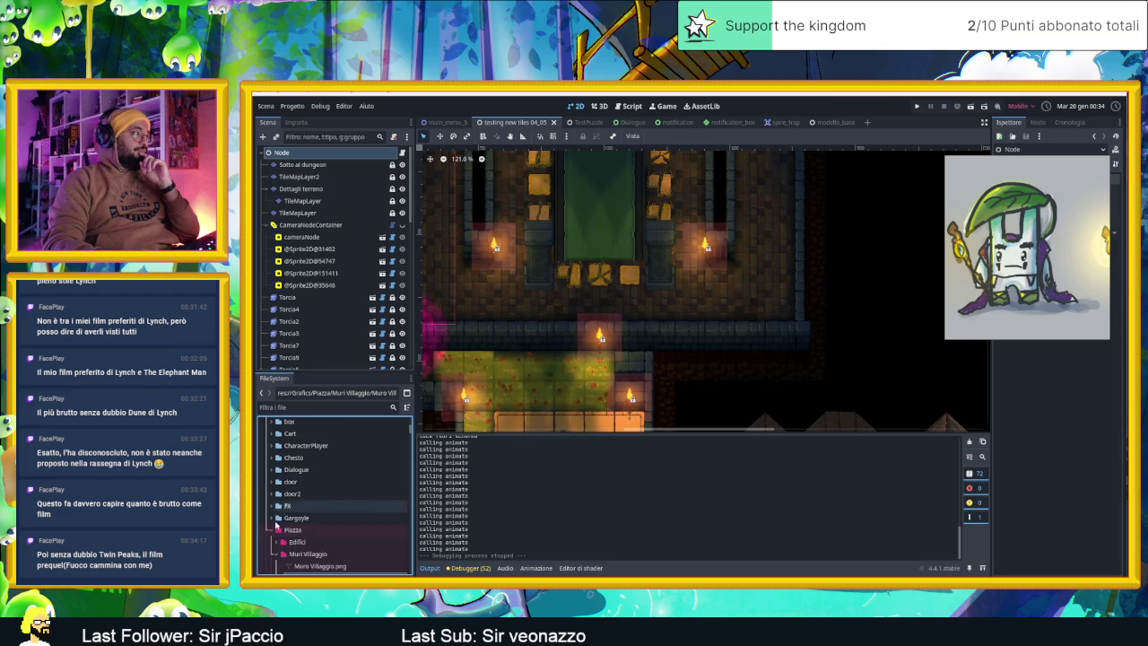
pyautogui.click(273, 518)
pyautogui.click(273, 518)
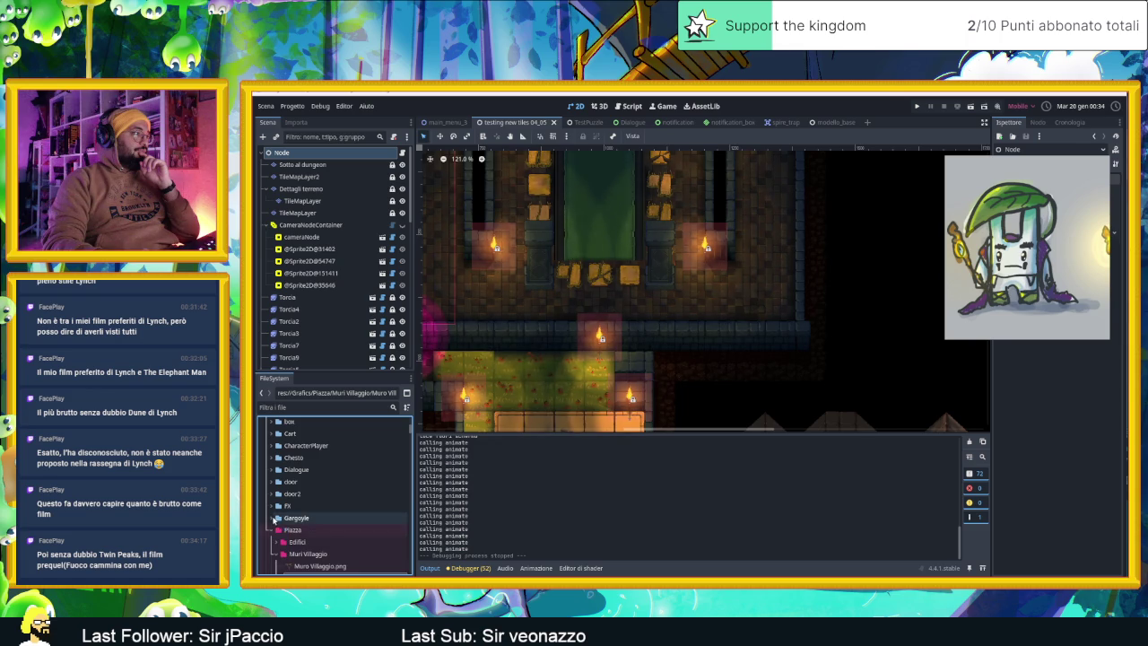
# Add a new PanPan folder under Grafics in the FileSystem dock and select it
pyautogui.click(273, 531)
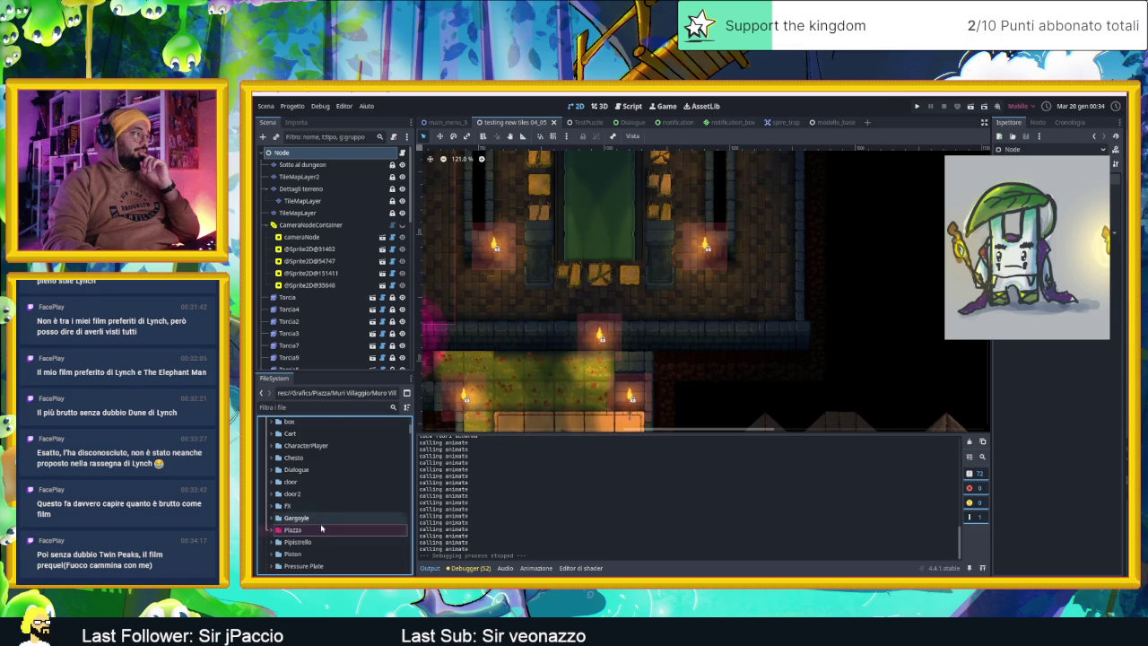
pyautogui.scroll(-2, 321, 532)
pyautogui.scroll(5, 321, 532)
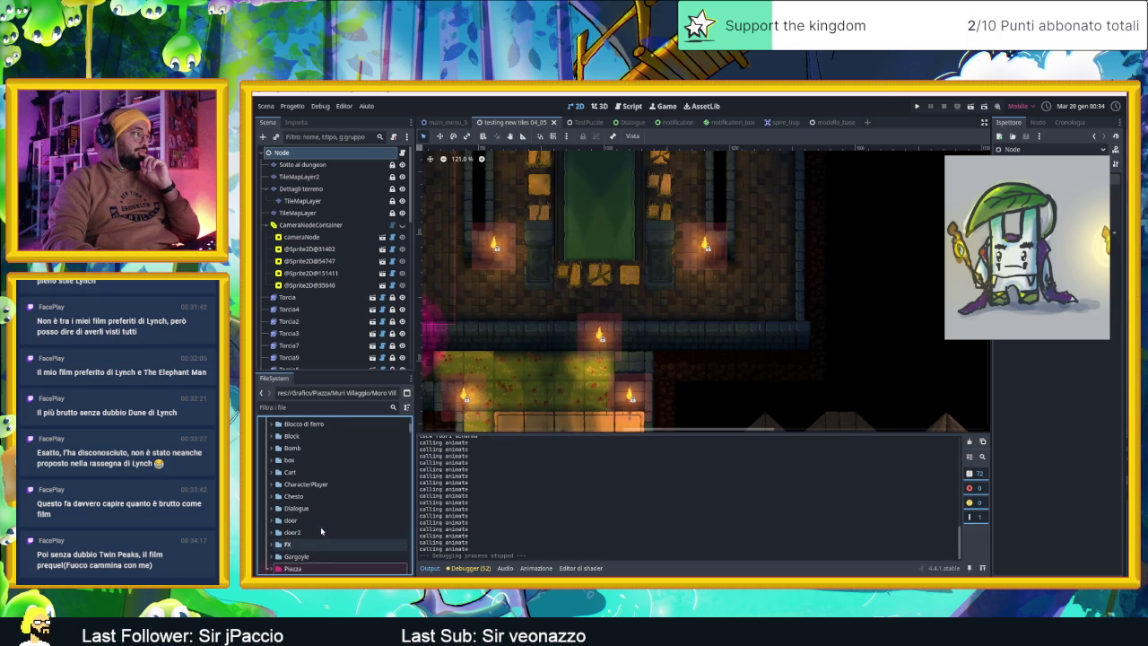
pyautogui.scroll(3, 307, 502)
pyautogui.rightClick(285, 478)
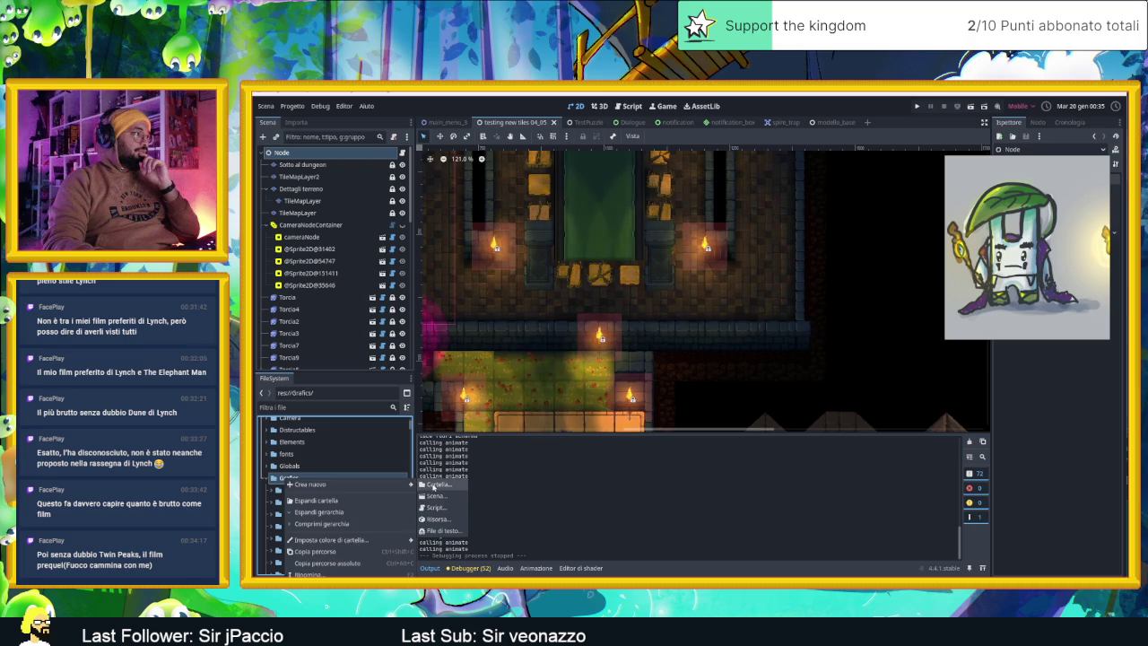
pyautogui.click(434, 485)
pyautogui.write('PanPan')
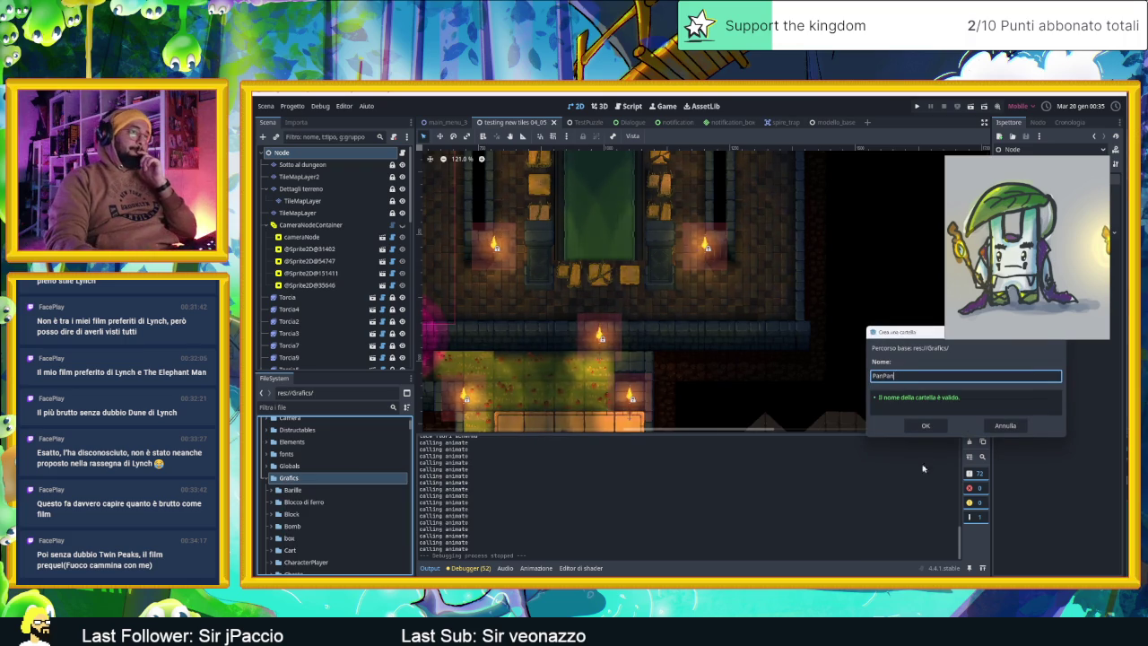
pyautogui.press('Return')
pyautogui.scroll(-3, 393, 511)
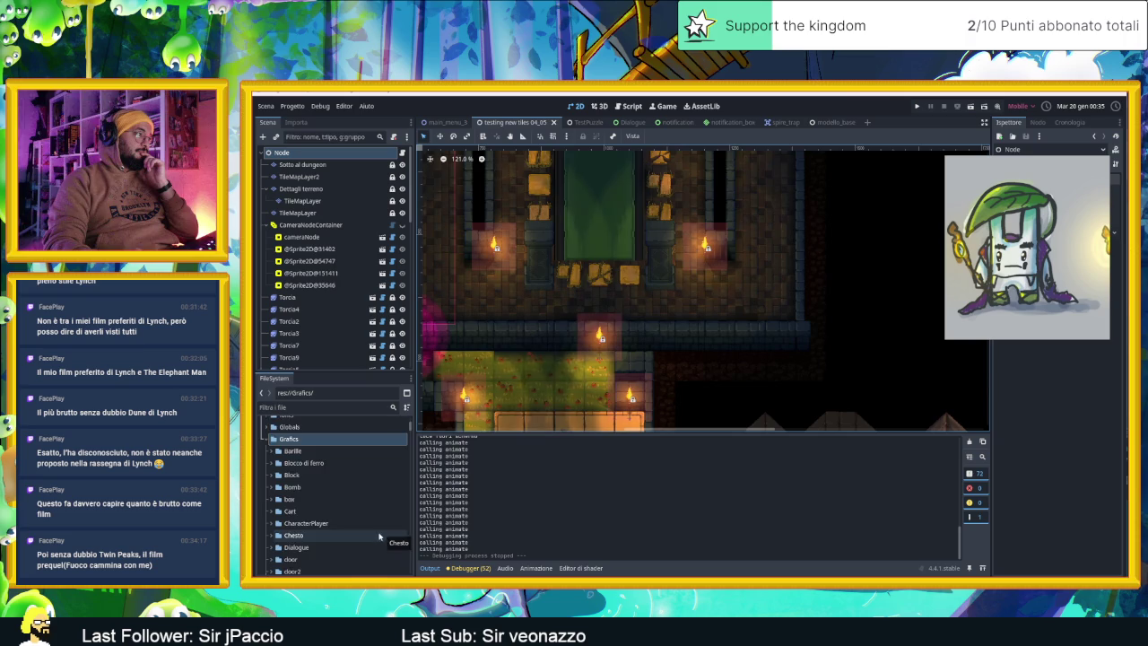
pyautogui.scroll(-5, 380, 537)
pyautogui.click(339, 517)
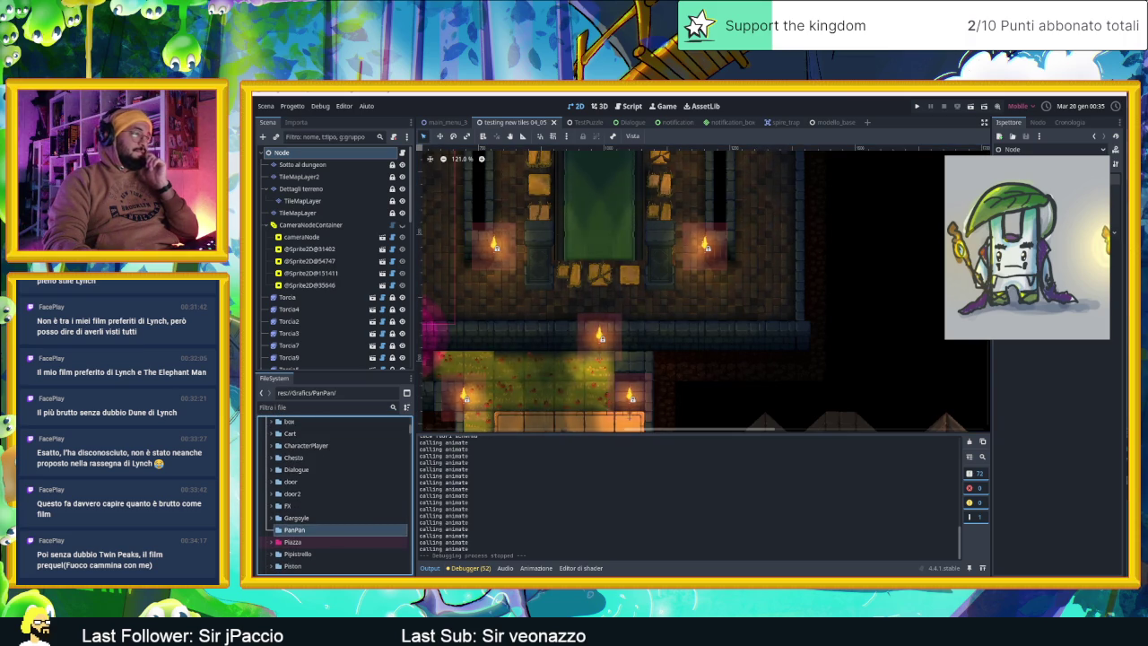
# Switch to the Explorer window of the PanPans folder, view its jump list, then switch to Chrome
pyautogui.hotkey('alt', 'Tab')
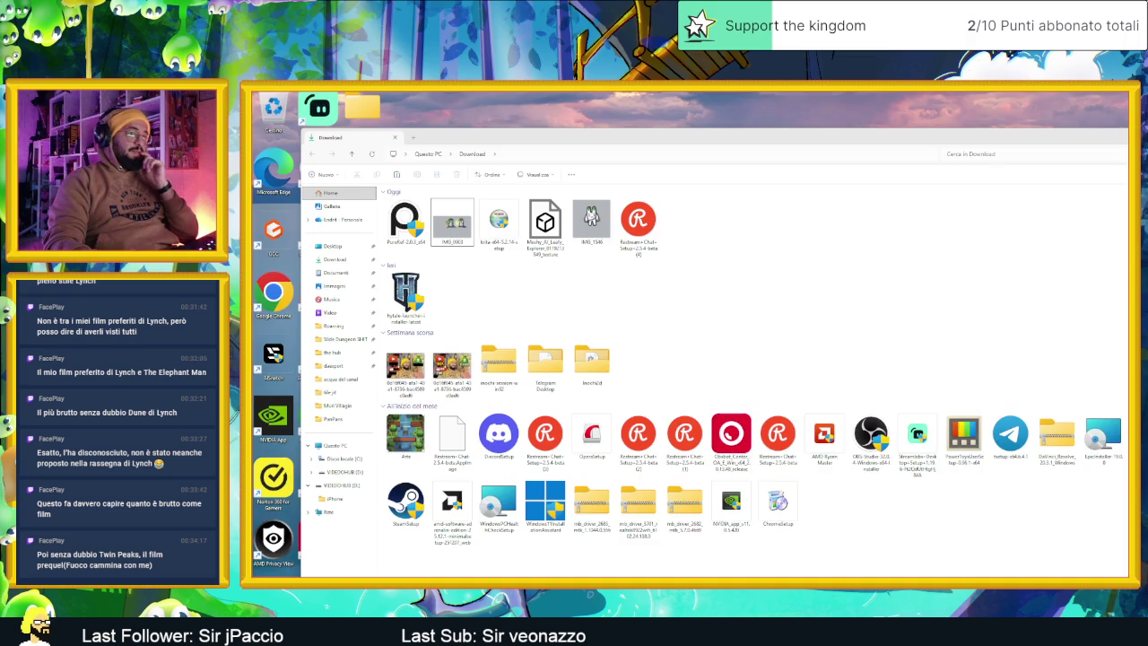
pyautogui.hotkey('alt', 'Tab')
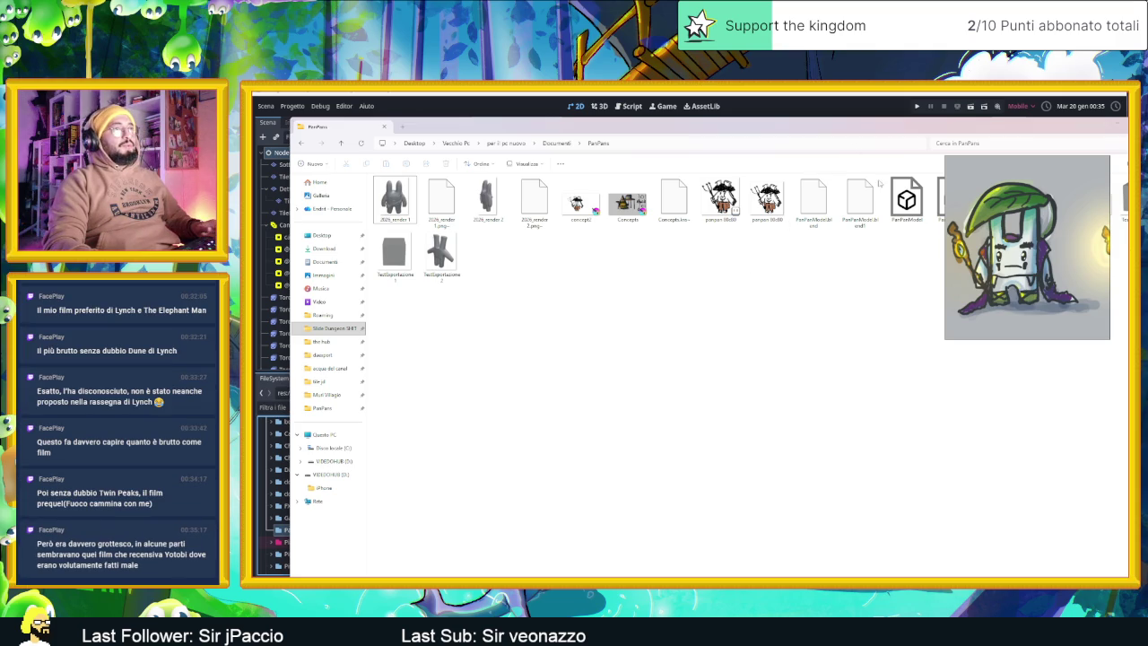
pyautogui.rightClick(937, 575)
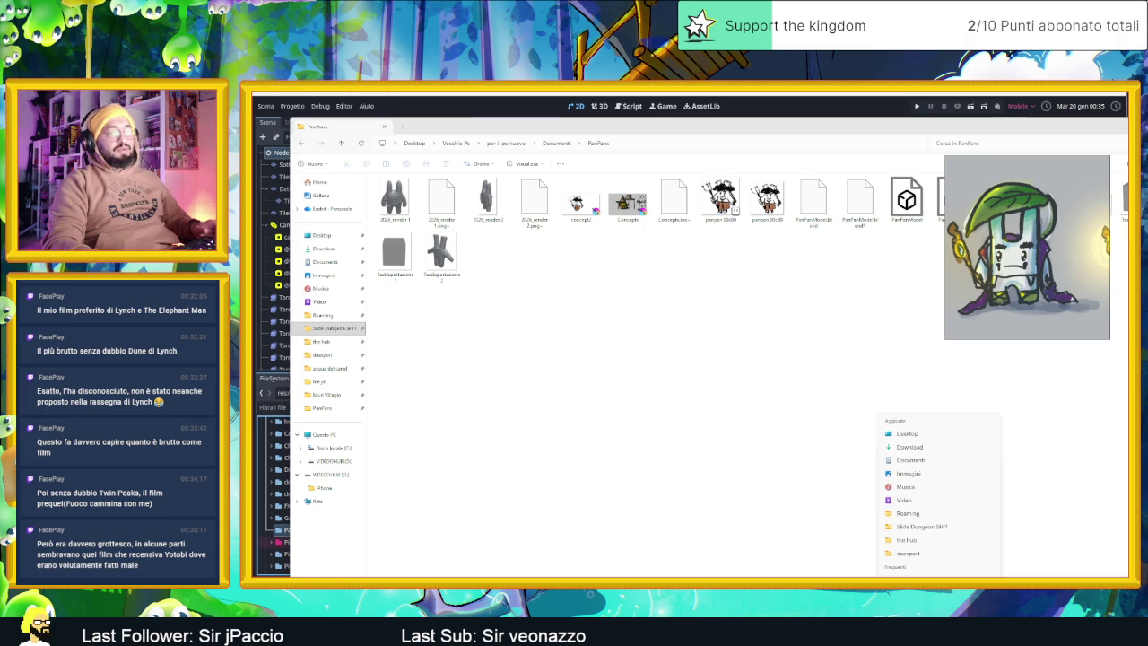
pyautogui.hotkey('alt', 'Tab')
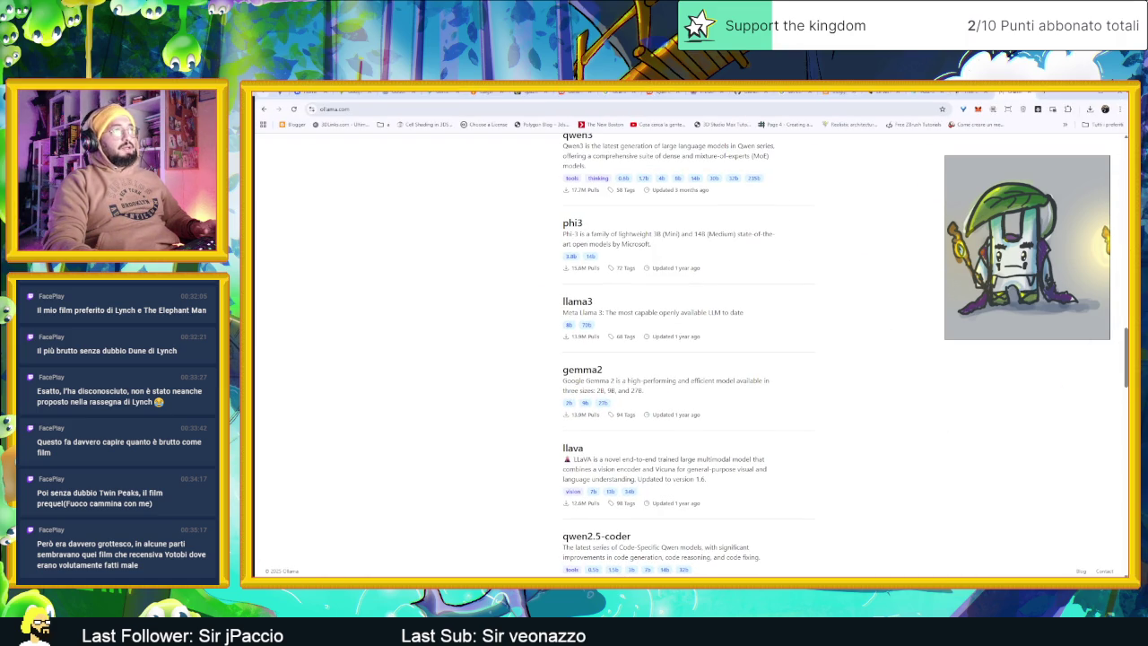
# Search Google for 'dune moebius' in a new tab
pyautogui.hotkey('ctrl', 't')
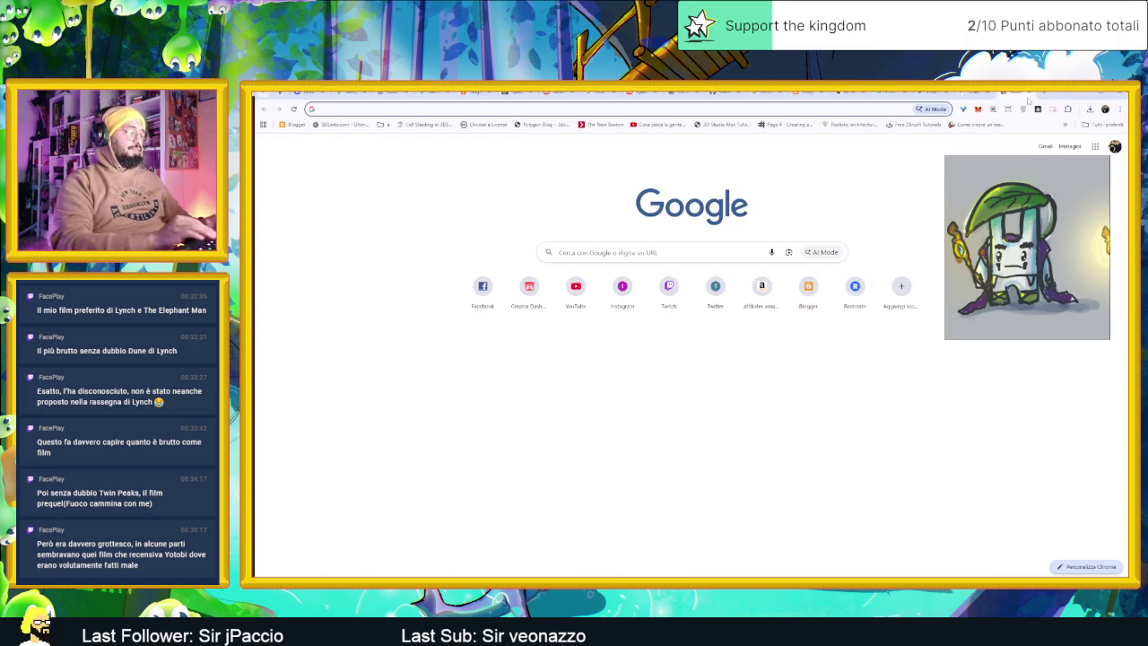
pyautogui.write('dune with ')
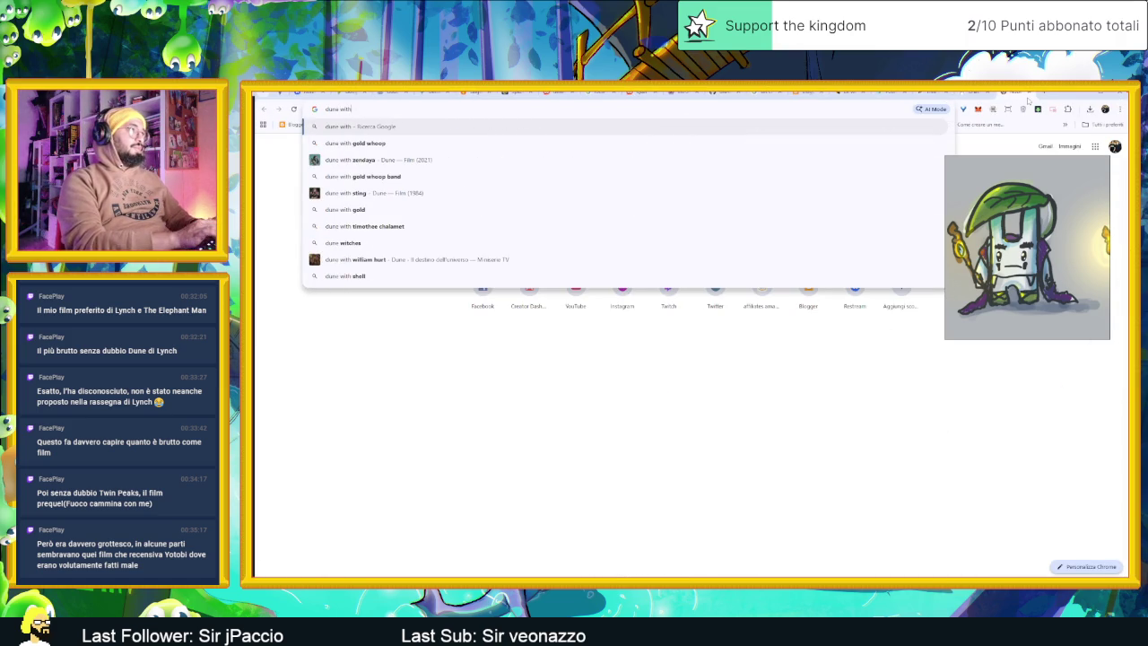
pyautogui.write('moe')
pyautogui.press('Down')
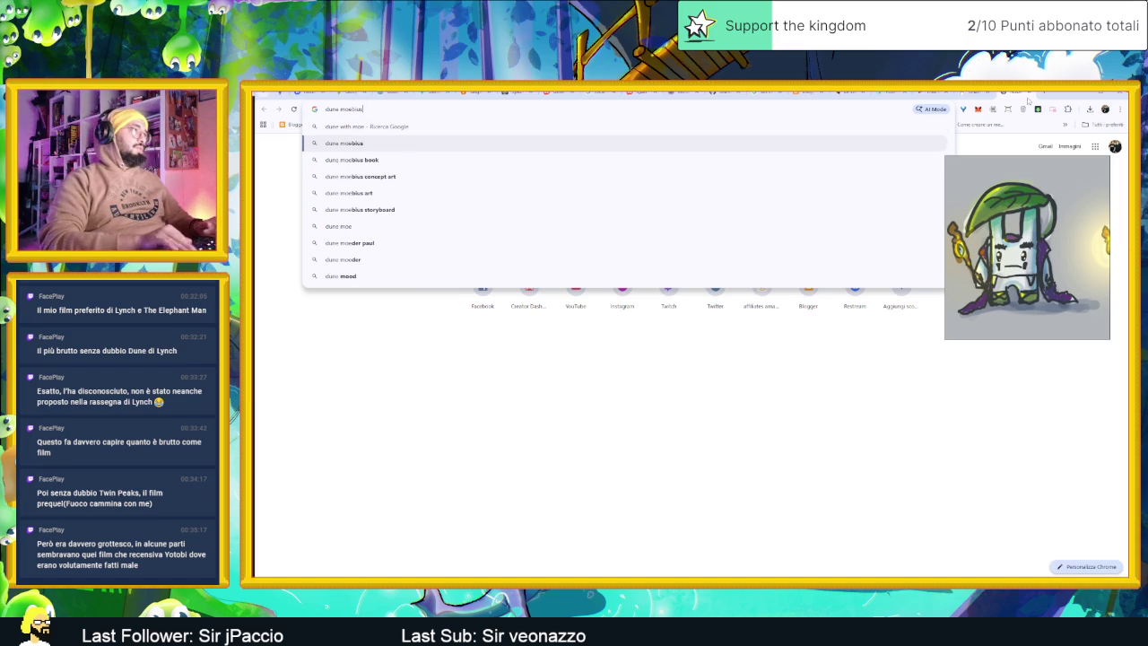
pyautogui.press('Return')
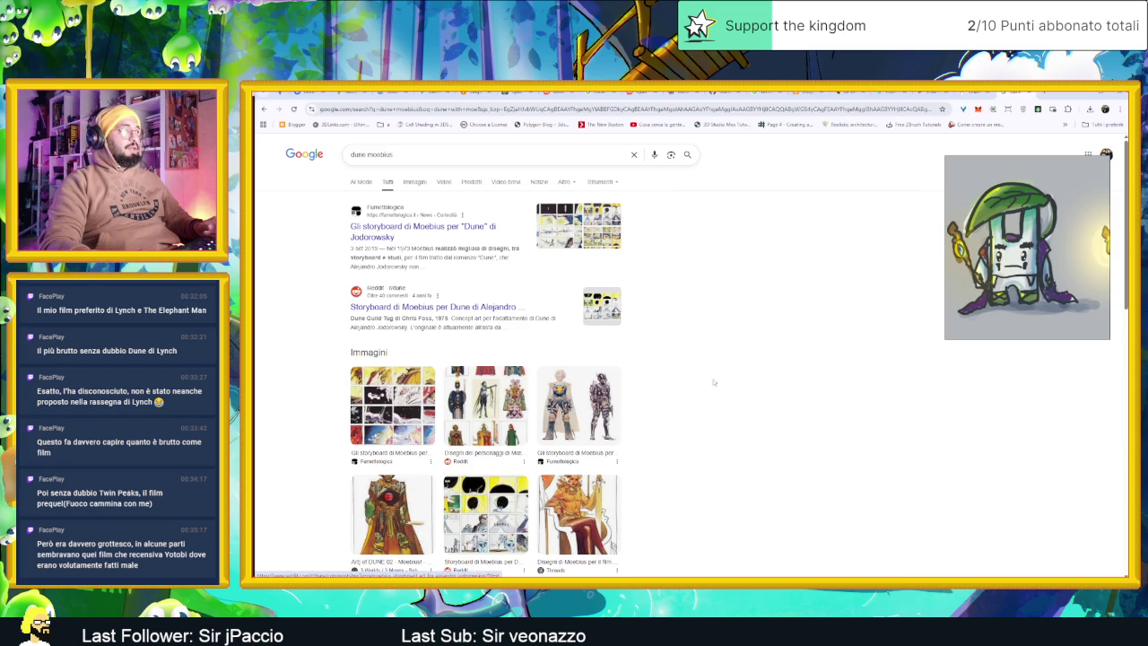
pyautogui.scroll(-2, 695, 376)
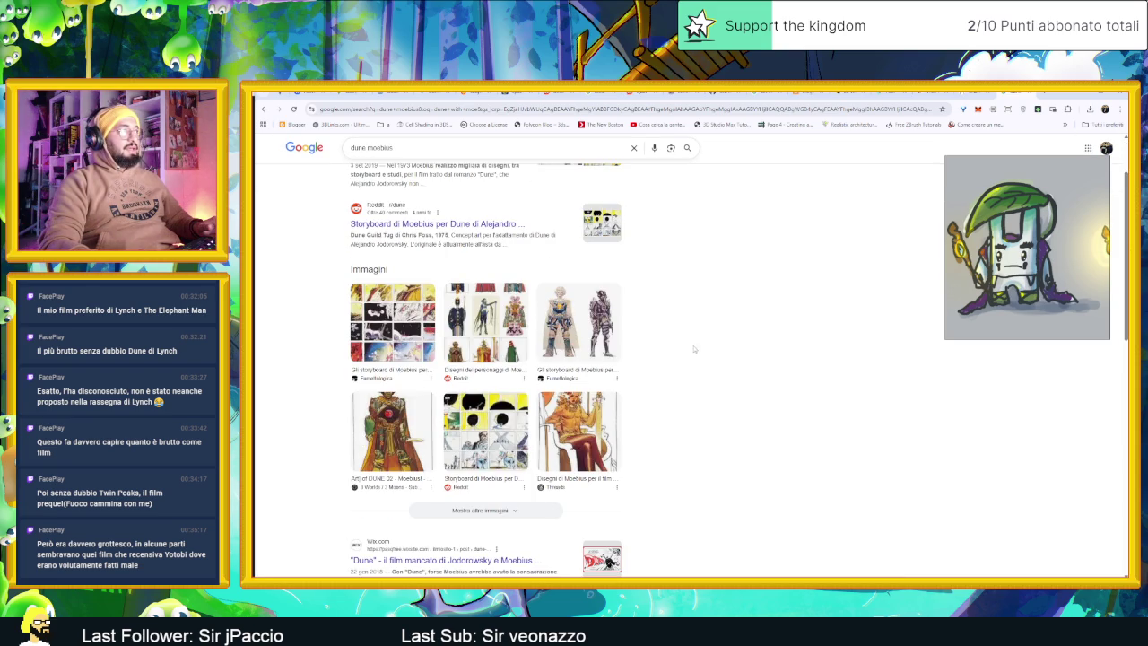
pyautogui.scroll(2, 673, 335)
# View the Reddit post of Moebius's Dune storyboards, then return to the results
pyautogui.click(434, 298)
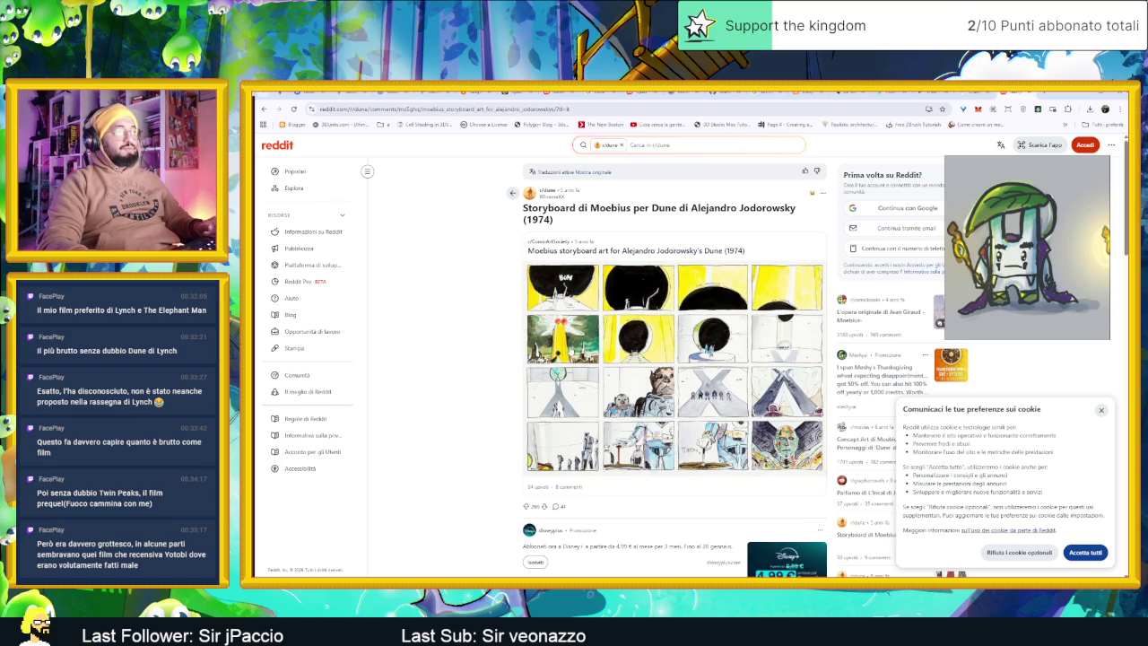
pyautogui.click(733, 380)
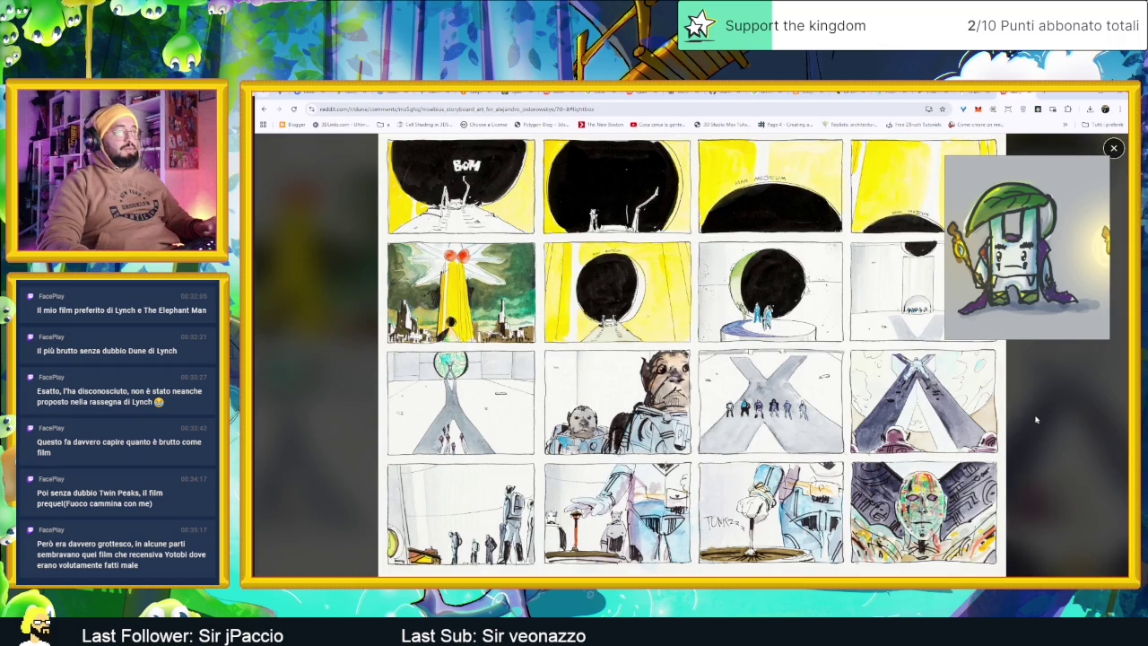
pyautogui.click(962, 358)
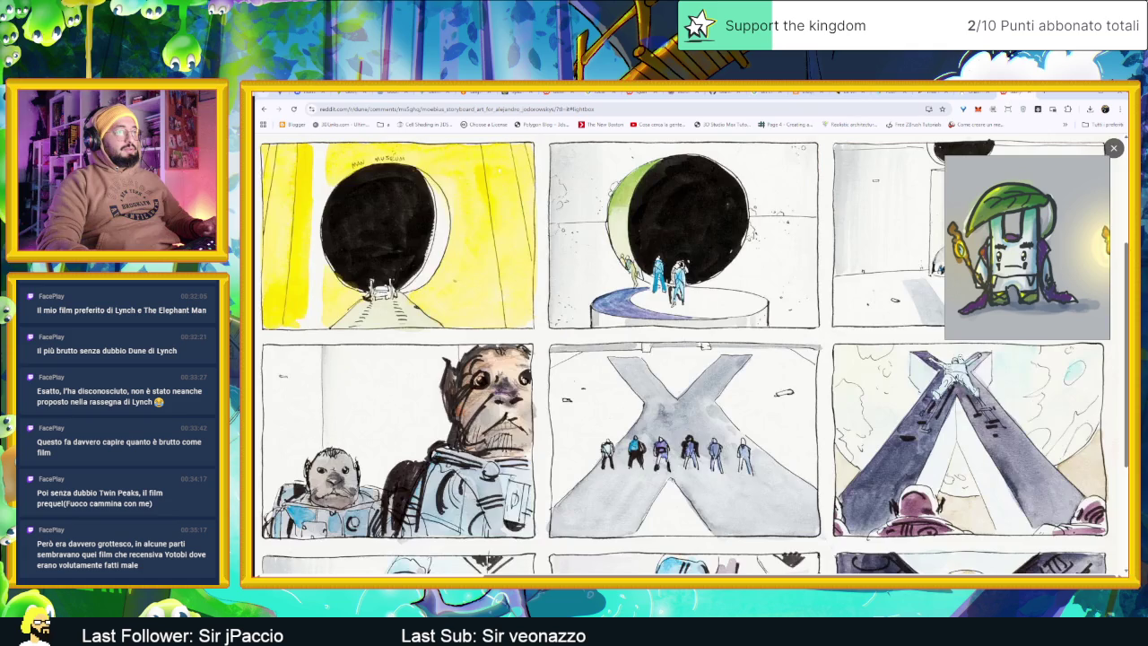
pyautogui.click(1096, 160)
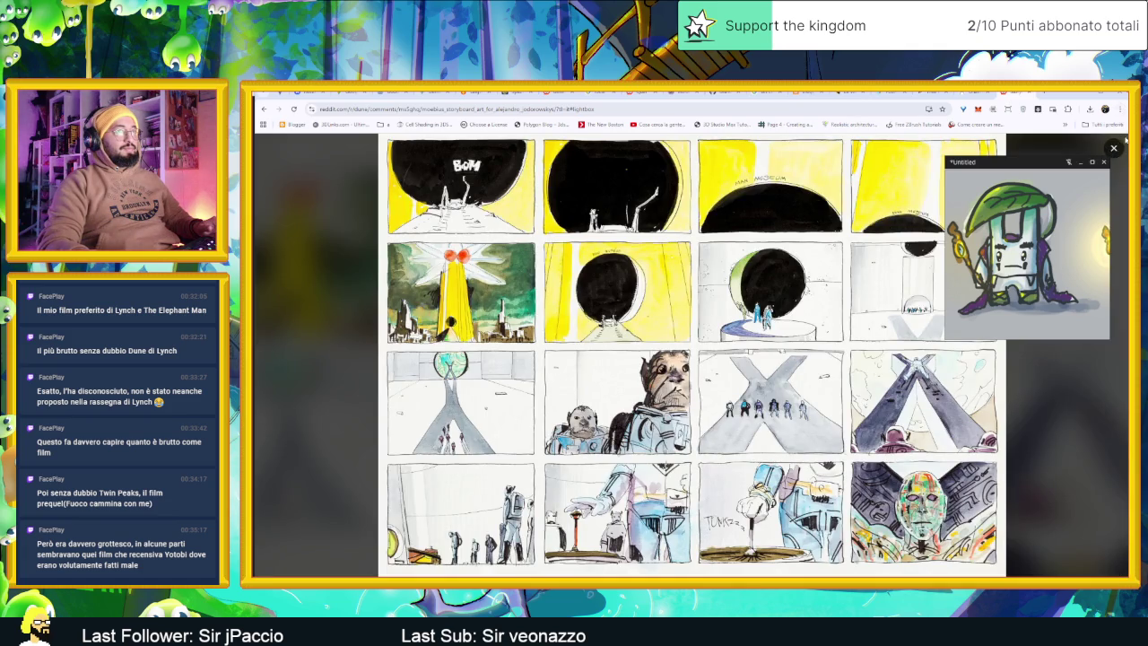
pyautogui.click(1113, 148)
pyautogui.hotkey('alt', 'Left')
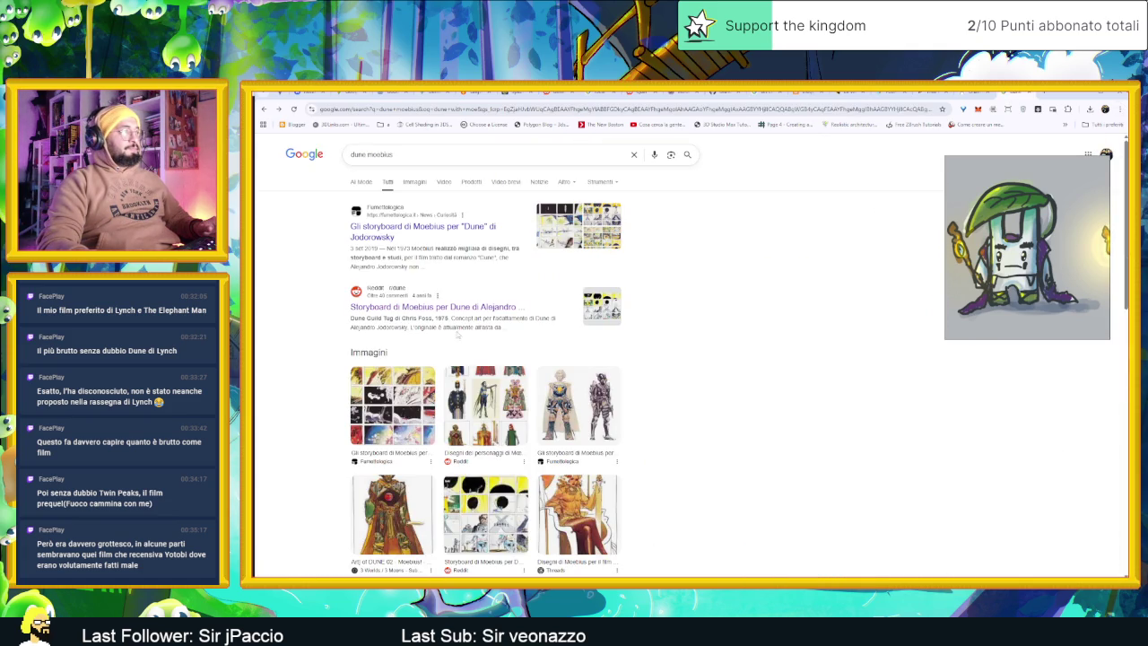
# Open the Fumettologica storyboard article and search the web for its word 'Jodorowsky'
pyautogui.click(392, 406)
pyautogui.click(713, 311)
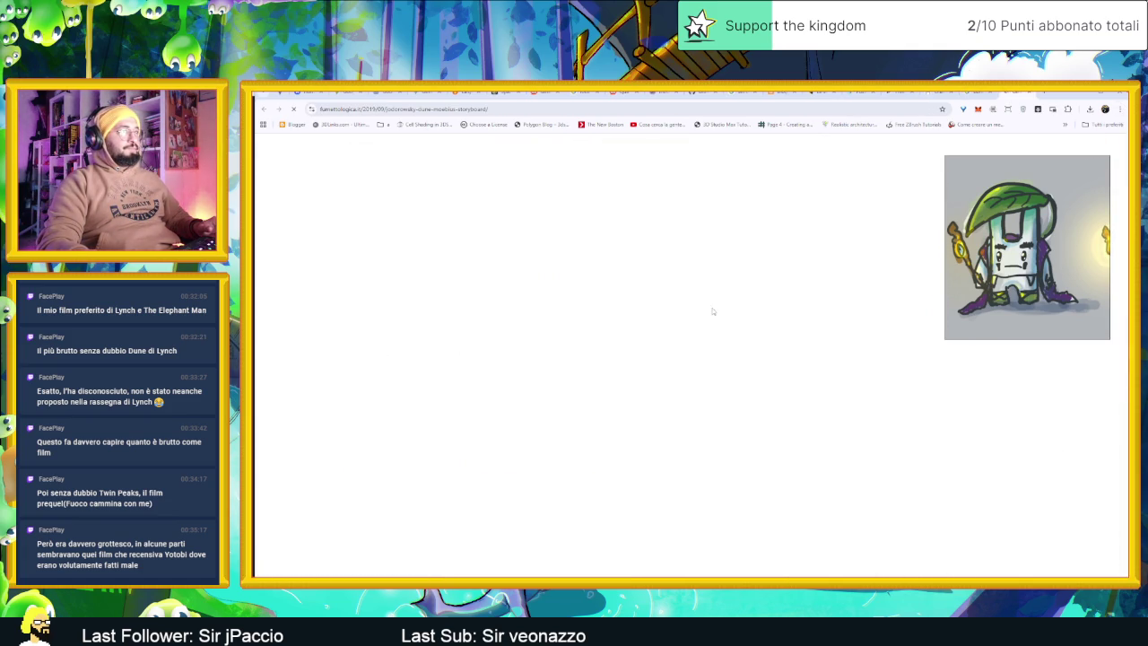
pyautogui.click(738, 454)
pyautogui.scroll(-3, 730, 444)
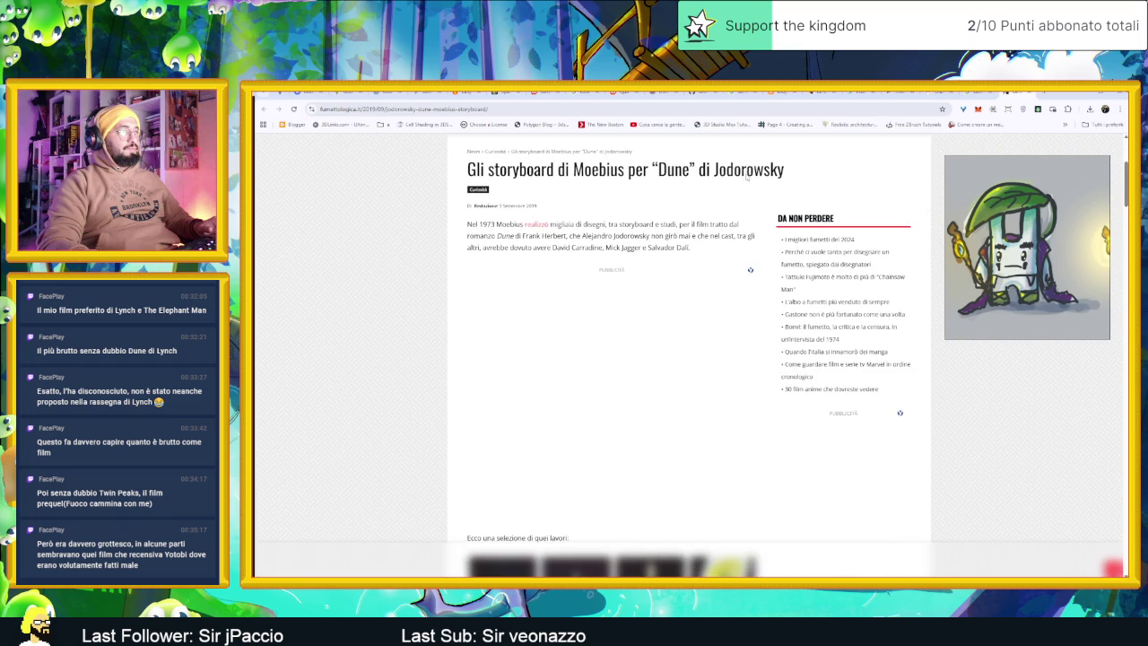
pyautogui.doubleClick(749, 169)
pyautogui.moveTo(749, 169); pyautogui.dragTo(1068, 98)
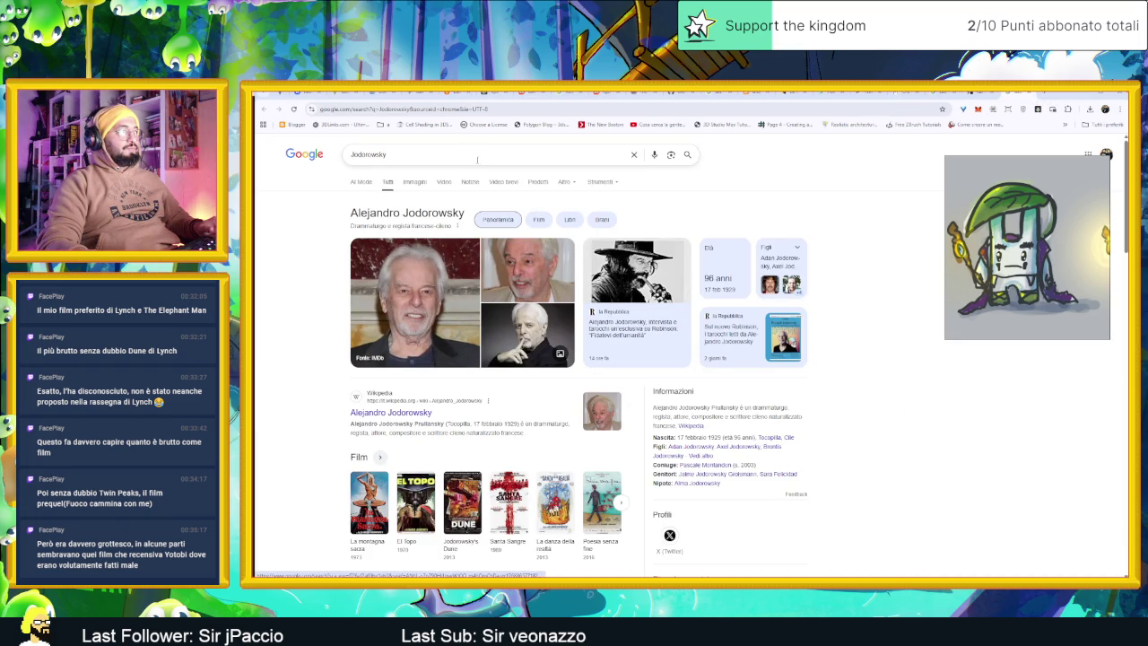
# Search 'Jodorowsky dune' and open the Italian Jodorowsky's Dune trailer from the video results
pyautogui.click(473, 156)
pyautogui.write('dune')
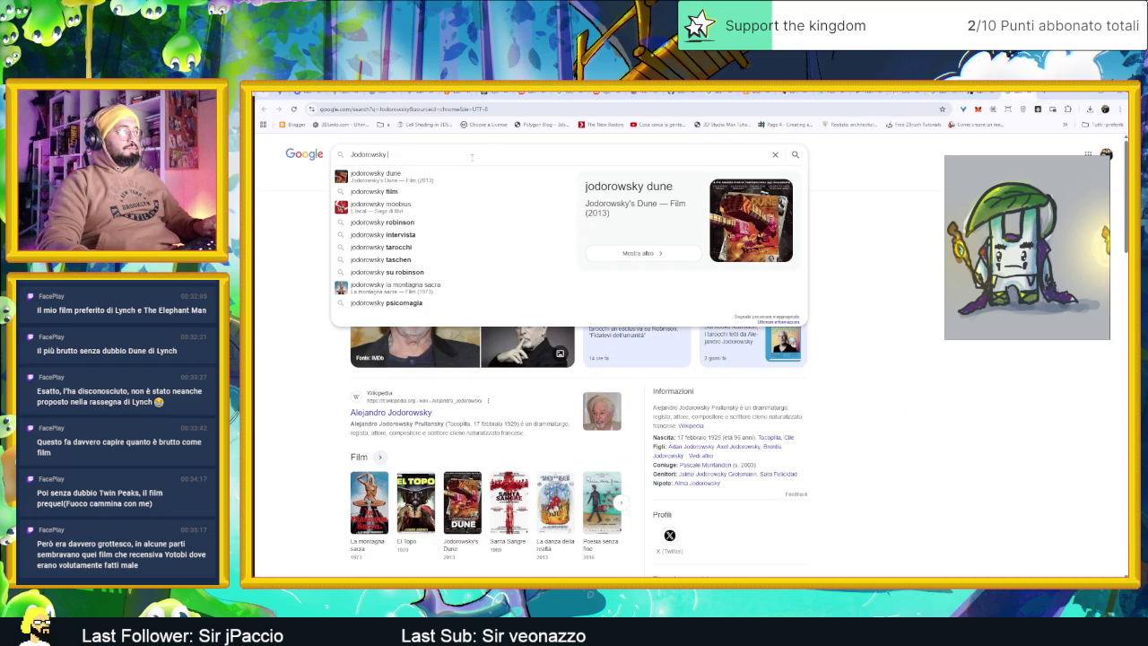
pyautogui.press('Return')
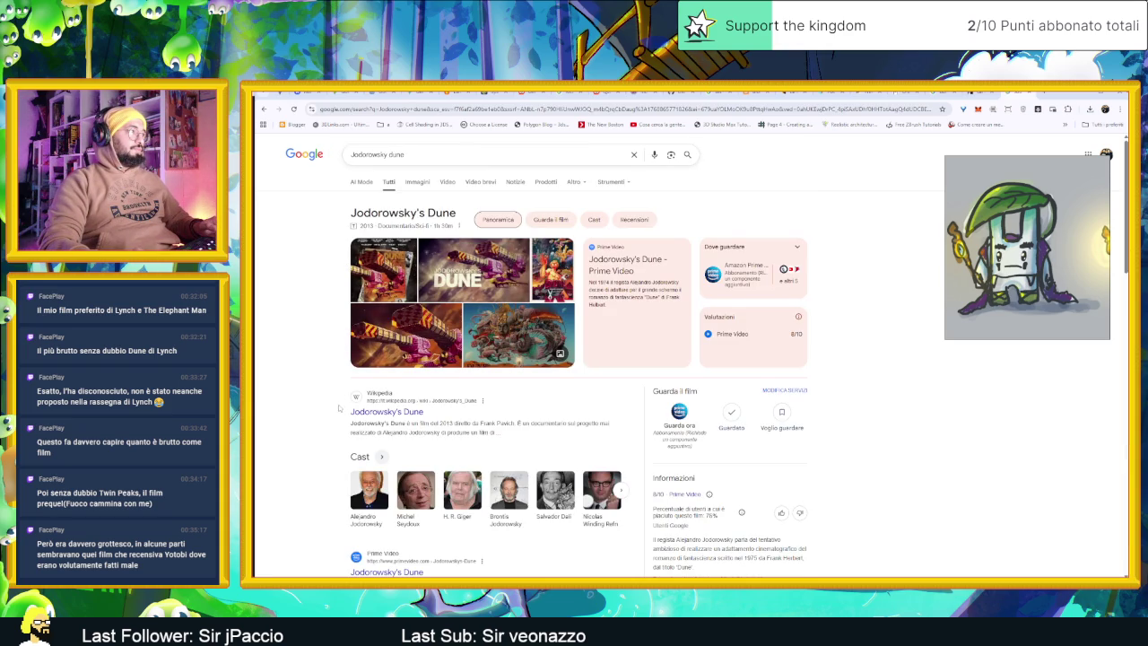
pyautogui.scroll(-2, 325, 406)
pyautogui.scroll(-3, 323, 406)
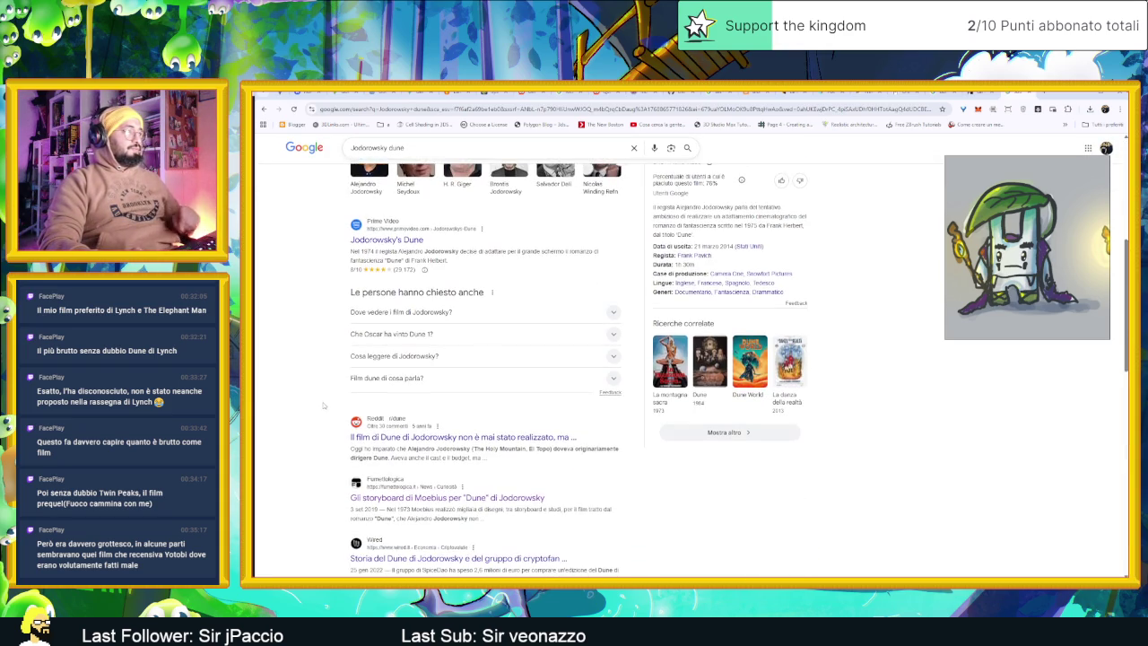
pyautogui.scroll(-3, 323, 407)
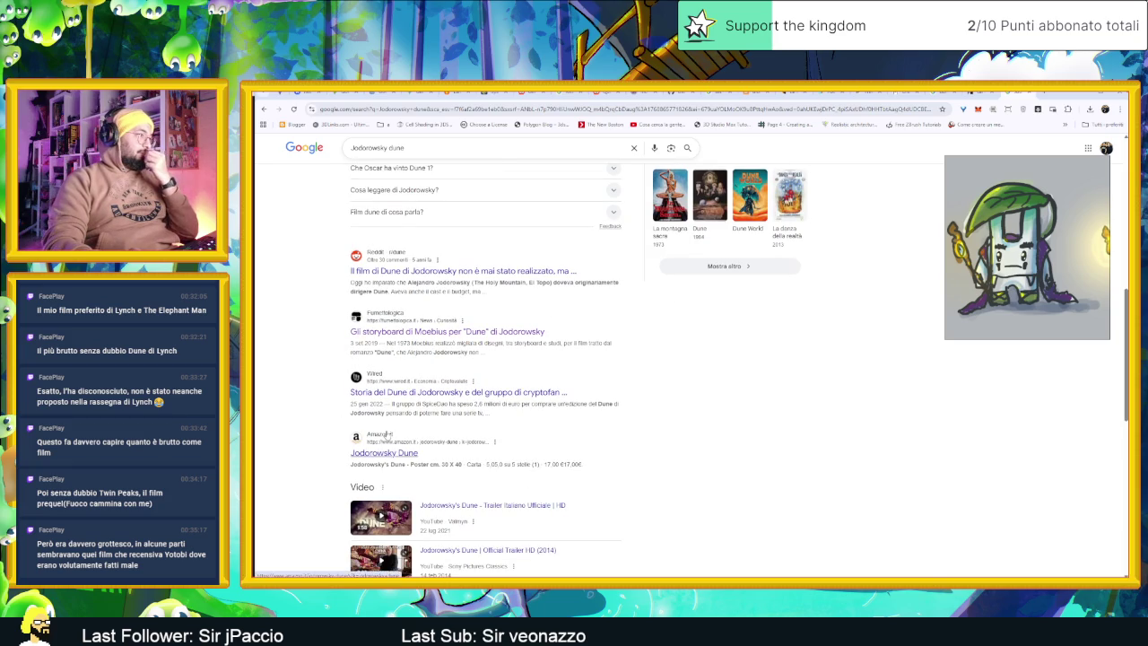
pyautogui.click(486, 508)
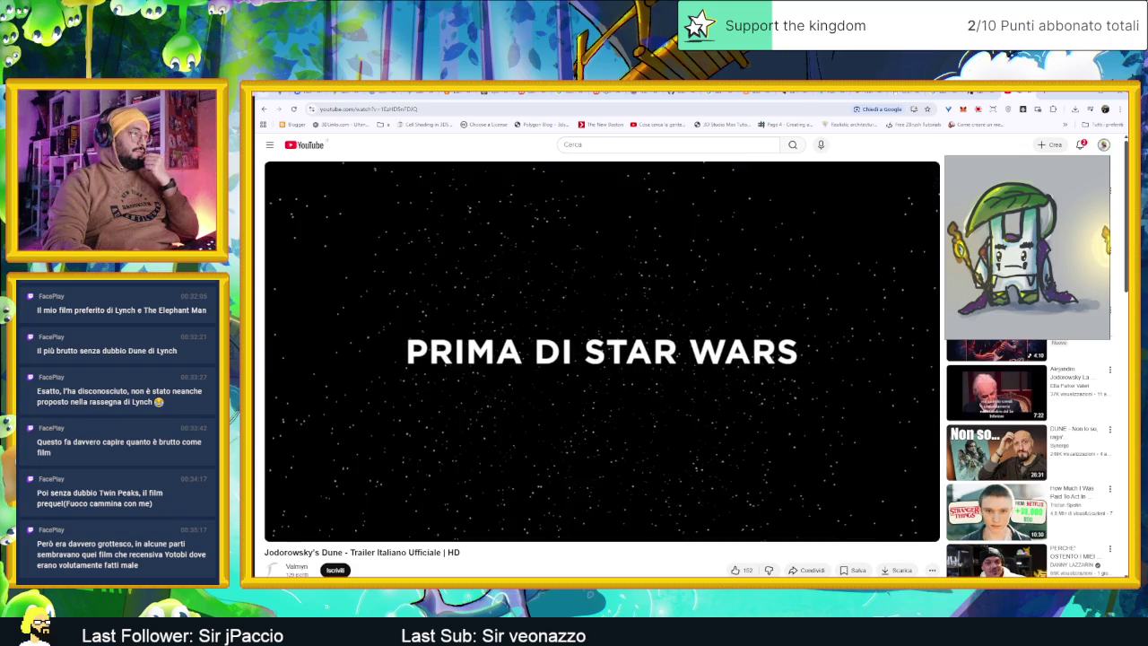
# Skim the trailer by pausing, resuming and seeking to the Moebius and Giger scenes, ending paused
pyautogui.click(732, 373)
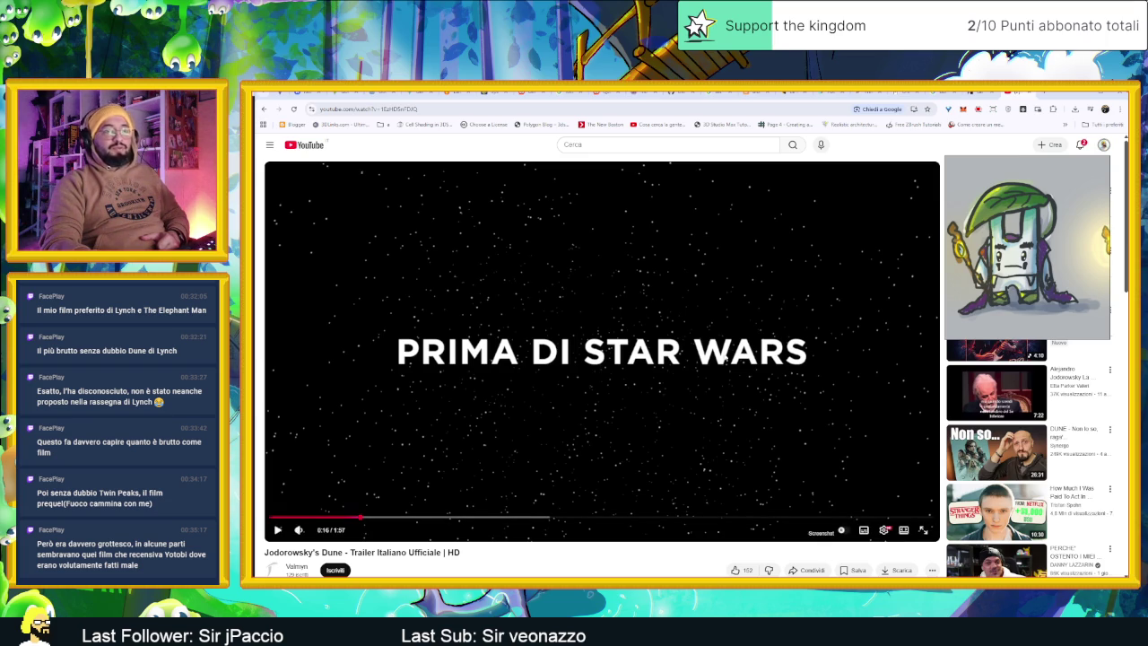
pyautogui.click(589, 407)
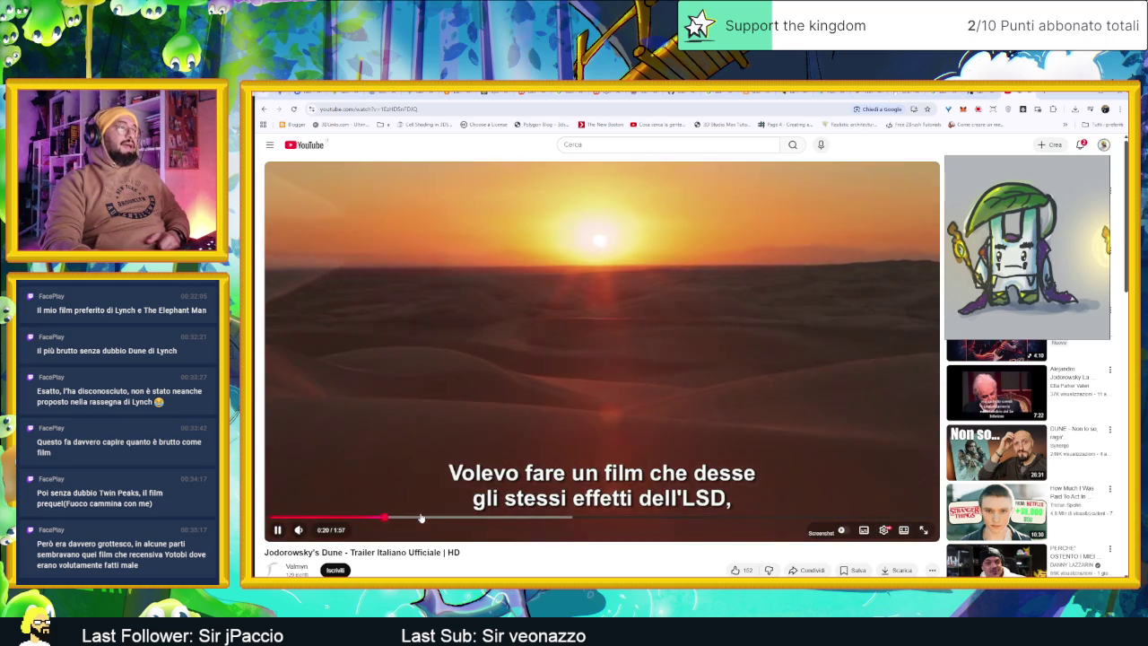
pyautogui.click(625, 403)
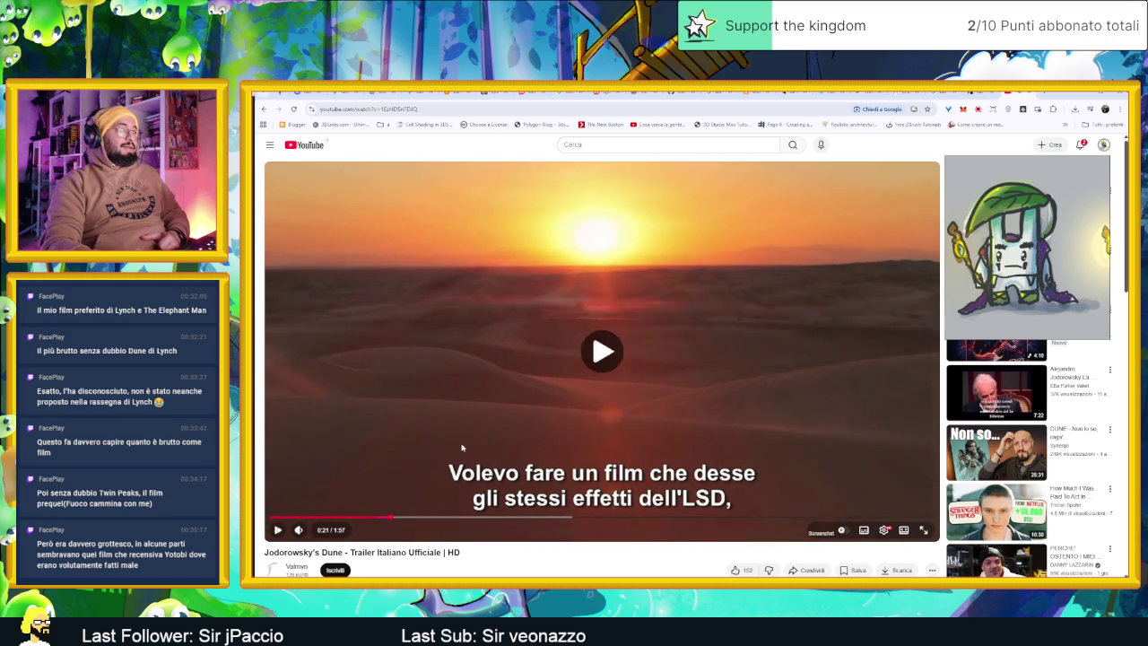
pyautogui.click(462, 447)
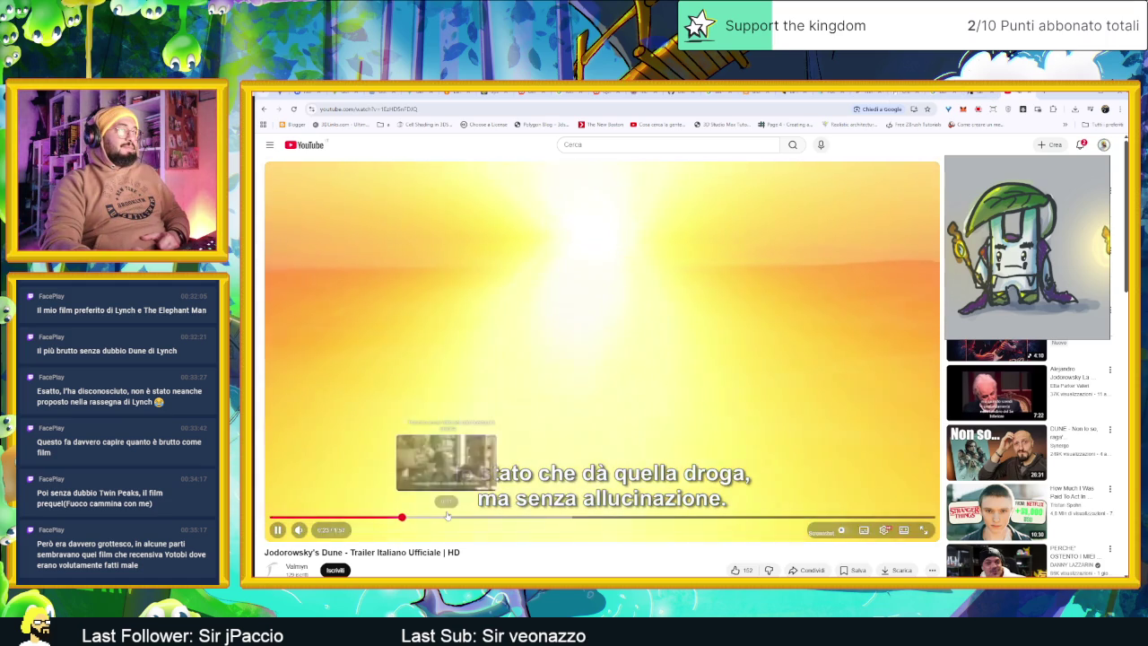
pyautogui.click(437, 518)
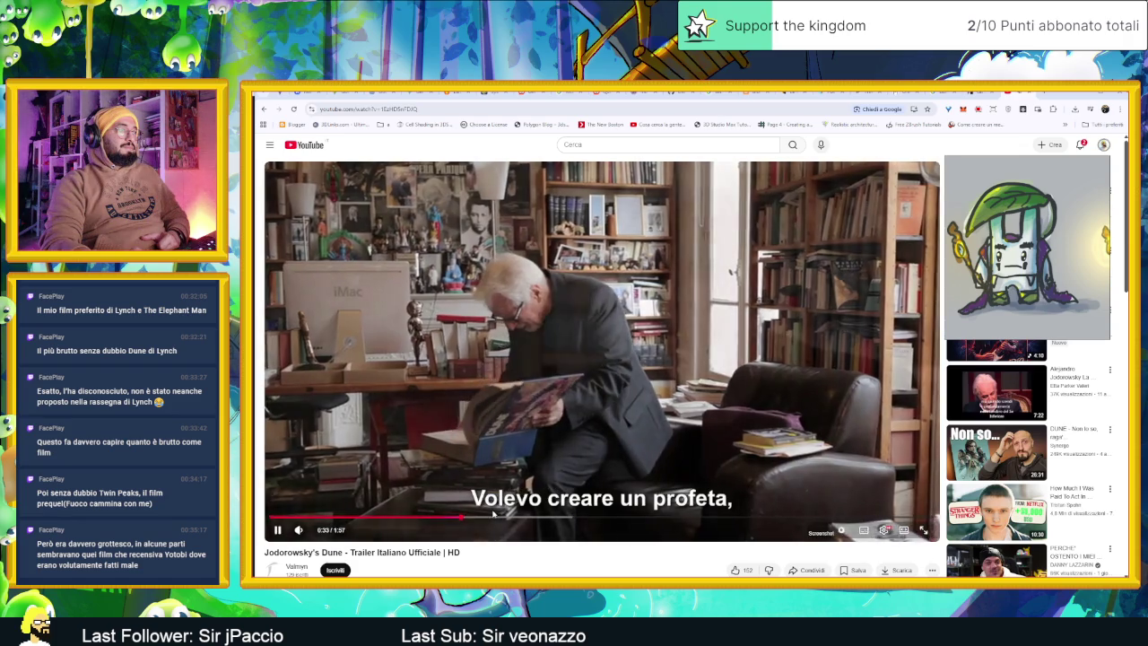
pyautogui.press('space')
pyautogui.press('space')
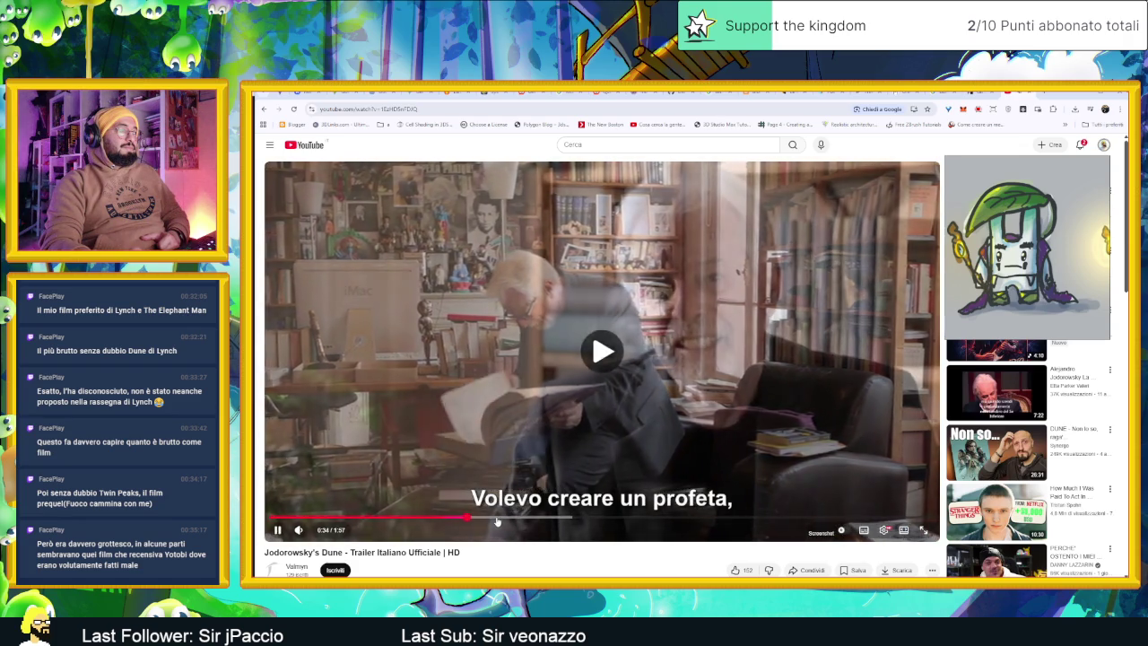
pyautogui.click(508, 518)
pyautogui.press('Right')
pyautogui.press('Right')
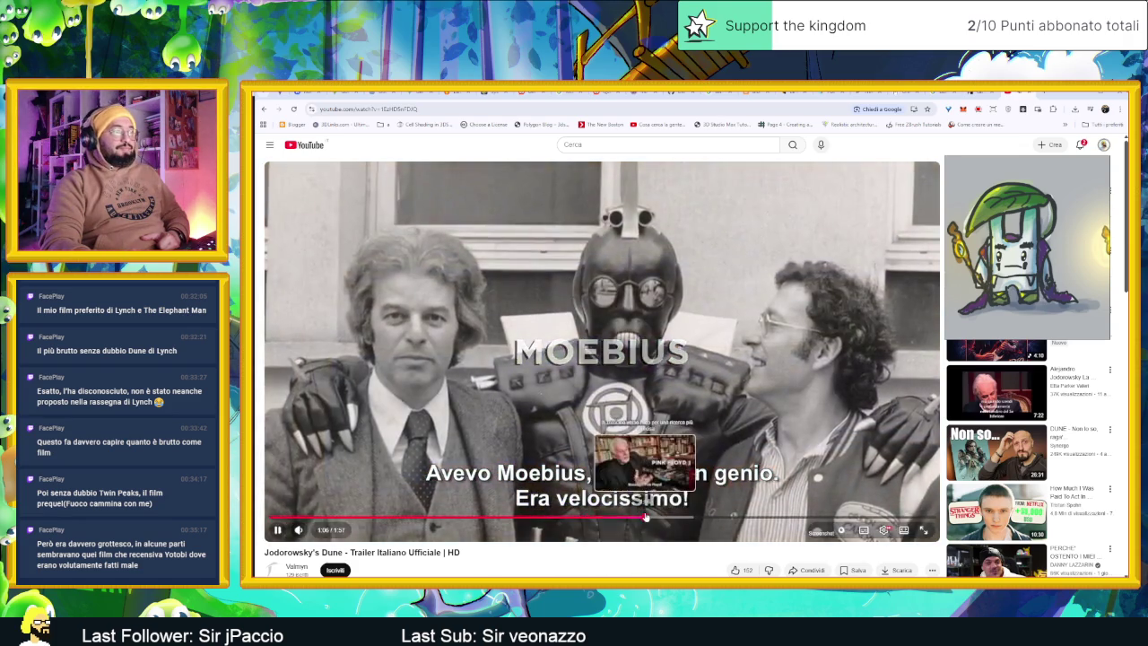
pyautogui.press('Right')
pyautogui.press('Right')
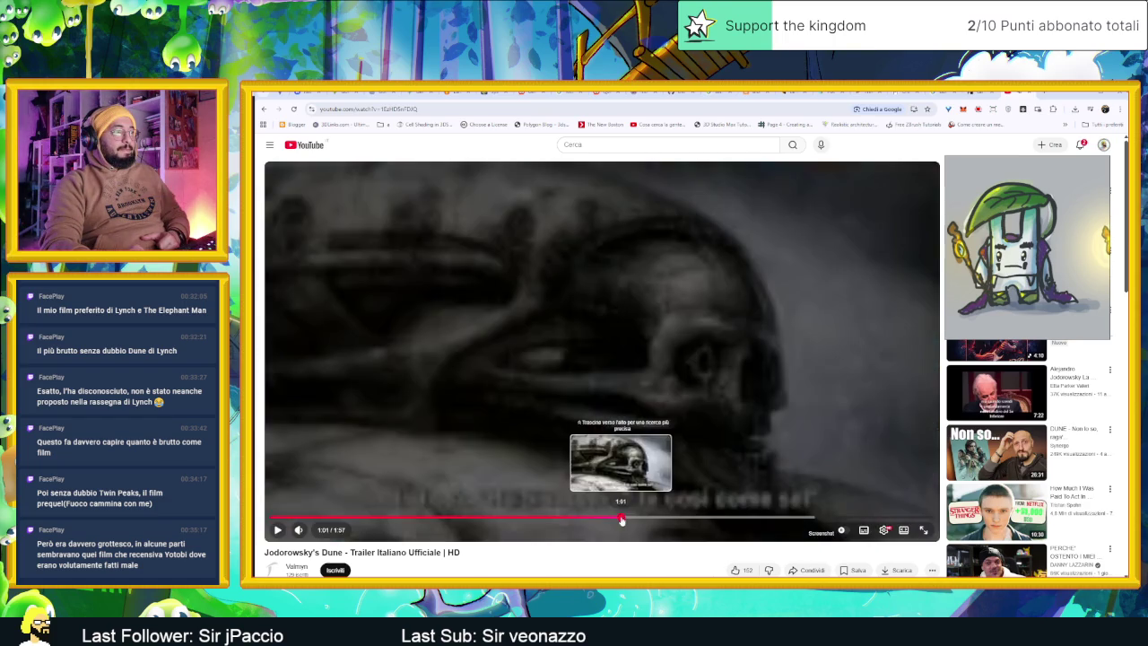
pyautogui.moveTo(635, 521); pyautogui.dragTo(628, 518)
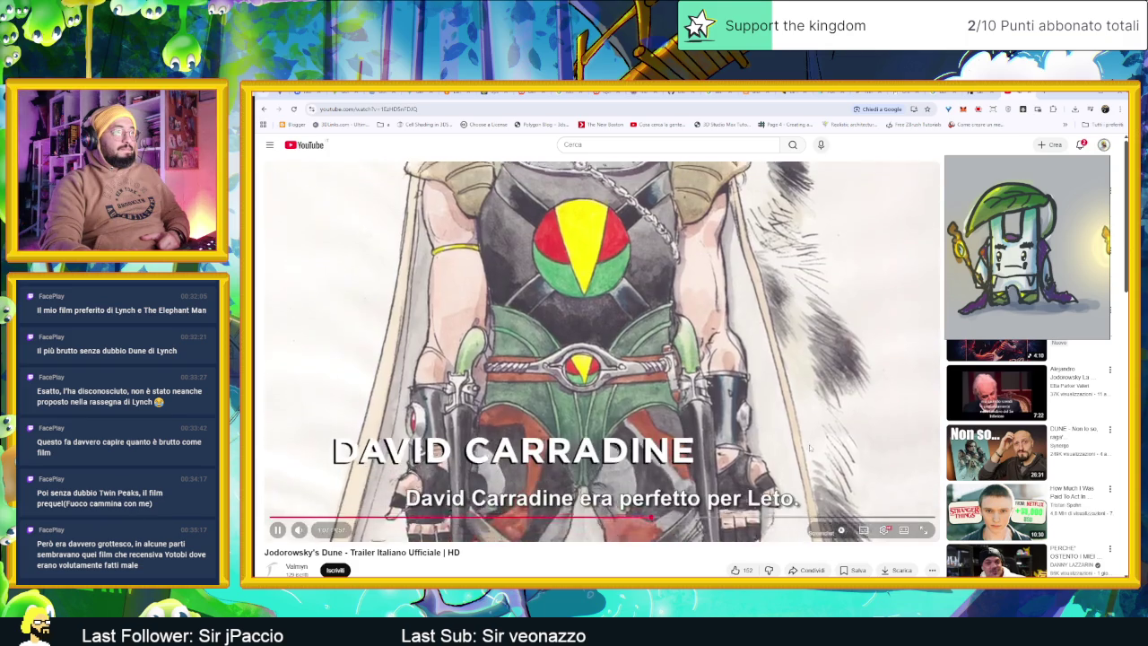
pyautogui.click(810, 447)
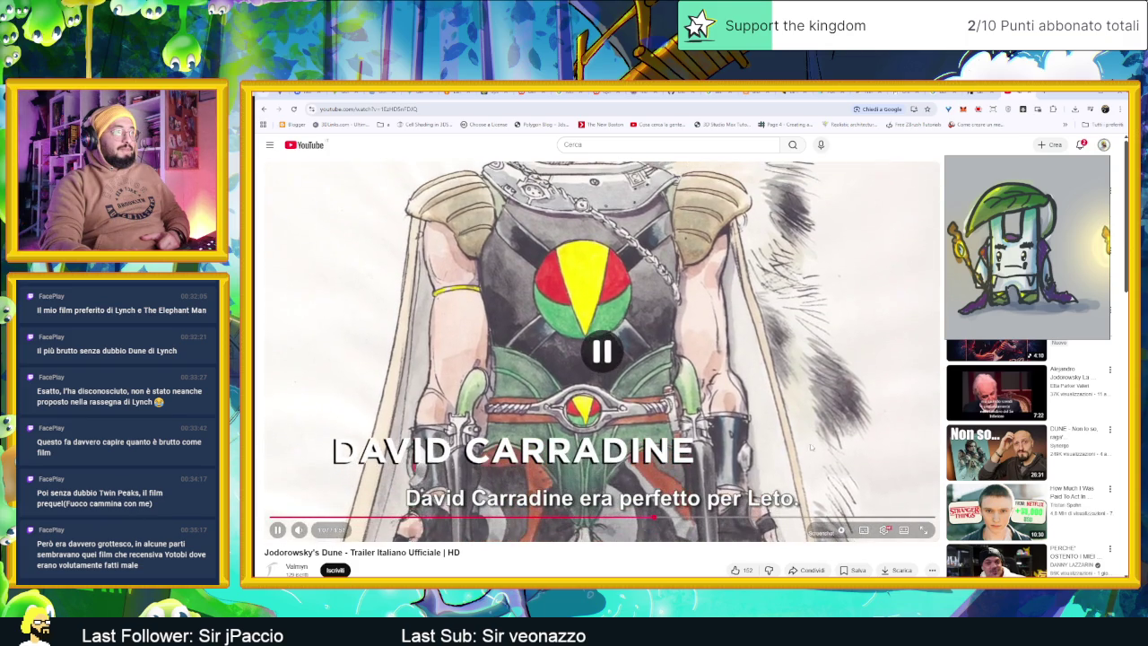
# Check the YouTube notifications, then minimize Chrome to reveal File Explorer
pyautogui.click(1081, 145)
pyautogui.click(1081, 144)
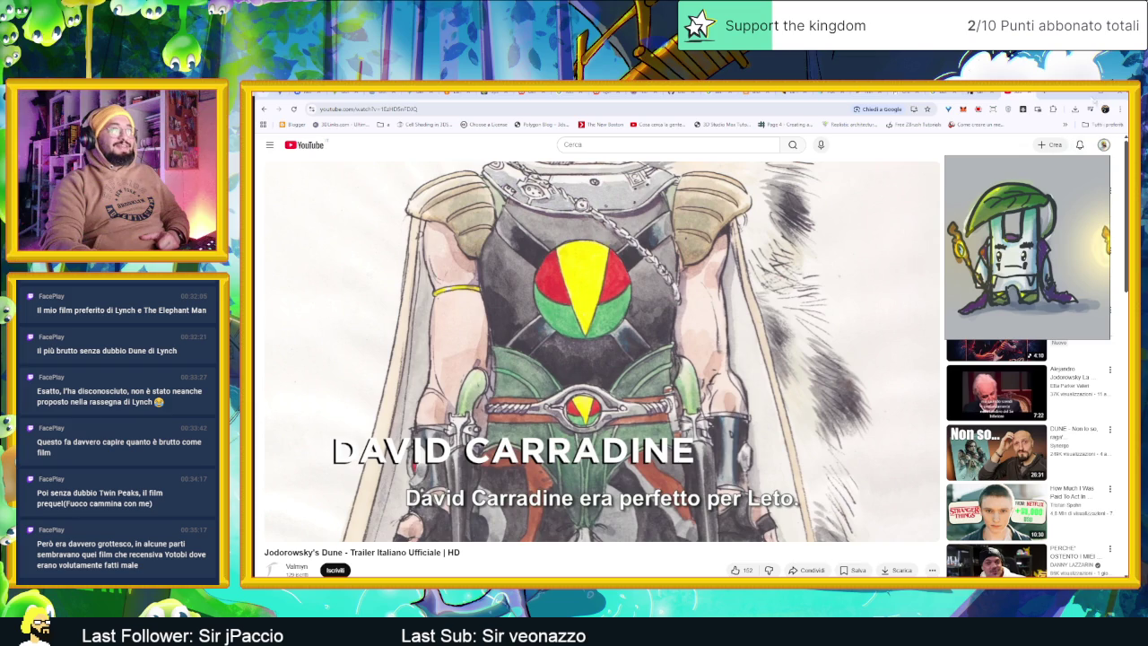
pyautogui.click(1083, 95)
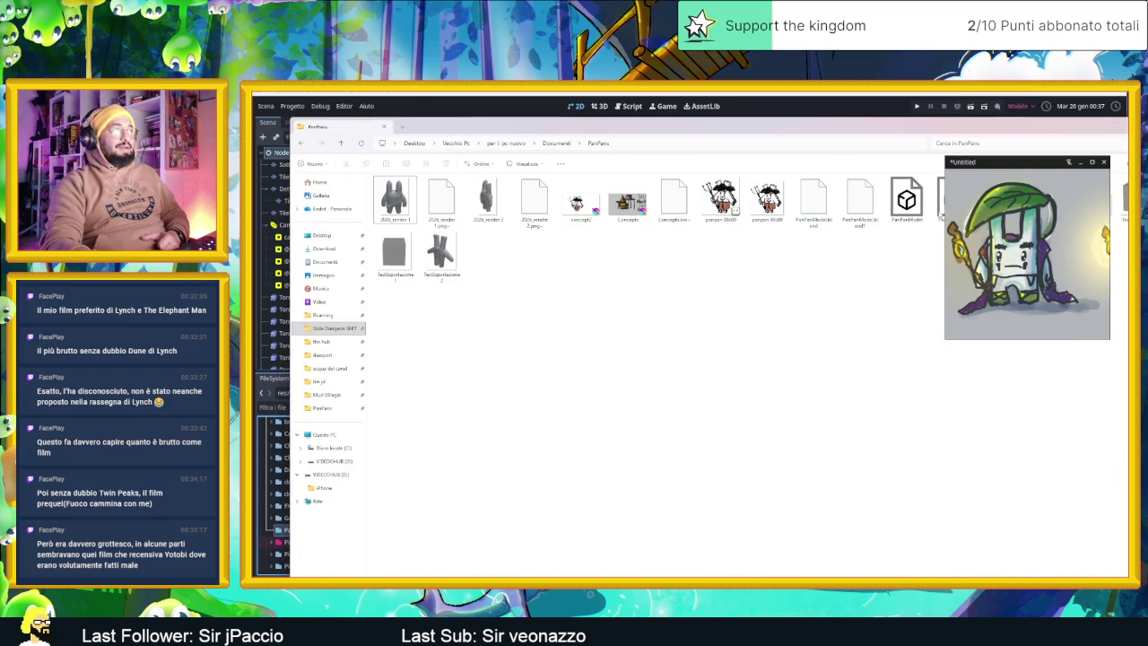
# Open Slide Dungeon SHIT > tiles > PanPan, select test1 and test2, and move the window beside Godot
pyautogui.moveTo(853, 126); pyautogui.dragTo(854, 198)
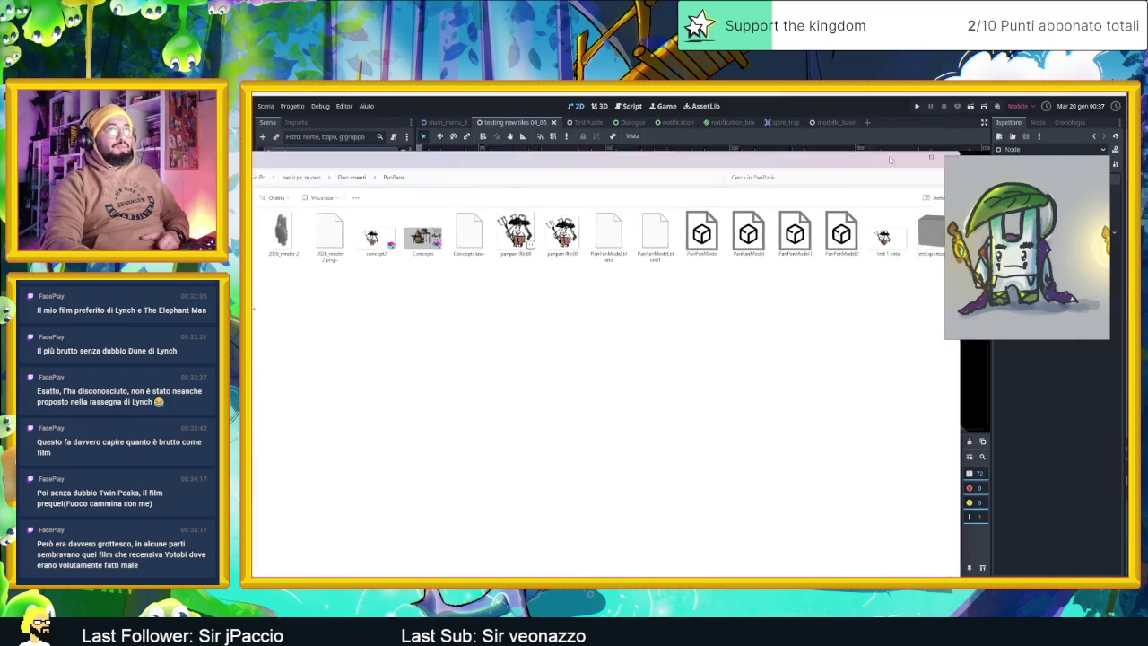
pyautogui.doubleClick(853, 198)
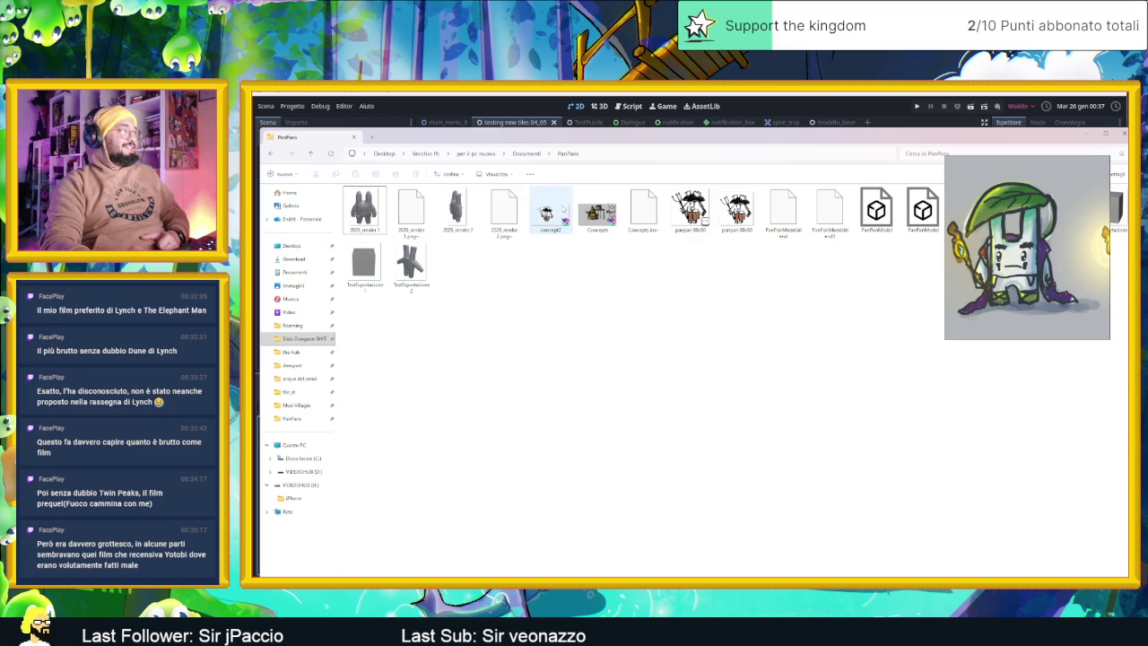
pyautogui.click(305, 340)
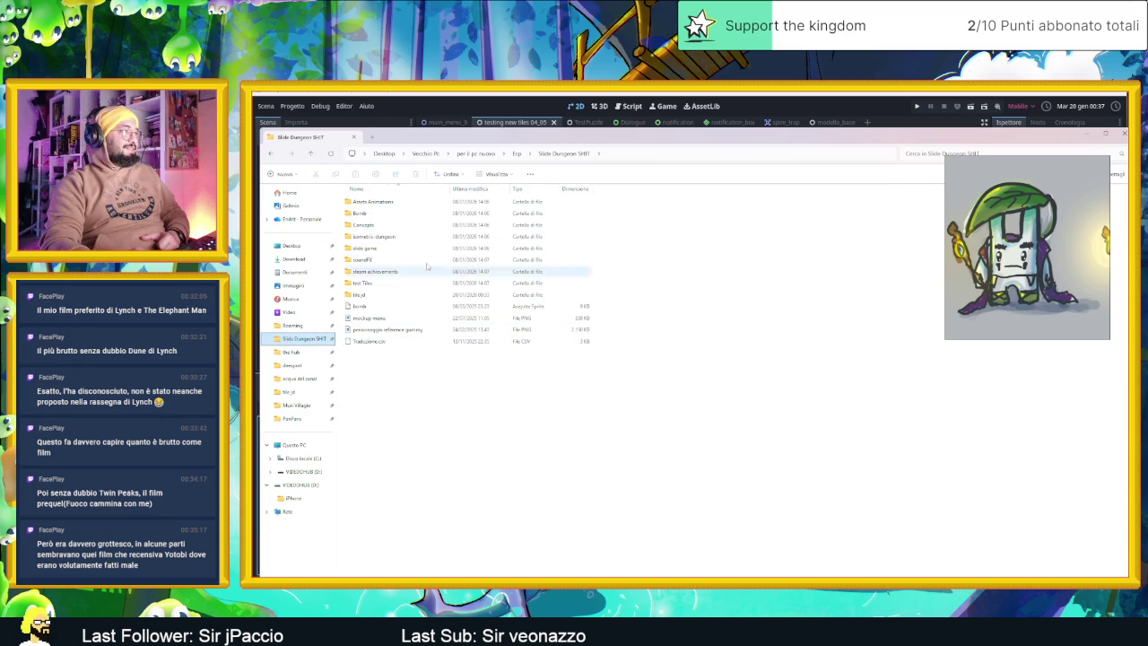
pyautogui.doubleClick(383, 294)
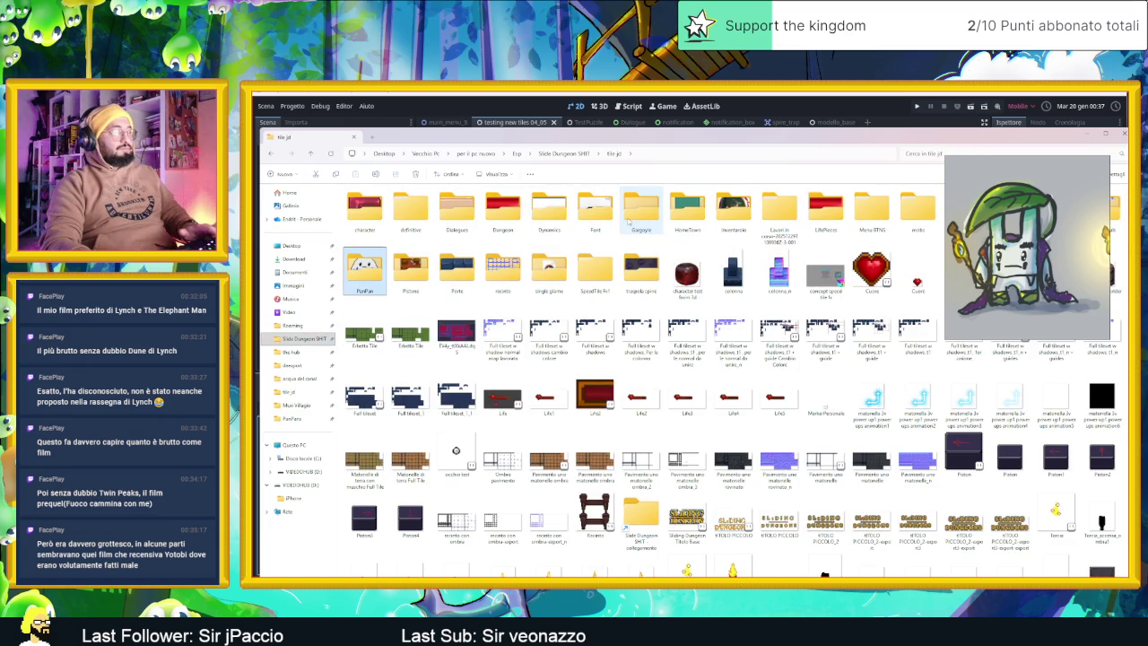
pyautogui.doubleClick(364, 268)
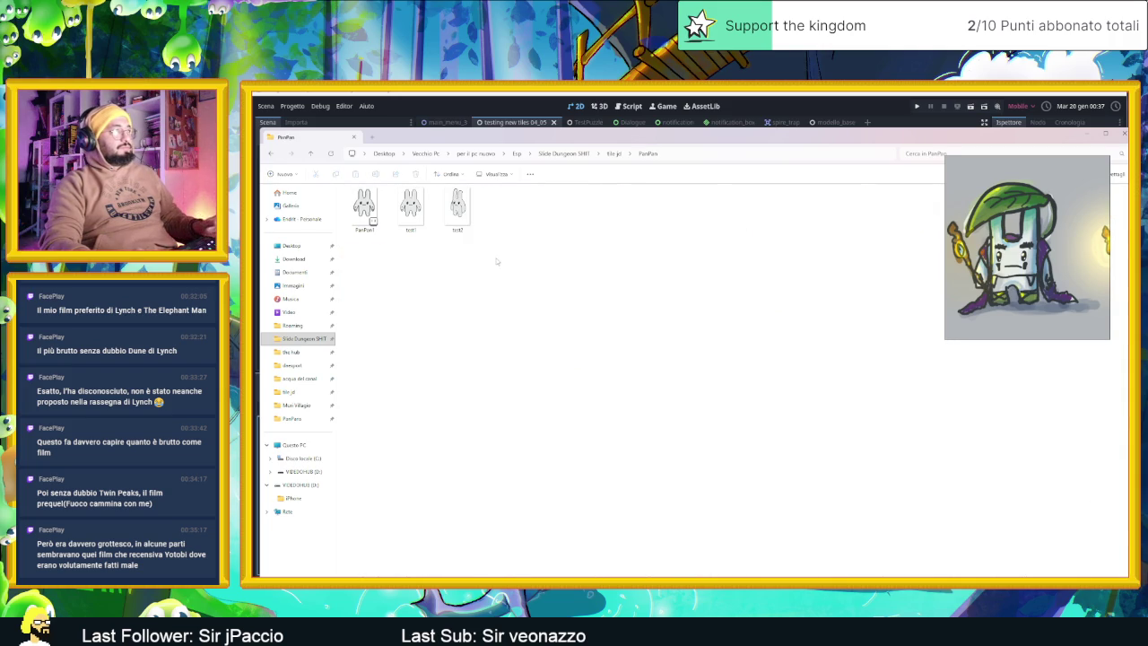
pyautogui.moveTo(497, 259); pyautogui.dragTo(398, 199)
pyautogui.moveTo(600, 139); pyautogui.dragTo(799, 168)
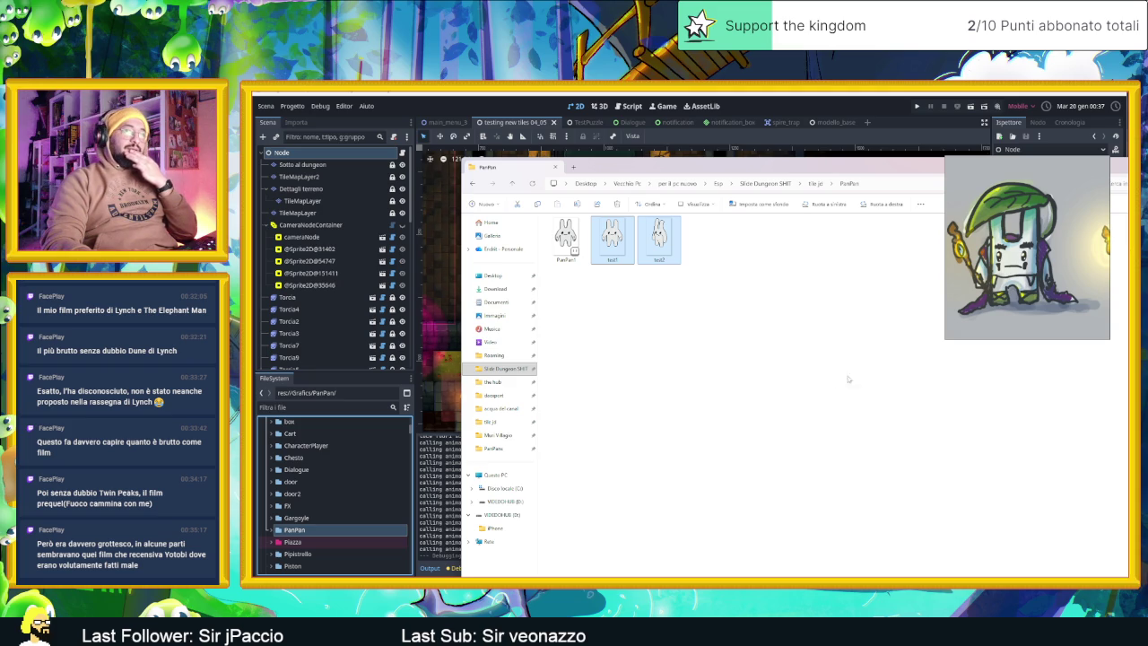
# Place test1.png from the PanPan folder as a sprite in the dungeon room, nudged slightly right
pyautogui.hotkey('alt', 'Tab')
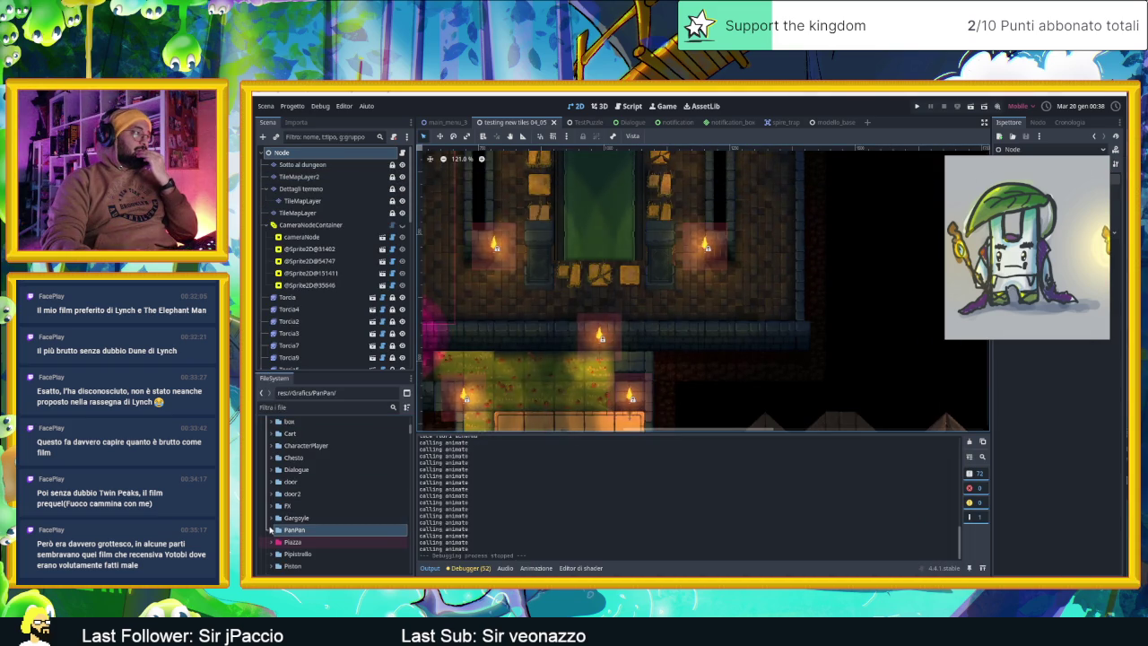
pyautogui.doubleClick(293, 530)
pyautogui.click(300, 542)
pyautogui.moveTo(301, 541); pyautogui.dragTo(777, 298)
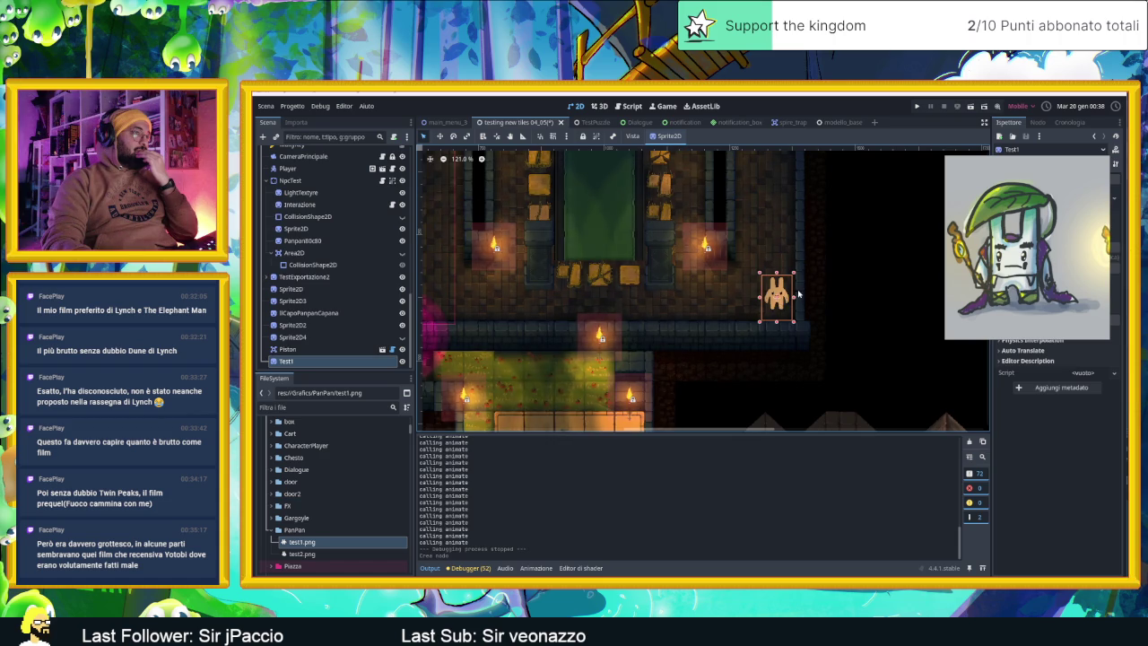
pyautogui.scroll(1, 798, 294)
pyautogui.scroll(1, 797, 296)
pyautogui.scroll(1, 790, 299)
pyautogui.scroll(1, 785, 301)
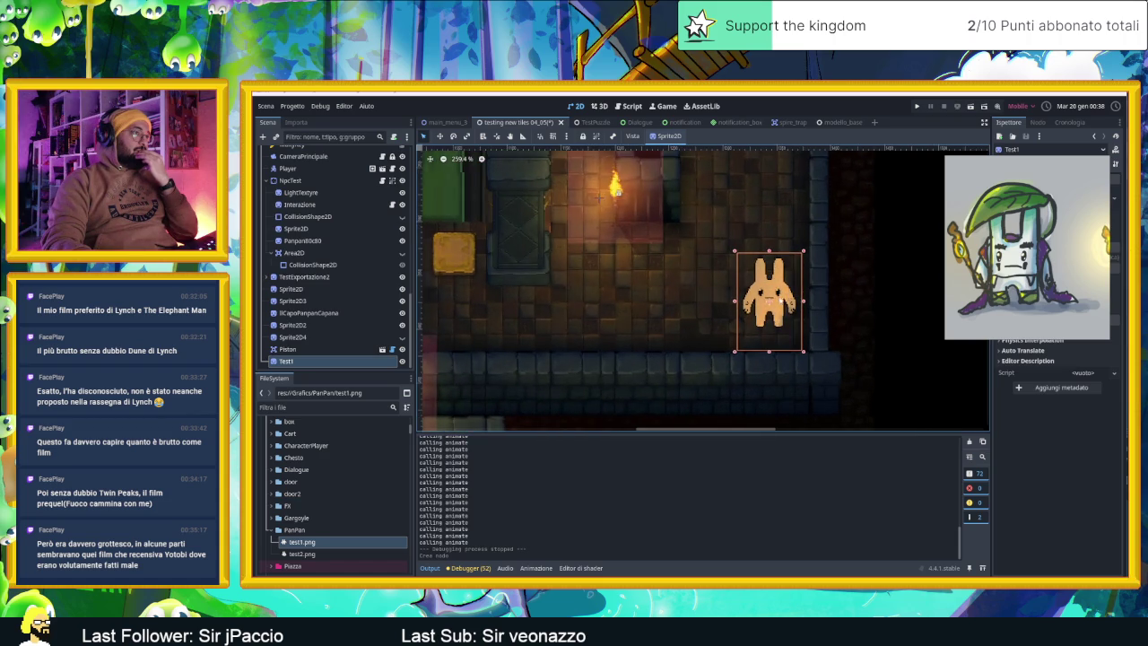
pyautogui.moveTo(770, 303); pyautogui.dragTo(775, 303)
# Place test2.png as a sprite near the corridor torch and save the scene
pyautogui.scroll(-3, 722, 294)
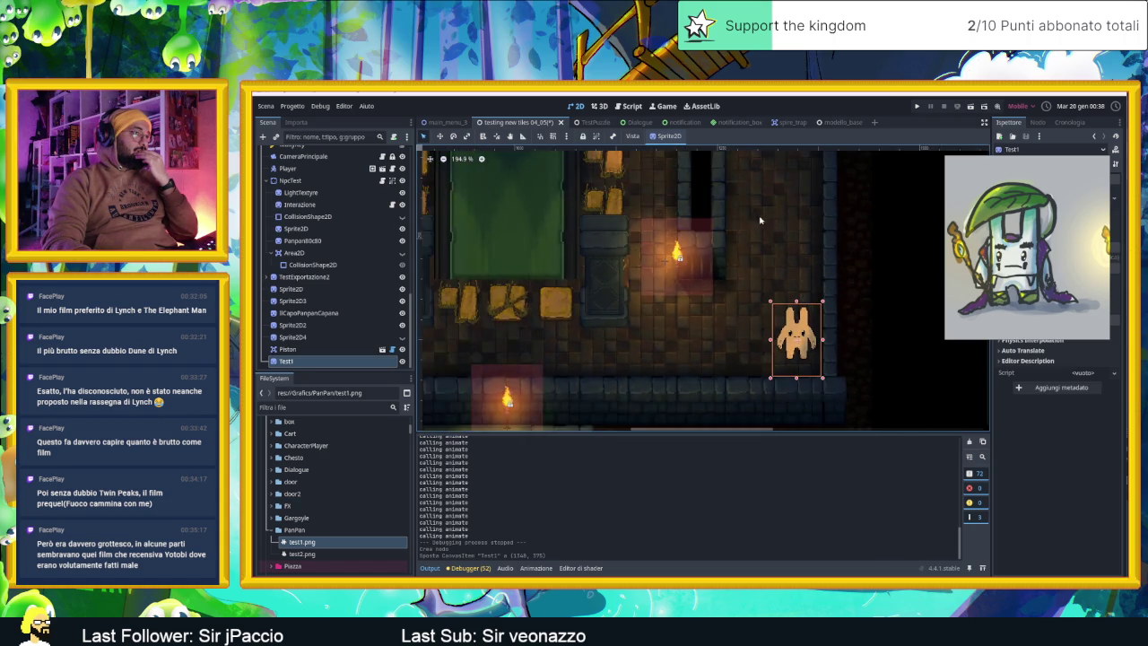
pyautogui.scroll(-3, 709, 336)
pyautogui.scroll(2, 708, 339)
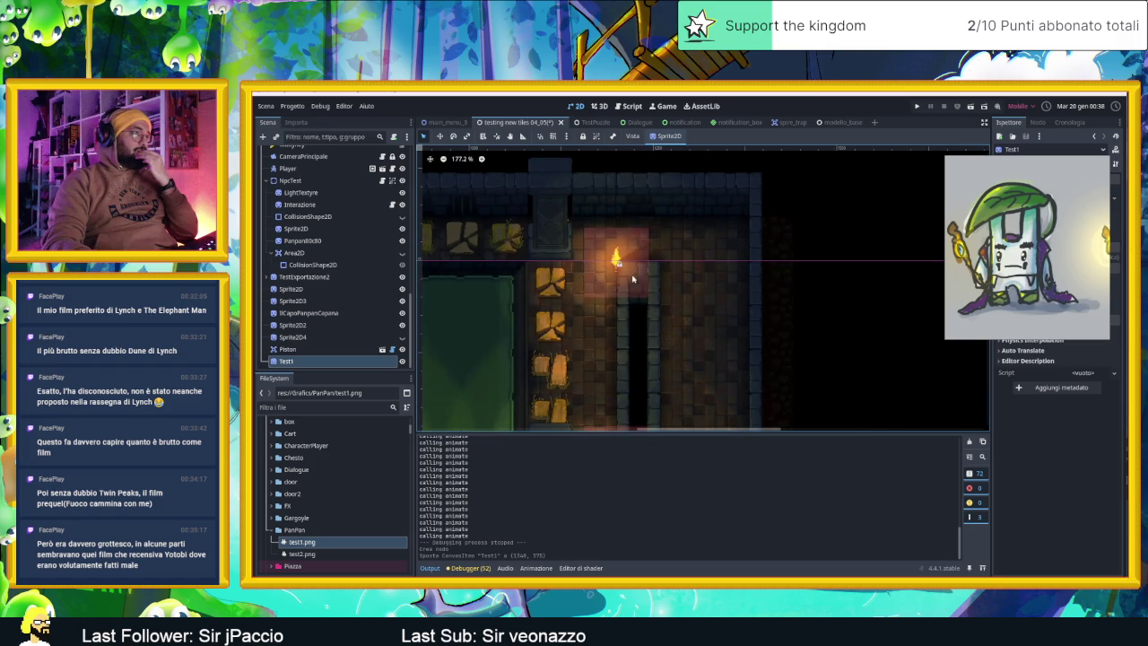
pyautogui.moveTo(301, 553); pyautogui.dragTo(734, 228)
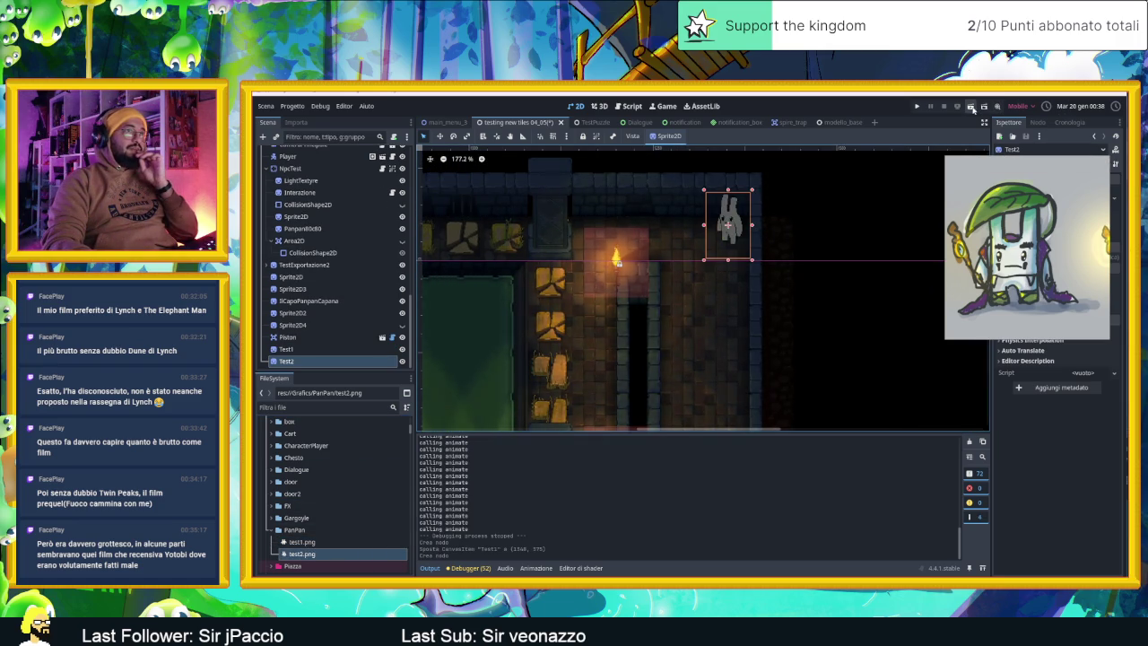
pyautogui.hotkey('ctrl', 's')
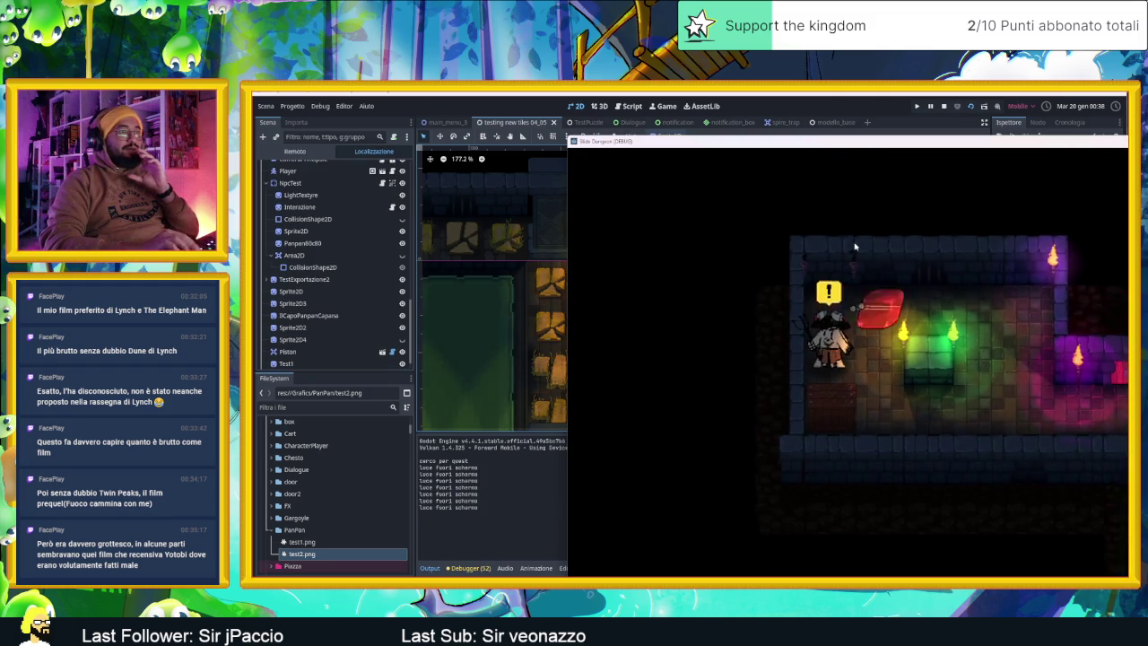
# Slide the slime around the room walls with arrow keys, then stop the game
pyautogui.press('Right')
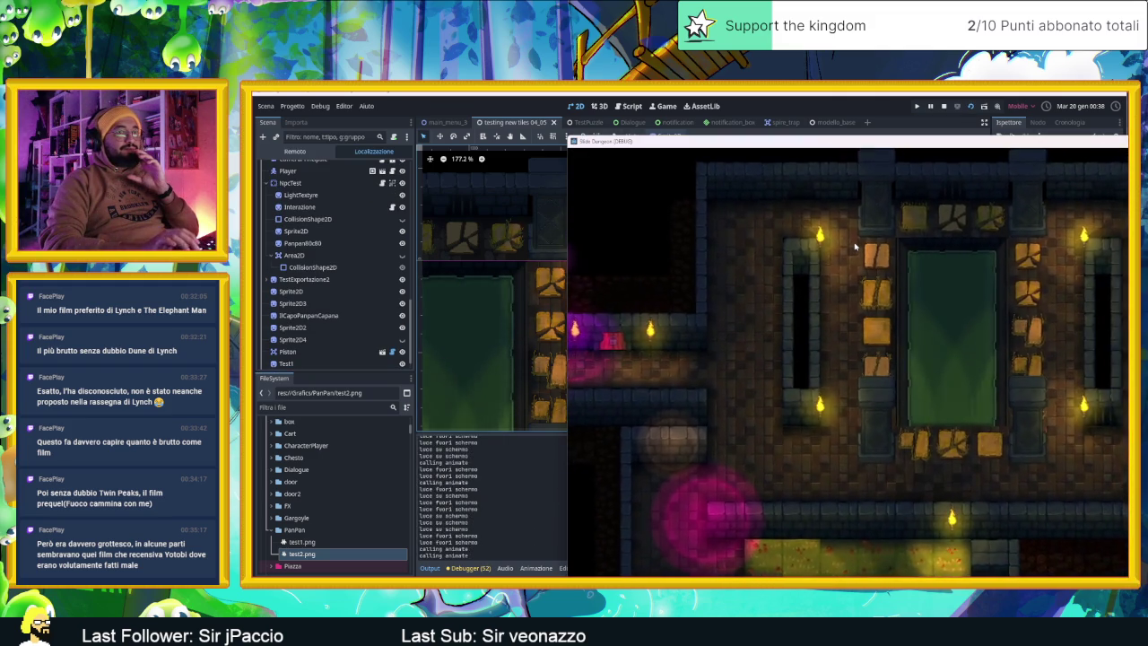
pyautogui.press('Up')
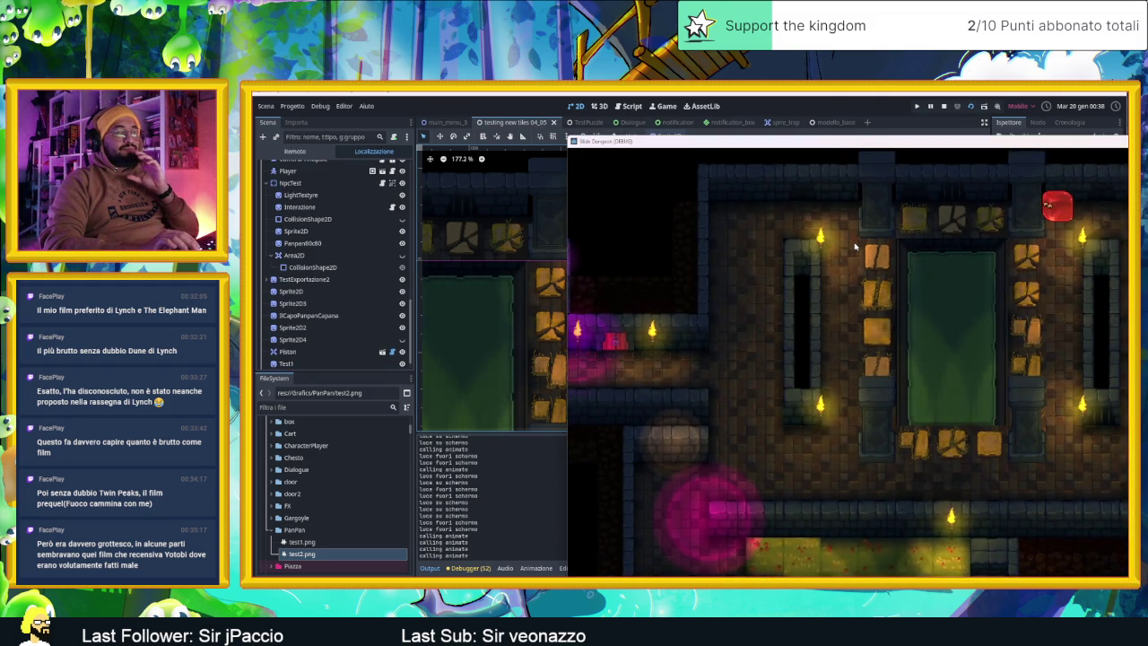
pyautogui.press('Down')
pyautogui.press('Left')
pyautogui.press('Right')
pyautogui.press('Up')
pyautogui.press('Left')
pyautogui.press('Right')
pyautogui.press('Up')
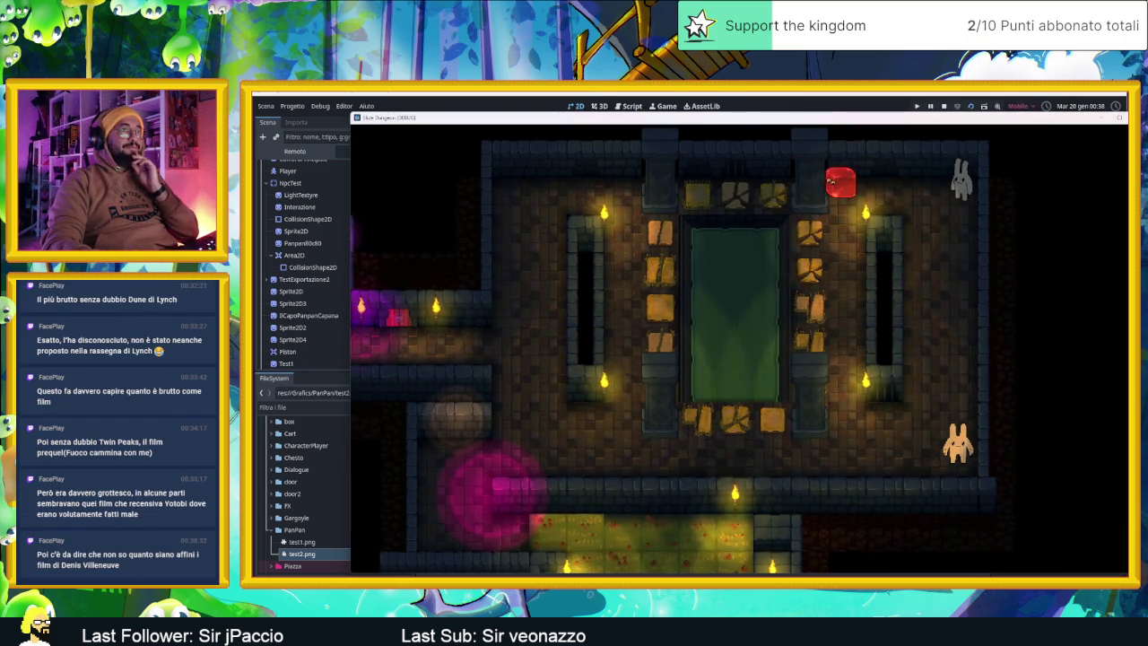
pyautogui.press('F8')
# Select the orange Test1 rabbit and nudge it down a few pixels
pyautogui.scroll(-3, 756, 345)
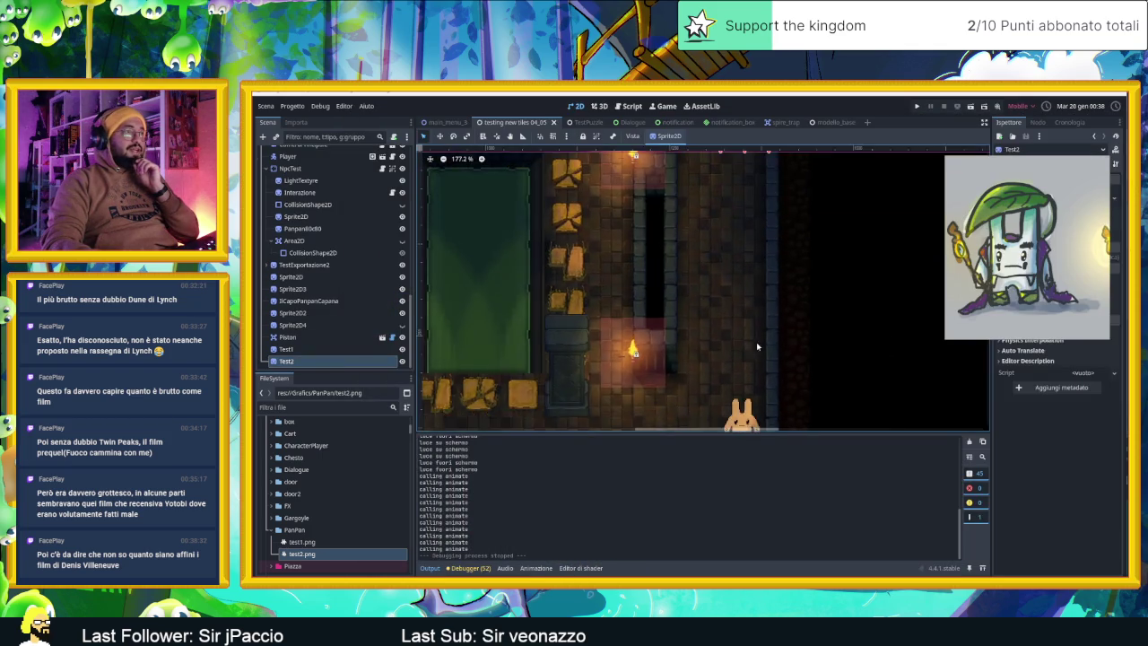
pyautogui.scroll(-3, 749, 305)
pyautogui.click(745, 280)
pyautogui.press('Down')
pyautogui.press('Down')
pyautogui.press('Down')
pyautogui.press('Down')
pyautogui.press('Down')
pyautogui.press('Down')
pyautogui.press('Down')
pyautogui.press('Down')
# Rerun the game, slide the slime around to the orange rabbit, then close it
pyautogui.click(971, 107)
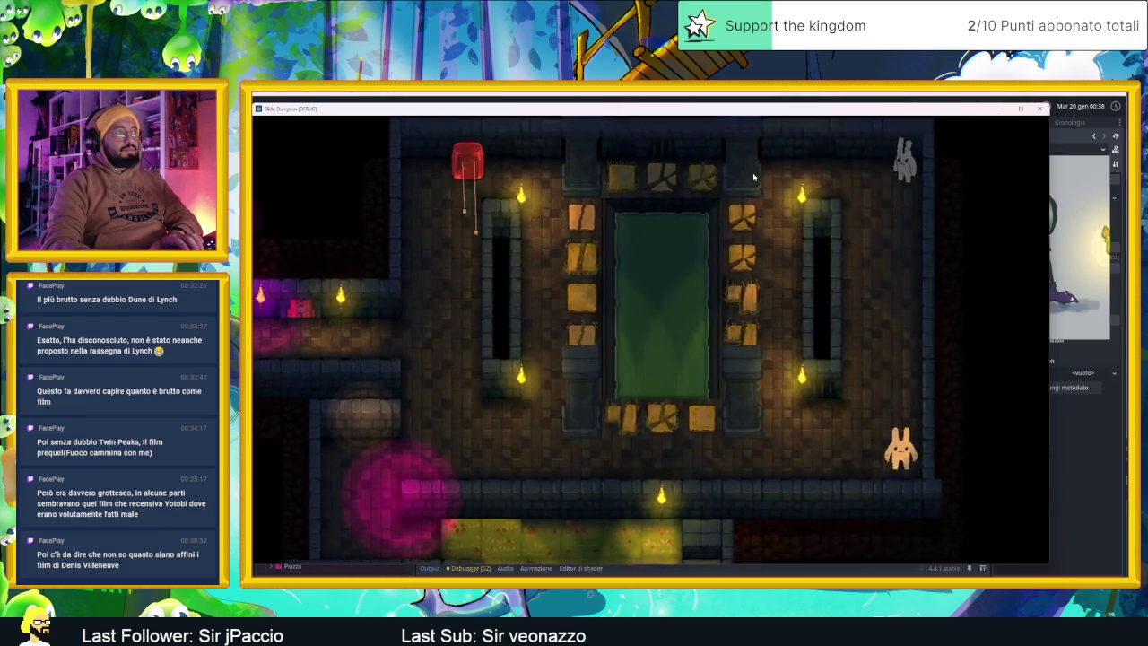
pyautogui.press('Down')
pyautogui.press('Right')
pyautogui.press('Up')
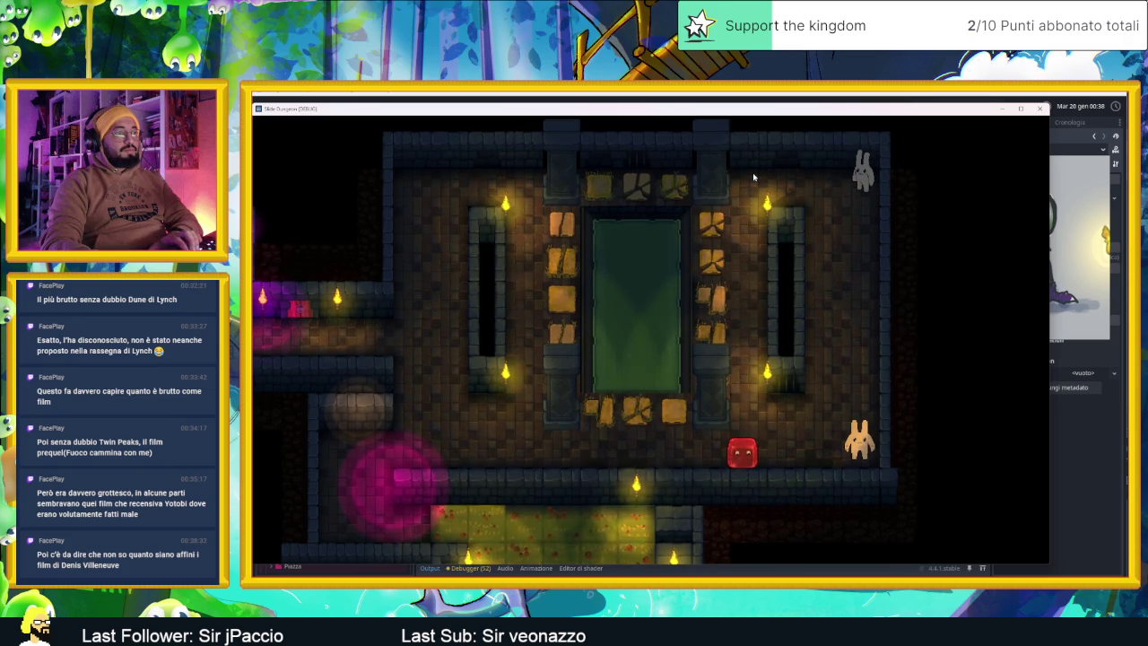
pyautogui.press('Up')
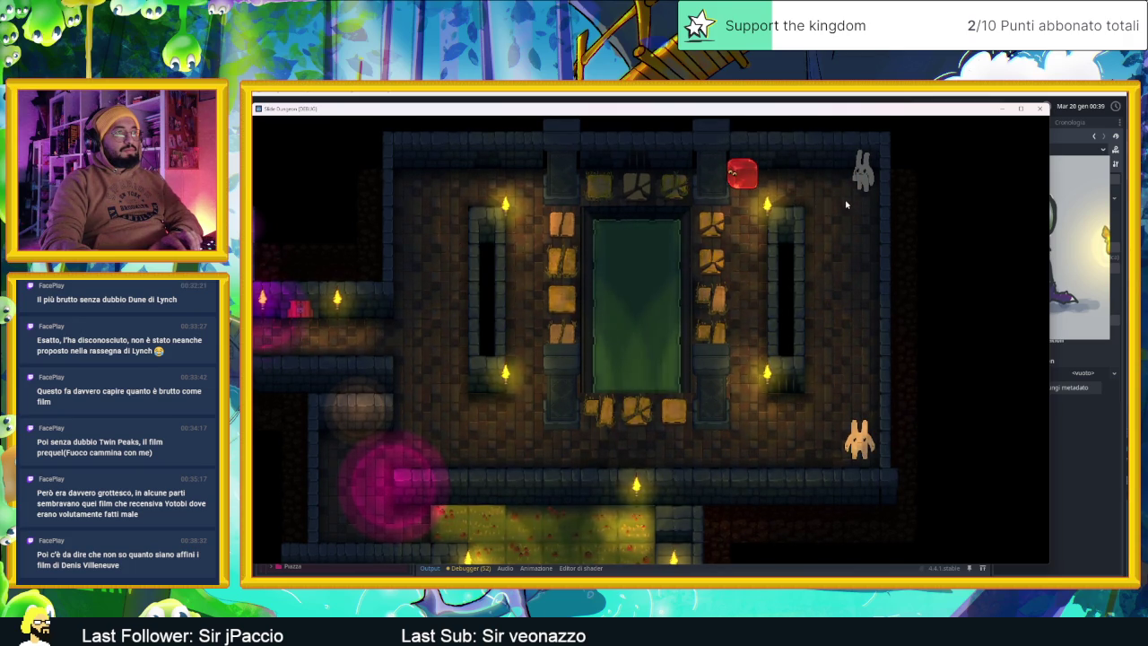
pyautogui.press('Down')
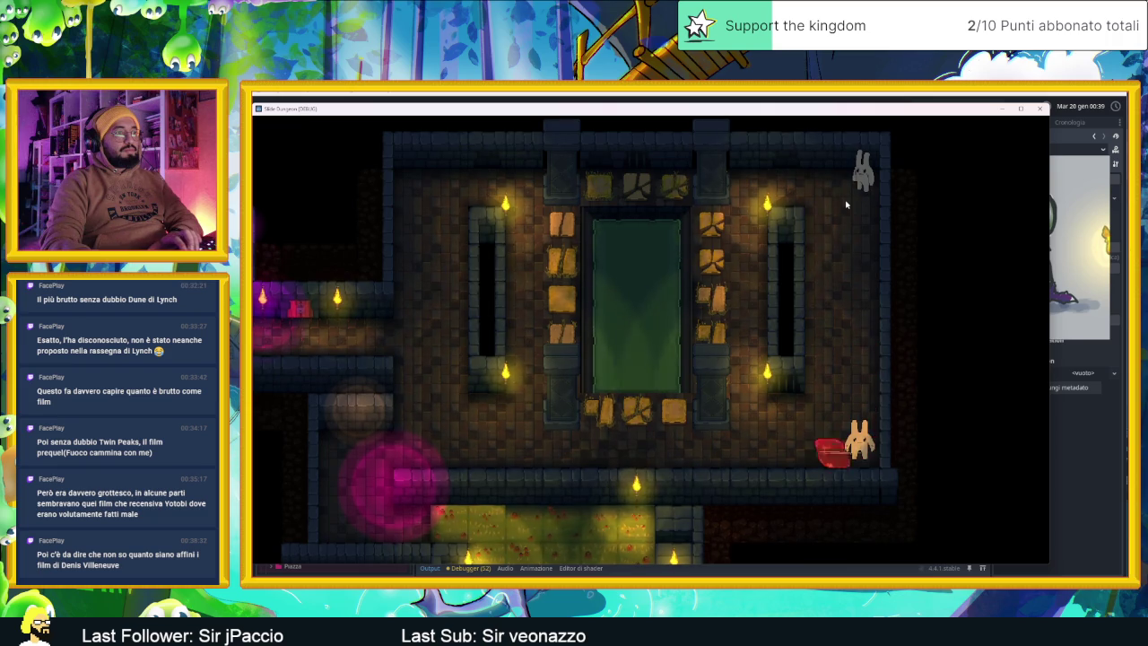
pyautogui.press('Up')
pyautogui.press('Left')
pyautogui.press('Down')
pyautogui.press('Right')
pyautogui.press('Left')
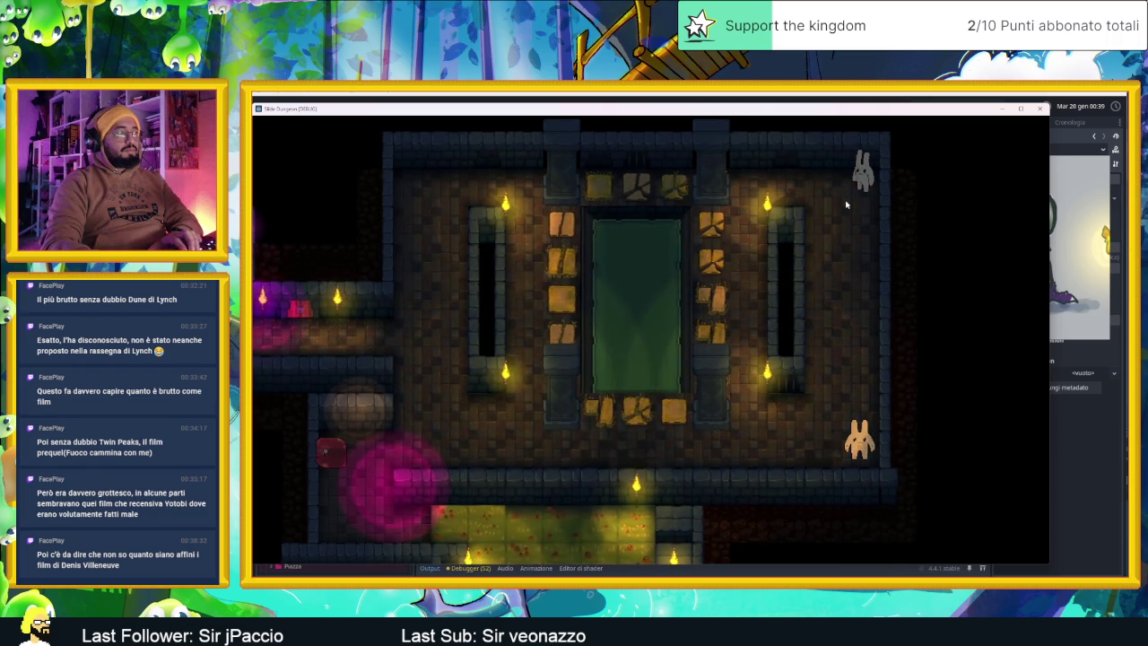
pyautogui.press('Right')
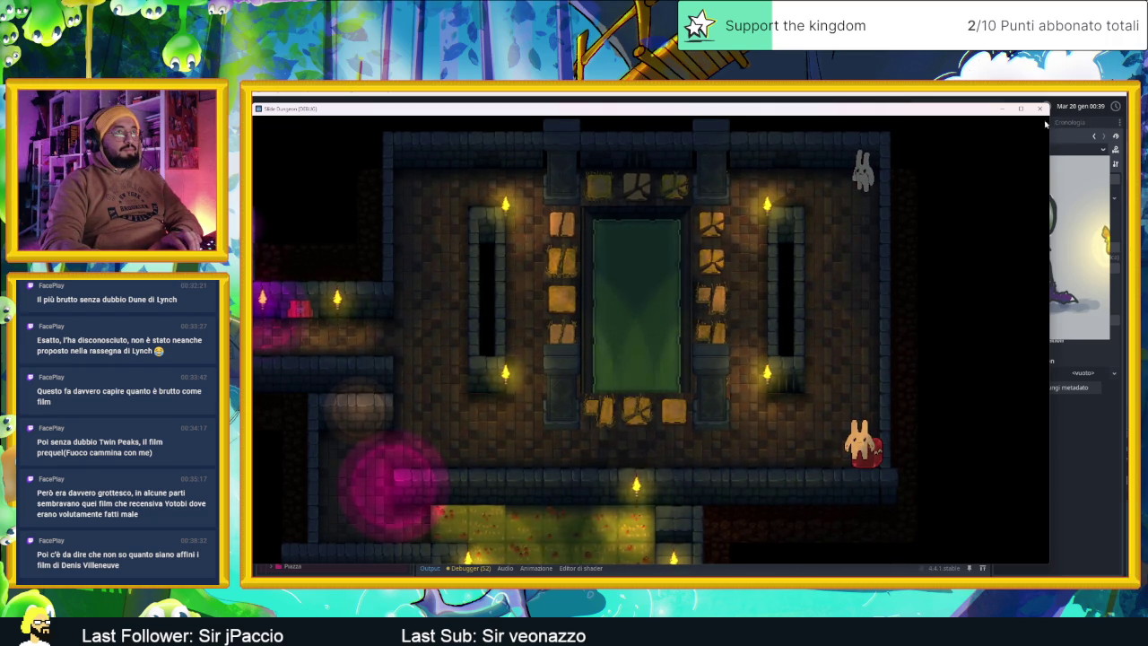
pyautogui.click(1041, 109)
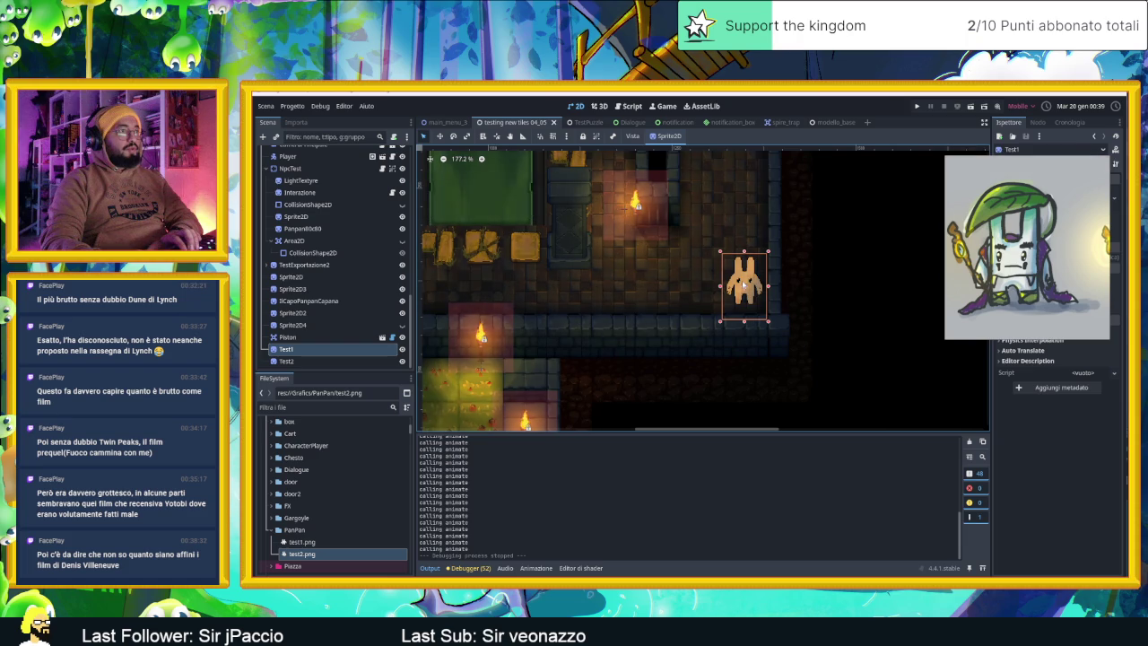
# Nudge the orange Test1 rabbit down once more, then run and close the game
pyautogui.press('Down')
pyautogui.press('Down')
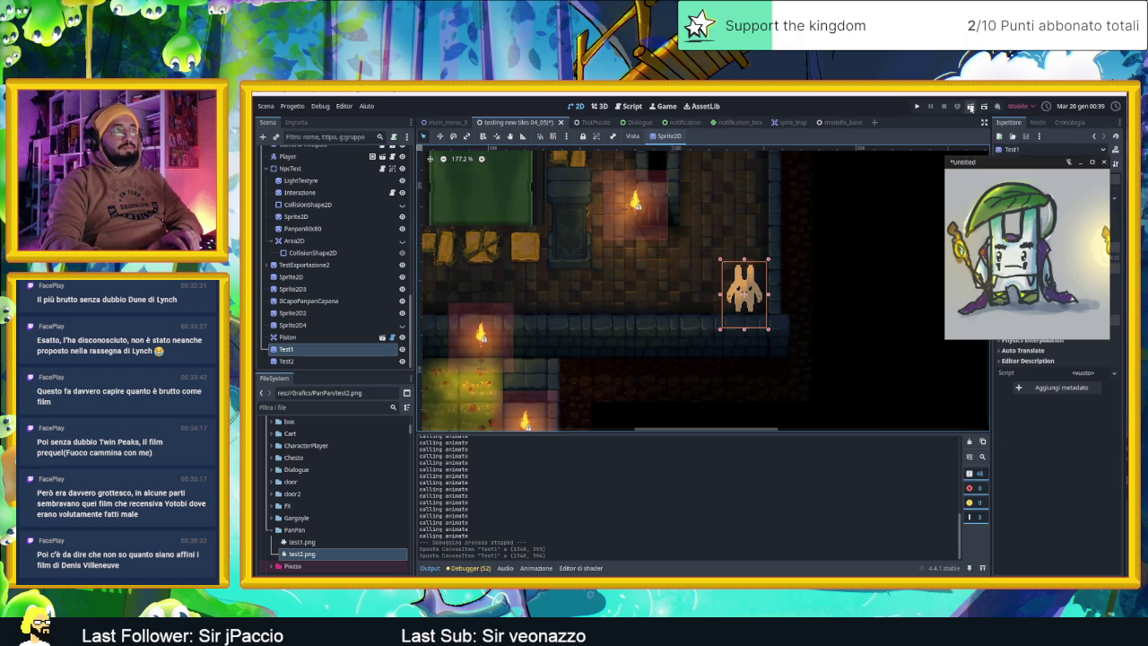
pyautogui.click(969, 107)
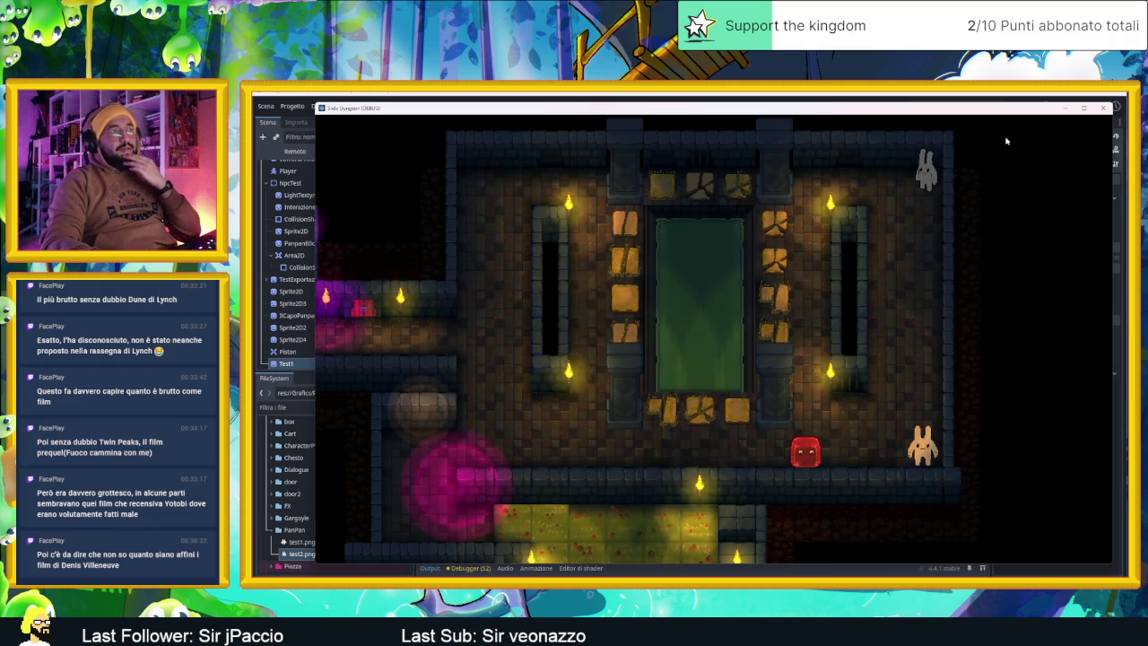
pyautogui.click(1103, 107)
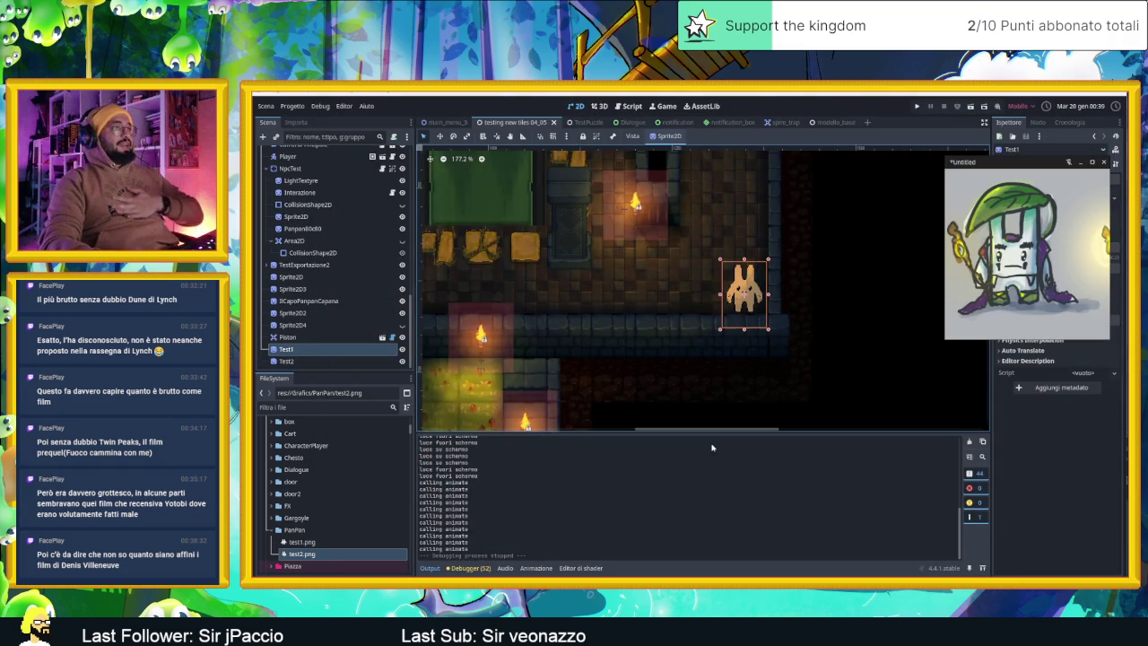